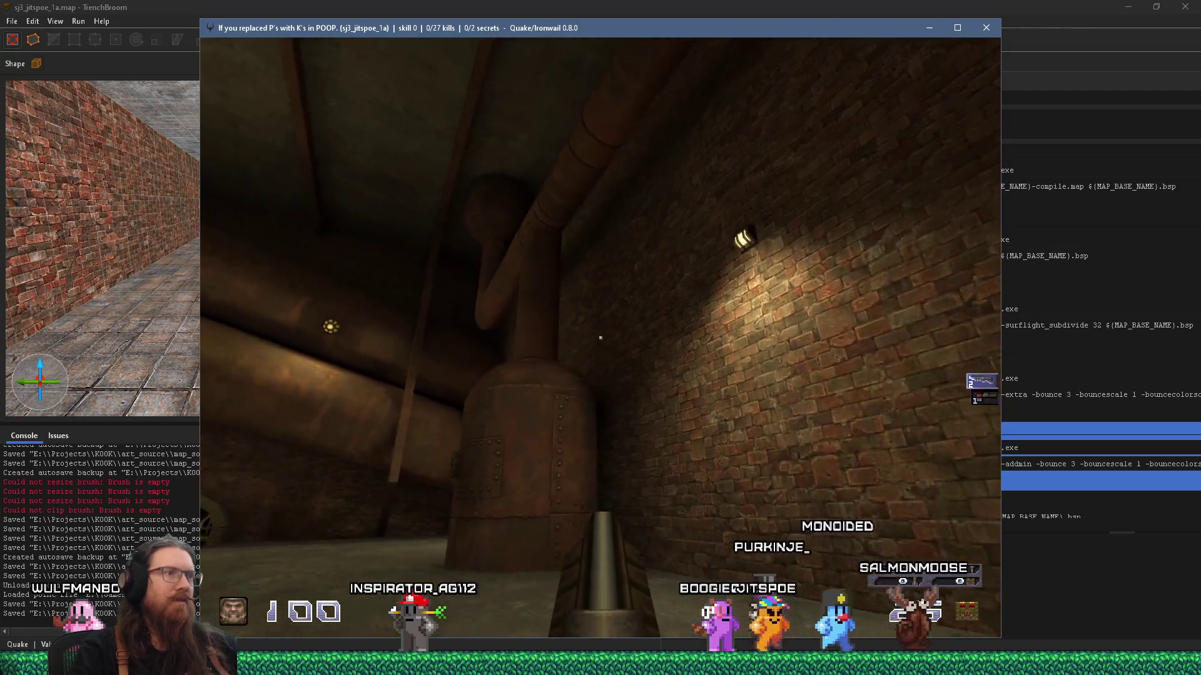
Grab the Grenade Launcher up the ramp, enter the pipe room and kill the first enemy by the pillar
{"action": "key", "text": "w"}
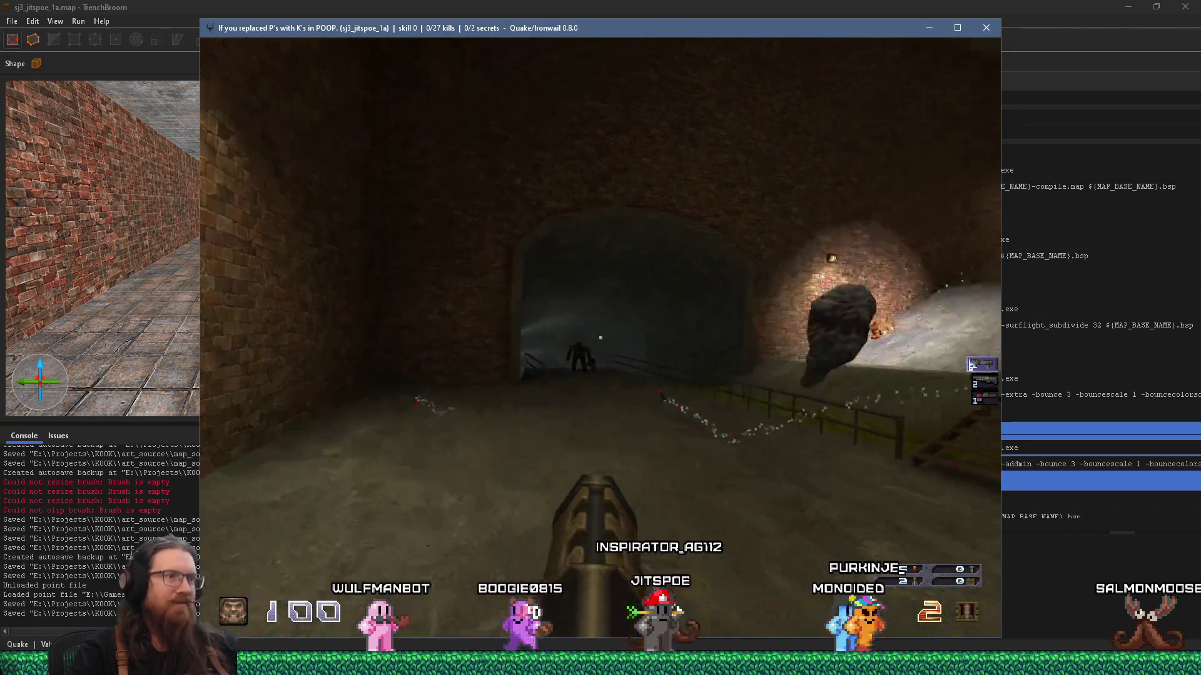
{"action": "key", "text": "w"}
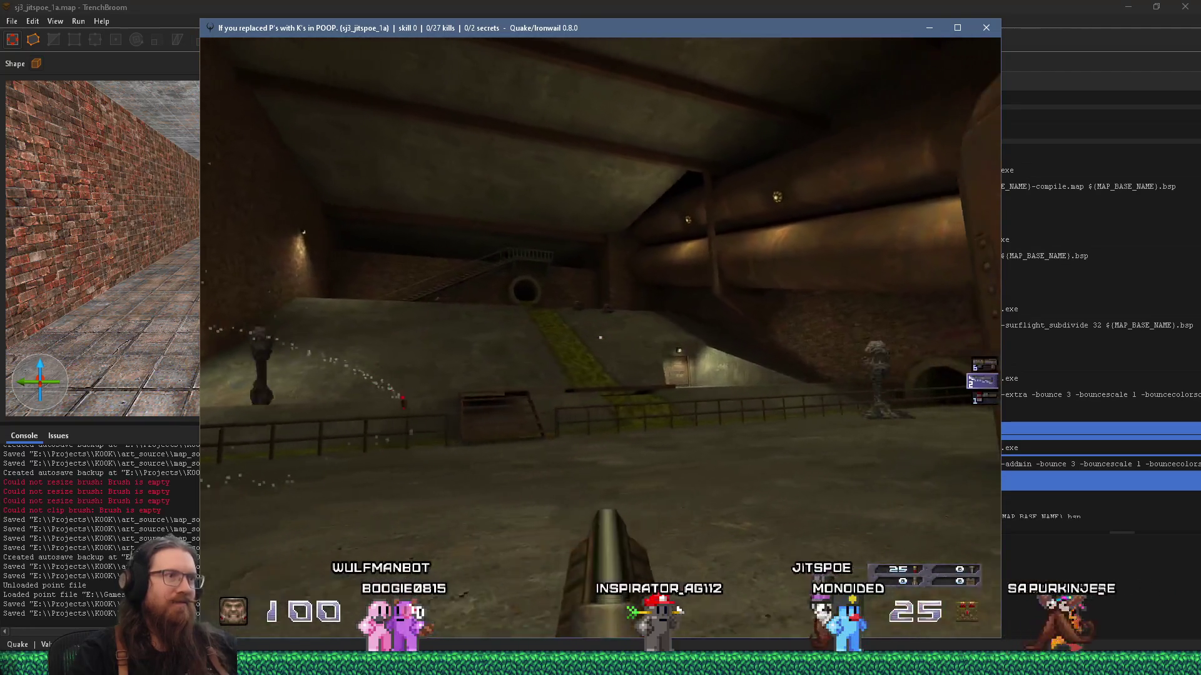
{"action": "key", "text": "w"}
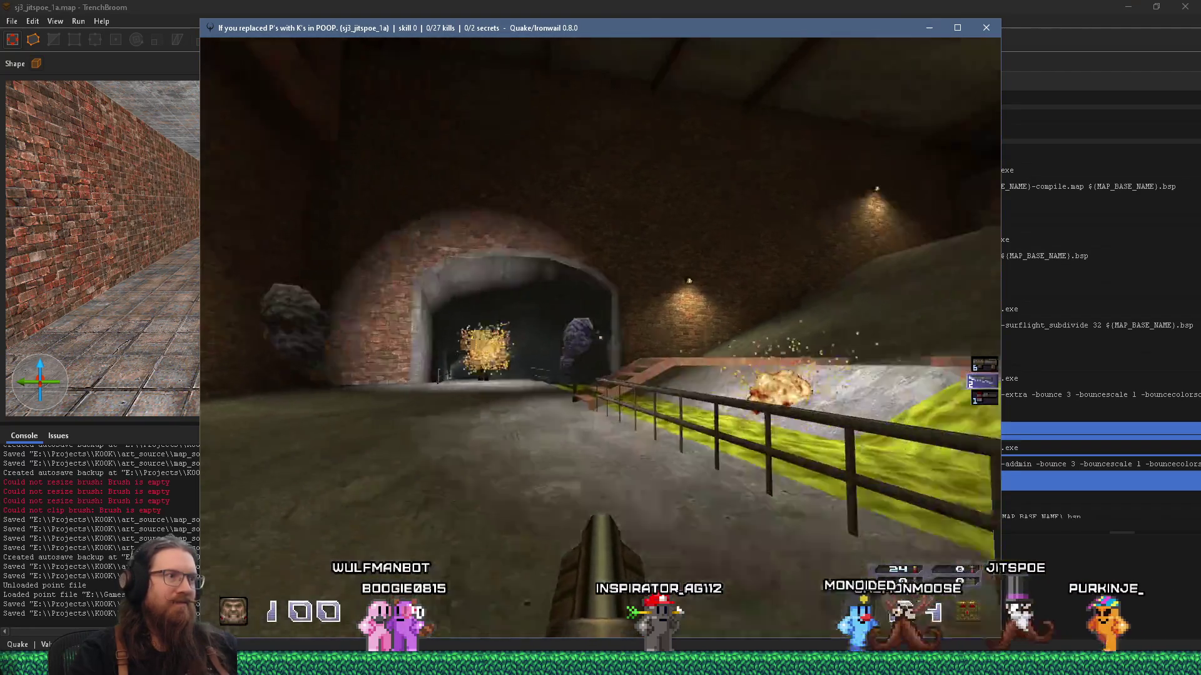
{"action": "key", "text": "w"}
{"action": "key", "text": "w"}
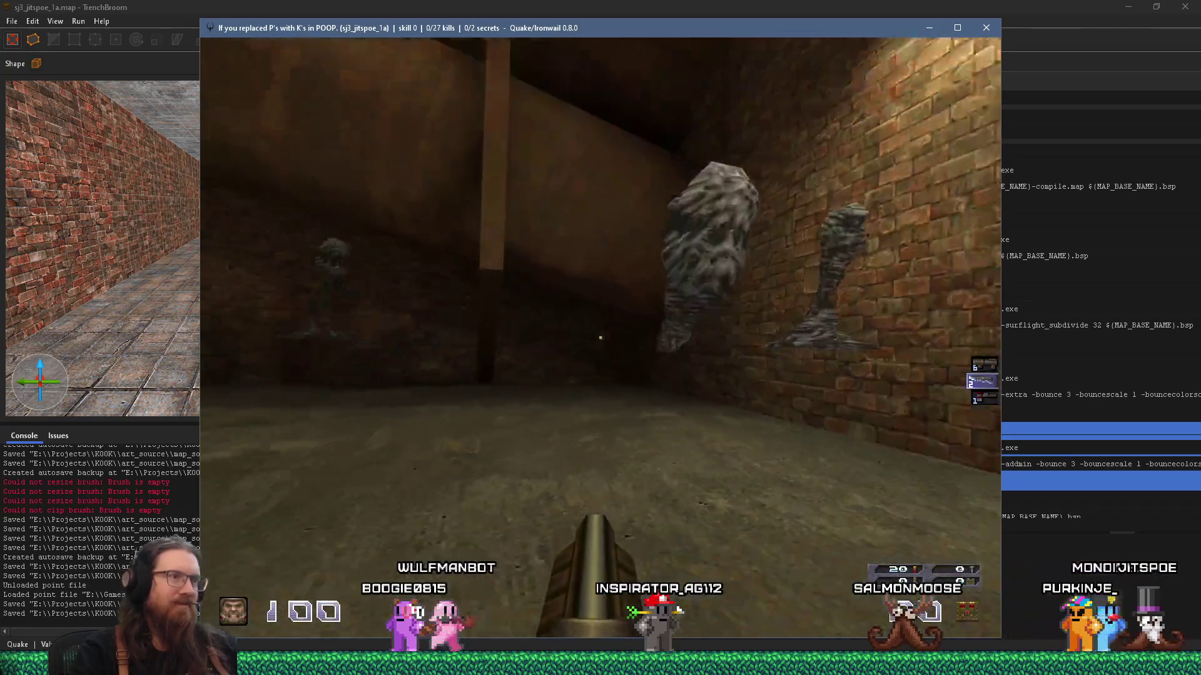
{"action": "left_click", "coordinate": [600, 338]}
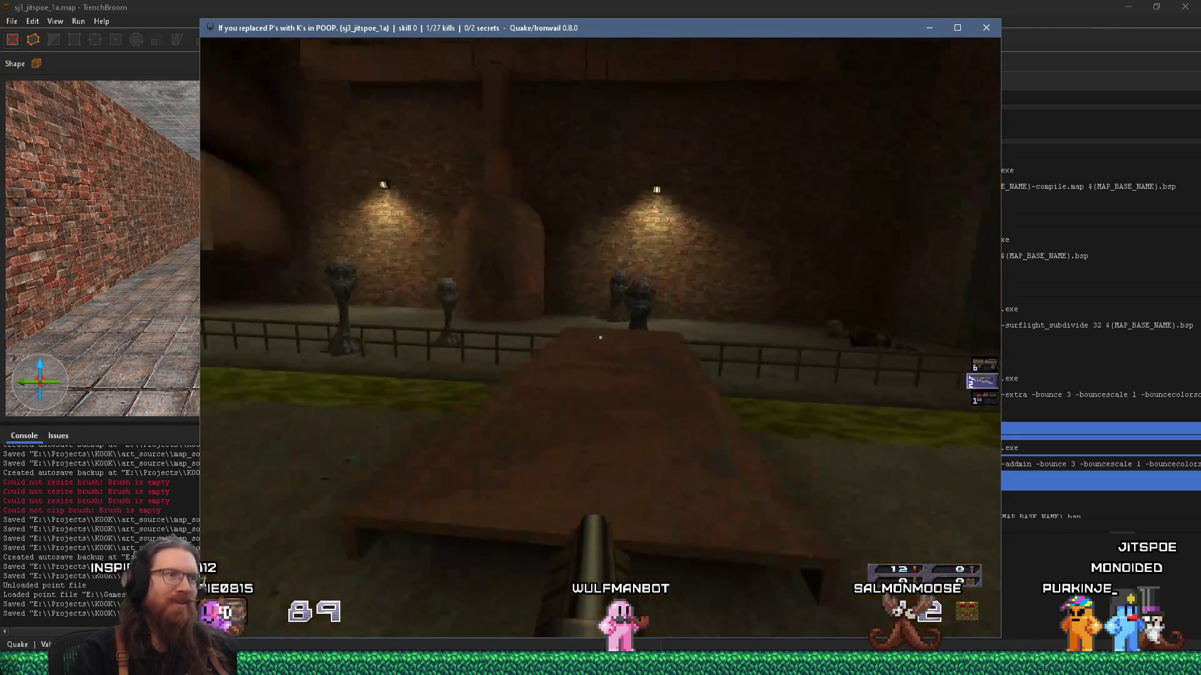
Descend the dark tunnel stairs and follow the sewer past the sludge pipe
{"action": "key", "text": "w"}
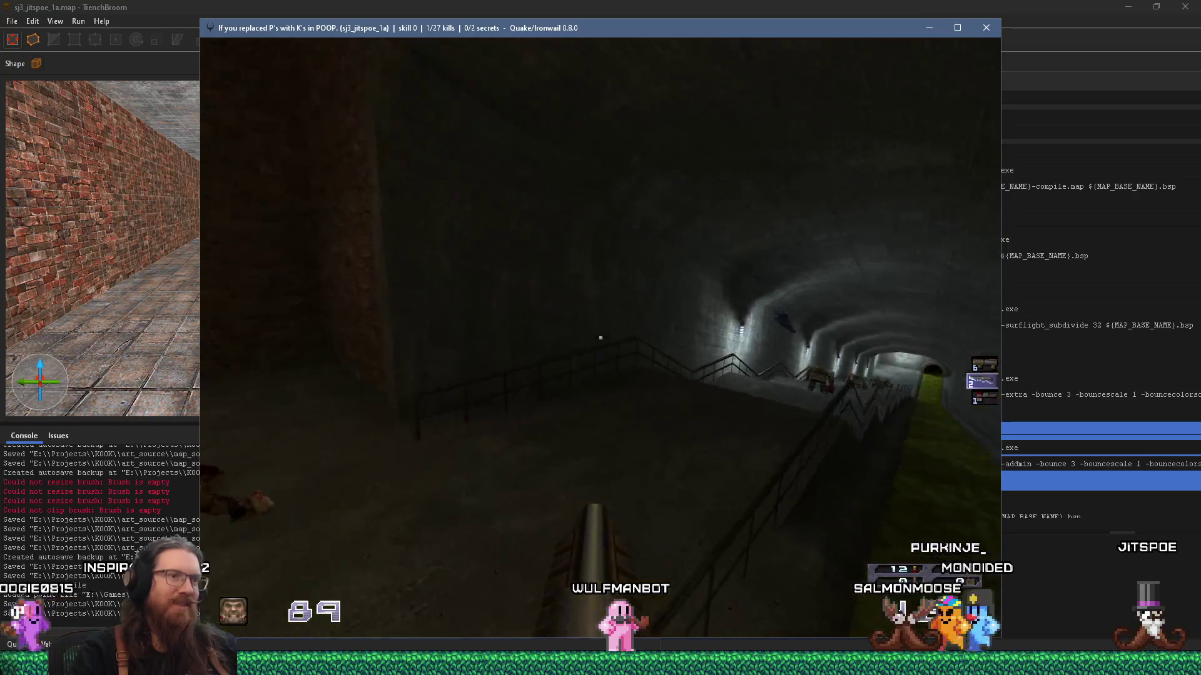
{"action": "key", "text": "w"}
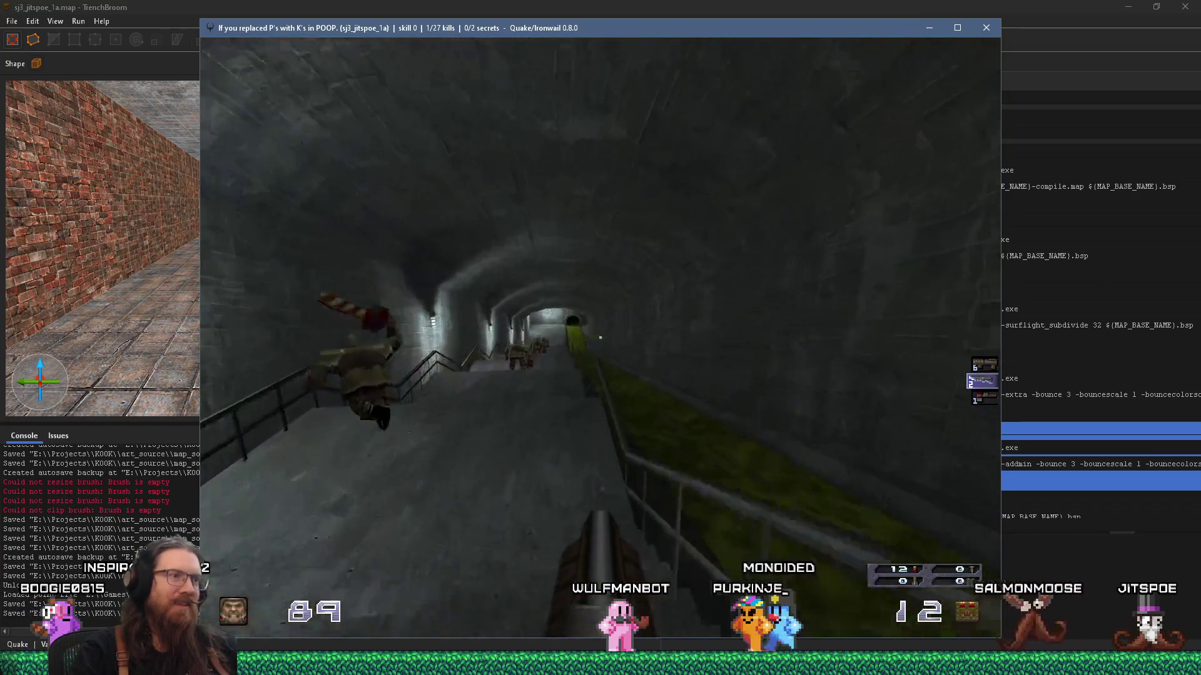
{"action": "key", "text": "w"}
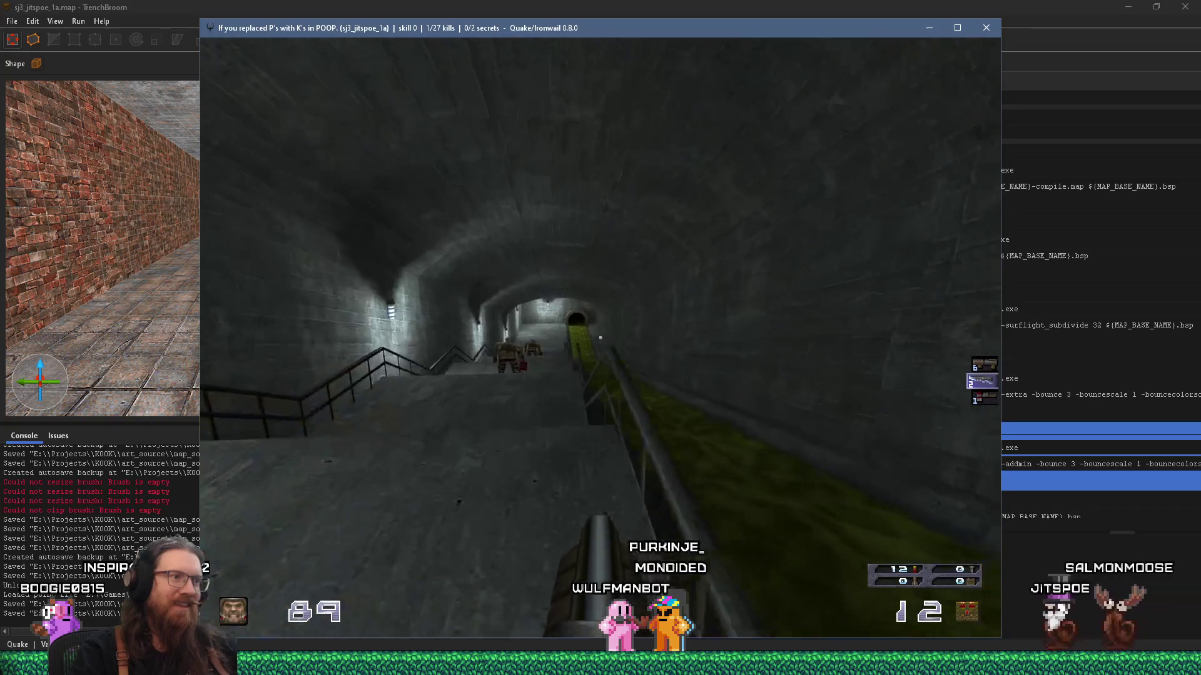
{"action": "key", "text": "w"}
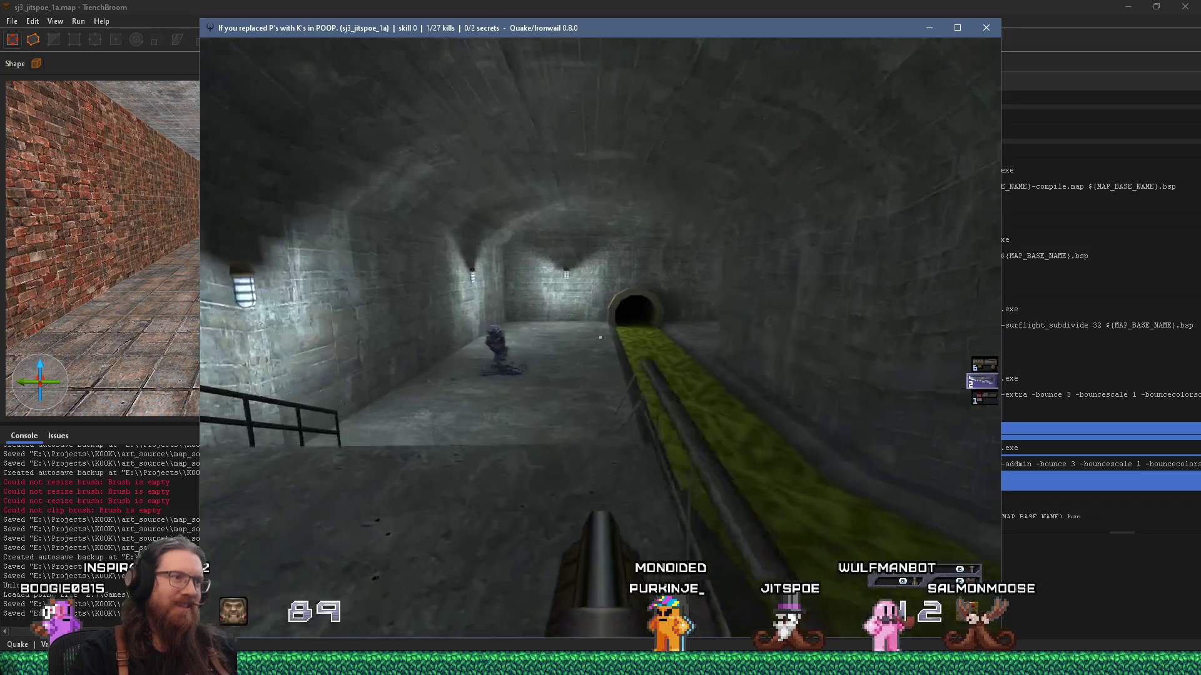
{"action": "key", "text": "w"}
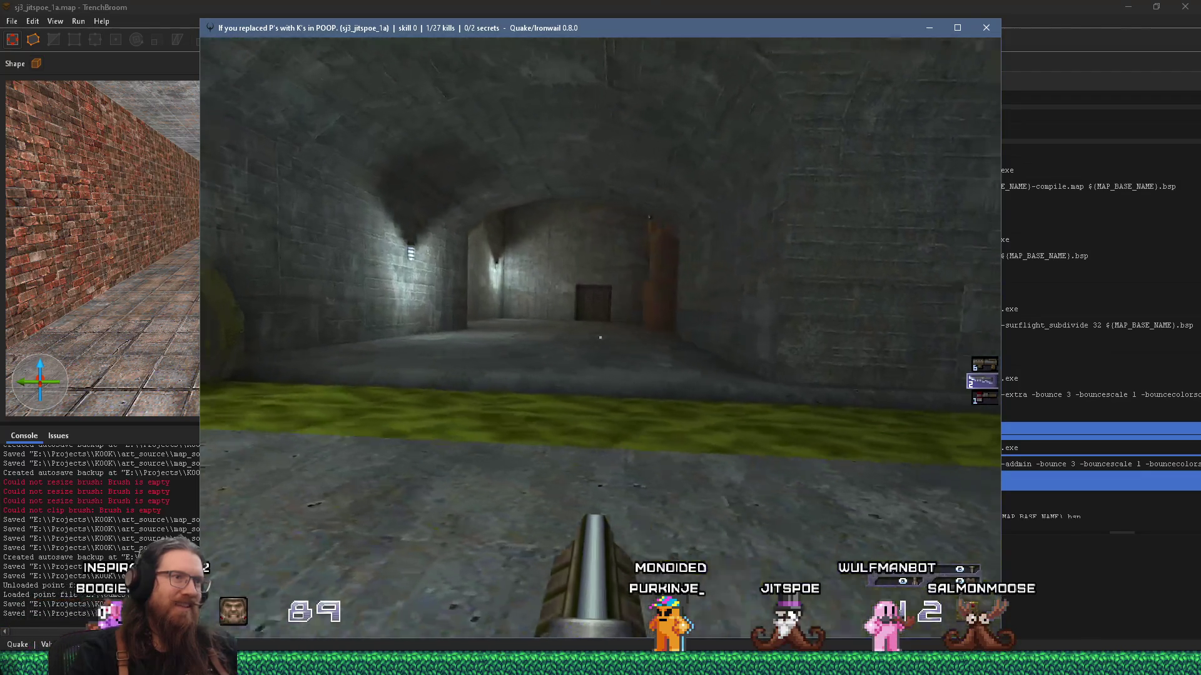
Fight through the sewer corridors toward the slime and ogre, then climb back into the pipe room
{"action": "key", "text": "w"}
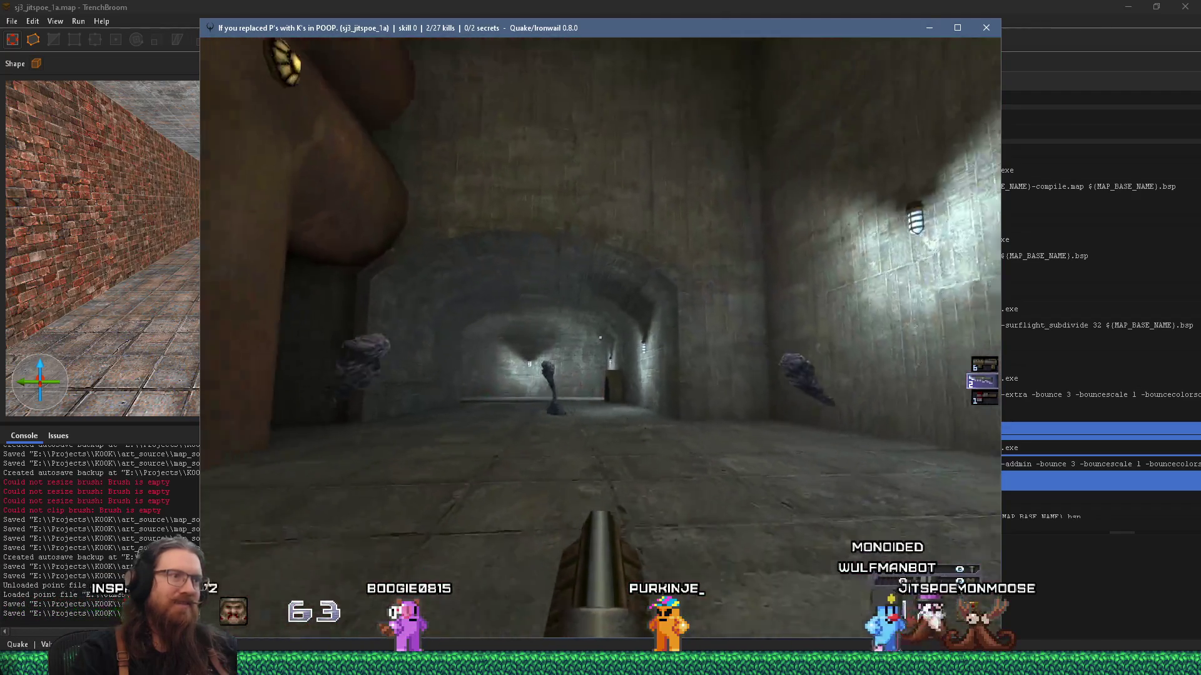
{"action": "key", "text": "w"}
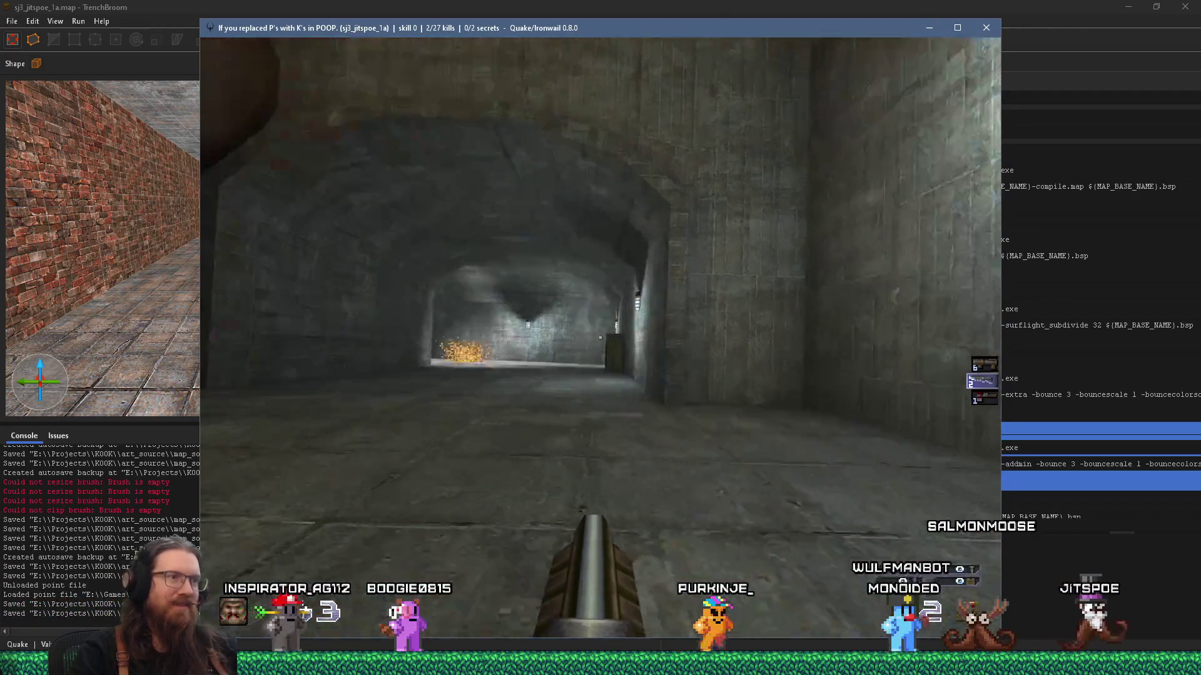
{"action": "key", "text": "w"}
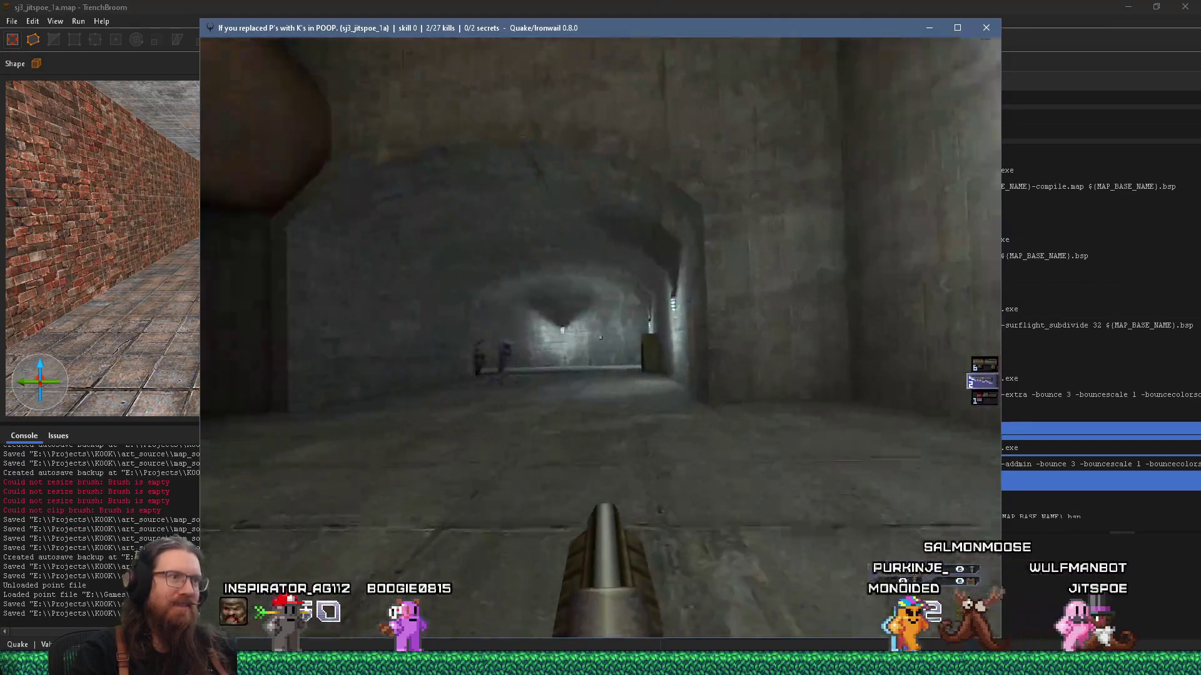
{"action": "key", "text": "w"}
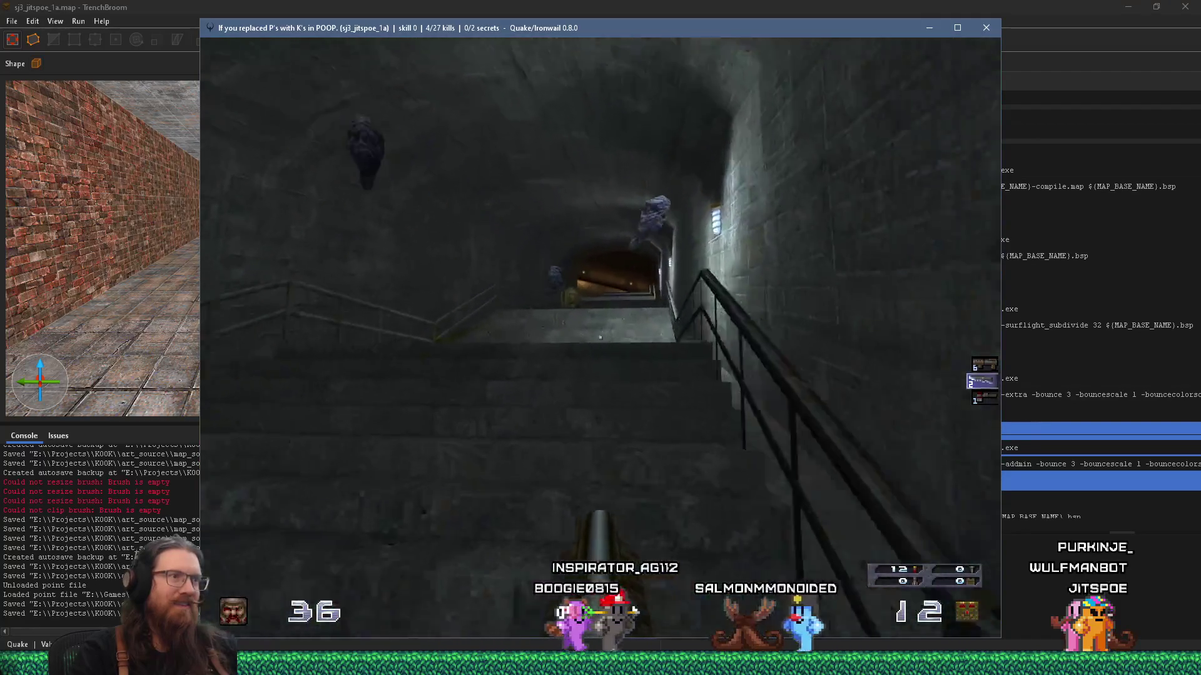
{"action": "key", "text": "w"}
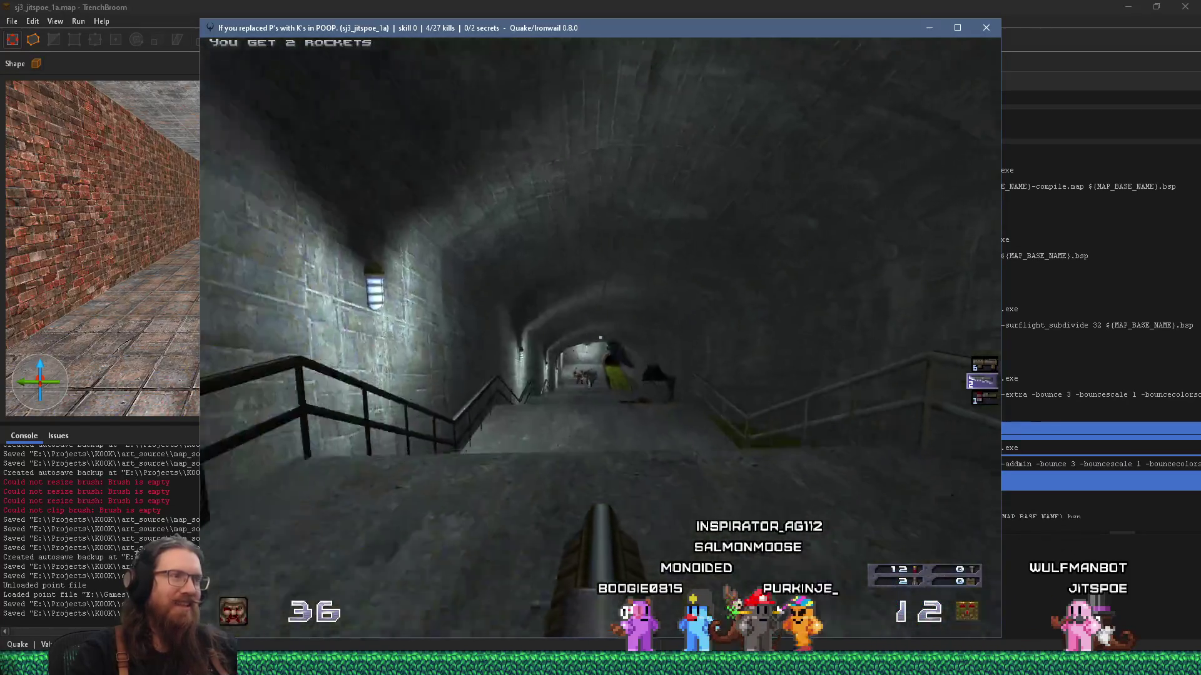
{"action": "key", "text": "w"}
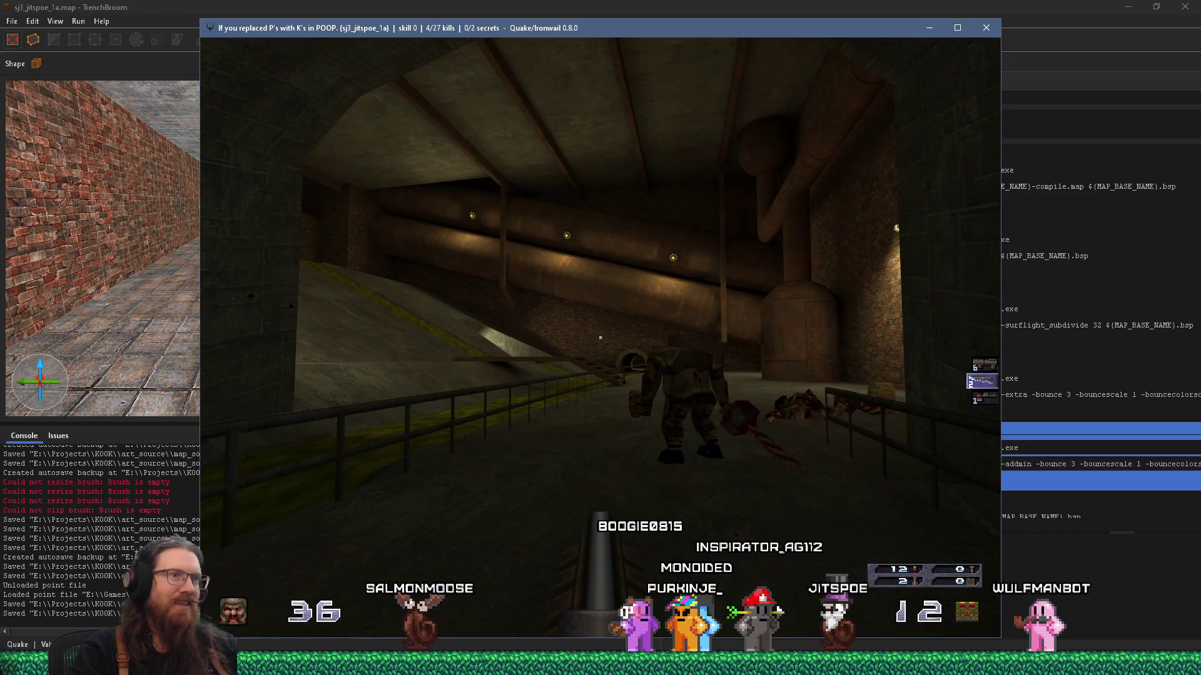
Move through the corridor past the ramp and stairs, crossing the sewer to the drain tunnel
{"action": "mouse_move", "coordinate": [600, 337]}
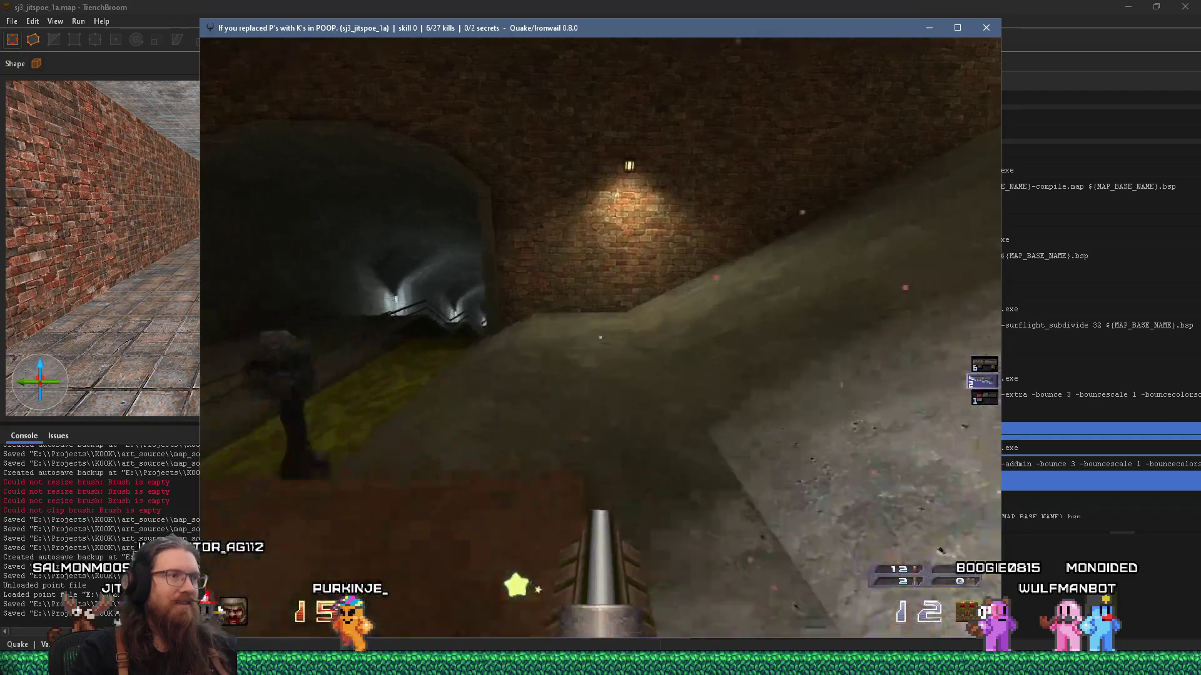
{"action": "key", "text": "w"}
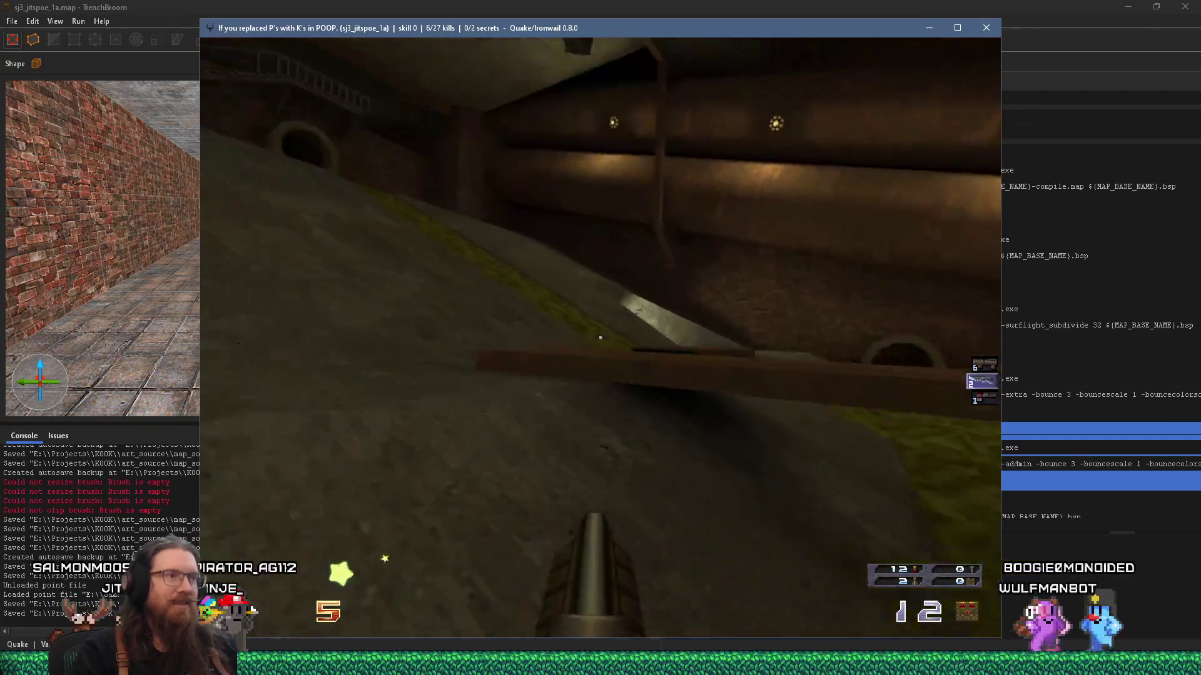
{"action": "key", "text": "w"}
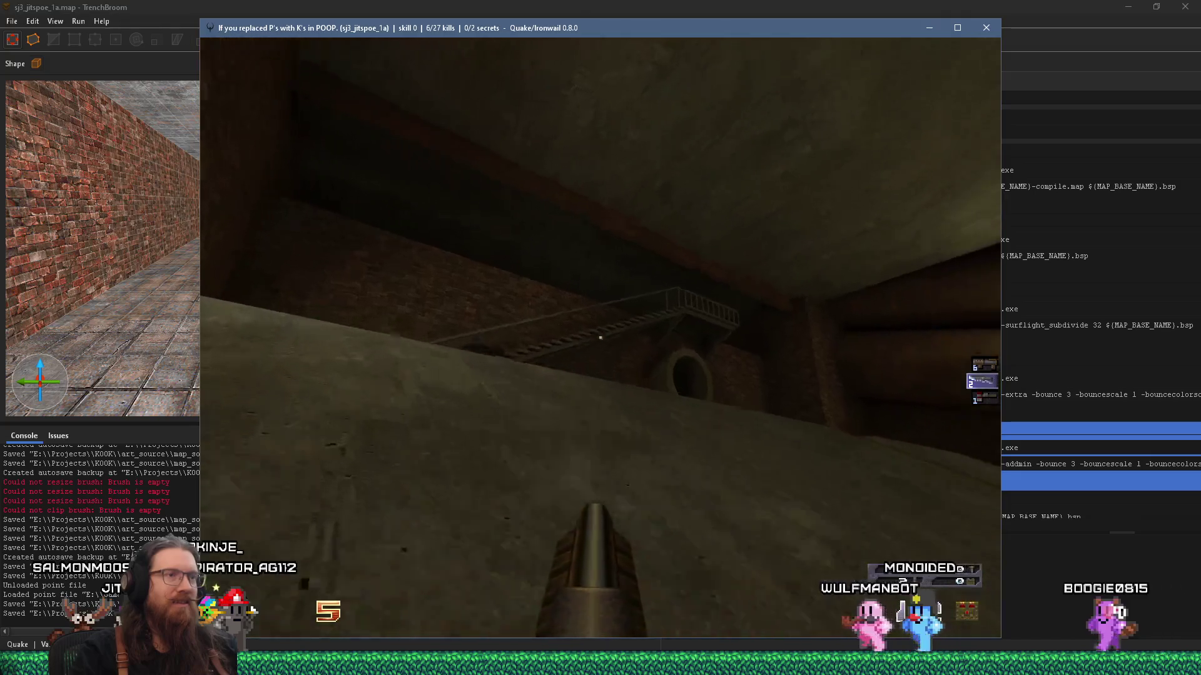
{"action": "key", "text": "w"}
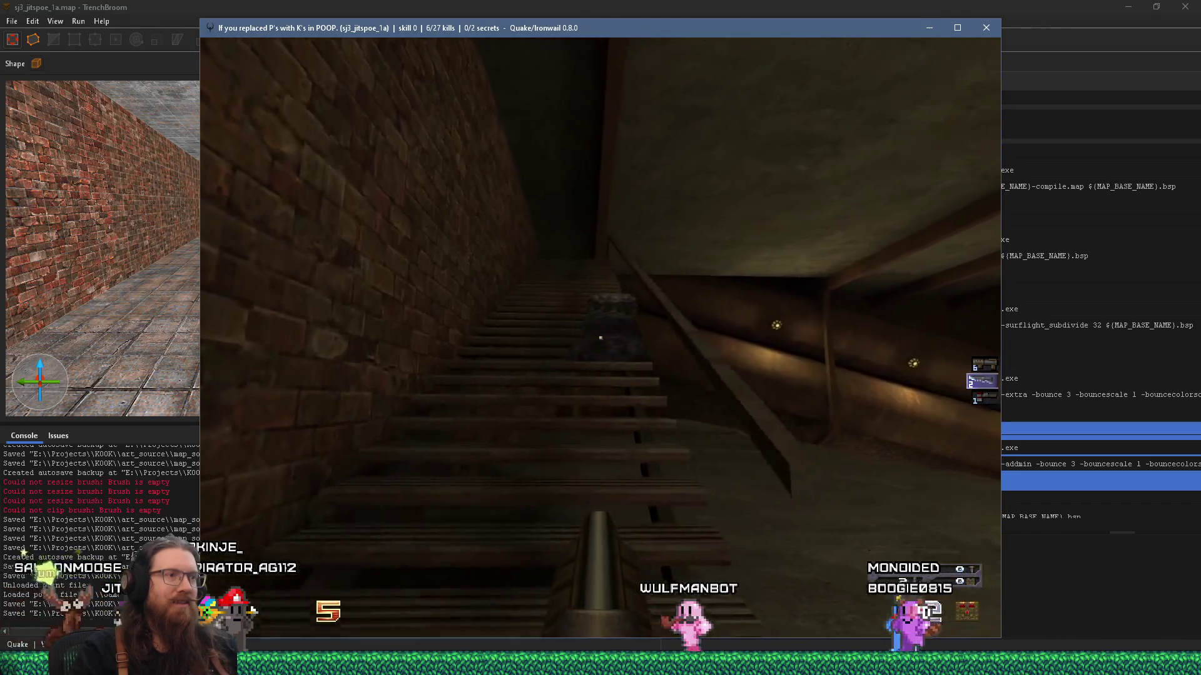
{"action": "key", "text": "w"}
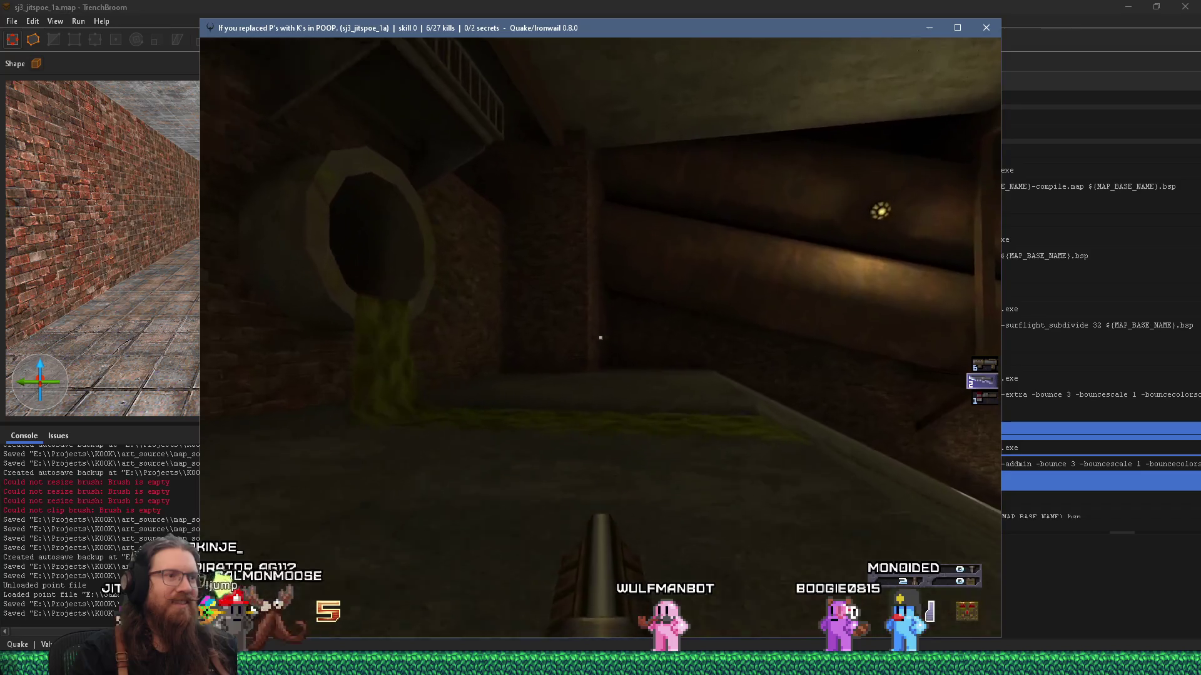
{"action": "key", "text": "w"}
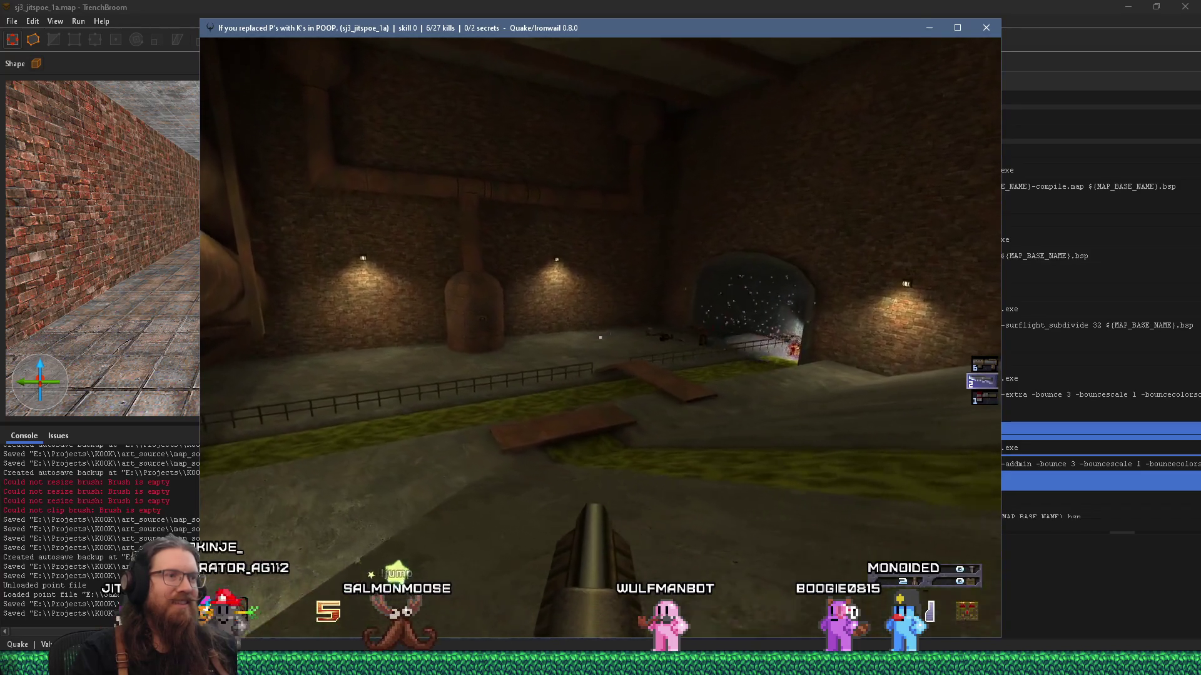
{"action": "key", "text": "w"}
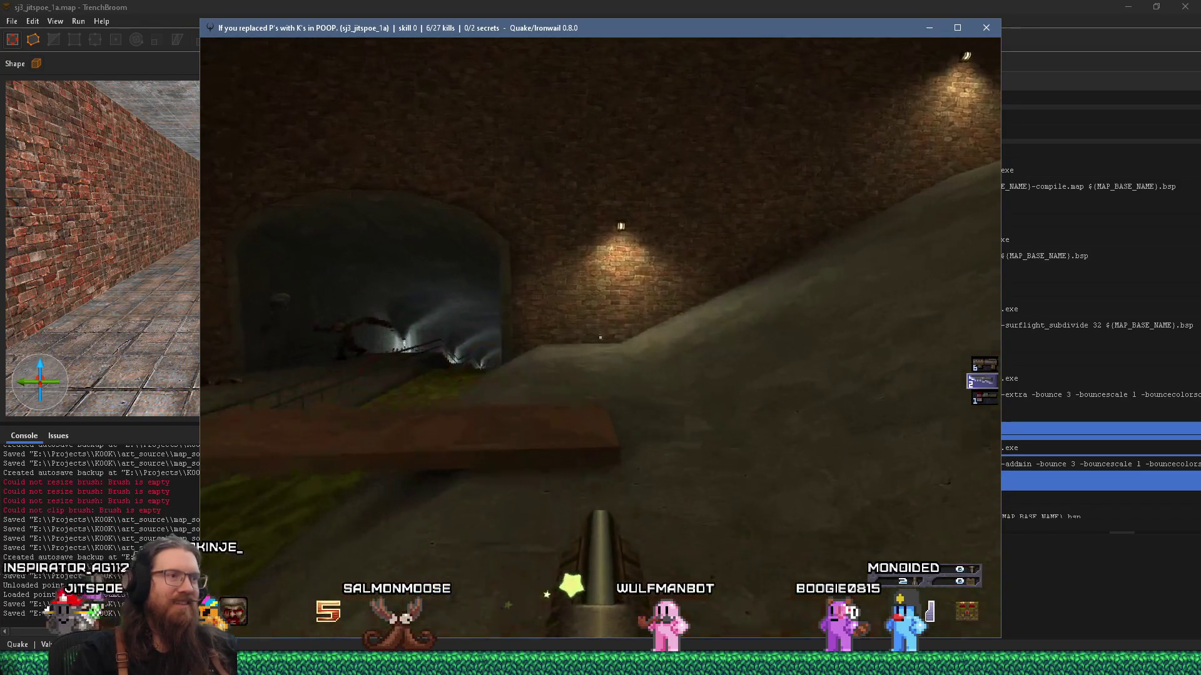
Kill enemies in the pipe room and brick corridor, then head toward the Spawn and wooden stairs
{"action": "key", "text": "w"}
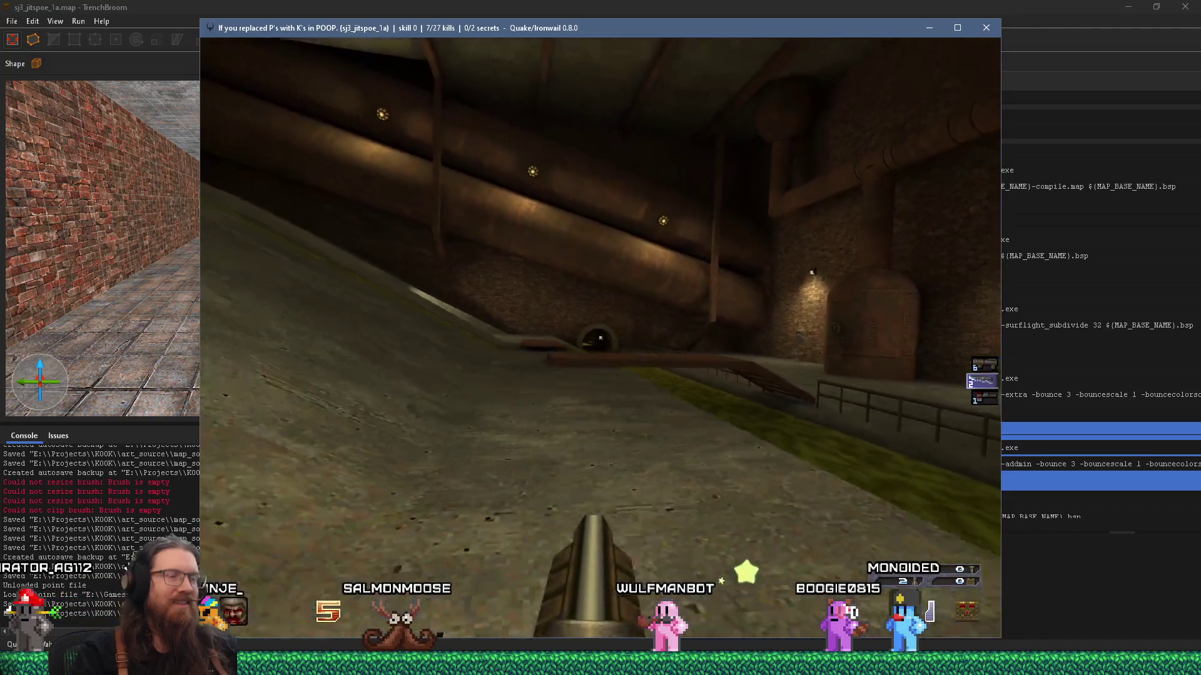
{"action": "key", "text": "w"}
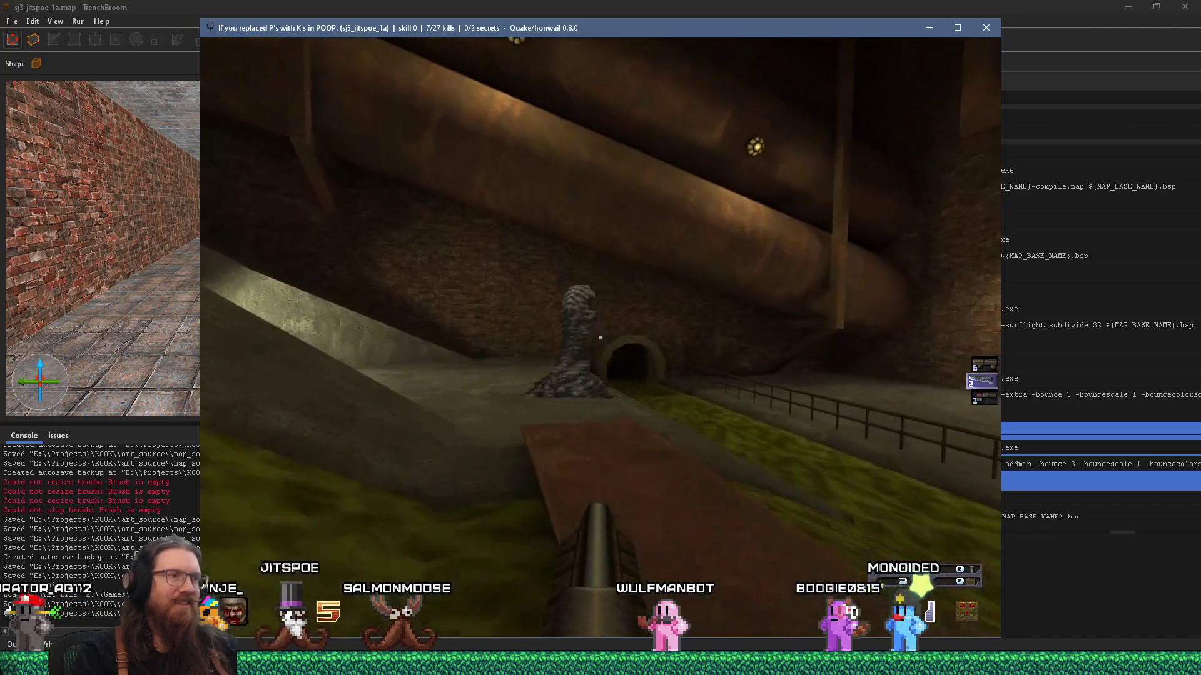
{"action": "key", "text": "w"}
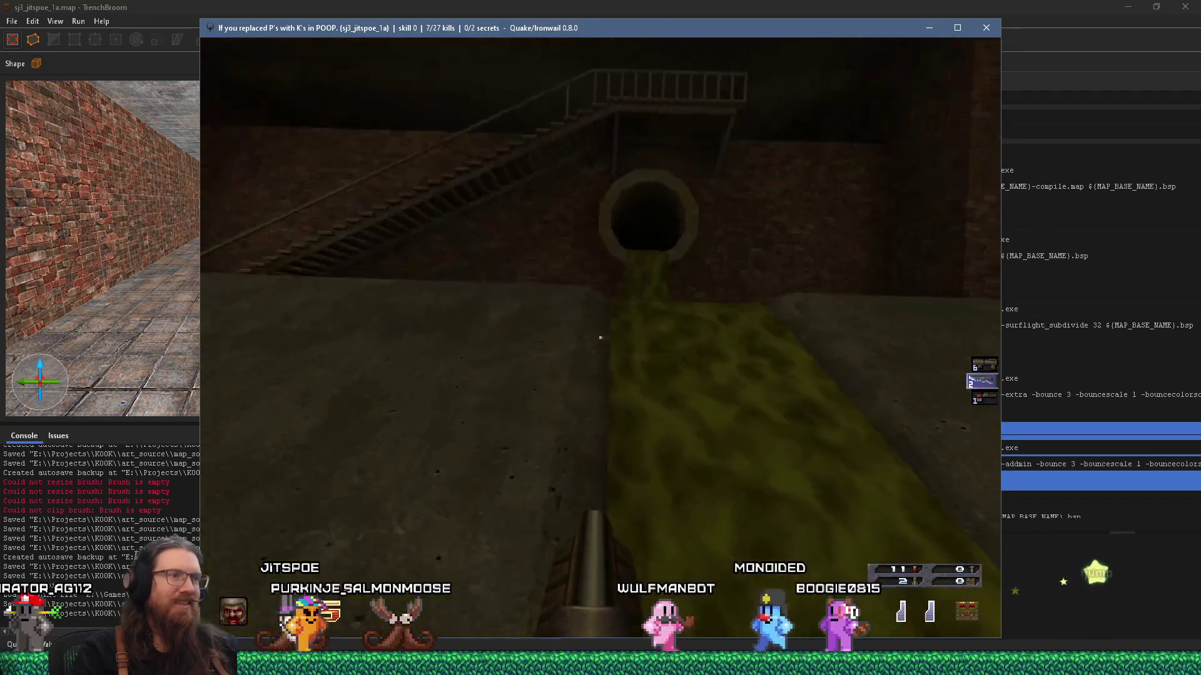
{"action": "key", "text": "w"}
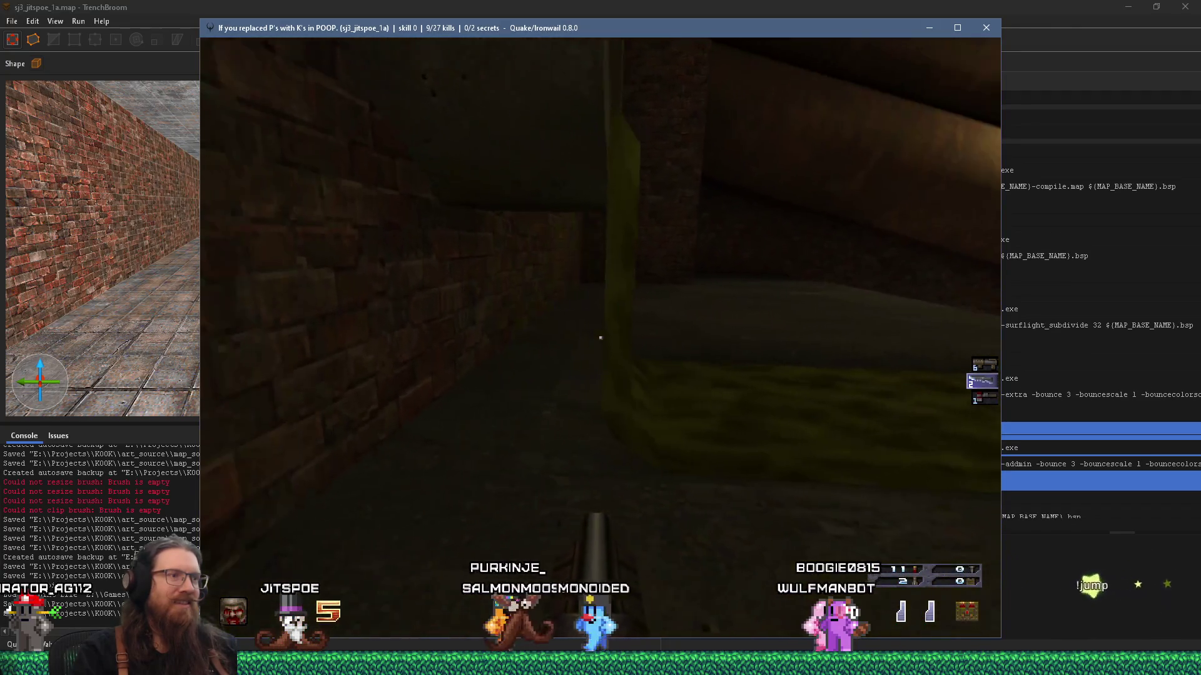
{"action": "key", "text": "w"}
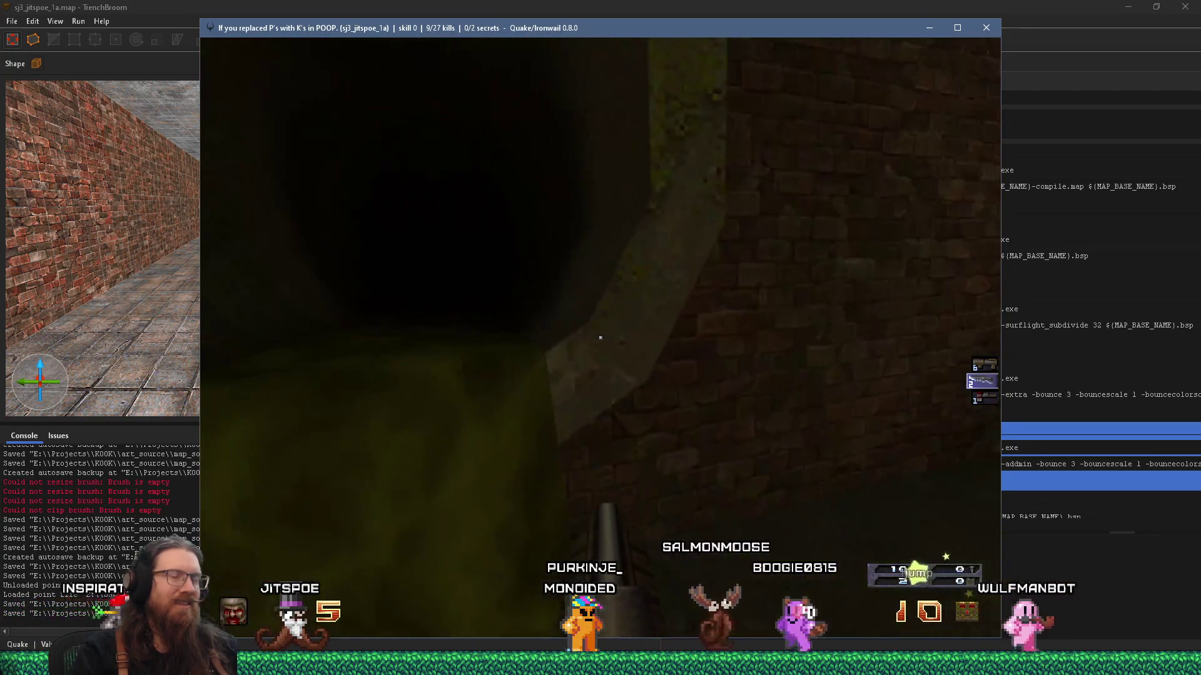
{"action": "key", "text": "w"}
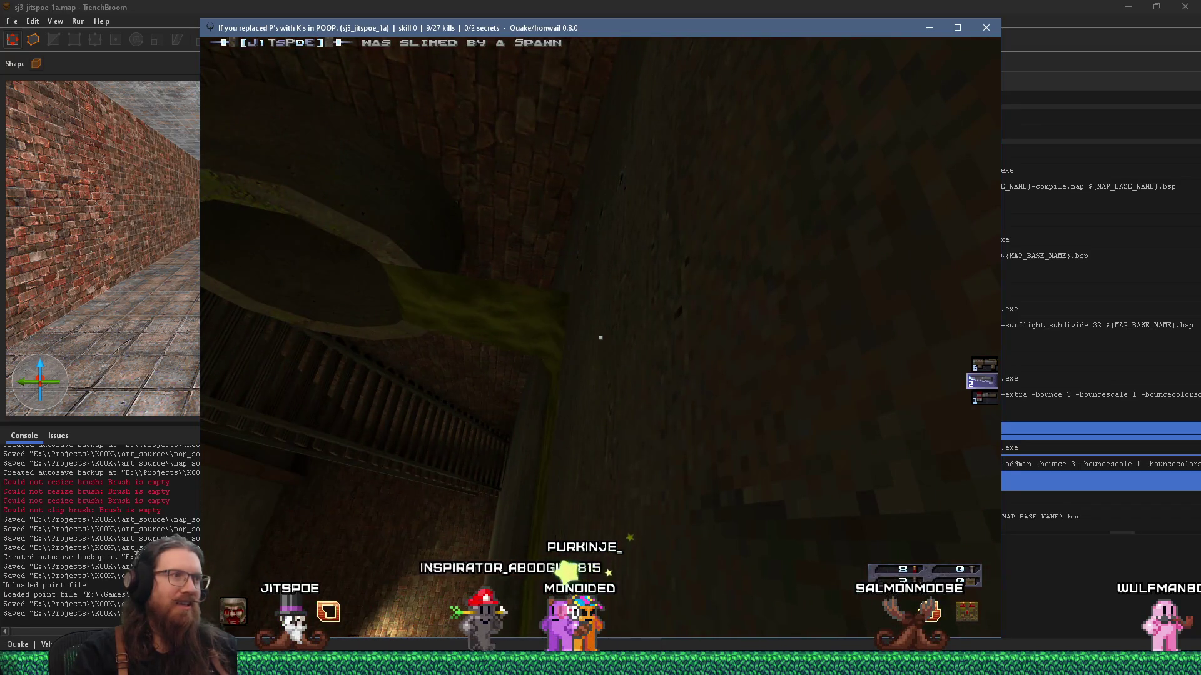
{"action": "key", "text": "w"}
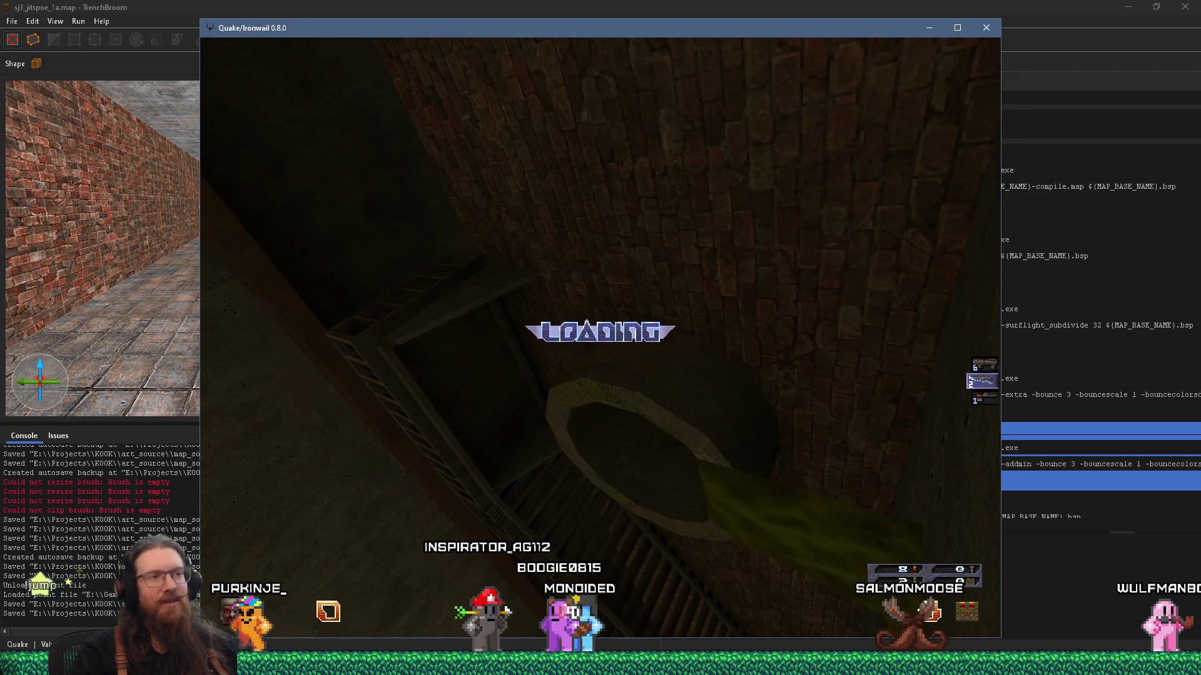
{"action": "key", "text": "w"}
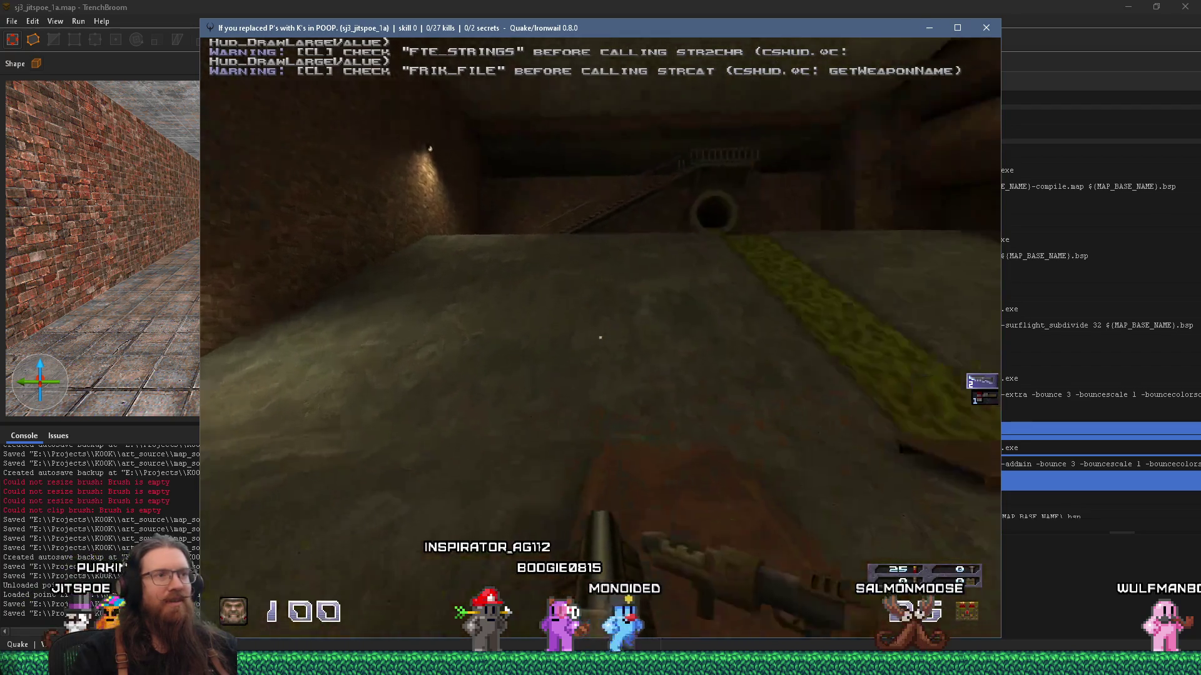
Fire a grenade into the pipe room, then switch to the shotgun and shoot the monster
{"action": "key", "text": "w"}
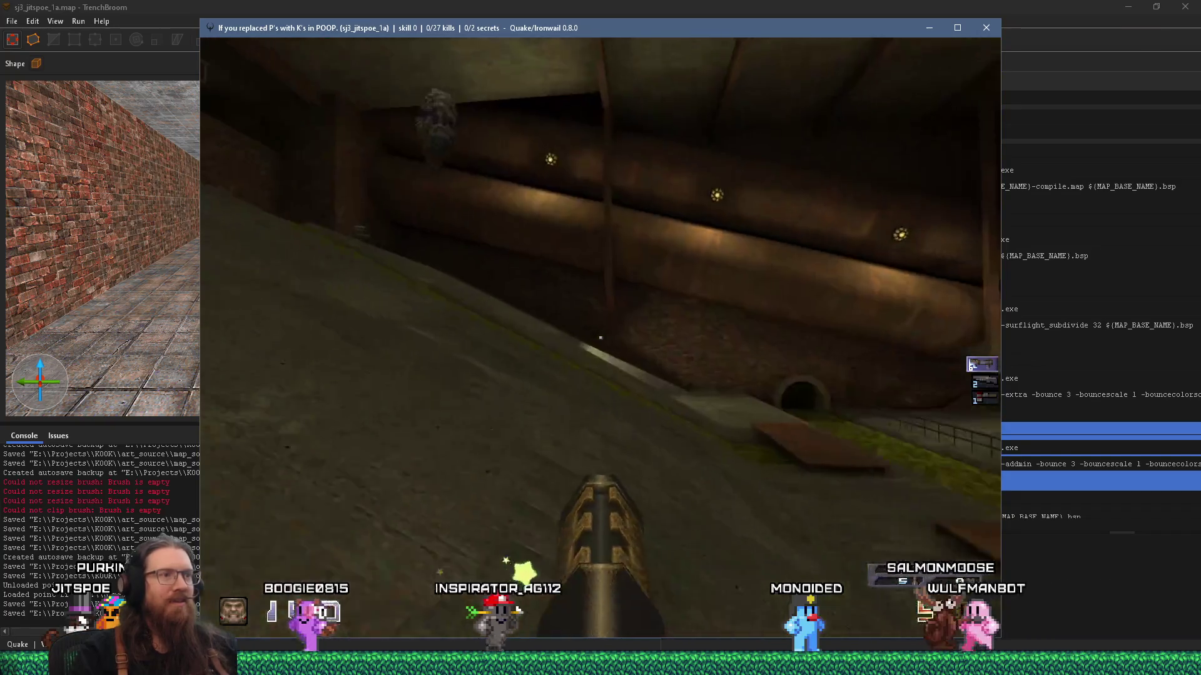
{"action": "key", "text": "w"}
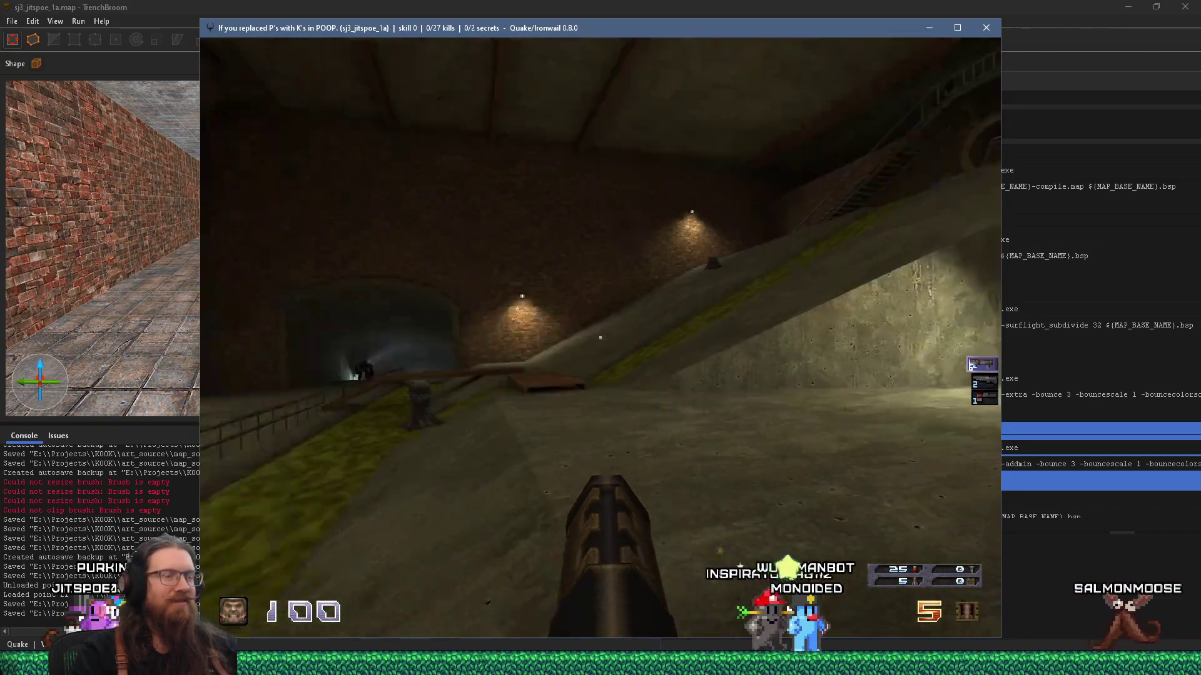
{"action": "left_click", "coordinate": [601, 337]}
{"action": "key", "text": "w"}
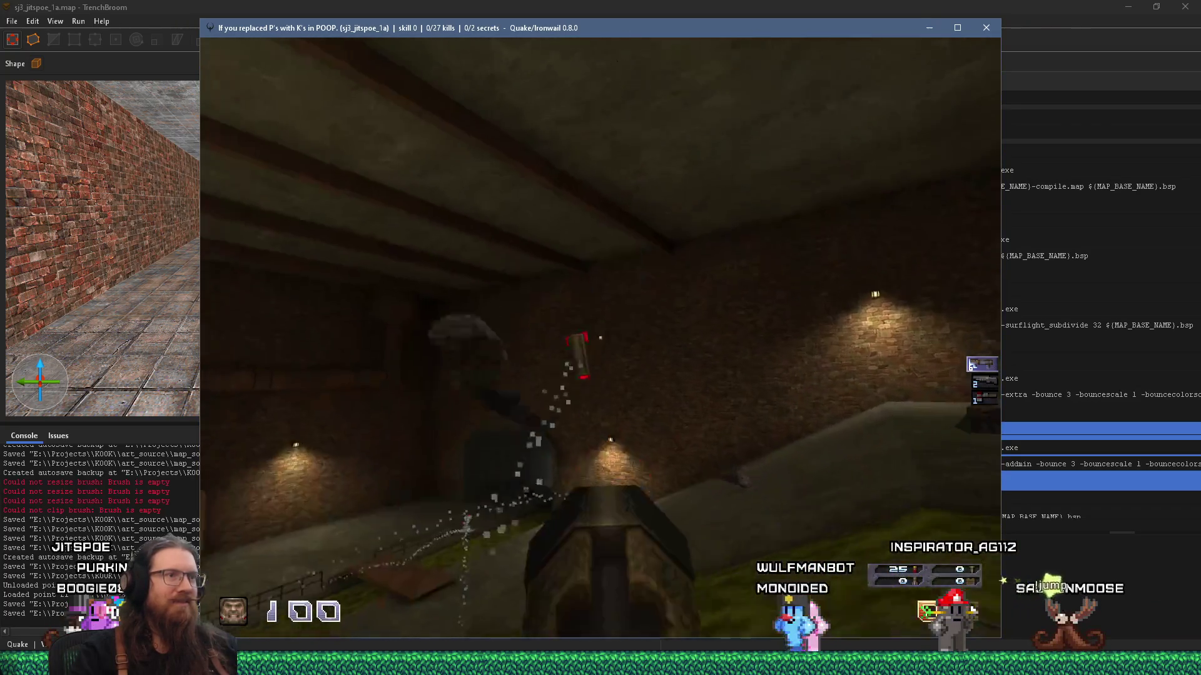
{"action": "key", "text": "2"}
{"action": "left_click", "coordinate": [601, 338]}
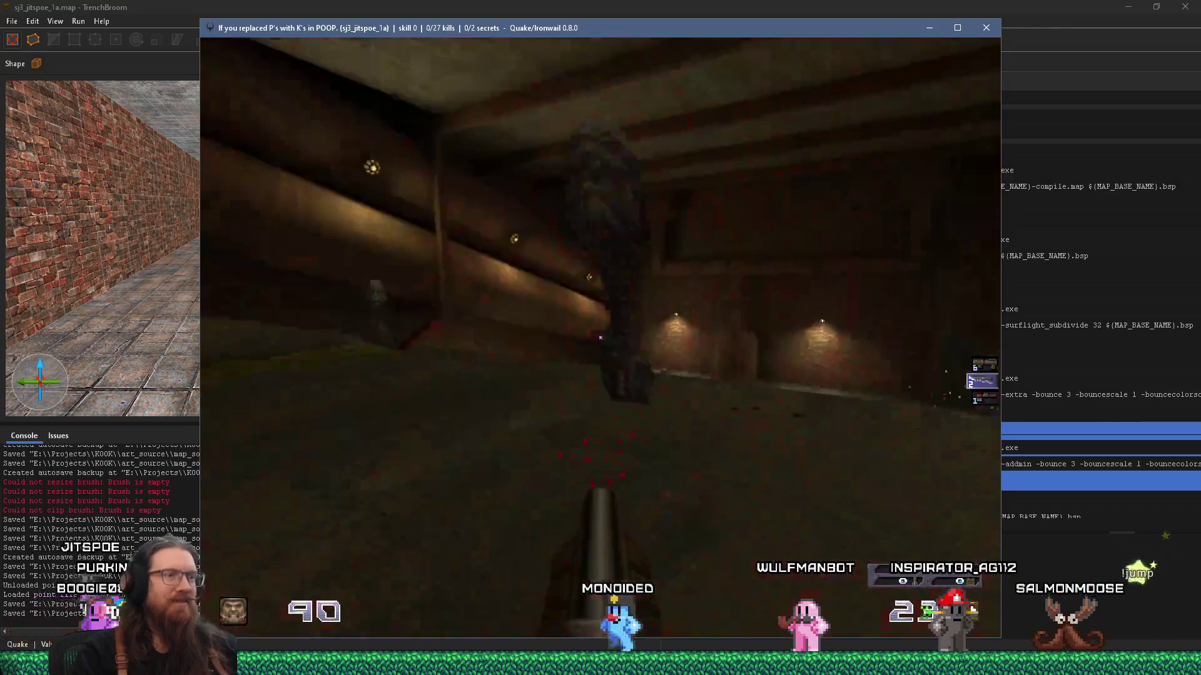
Circle the sewer room past the slime channel and pipes, shotgunning the enemy by the ramp
{"action": "key", "text": "w"}
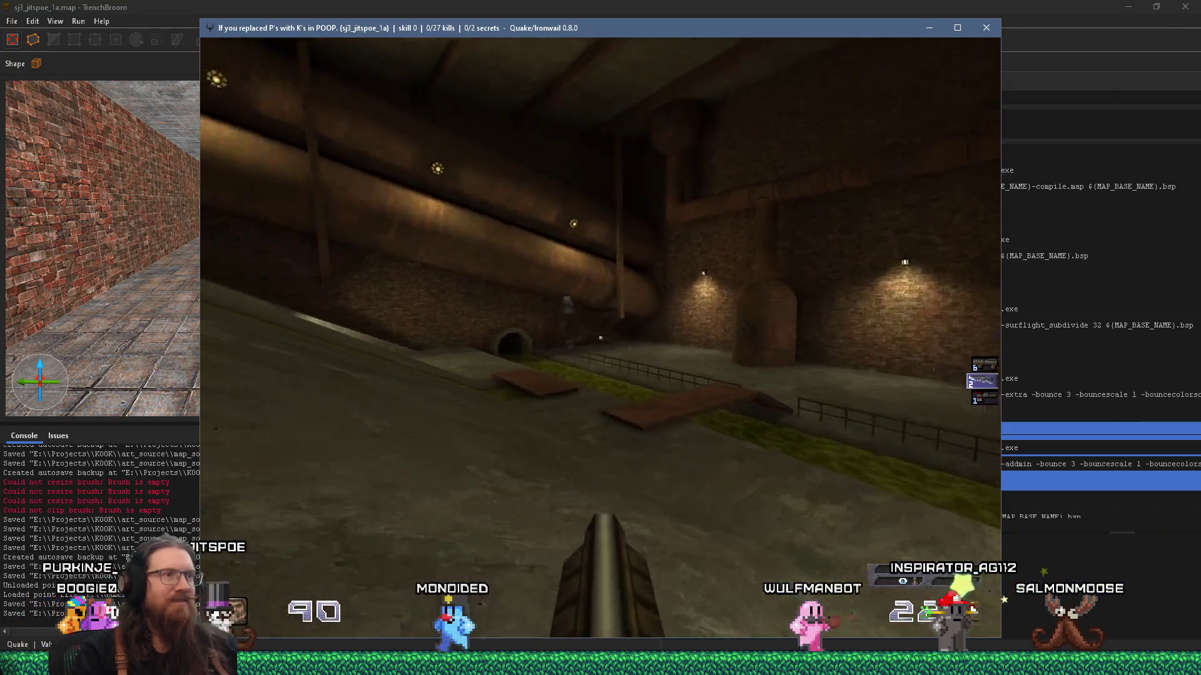
{"action": "key", "text": "w"}
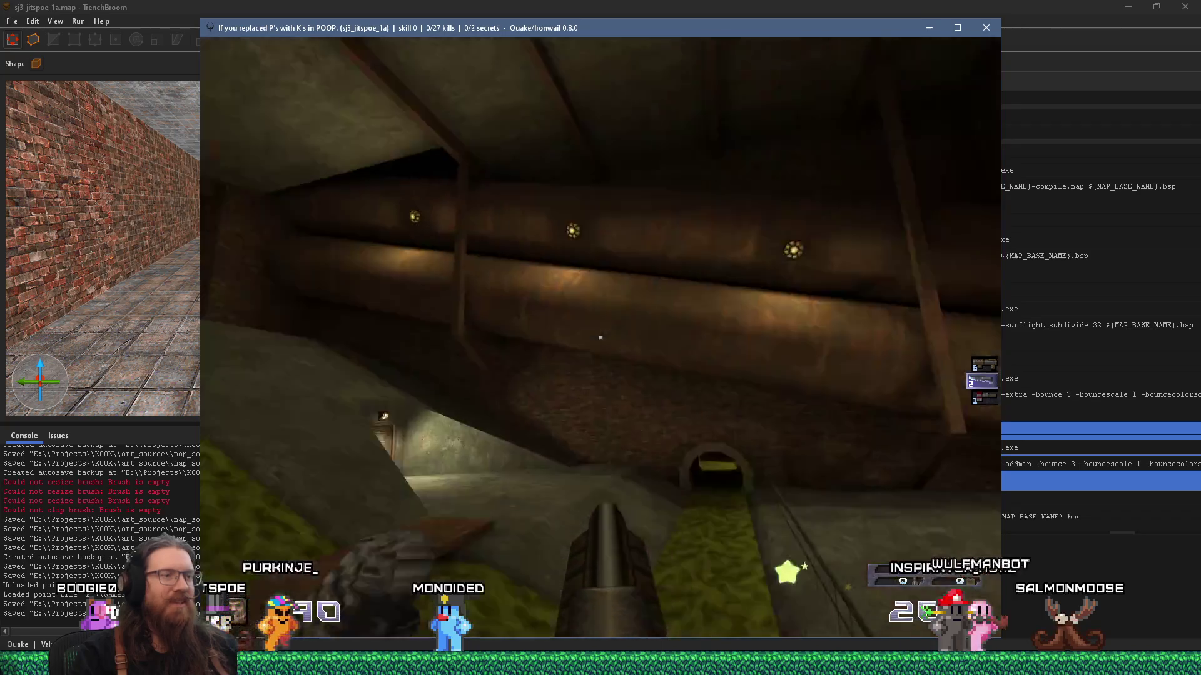
{"action": "key", "text": "w"}
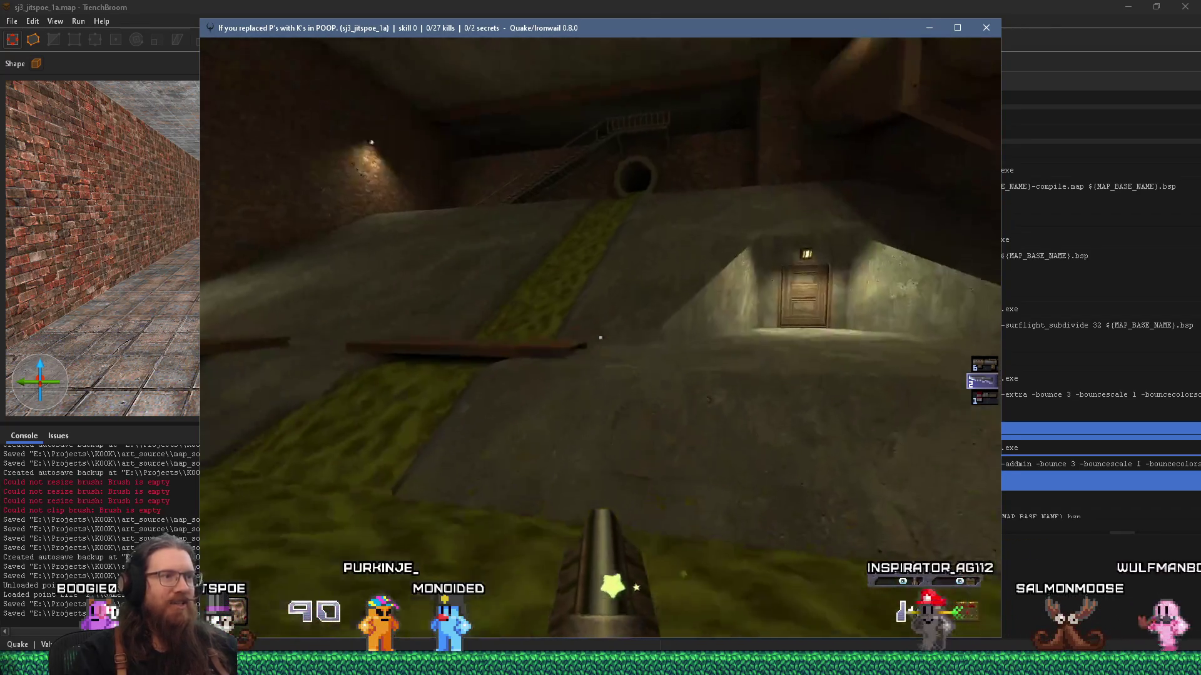
{"action": "key", "text": "w"}
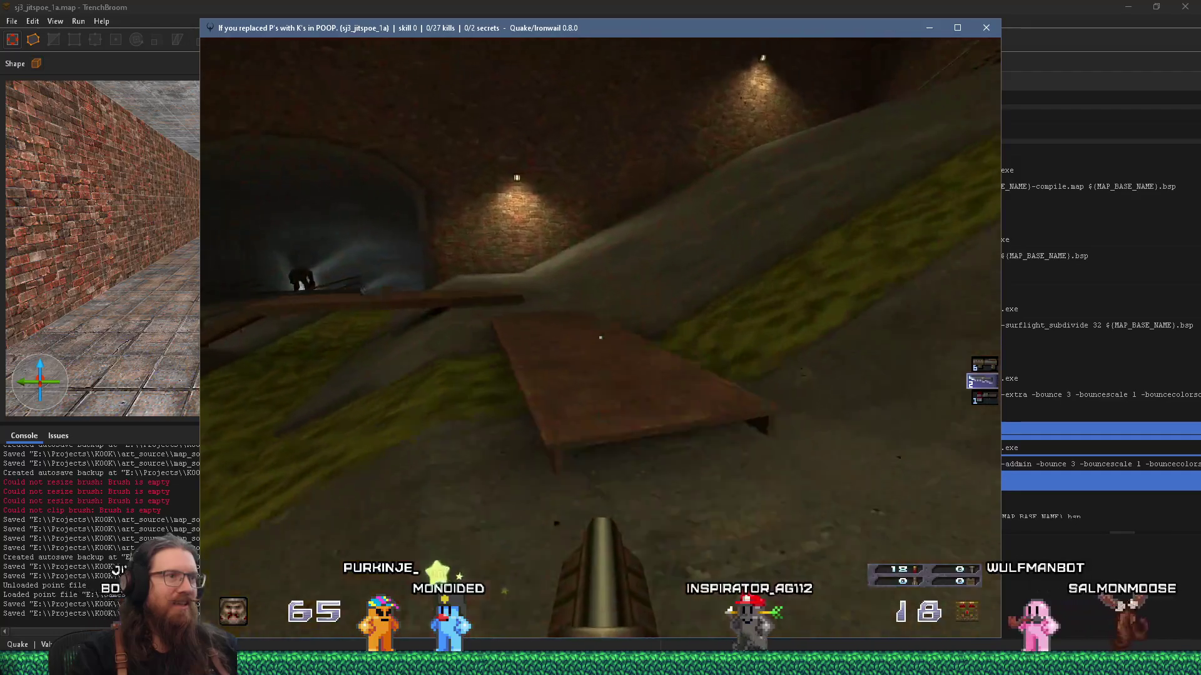
{"action": "key", "text": "w"}
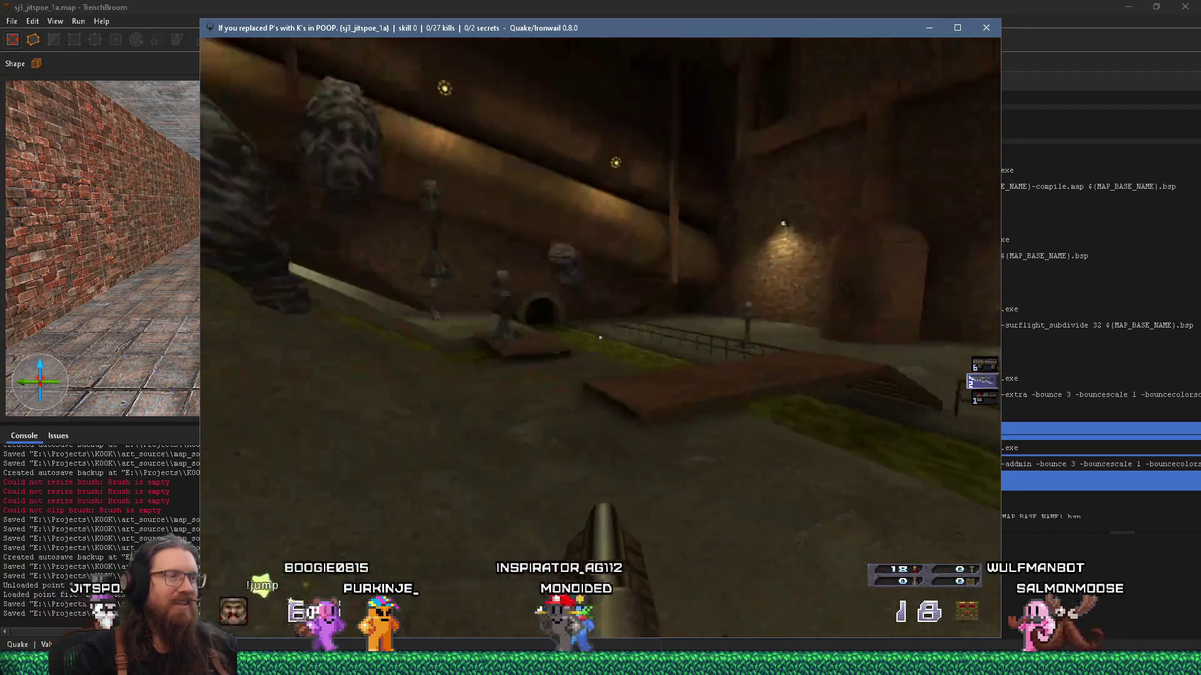
{"action": "key", "text": "w"}
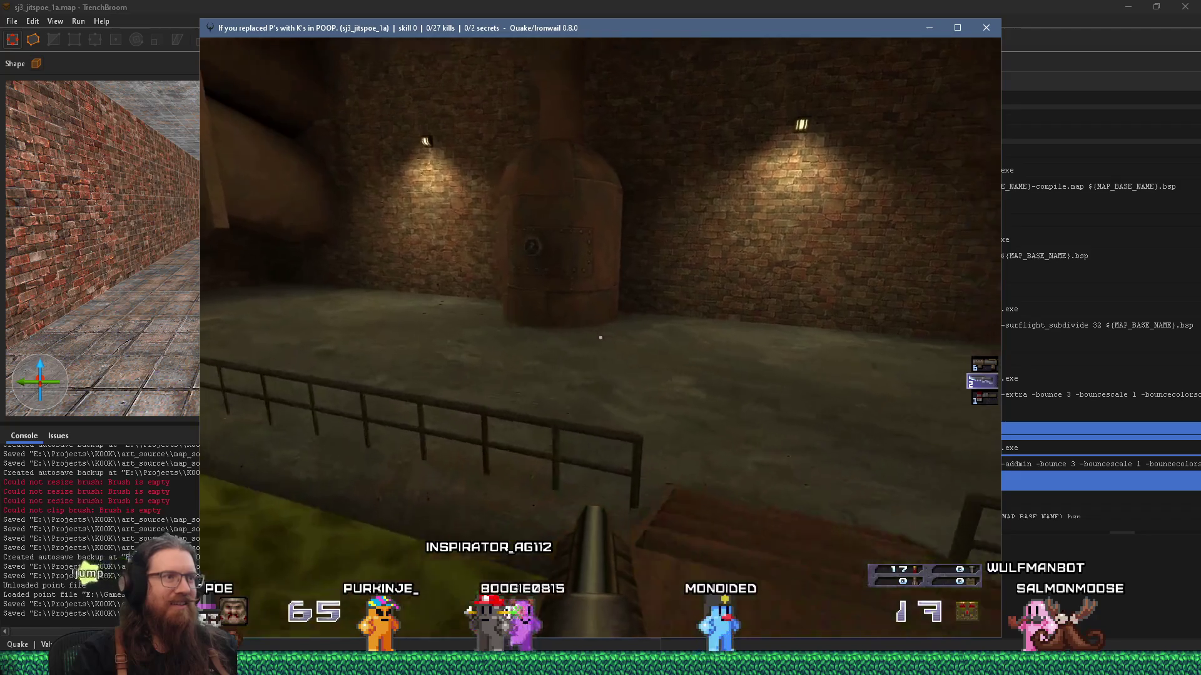
{"action": "key", "text": "w"}
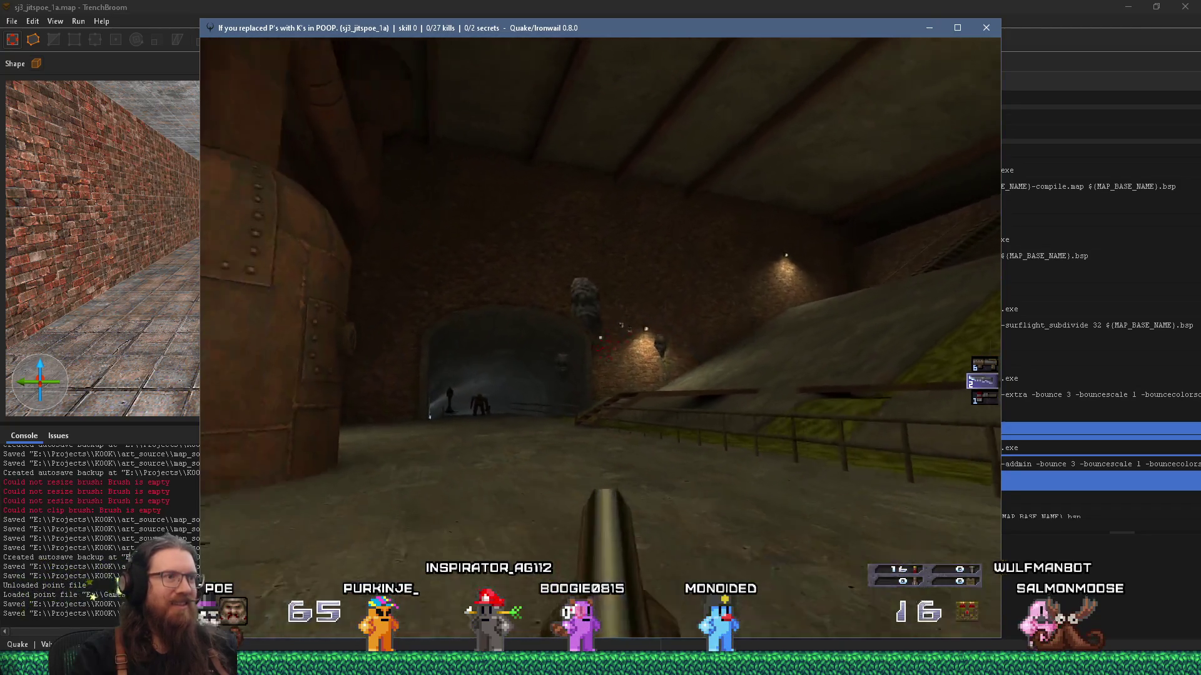
{"action": "left_click", "coordinate": [600, 337]}
{"action": "left_click", "coordinate": [600, 338]}
{"action": "left_click", "coordinate": [600, 338]}
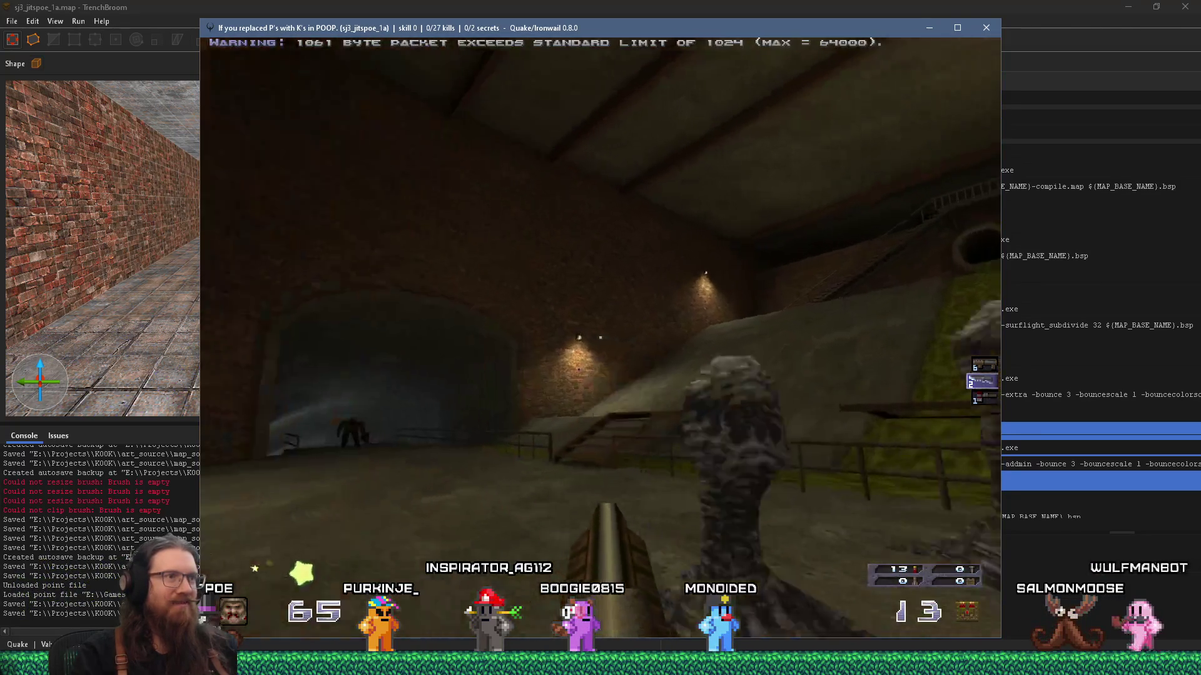
Enter the lit brick room and pipe area, shooting monsters toward the railing and tank
{"action": "key", "text": "w"}
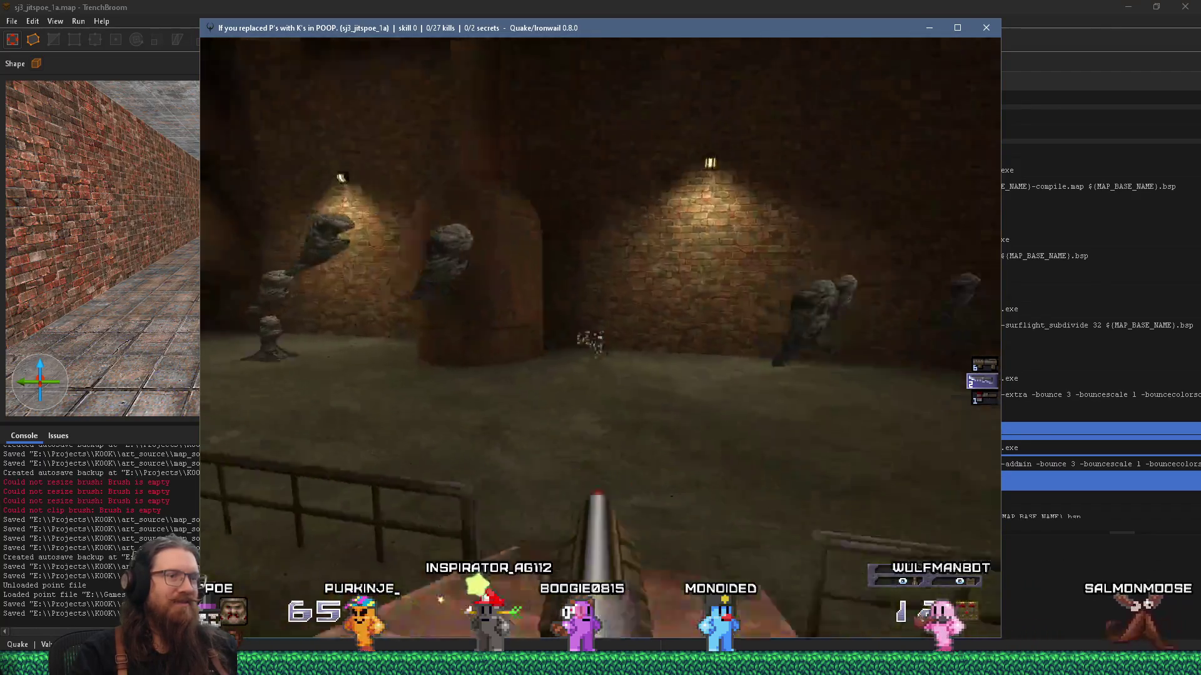
{"action": "key", "text": "w"}
{"action": "left_click", "coordinate": [600, 339]}
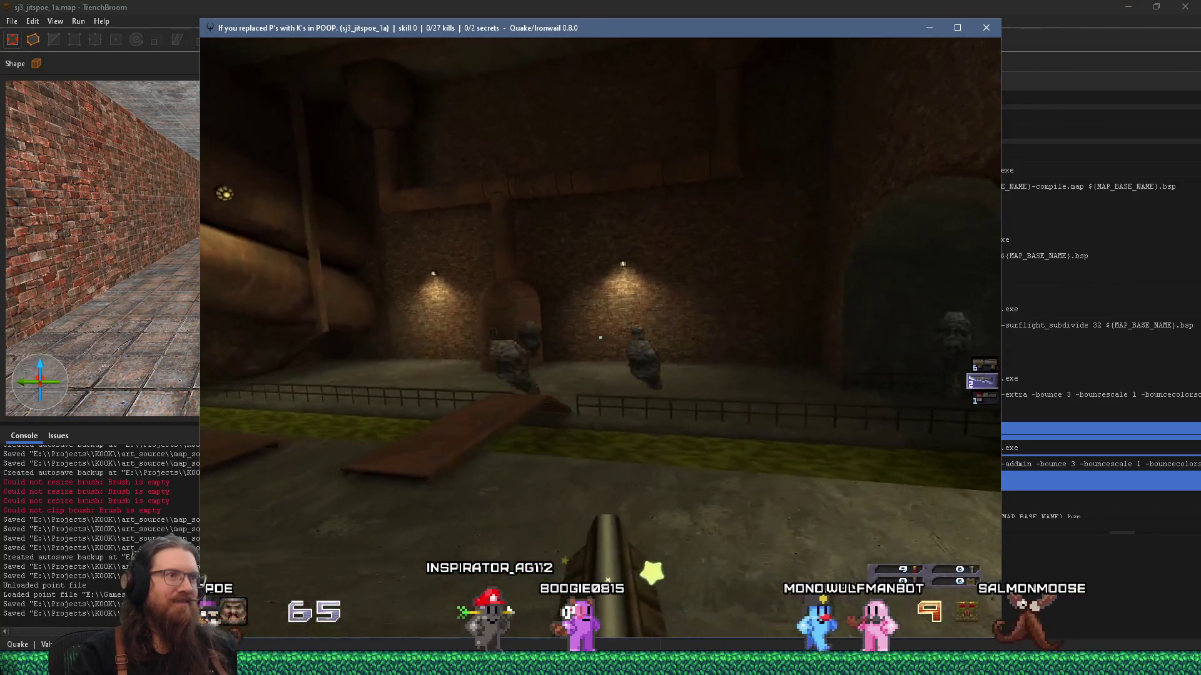
{"action": "key", "text": "w"}
{"action": "left_click", "coordinate": [601, 338]}
{"action": "left_click", "coordinate": [601, 337]}
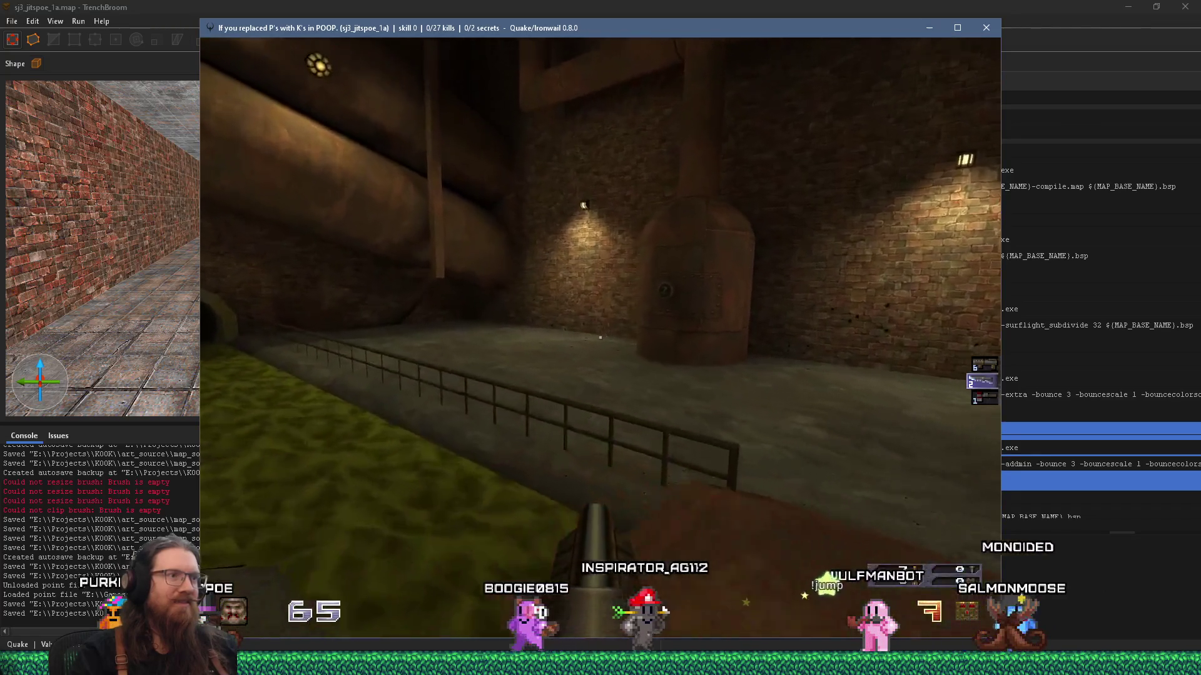
Shoot the Spawn near the riveted tank twice, then restart after dying
{"action": "key", "text": "w"}
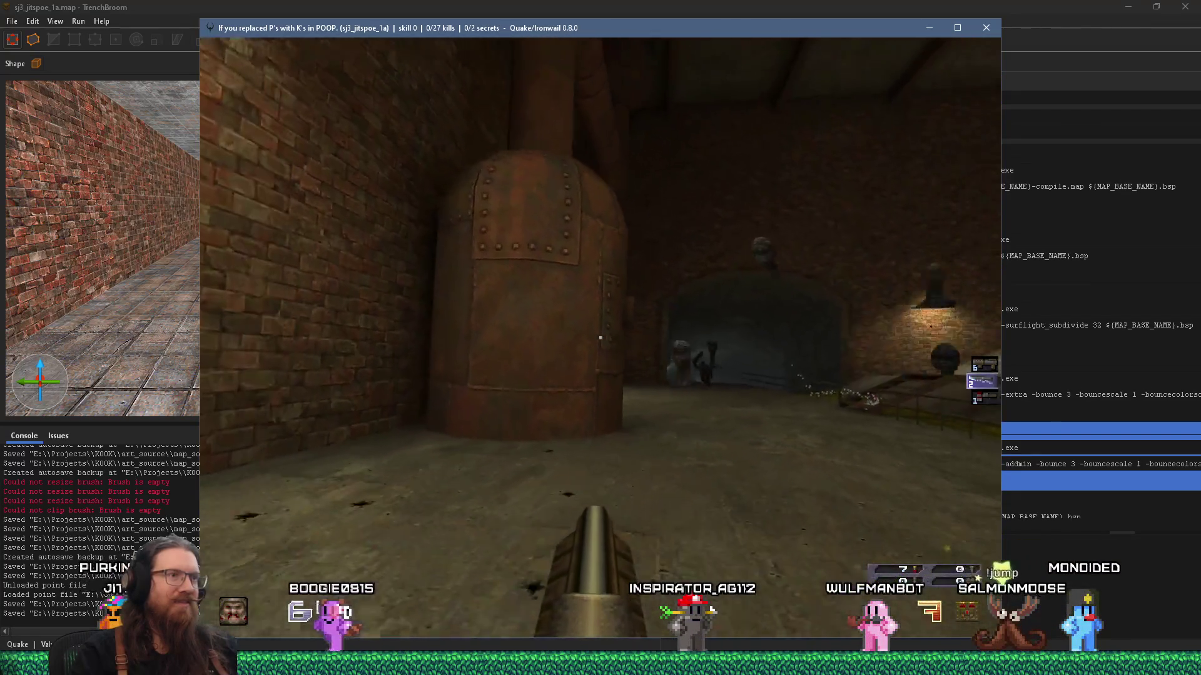
{"action": "left_click", "coordinate": [600, 338]}
{"action": "left_click", "coordinate": [601, 338]}
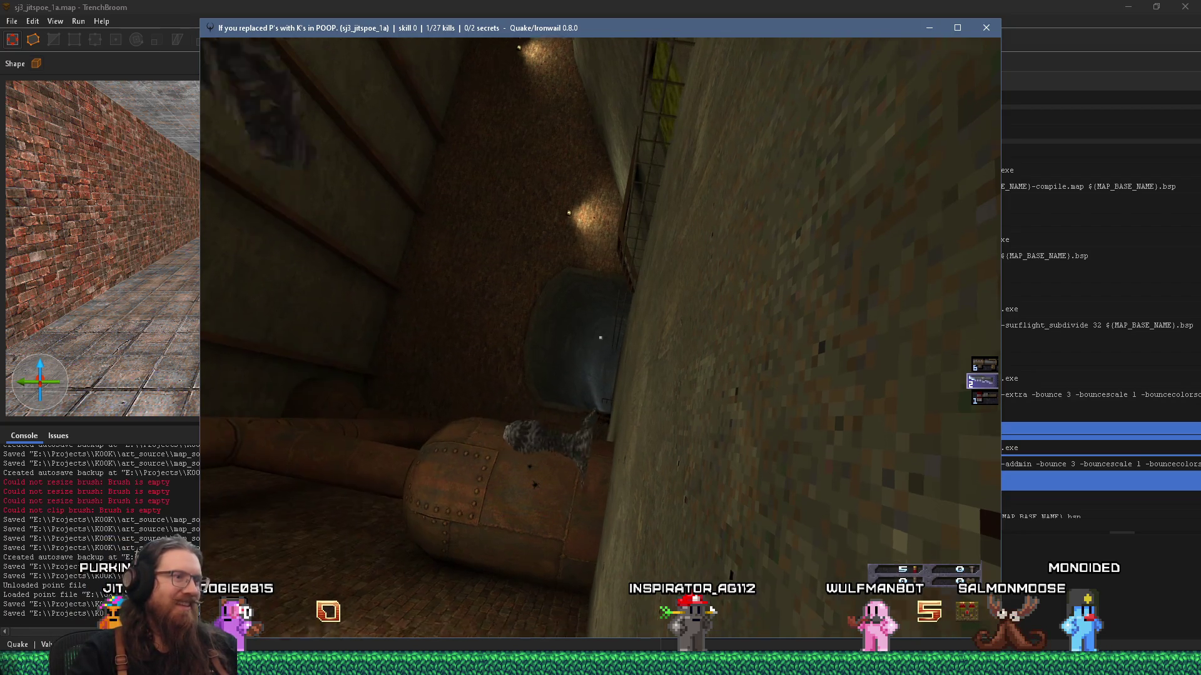
{"action": "left_click", "coordinate": [599, 338]}
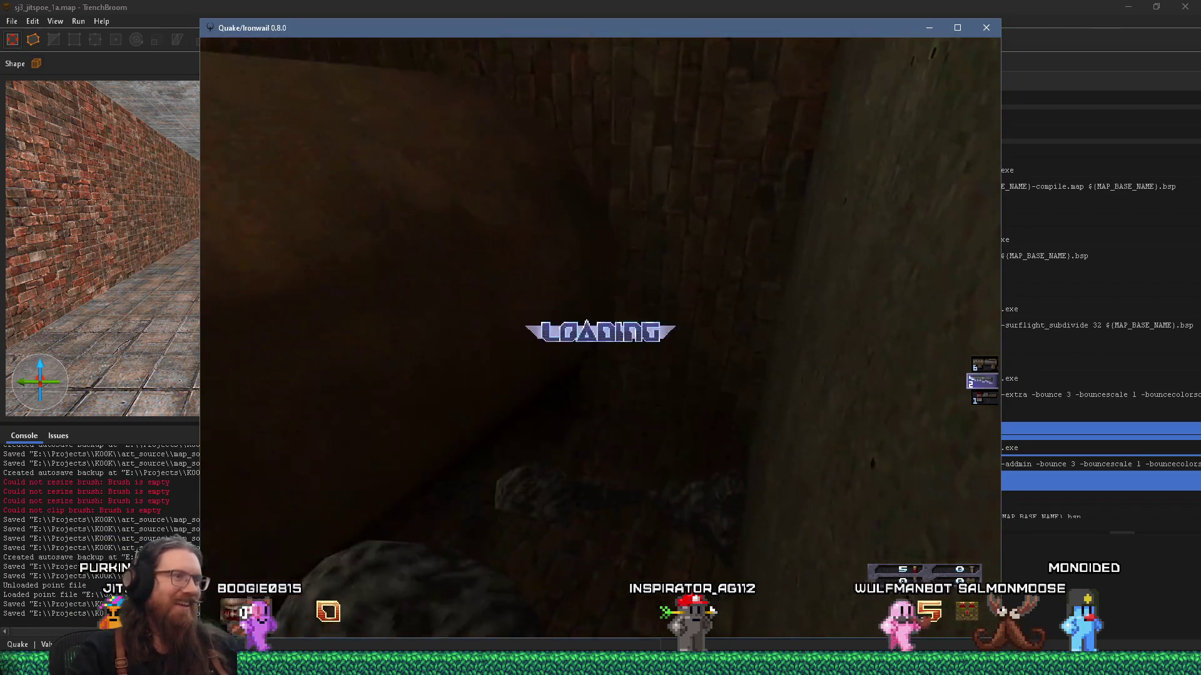
Climb the wooden stairs and grab the Grenade Launcher
{"action": "key", "text": "w"}
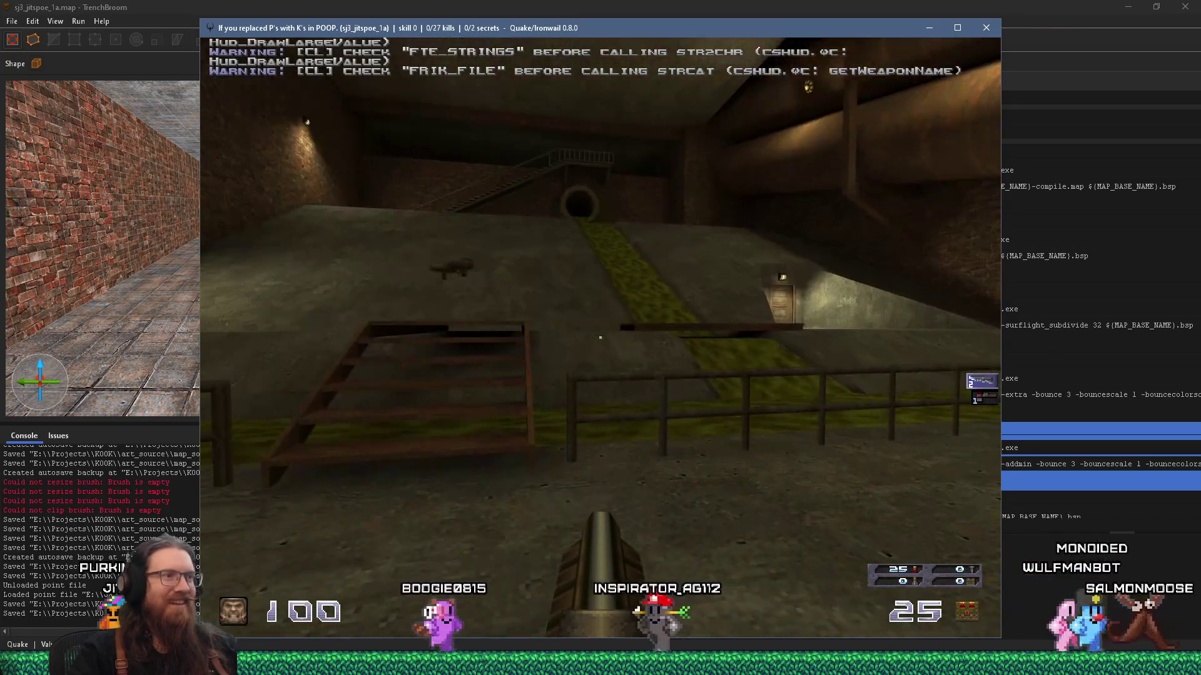
{"action": "key", "text": "w"}
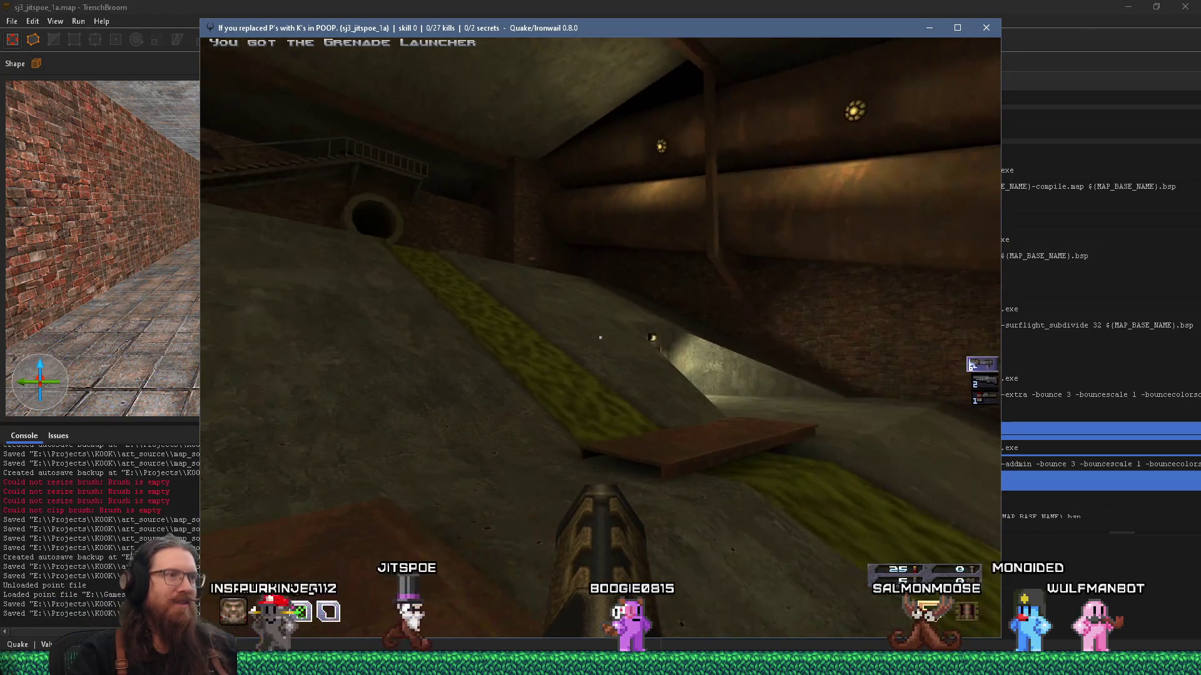
{"action": "key", "text": "w"}
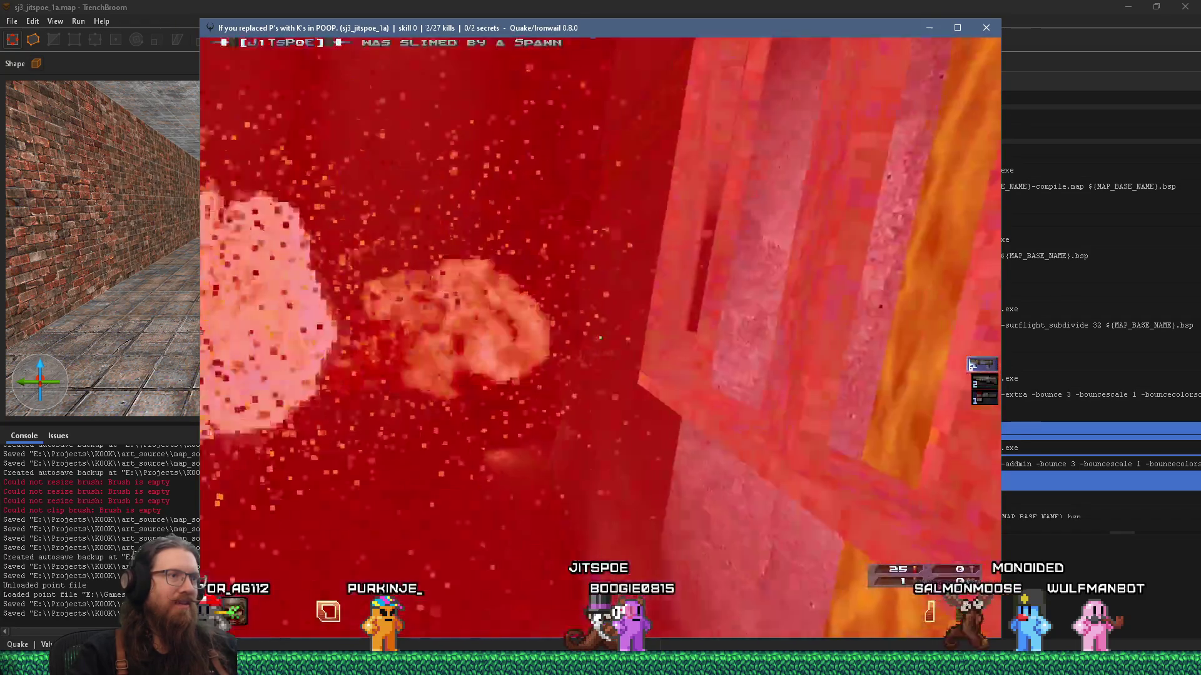
Respawn after dying and fight on with grenades to 5 kills and the first secret
{"action": "key", "text": "space"}
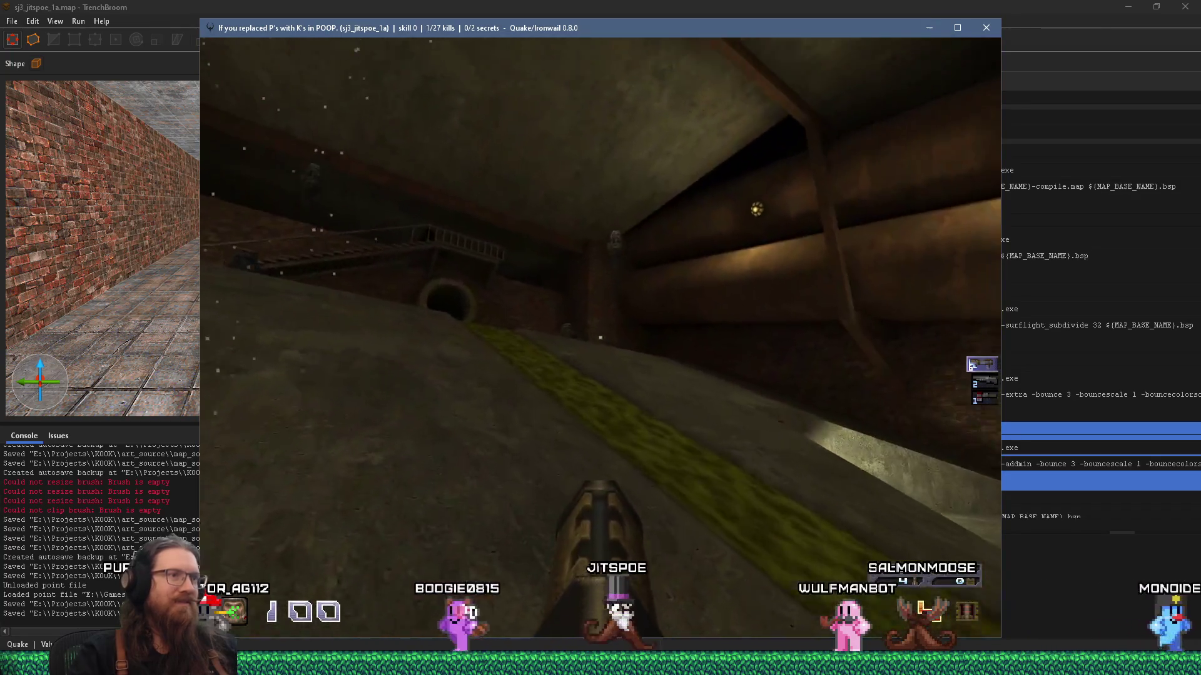
{"action": "left_click", "coordinate": [601, 338]}
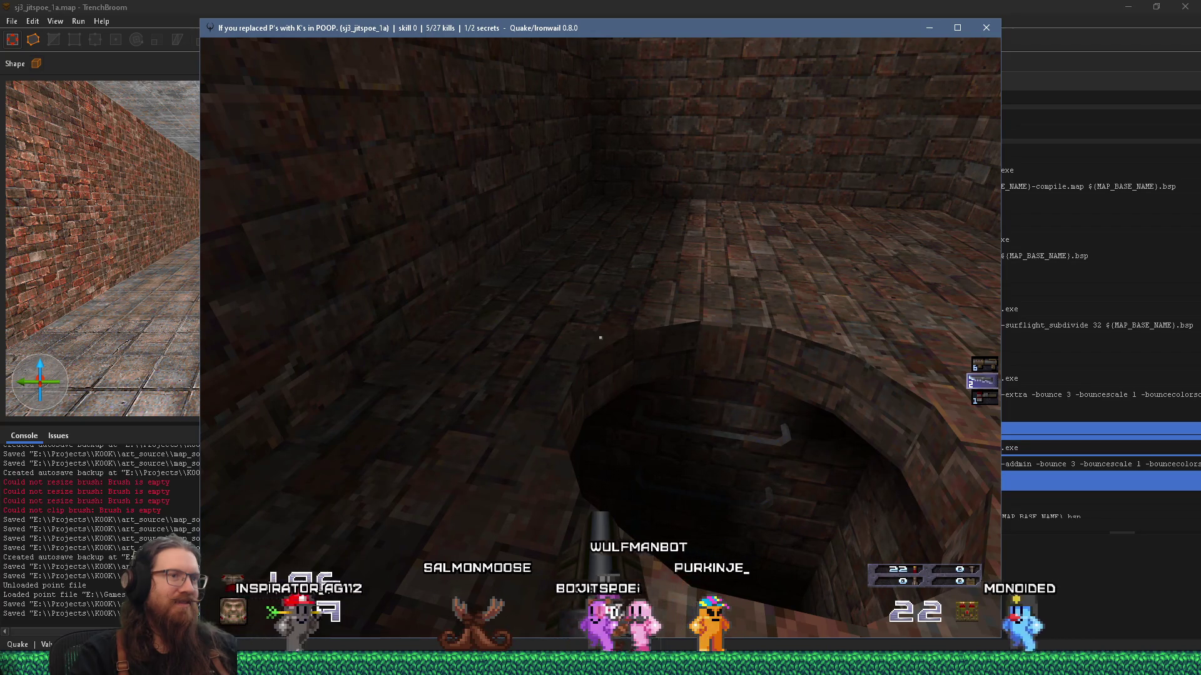
{"action": "key", "text": "grave"}
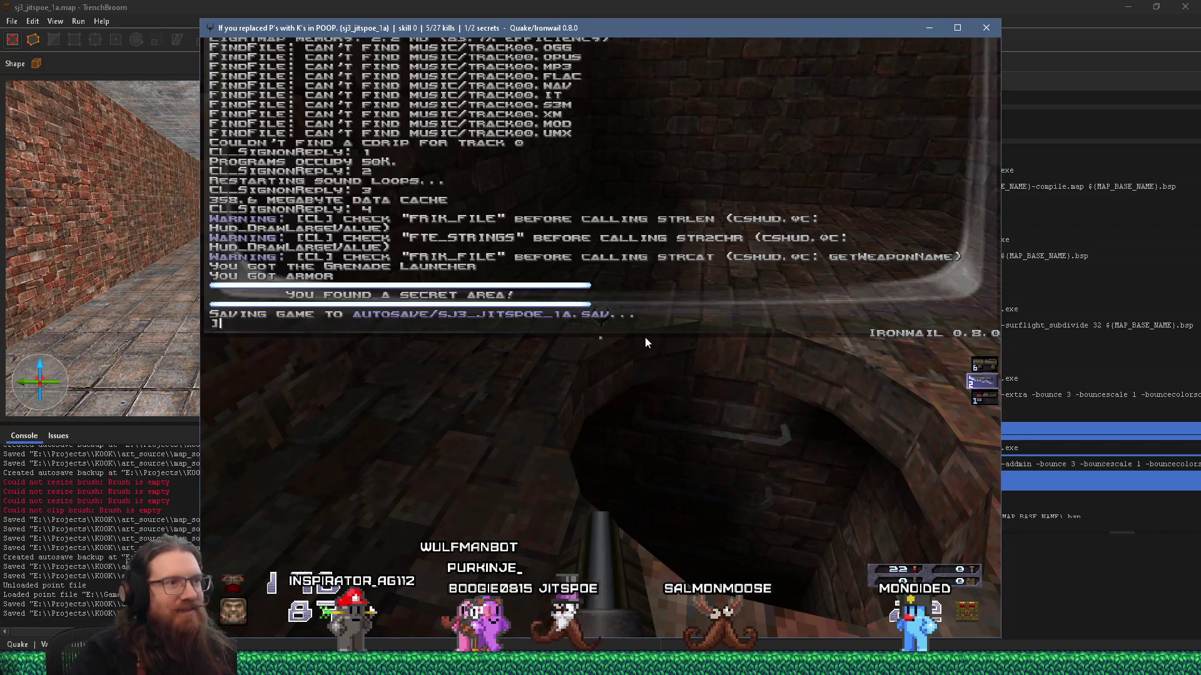
Drop down the shaft, walk through the sewer pipe into the brick room and climb the ladder
{"action": "key", "text": "grave"}
{"action": "key", "text": "s"}
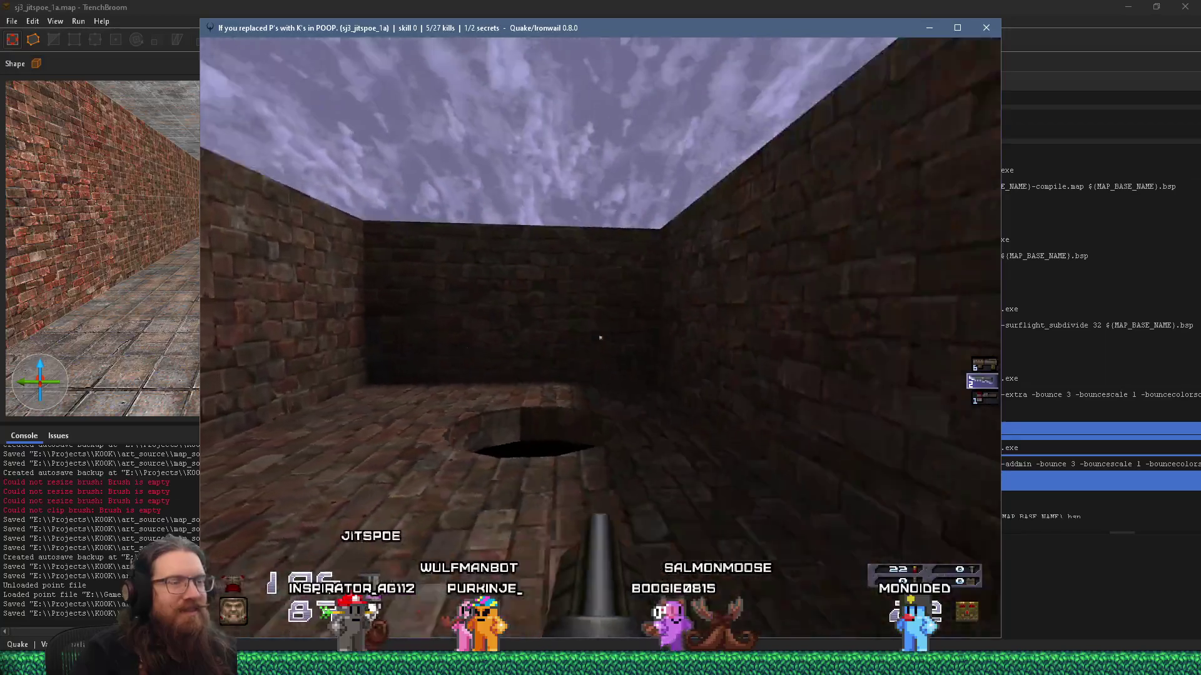
{"action": "key", "text": "w"}
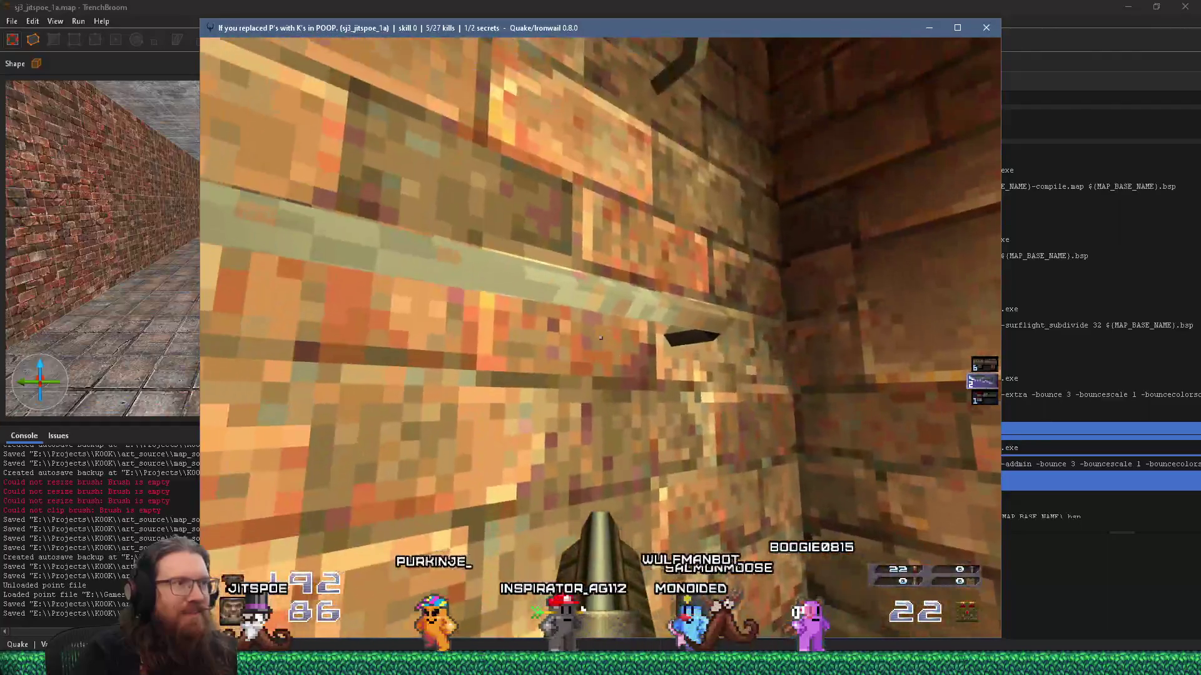
{"action": "mouse_move", "coordinate": [600, 338]}
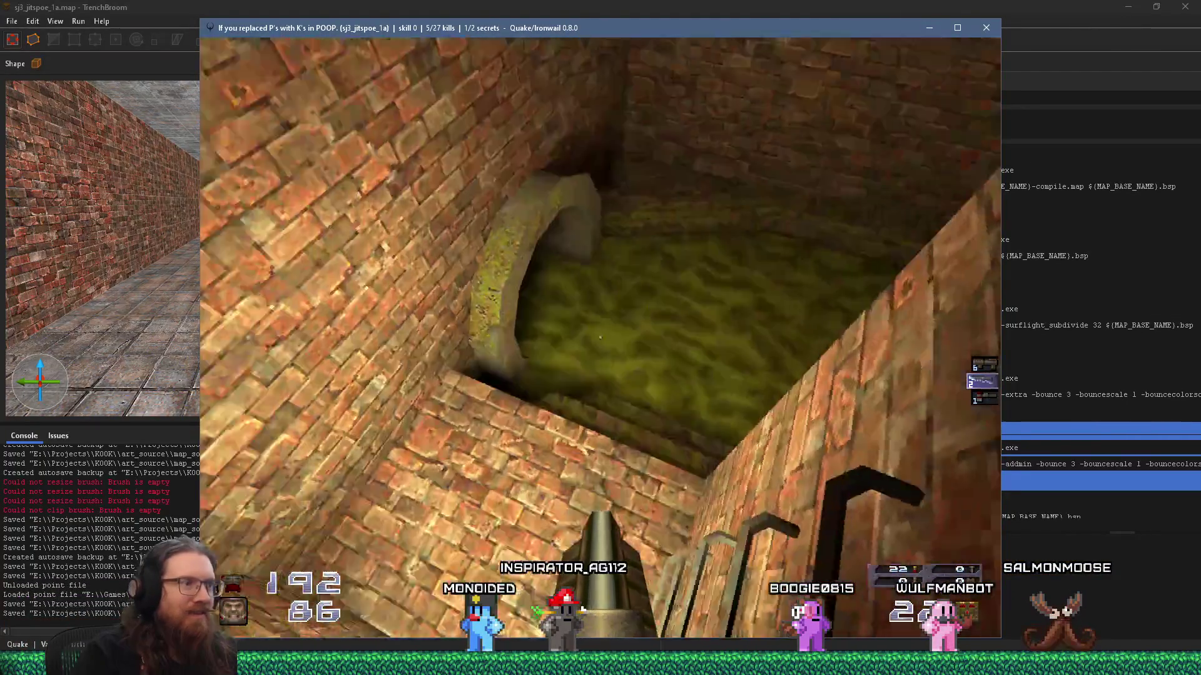
{"action": "key", "text": "w"}
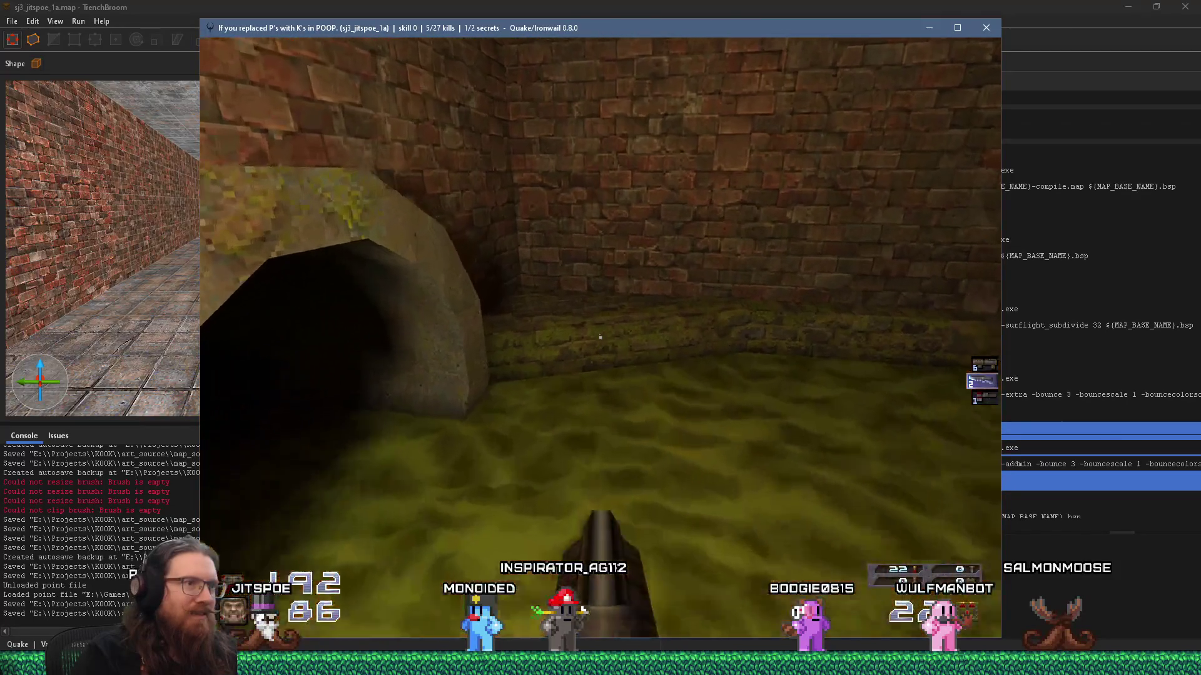
{"action": "key", "text": "w"}
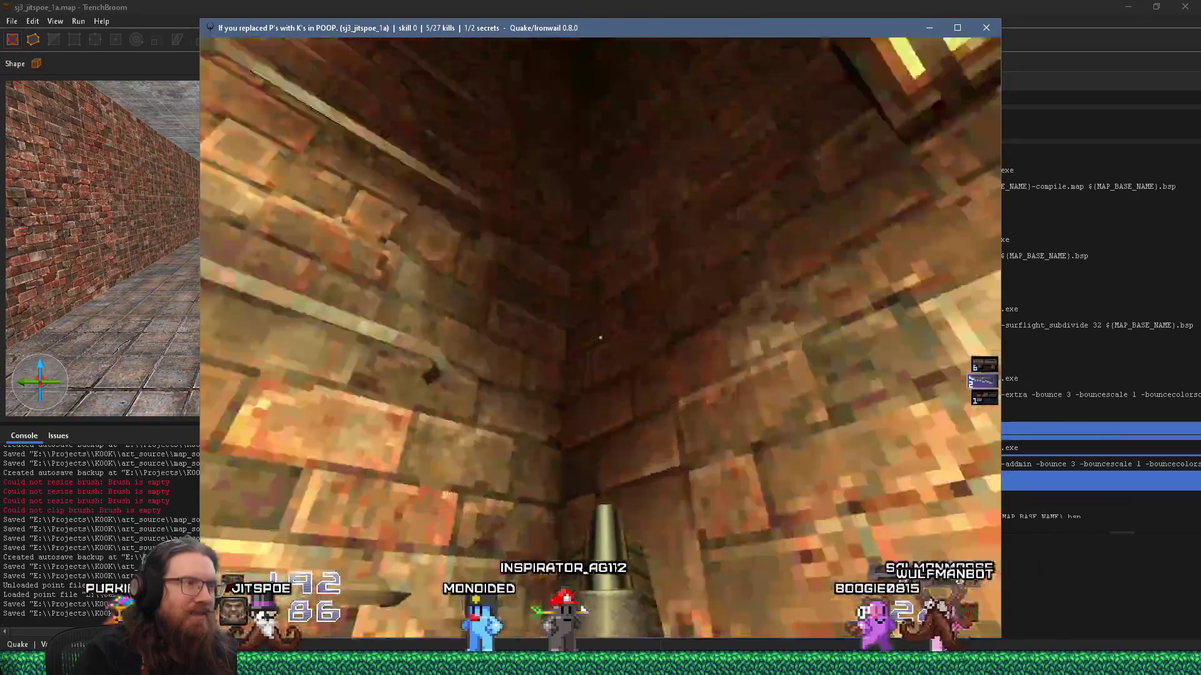
{"action": "key", "text": "w"}
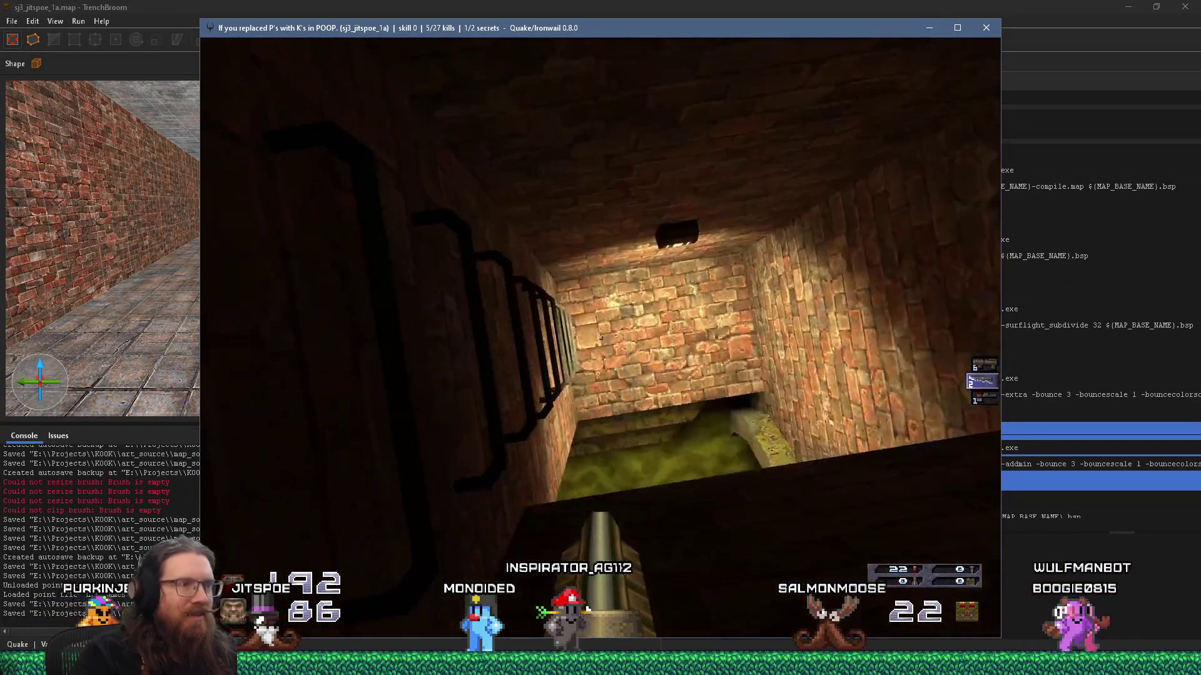
Quit Ironwail with the console command 'quit'
{"action": "key", "text": "grave"}
{"action": "type", "text": "quit"}
{"action": "key", "text": "Return"}
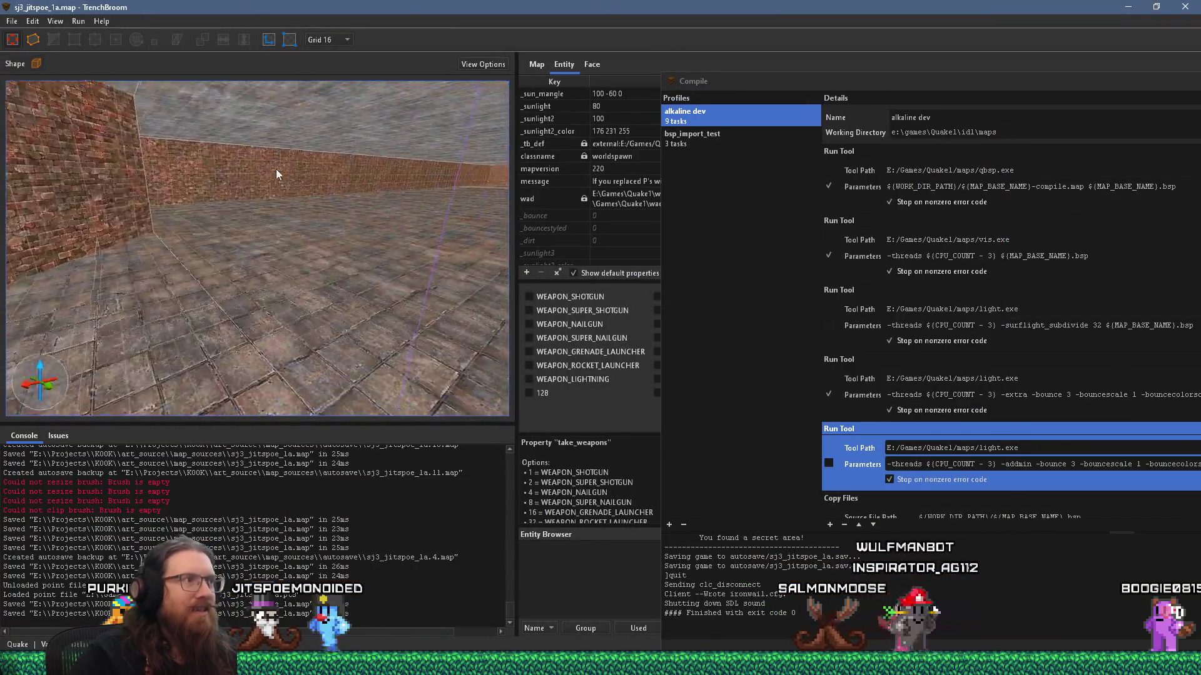
{"action": "mouse_move", "coordinate": [285, 181]}
{"action": "left_mouse_down"}
{"action": "mouse_move", "coordinate": [229, 179]}
{"action": "mouse_move", "coordinate": [257, 189]}
{"action": "mouse_move", "coordinate": [292, 192]}
{"action": "mouse_move", "coordinate": [153, 149]}
{"action": "mouse_move", "coordinate": [19, 157]}
{"action": "mouse_move", "coordinate": [21, 286]}
{"action": "mouse_move", "coordinate": [184, 343]}
{"action": "mouse_move", "coordinate": [175, 328]}
{"action": "mouse_move", "coordinate": [188, 329]}
{"action": "mouse_move", "coordinate": [112, 281]}
{"action": "mouse_move", "coordinate": [59, 309]}
{"action": "mouse_move", "coordinate": [104, 322]}
{"action": "mouse_move", "coordinate": [83, 303]}
{"action": "mouse_move", "coordinate": [116, 301]}
{"action": "left_mouse_up"}
{"action": "left_click", "coordinate": [176, 270]}
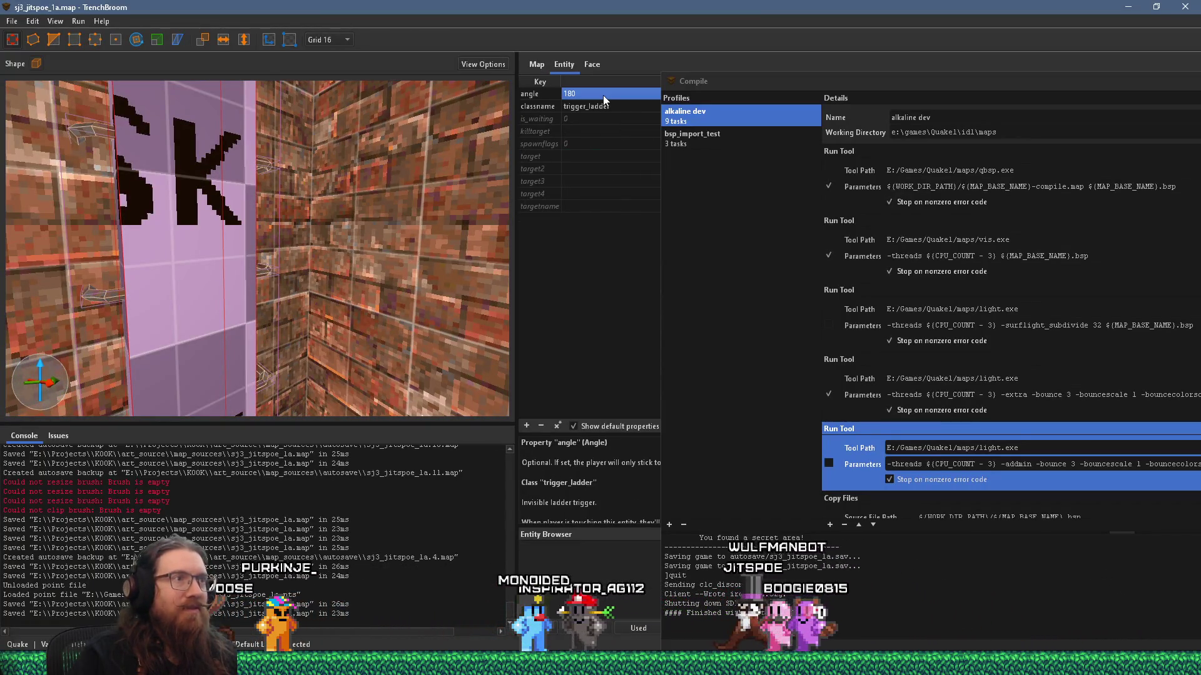
Select the trigger_ladder's angle key, look around the ladder, then select its spawnflags key
{"action": "left_click", "coordinate": [554, 93]}
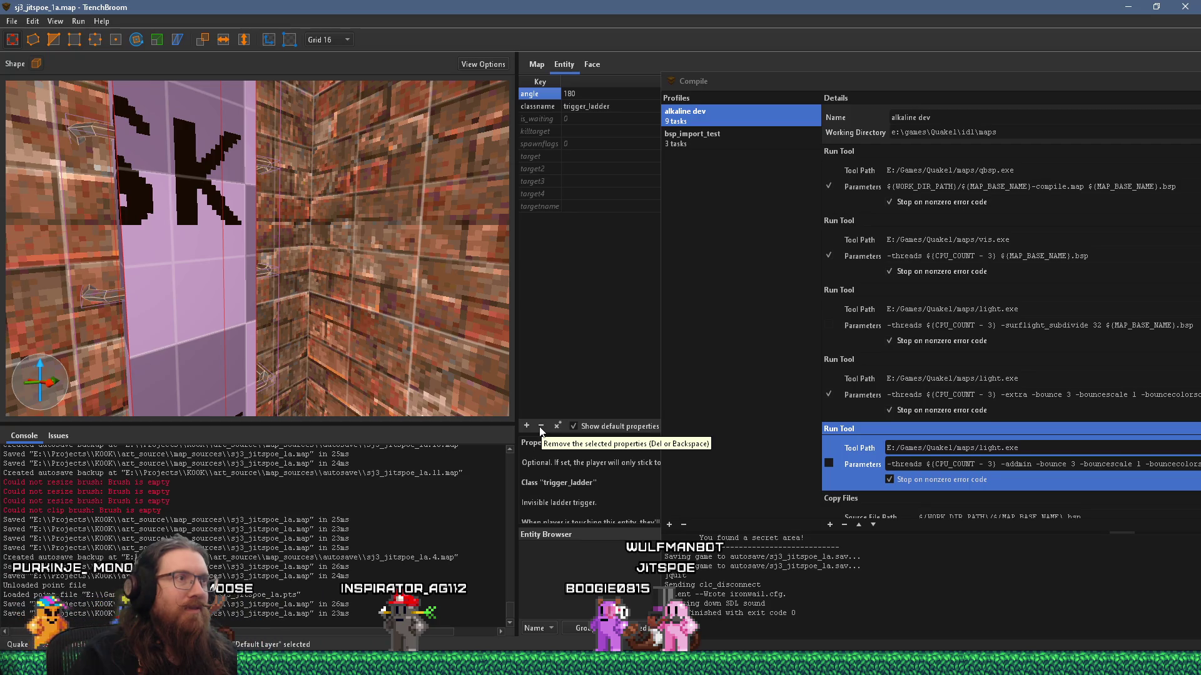
{"action": "mouse_move", "coordinate": [282, 241]}
{"action": "left_mouse_down"}
{"action": "mouse_move", "coordinate": [256, 271]}
{"action": "mouse_move", "coordinate": [452, 283]}
{"action": "mouse_move", "coordinate": [459, 273]}
{"action": "mouse_move", "coordinate": [441, 257]}
{"action": "mouse_move", "coordinate": [325, 262]}
{"action": "left_mouse_up"}
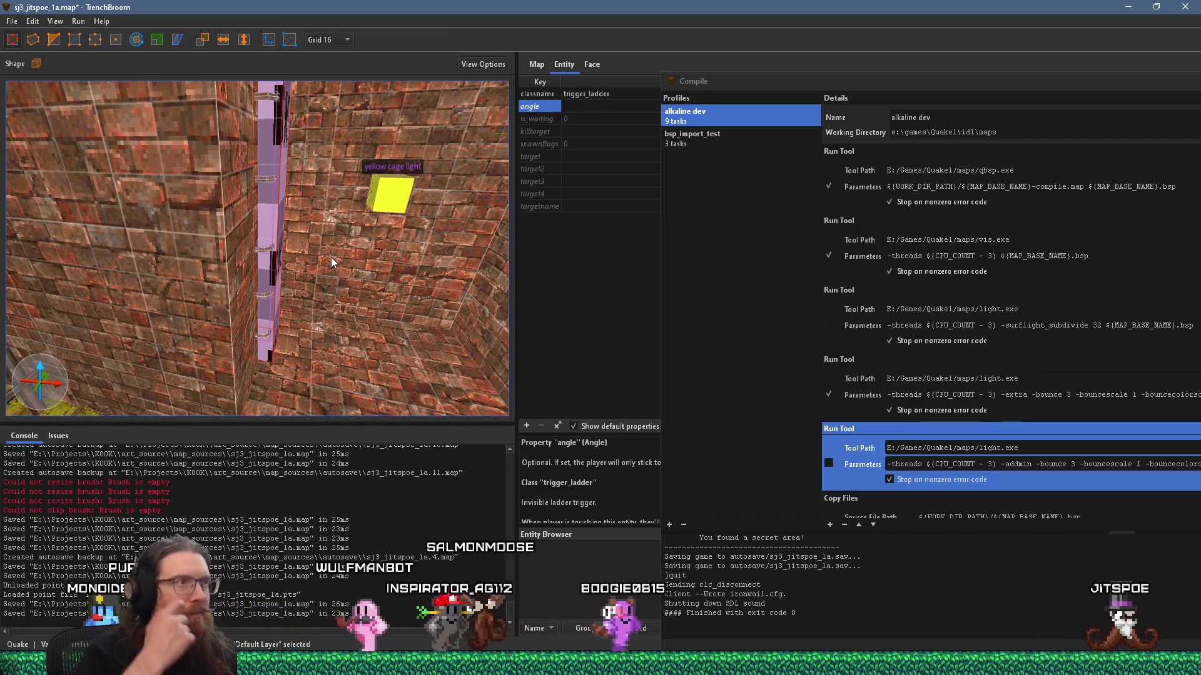
{"action": "mouse_move", "coordinate": [398, 184]}
{"action": "left_mouse_down"}
{"action": "mouse_move", "coordinate": [245, 170]}
{"action": "mouse_move", "coordinate": [134, 142]}
{"action": "mouse_move", "coordinate": [68, 150]}
{"action": "mouse_move", "coordinate": [70, 132]}
{"action": "mouse_move", "coordinate": [137, 121]}
{"action": "mouse_move", "coordinate": [221, 191]}
{"action": "mouse_move", "coordinate": [199, 140]}
{"action": "mouse_move", "coordinate": [152, 147]}
{"action": "mouse_move", "coordinate": [213, 145]}
{"action": "left_mouse_up"}
{"action": "scroll", "coordinate": [77, 125], "scroll_direction": "down", "scroll_amount": 10}
{"action": "scroll", "coordinate": [137, 120], "scroll_direction": "down", "scroll_amount": 5}
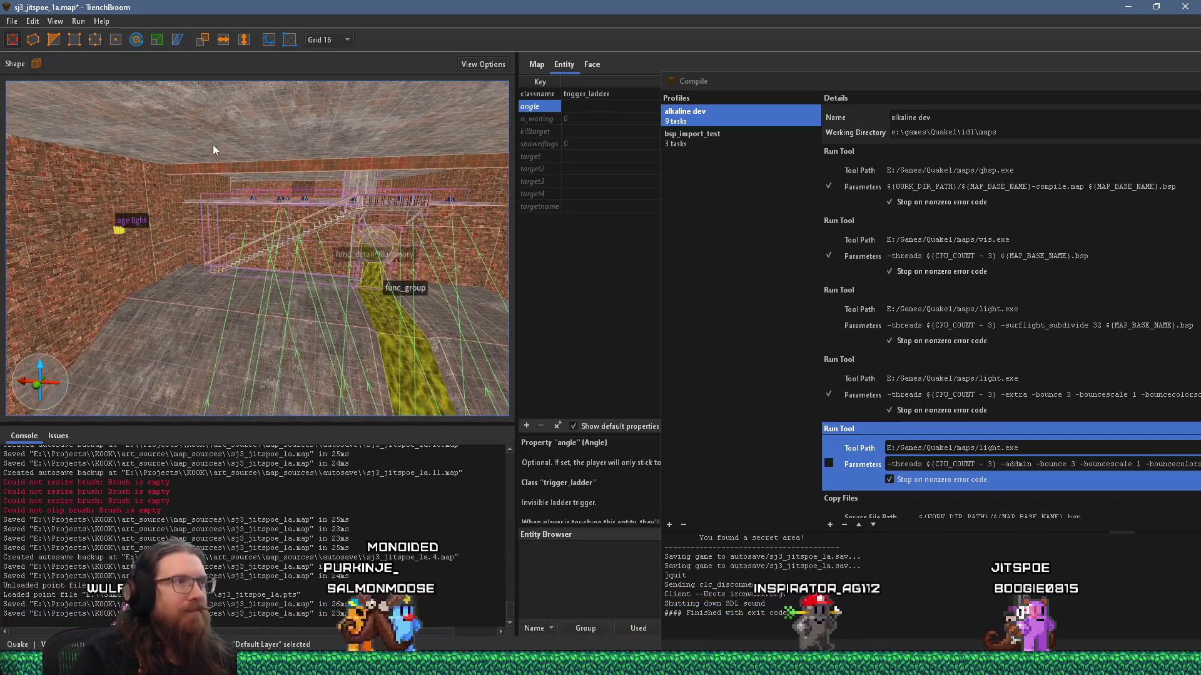
{"action": "left_click", "coordinate": [537, 146]}
Drag the Compile window to the left and close it, returning to the stairs view
{"action": "mouse_move", "coordinate": [710, 84]}
{"action": "left_mouse_down"}
{"action": "mouse_move", "coordinate": [874, 84]}
{"action": "mouse_move", "coordinate": [822, 103]}
{"action": "left_mouse_up"}
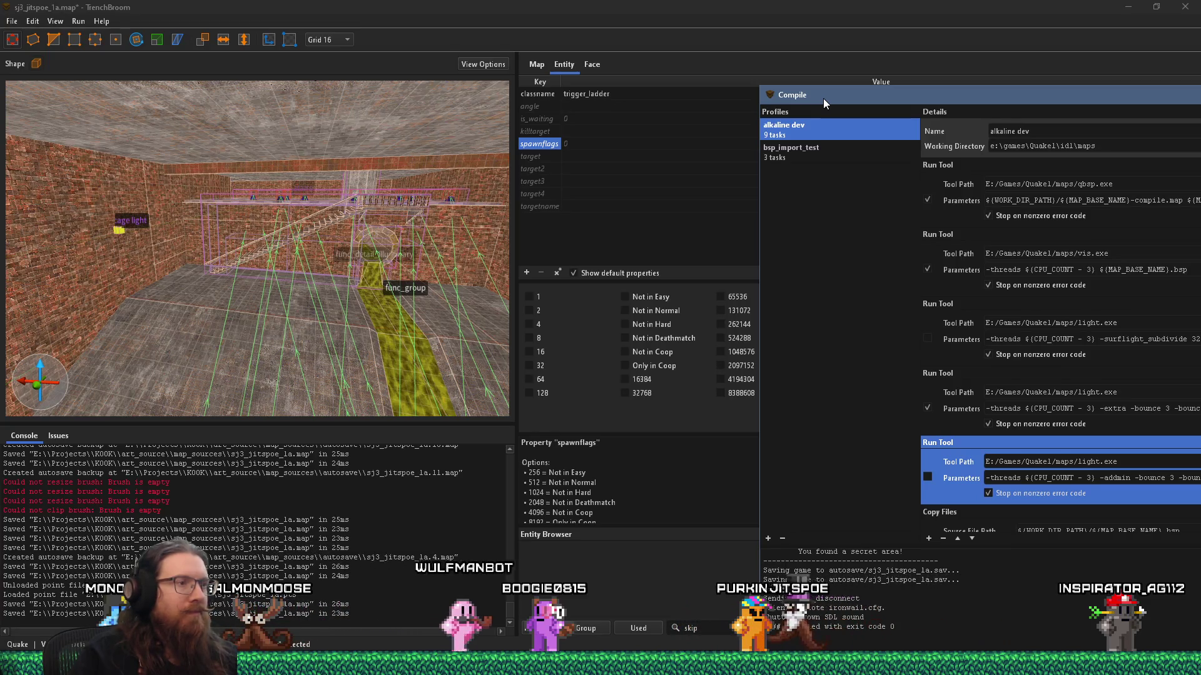
{"action": "left_click_drag", "start_coordinate": [823, 99], "coordinate": [246, 71]}
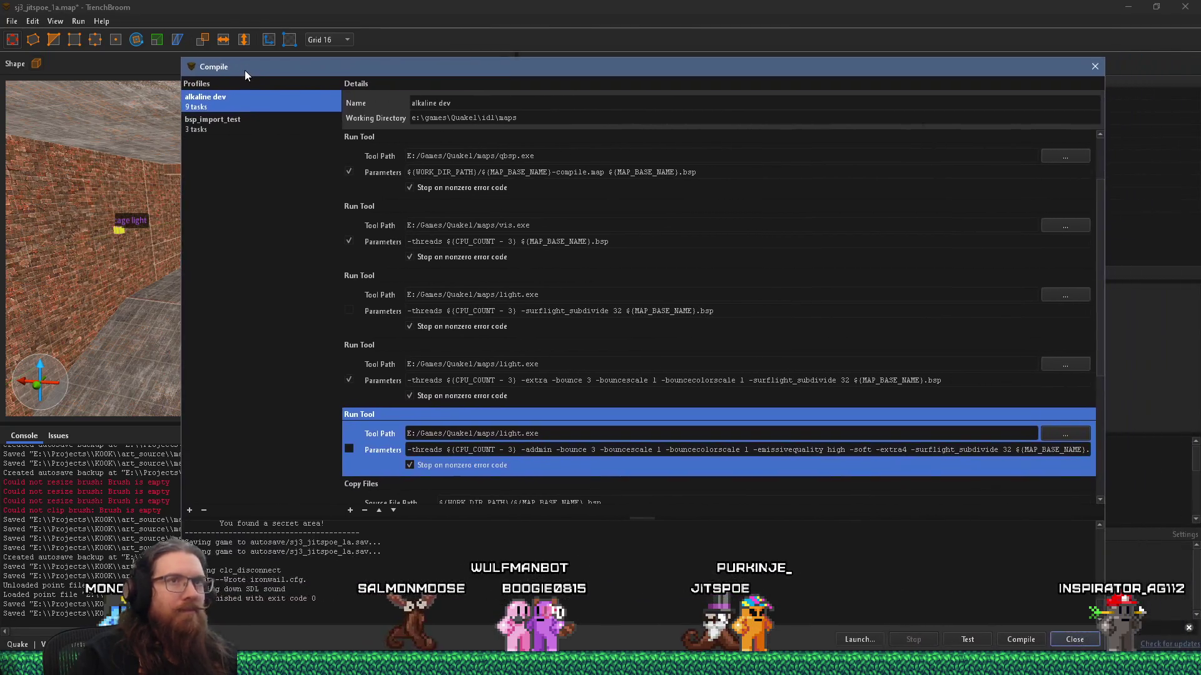
{"action": "left_click", "coordinate": [1095, 67]}
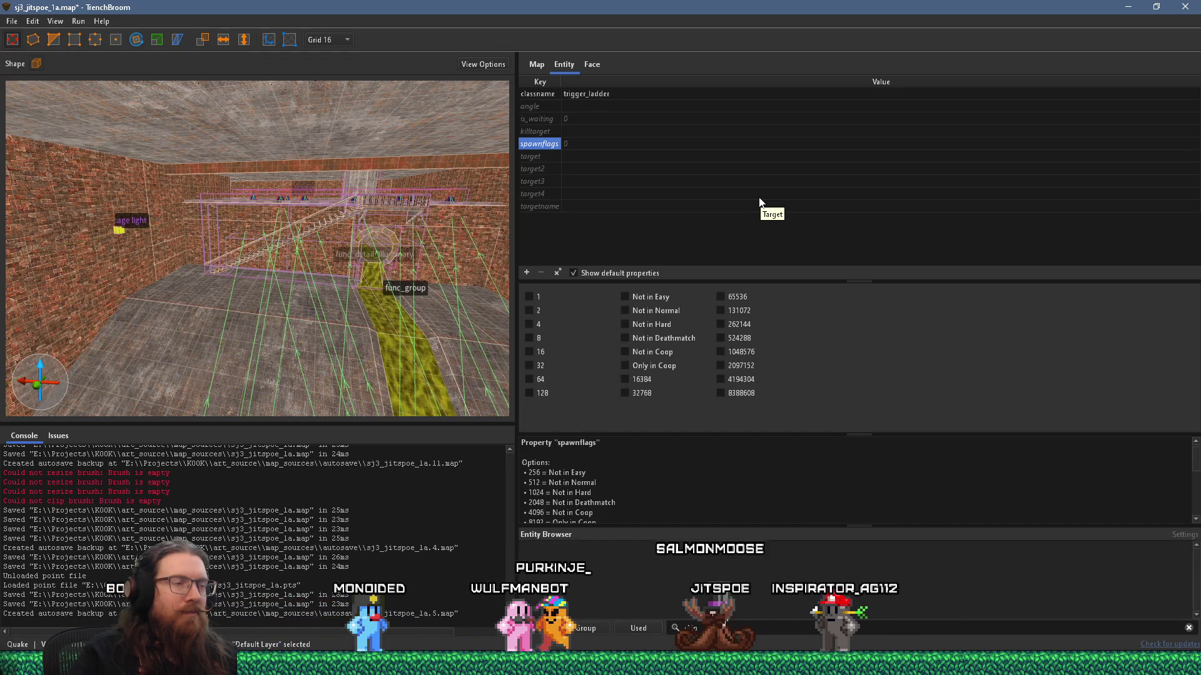
{"action": "mouse_move", "coordinate": [471, 200]}
{"action": "left_mouse_down"}
{"action": "mouse_move", "coordinate": [362, 250]}
{"action": "mouse_move", "coordinate": [450, 258]}
{"action": "mouse_move", "coordinate": [304, 207]}
{"action": "mouse_move", "coordinate": [162, 332]}
{"action": "left_mouse_up"}
Deselect the ladder trigger and fly past the archway and stairs down the long brick hall
{"action": "key", "text": "Escape"}
{"action": "scroll", "coordinate": [307, 198], "scroll_direction": "up", "scroll_amount": 10}
{"action": "mouse_move", "coordinate": [305, 222]}
{"action": "left_mouse_down"}
{"action": "mouse_move", "coordinate": [284, 247]}
{"action": "mouse_move", "coordinate": [152, 268]}
{"action": "mouse_move", "coordinate": [231, 167]}
{"action": "mouse_move", "coordinate": [295, 209]}
{"action": "mouse_move", "coordinate": [205, 199]}
{"action": "mouse_move", "coordinate": [237, 224]}
{"action": "mouse_move", "coordinate": [212, 225]}
{"action": "mouse_move", "coordinate": [281, 234]}
{"action": "mouse_move", "coordinate": [285, 249]}
{"action": "mouse_move", "coordinate": [460, 212]}
{"action": "mouse_move", "coordinate": [446, 299]}
{"action": "mouse_move", "coordinate": [319, 243]}
{"action": "mouse_move", "coordinate": [338, 260]}
{"action": "mouse_move", "coordinate": [321, 278]}
{"action": "mouse_move", "coordinate": [344, 279]}
{"action": "mouse_move", "coordinate": [71, 332]}
{"action": "mouse_move", "coordinate": [140, 318]}
{"action": "mouse_move", "coordinate": [112, 307]}
{"action": "mouse_move", "coordinate": [193, 275]}
{"action": "mouse_move", "coordinate": [244, 301]}
{"action": "left_mouse_up"}
{"action": "scroll", "coordinate": [237, 225], "scroll_direction": "up", "scroll_amount": 10}
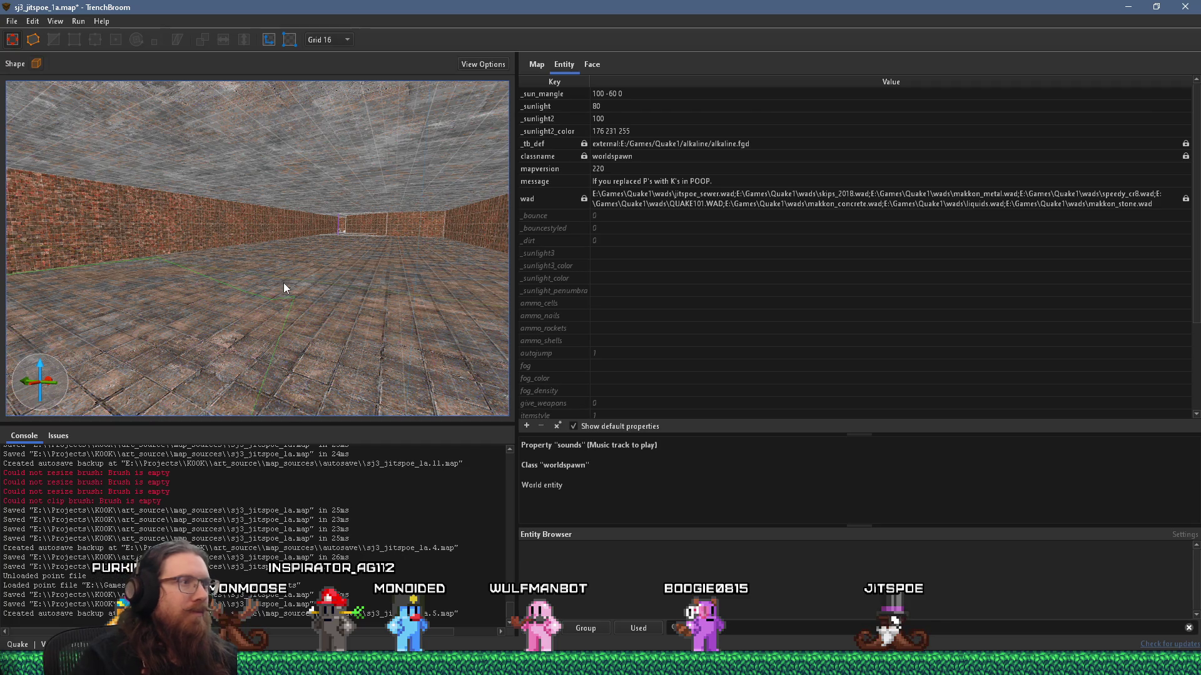
{"action": "mouse_move", "coordinate": [285, 271]}
{"action": "left_mouse_down"}
{"action": "mouse_move", "coordinate": [170, 281]}
{"action": "mouse_move", "coordinate": [196, 256]}
{"action": "mouse_move", "coordinate": [483, 312]}
{"action": "left_mouse_up"}
{"action": "left_click_drag", "start_coordinate": [285, 288], "coordinate": [432, 282]}
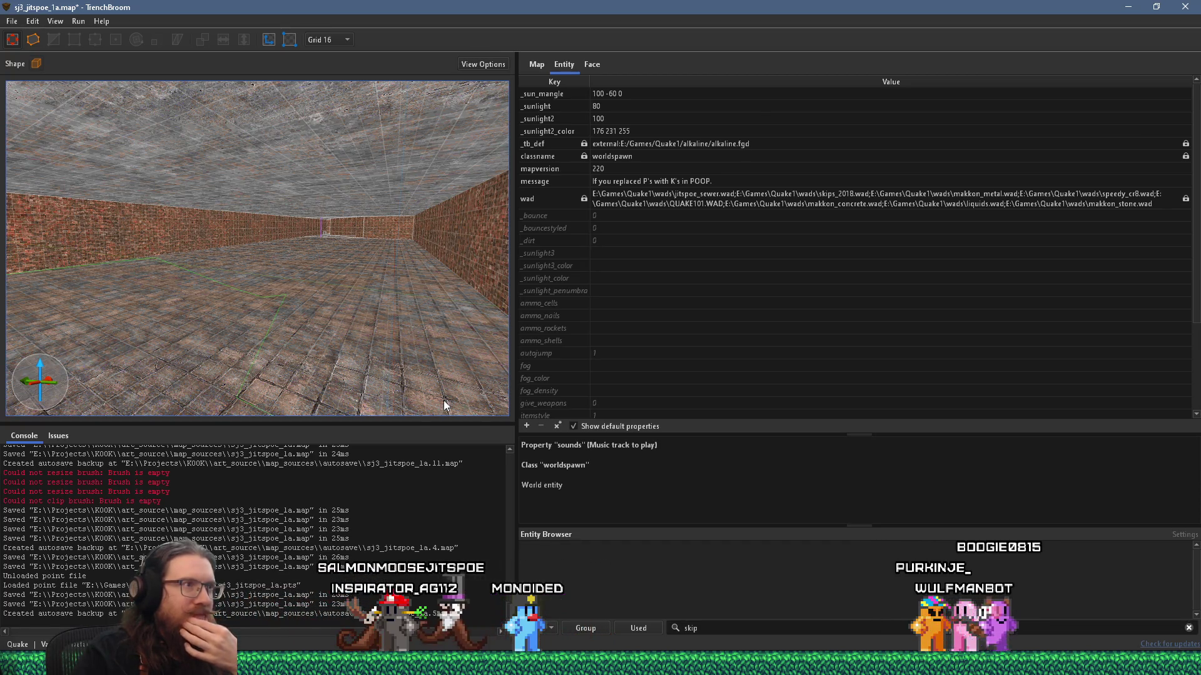
{"action": "scroll", "coordinate": [420, 379], "scroll_direction": "up", "scroll_amount": 10}
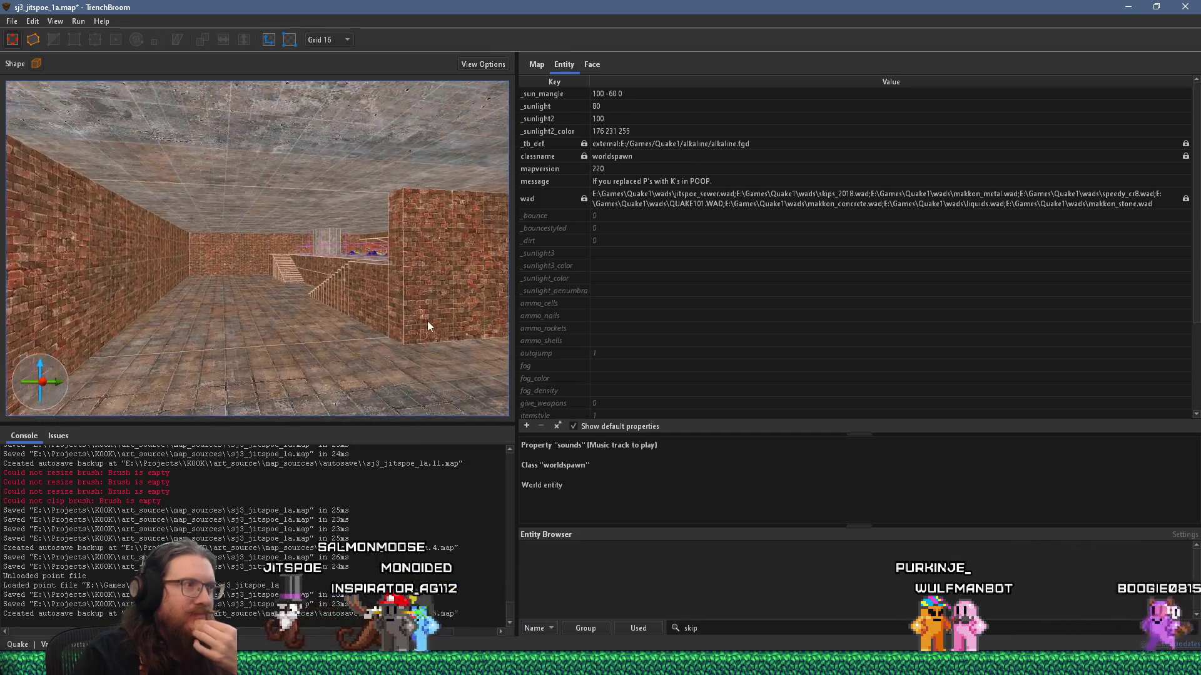
{"action": "scroll", "coordinate": [428, 325], "scroll_direction": "up", "scroll_amount": 10}
{"action": "mouse_move", "coordinate": [371, 359]}
{"action": "left_mouse_down"}
{"action": "mouse_move", "coordinate": [313, 291]}
{"action": "mouse_move", "coordinate": [18, 255]}
{"action": "mouse_move", "coordinate": [259, 301]}
{"action": "mouse_move", "coordinate": [359, 290]}
{"action": "mouse_move", "coordinate": [88, 240]}
{"action": "mouse_move", "coordinate": [141, 253]}
{"action": "left_mouse_up"}
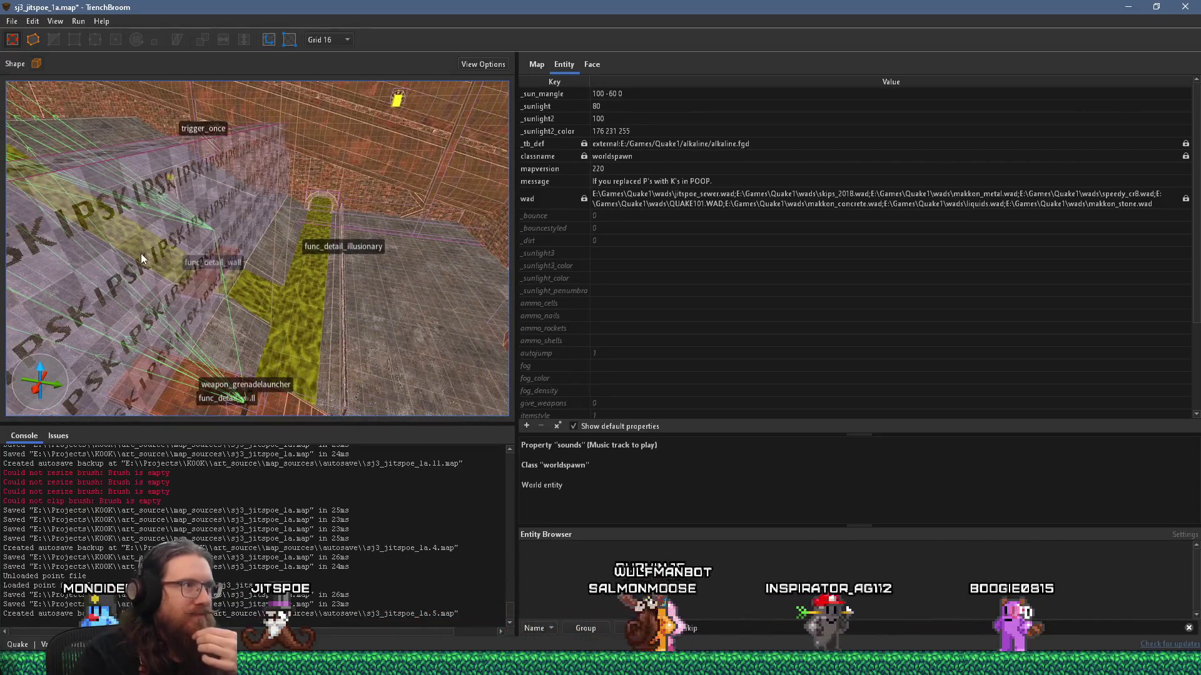
{"action": "left_click_drag", "start_coordinate": [250, 272], "coordinate": [88, 203]}
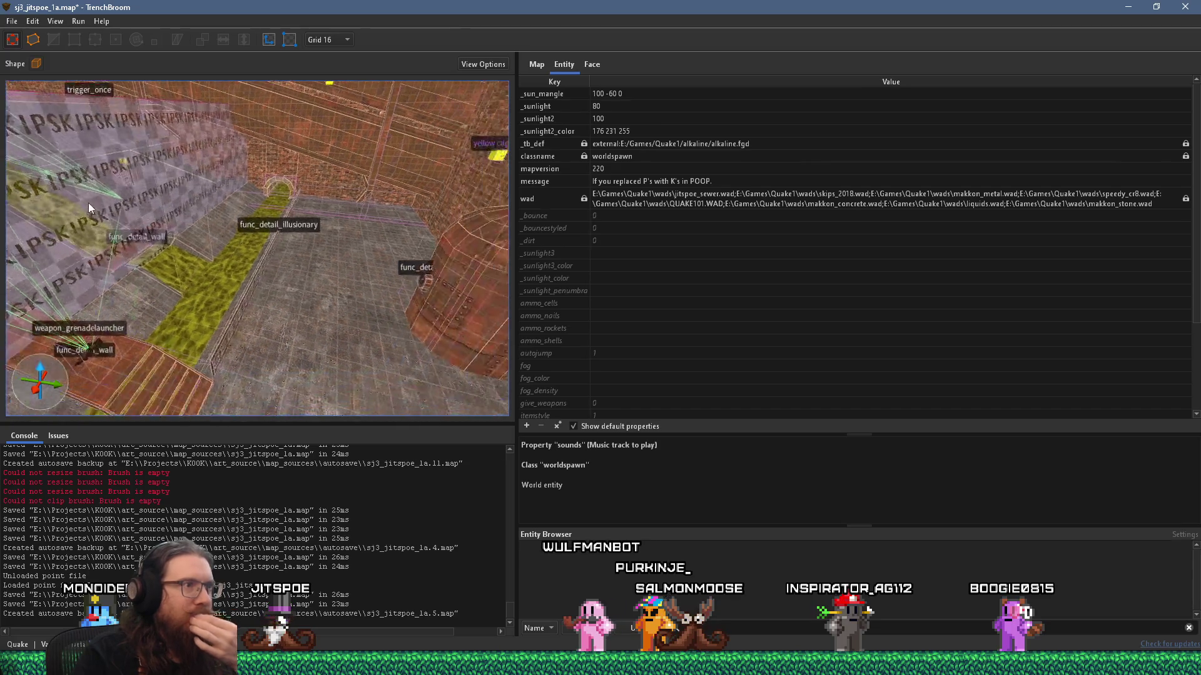
{"action": "mouse_move", "coordinate": [241, 277]}
{"action": "left_mouse_down"}
{"action": "mouse_move", "coordinate": [444, 208]}
{"action": "mouse_move", "coordinate": [204, 277]}
{"action": "mouse_move", "coordinate": [291, 270]}
{"action": "mouse_move", "coordinate": [54, 287]}
{"action": "left_mouse_up"}
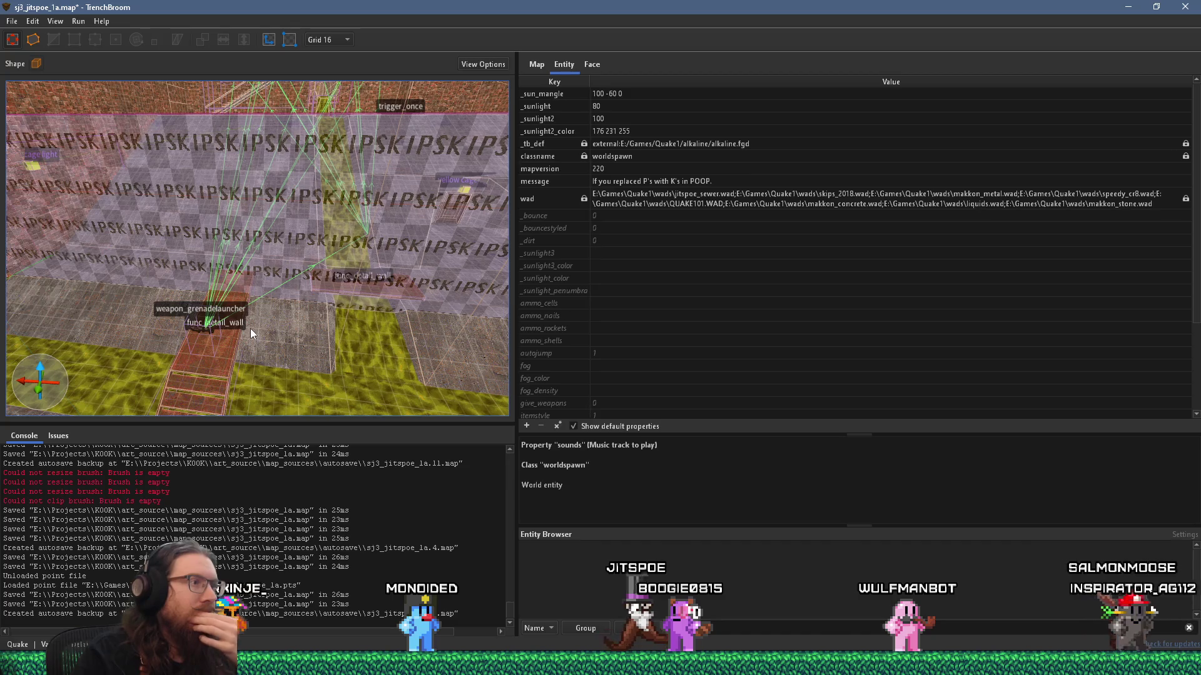
{"action": "scroll", "coordinate": [250, 330], "scroll_direction": "up", "scroll_amount": 3}
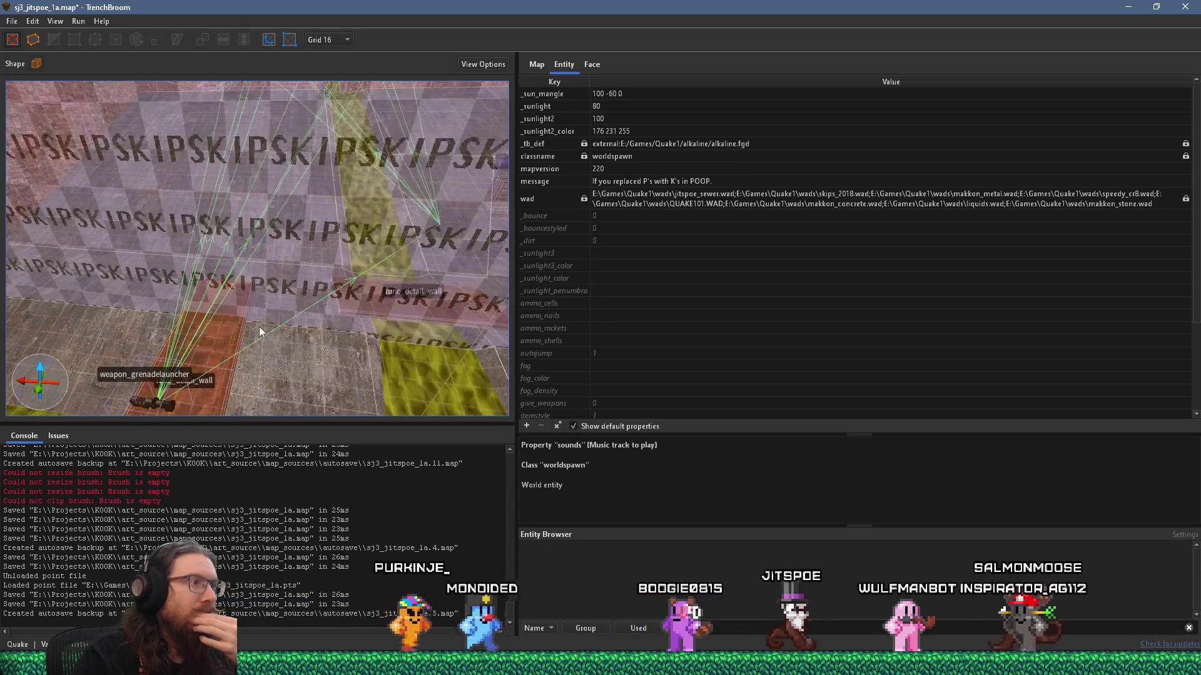
{"action": "scroll", "coordinate": [306, 296], "scroll_direction": "up", "scroll_amount": 3}
{"action": "left_click_drag", "start_coordinate": [228, 303], "coordinate": [227, 344]}
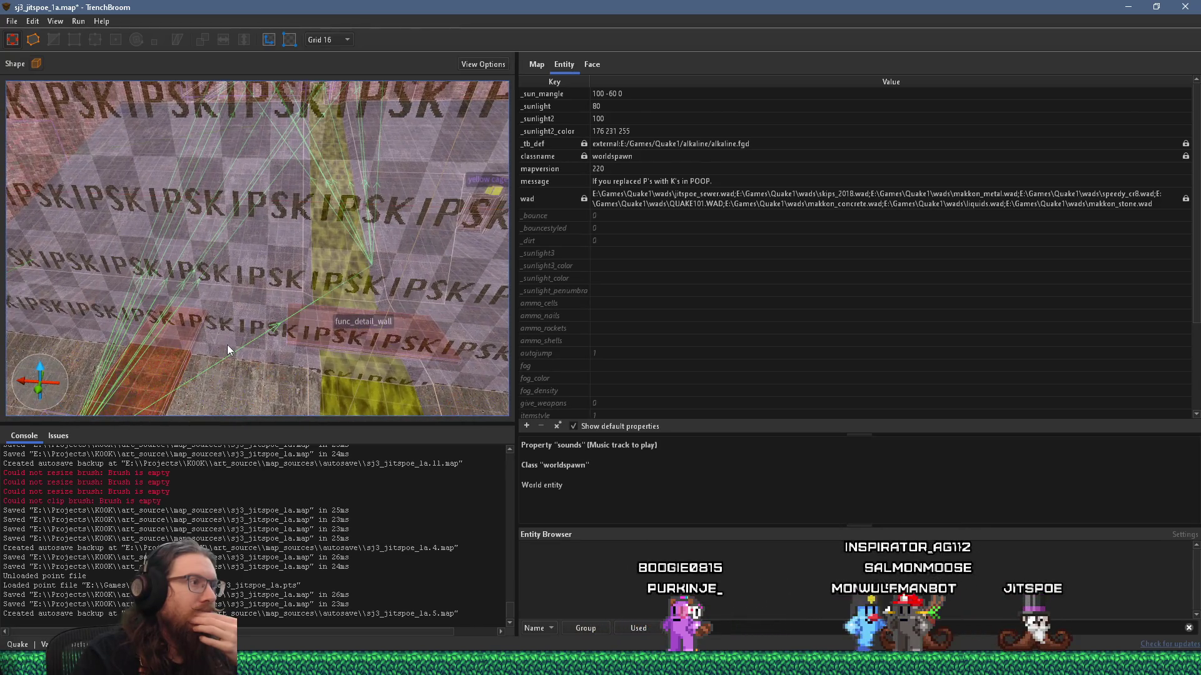
{"action": "scroll", "coordinate": [227, 344], "scroll_direction": "up", "scroll_amount": 10}
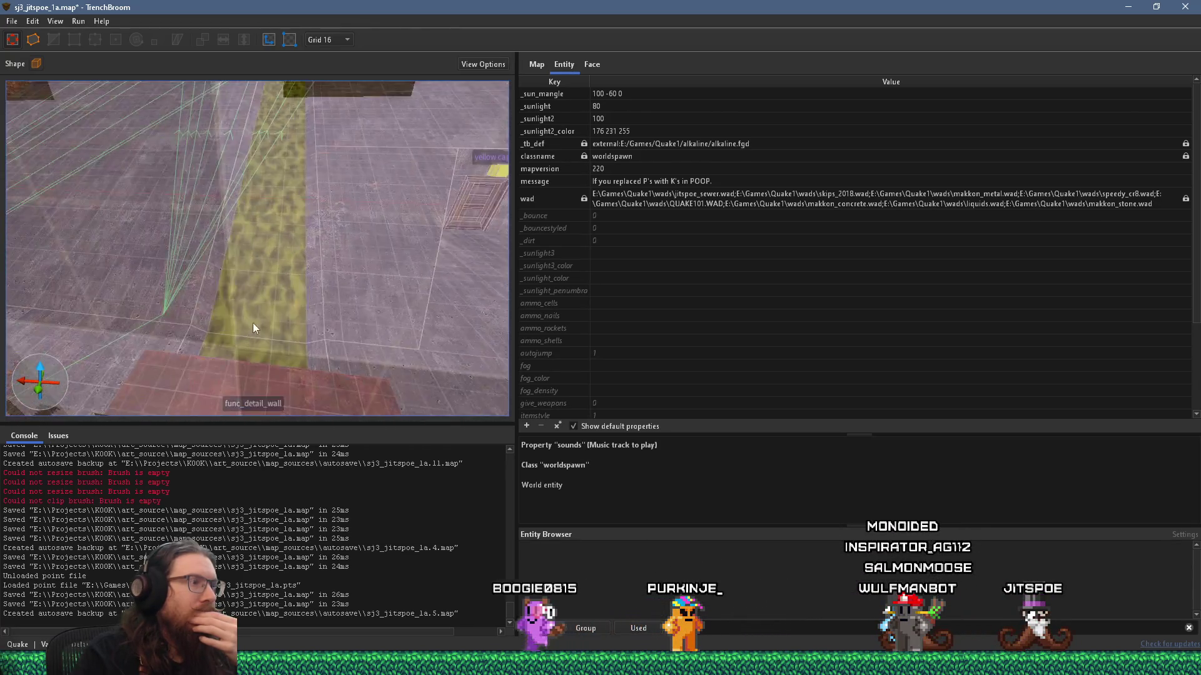
{"action": "scroll", "coordinate": [349, 321], "scroll_direction": "down", "scroll_amount": 3}
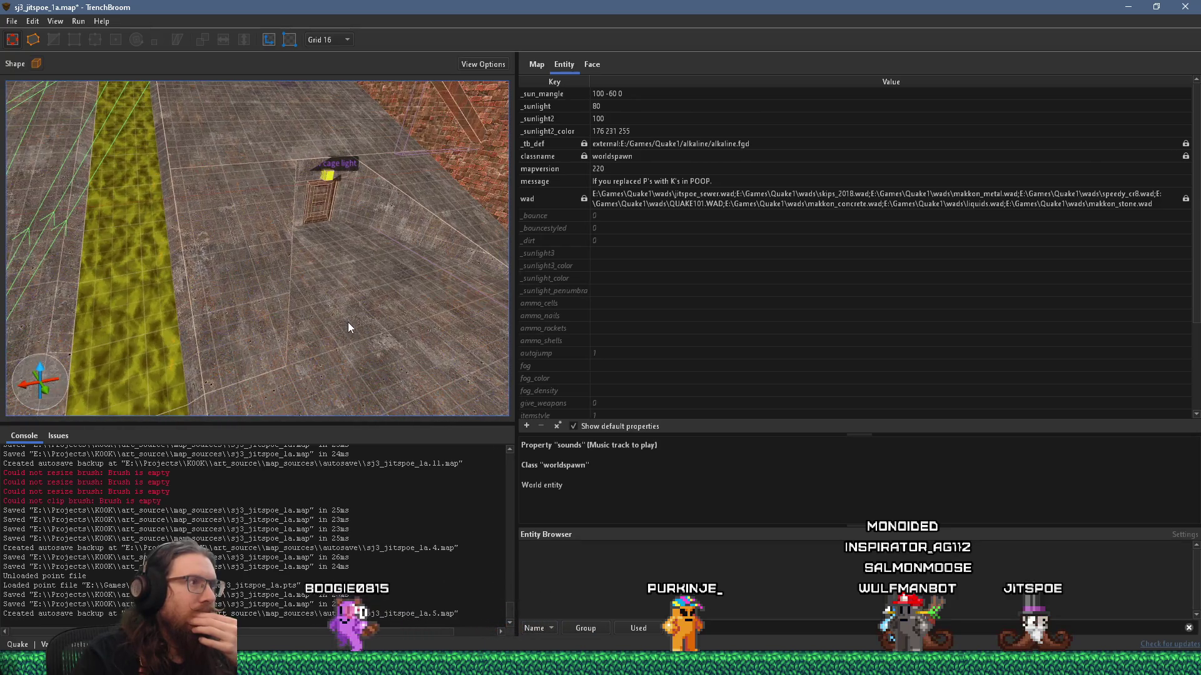
{"action": "scroll", "coordinate": [348, 322], "scroll_direction": "down", "scroll_amount": 5}
{"action": "mouse_move", "coordinate": [107, 328]}
{"action": "left_mouse_down"}
{"action": "mouse_move", "coordinate": [211, 339]}
{"action": "mouse_move", "coordinate": [181, 329]}
{"action": "left_mouse_up"}
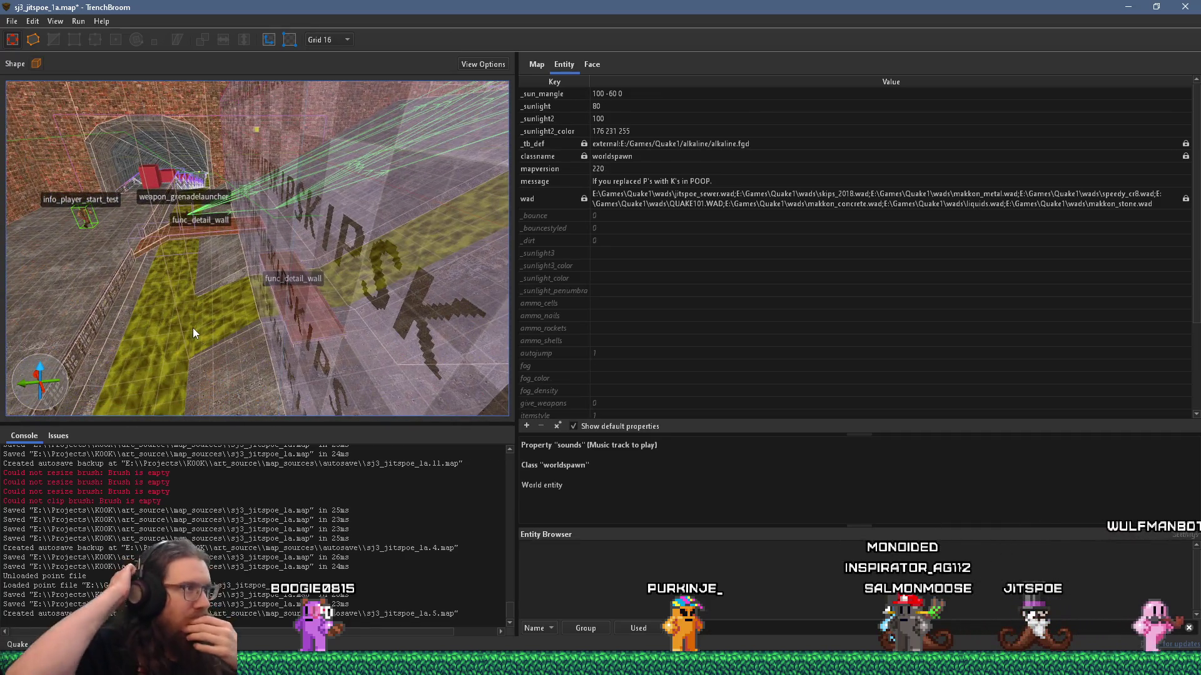
{"action": "mouse_move", "coordinate": [215, 307]}
{"action": "left_mouse_down"}
{"action": "mouse_move", "coordinate": [209, 276]}
{"action": "mouse_move", "coordinate": [40, 156]}
{"action": "mouse_move", "coordinate": [250, 225]}
{"action": "mouse_move", "coordinate": [299, 217]}
{"action": "mouse_move", "coordinate": [121, 237]}
{"action": "mouse_move", "coordinate": [318, 336]}
{"action": "mouse_move", "coordinate": [294, 271]}
{"action": "mouse_move", "coordinate": [251, 359]}
{"action": "left_mouse_up"}
{"action": "mouse_move", "coordinate": [241, 297]}
{"action": "left_mouse_down"}
{"action": "mouse_move", "coordinate": [239, 279]}
{"action": "mouse_move", "coordinate": [156, 288]}
{"action": "mouse_move", "coordinate": [148, 274]}
{"action": "mouse_move", "coordinate": [306, 283]}
{"action": "left_mouse_up"}
{"action": "right_click", "coordinate": [340, 283]}
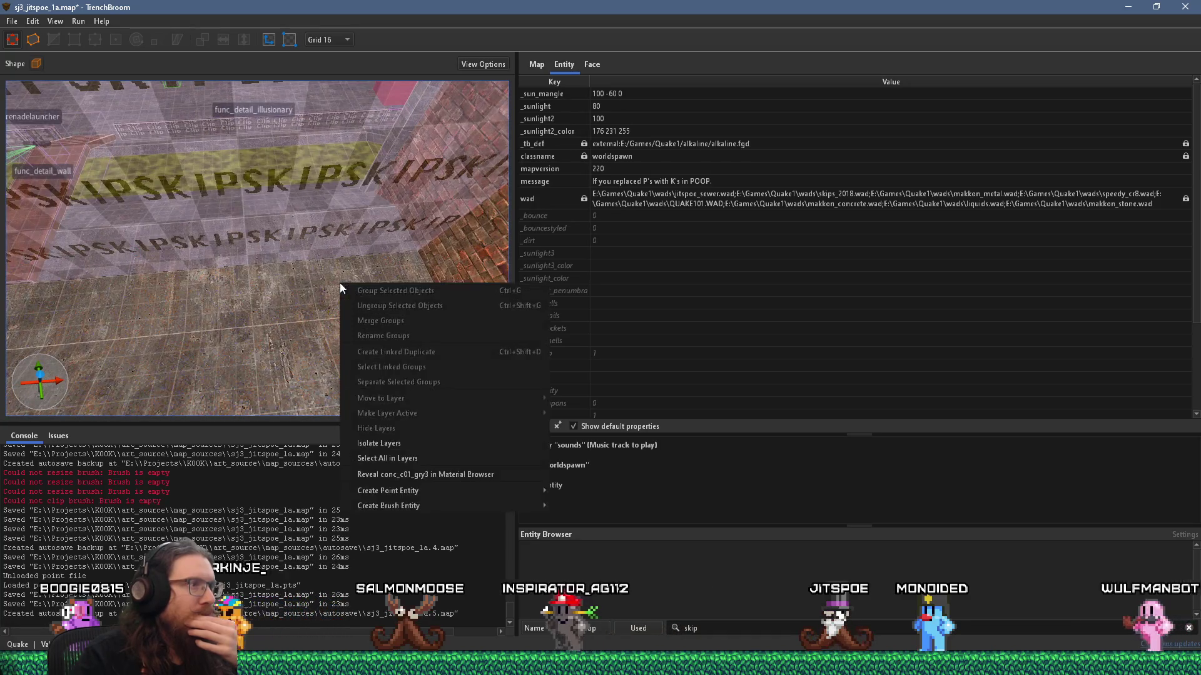
{"action": "mouse_move", "coordinate": [426, 504]}
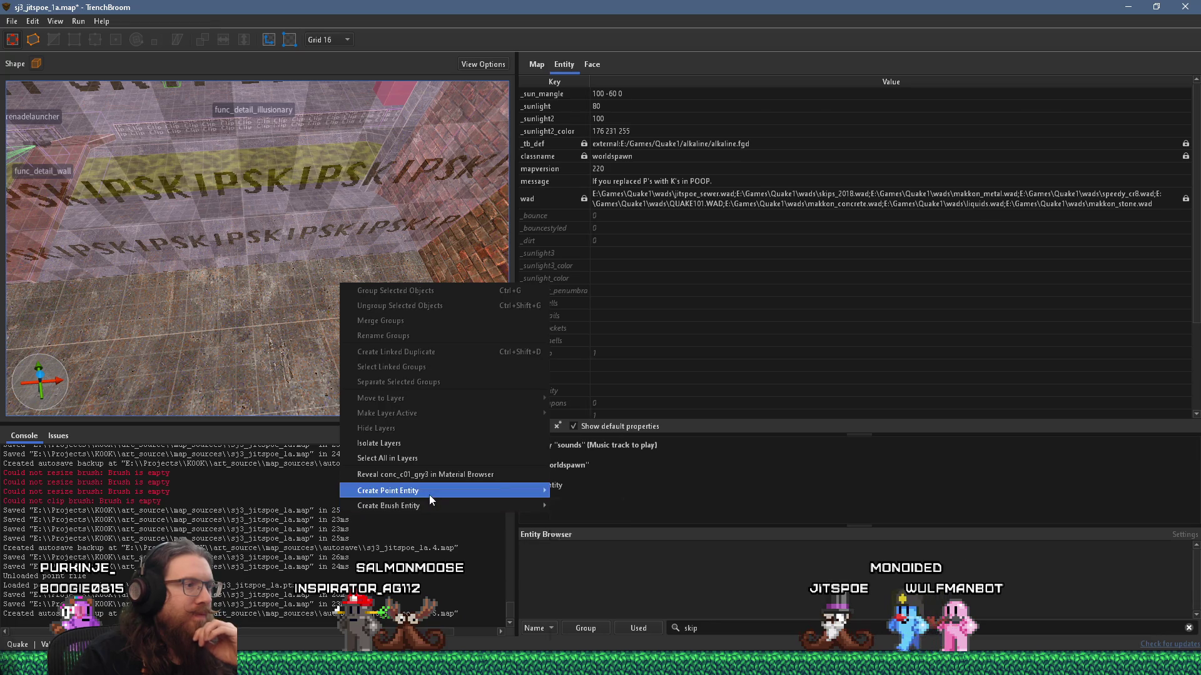
{"action": "mouse_move", "coordinate": [599, 505]}
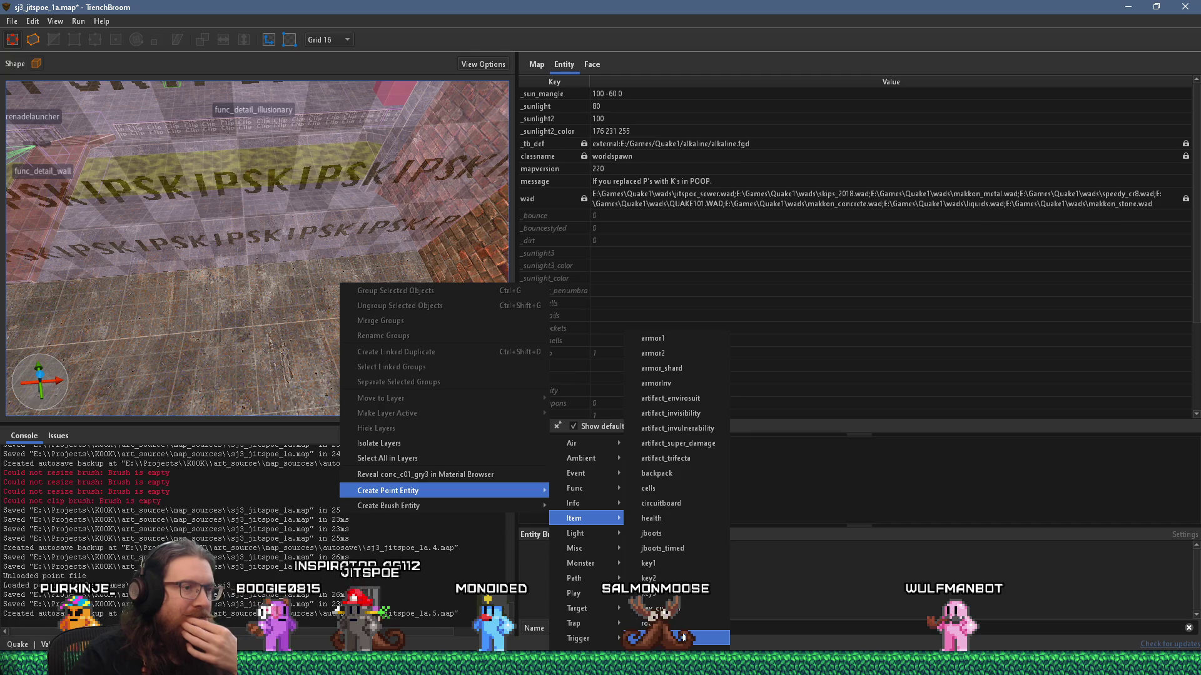
{"action": "left_click", "coordinate": [682, 626]}
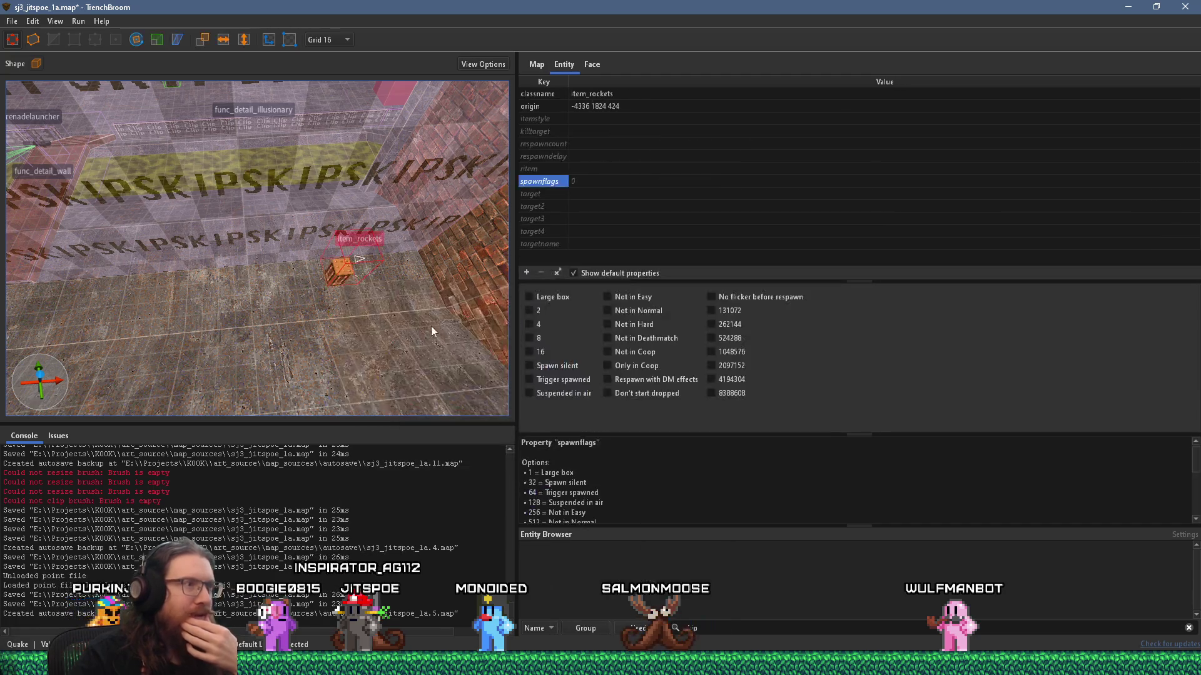
{"action": "left_click_drag", "start_coordinate": [354, 322], "coordinate": [358, 302]}
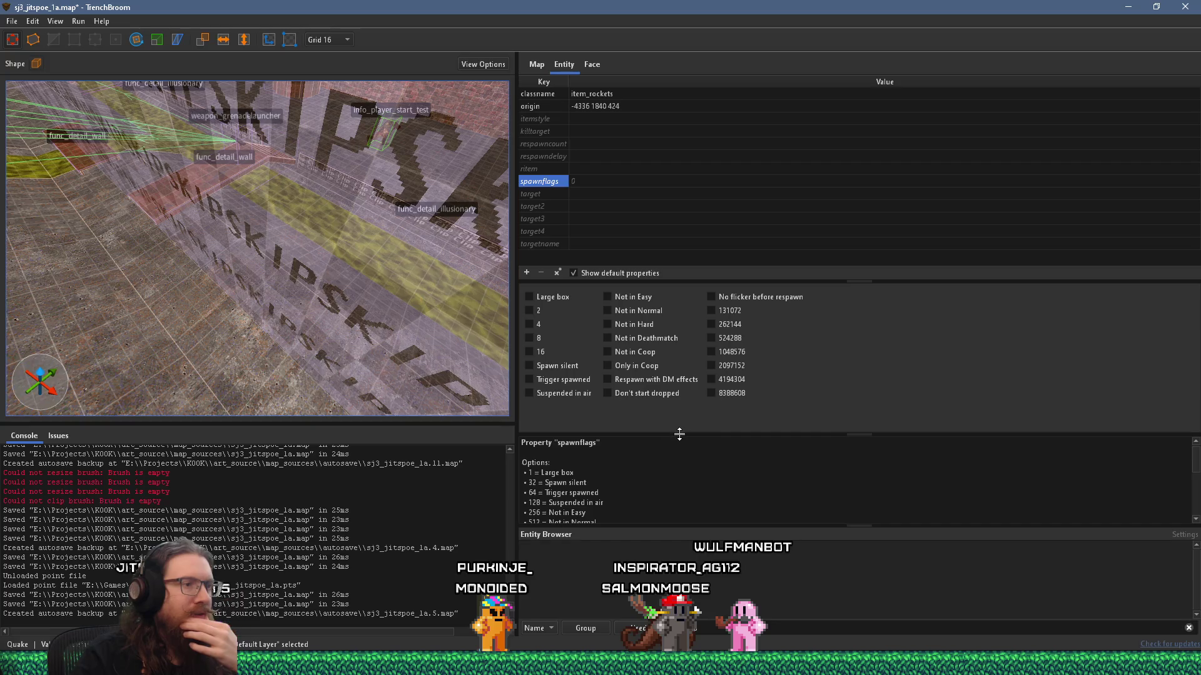
{"action": "mouse_move", "coordinate": [190, 300]}
{"action": "left_mouse_down"}
{"action": "mouse_move", "coordinate": [409, 299]}
{"action": "mouse_move", "coordinate": [414, 346]}
{"action": "mouse_move", "coordinate": [436, 359]}
{"action": "mouse_move", "coordinate": [115, 299]}
{"action": "mouse_move", "coordinate": [195, 295]}
{"action": "mouse_move", "coordinate": [294, 251]}
{"action": "mouse_move", "coordinate": [295, 275]}
{"action": "mouse_move", "coordinate": [213, 349]}
{"action": "mouse_move", "coordinate": [217, 363]}
{"action": "left_mouse_up"}
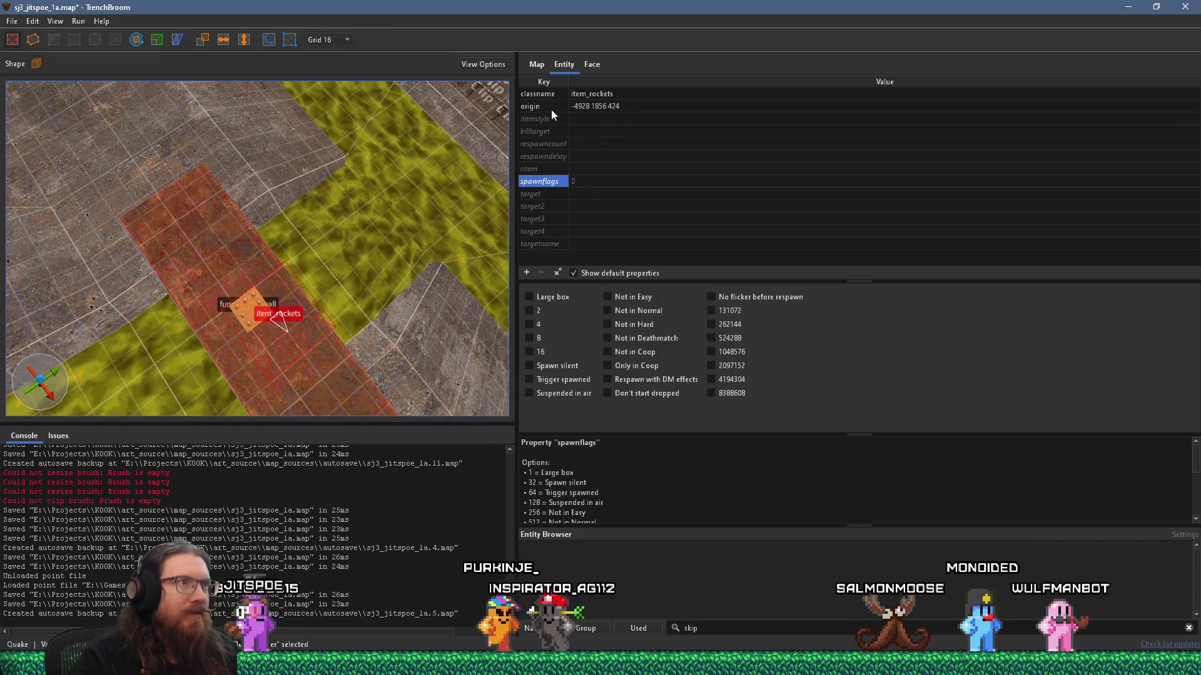
{"action": "left_click", "coordinate": [529, 296]}
{"action": "mouse_move", "coordinate": [275, 213]}
{"action": "left_mouse_down"}
{"action": "mouse_move", "coordinate": [259, 233]}
{"action": "mouse_move", "coordinate": [202, 197]}
{"action": "mouse_move", "coordinate": [260, 114]}
{"action": "mouse_move", "coordinate": [309, 166]}
{"action": "mouse_move", "coordinate": [321, 242]}
{"action": "mouse_move", "coordinate": [341, 228]}
{"action": "mouse_move", "coordinate": [346, 175]}
{"action": "left_mouse_up"}
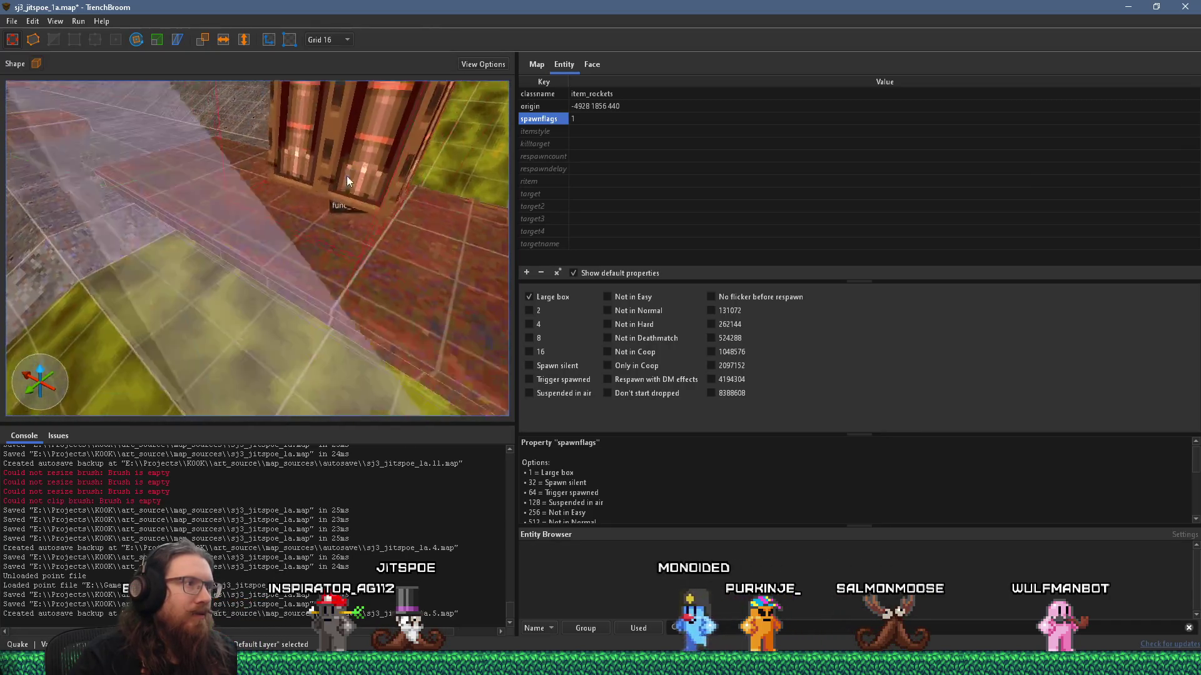
{"action": "key", "text": "ctrl+z"}
{"action": "key", "text": "ctrl+z"}
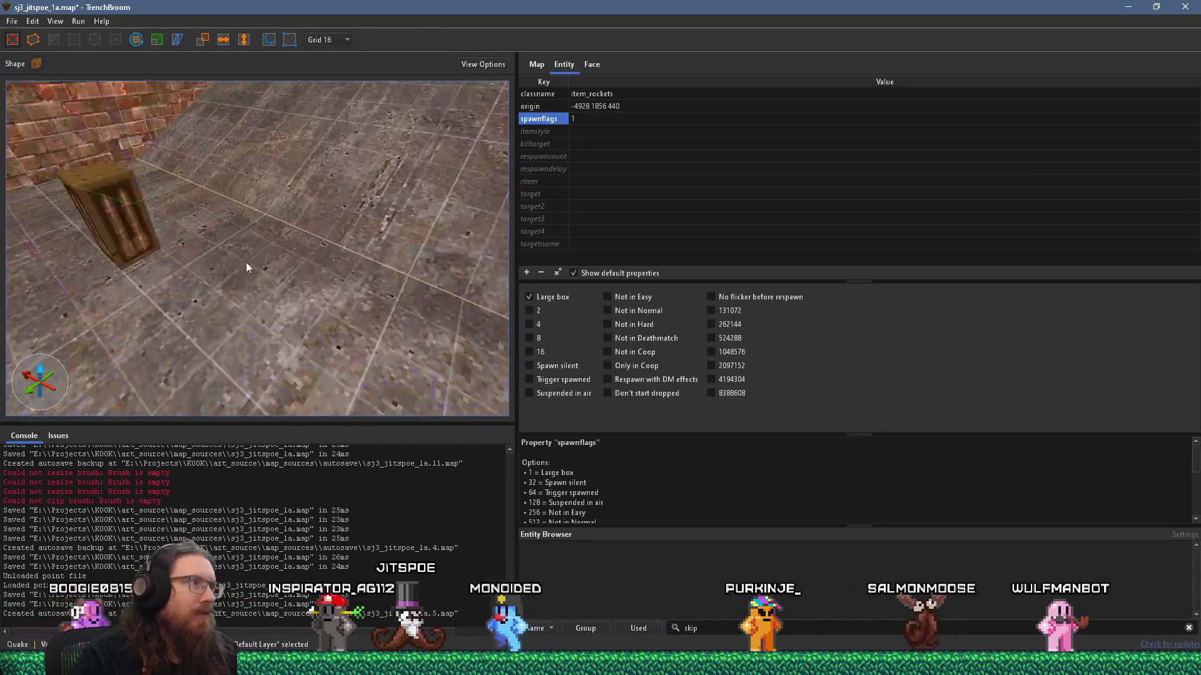
{"action": "mouse_move", "coordinate": [140, 224]}
{"action": "left_mouse_down"}
{"action": "mouse_move", "coordinate": [132, 171]}
{"action": "mouse_move", "coordinate": [176, 193]}
{"action": "mouse_move", "coordinate": [72, 282]}
{"action": "mouse_move", "coordinate": [348, 230]}
{"action": "mouse_move", "coordinate": [260, 227]}
{"action": "mouse_move", "coordinate": [369, 243]}
{"action": "mouse_move", "coordinate": [247, 267]}
{"action": "mouse_move", "coordinate": [279, 275]}
{"action": "mouse_move", "coordinate": [237, 302]}
{"action": "mouse_move", "coordinate": [291, 279]}
{"action": "mouse_move", "coordinate": [172, 319]}
{"action": "mouse_move", "coordinate": [277, 252]}
{"action": "mouse_move", "coordinate": [182, 240]}
{"action": "mouse_move", "coordinate": [288, 195]}
{"action": "mouse_move", "coordinate": [392, 186]}
{"action": "left_mouse_up"}
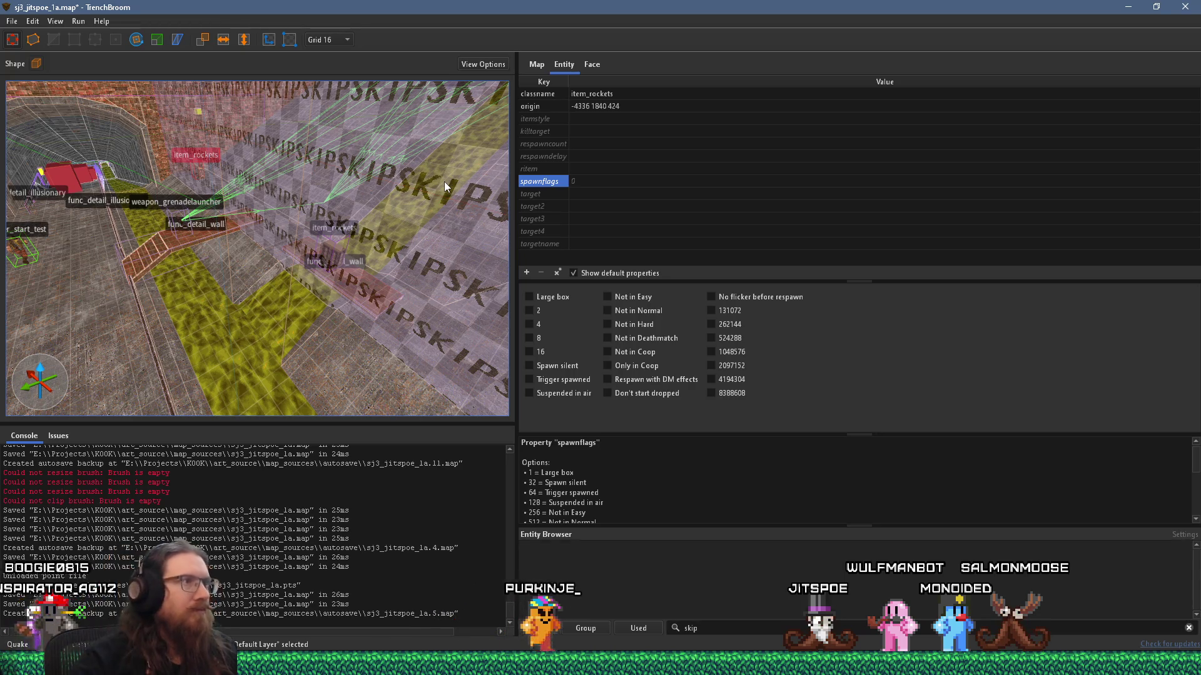
Deselect the rockets item, fly down the corridor and select the yellow func_detail_illusionary brush
{"action": "mouse_move", "coordinate": [444, 181]}
{"action": "left_mouse_down"}
{"action": "mouse_move", "coordinate": [274, 348]}
{"action": "mouse_move", "coordinate": [327, 330]}
{"action": "left_mouse_up"}
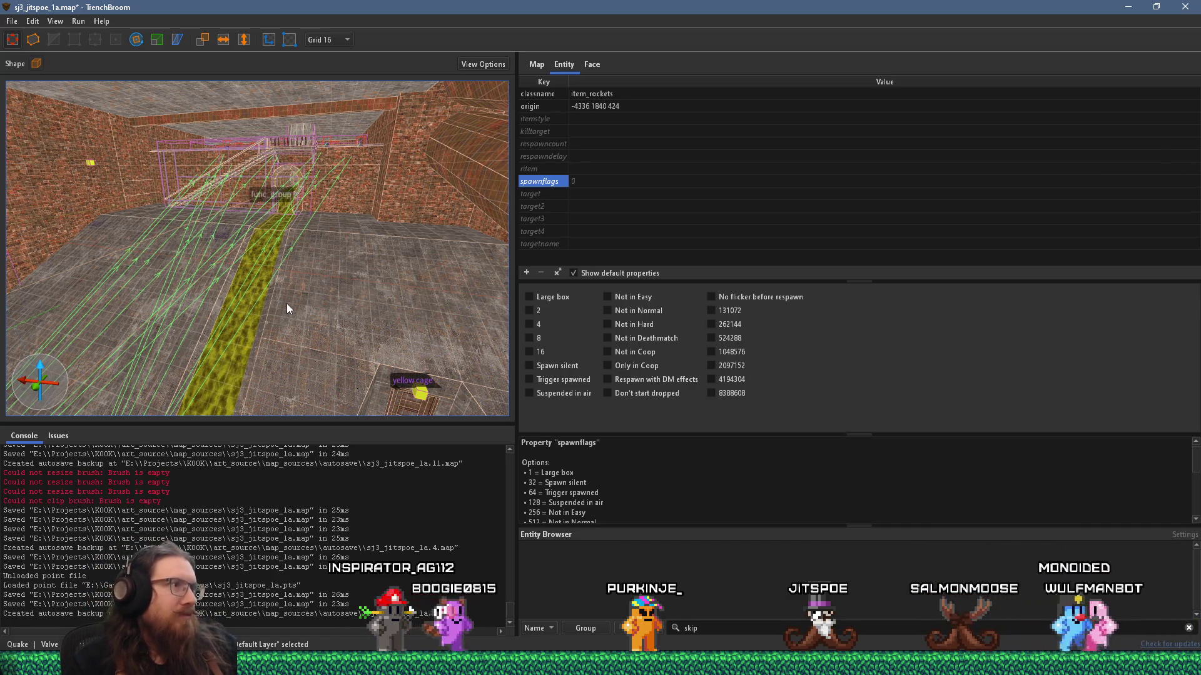
{"action": "left_click_drag", "start_coordinate": [286, 303], "coordinate": [321, 394]}
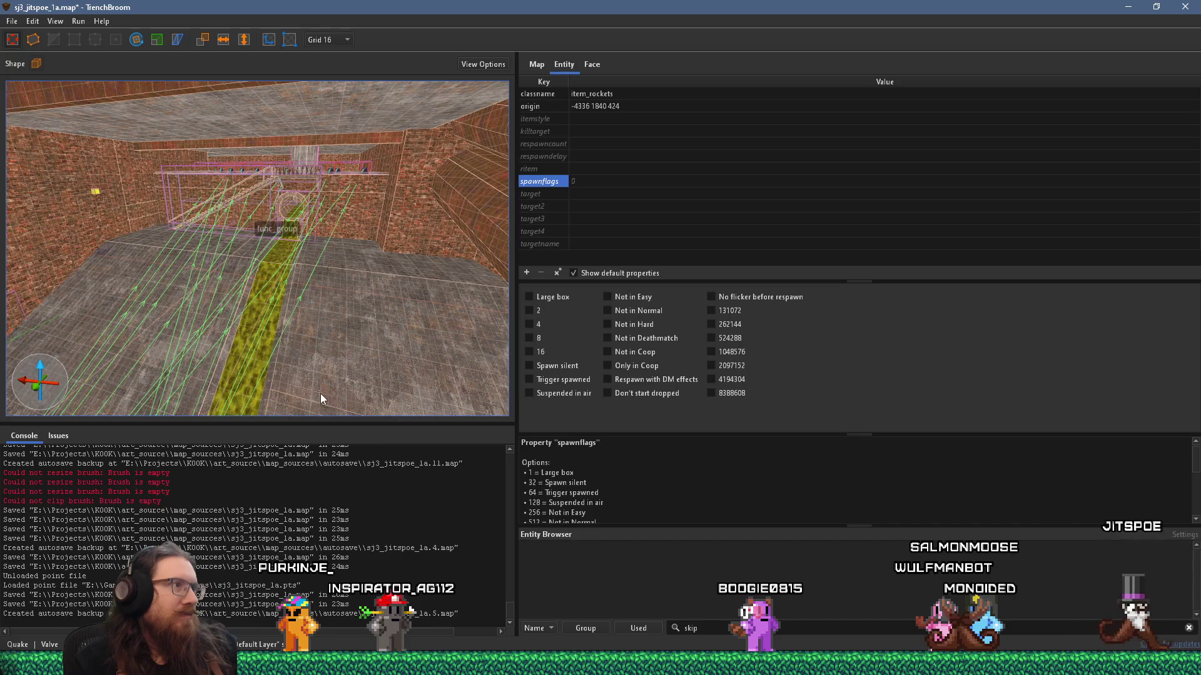
{"action": "mouse_move", "coordinate": [319, 392]}
{"action": "left_mouse_down"}
{"action": "mouse_move", "coordinate": [349, 267]}
{"action": "mouse_move", "coordinate": [231, 317]}
{"action": "mouse_move", "coordinate": [174, 285]}
{"action": "mouse_move", "coordinate": [107, 305]}
{"action": "mouse_move", "coordinate": [244, 313]}
{"action": "mouse_move", "coordinate": [350, 296]}
{"action": "mouse_move", "coordinate": [255, 314]}
{"action": "mouse_move", "coordinate": [400, 207]}
{"action": "mouse_move", "coordinate": [429, 210]}
{"action": "mouse_move", "coordinate": [346, 367]}
{"action": "mouse_move", "coordinate": [286, 243]}
{"action": "mouse_move", "coordinate": [312, 334]}
{"action": "mouse_move", "coordinate": [310, 179]}
{"action": "mouse_move", "coordinate": [365, 174]}
{"action": "mouse_move", "coordinate": [325, 325]}
{"action": "mouse_move", "coordinate": [313, 288]}
{"action": "mouse_move", "coordinate": [295, 327]}
{"action": "mouse_move", "coordinate": [304, 281]}
{"action": "mouse_move", "coordinate": [224, 392]}
{"action": "mouse_move", "coordinate": [267, 337]}
{"action": "mouse_move", "coordinate": [273, 360]}
{"action": "mouse_move", "coordinate": [329, 280]}
{"action": "left_mouse_up"}
{"action": "key", "text": "Escape"}
{"action": "right_click", "coordinate": [328, 281]}
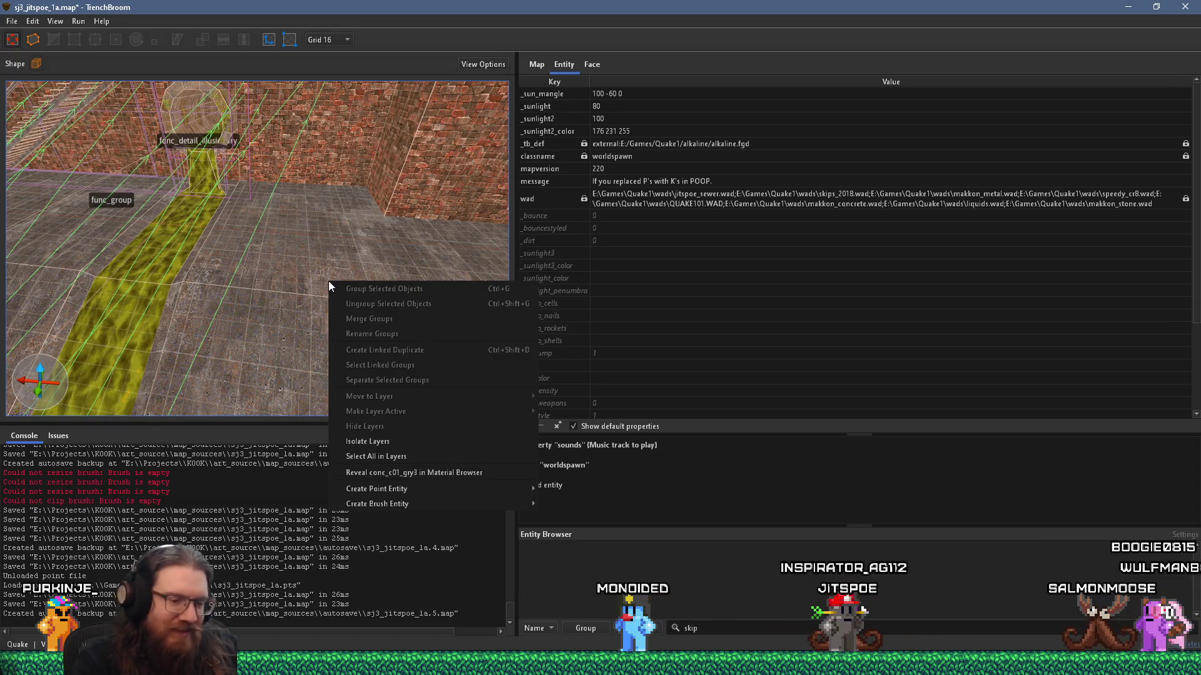
{"action": "left_click", "coordinate": [189, 254]}
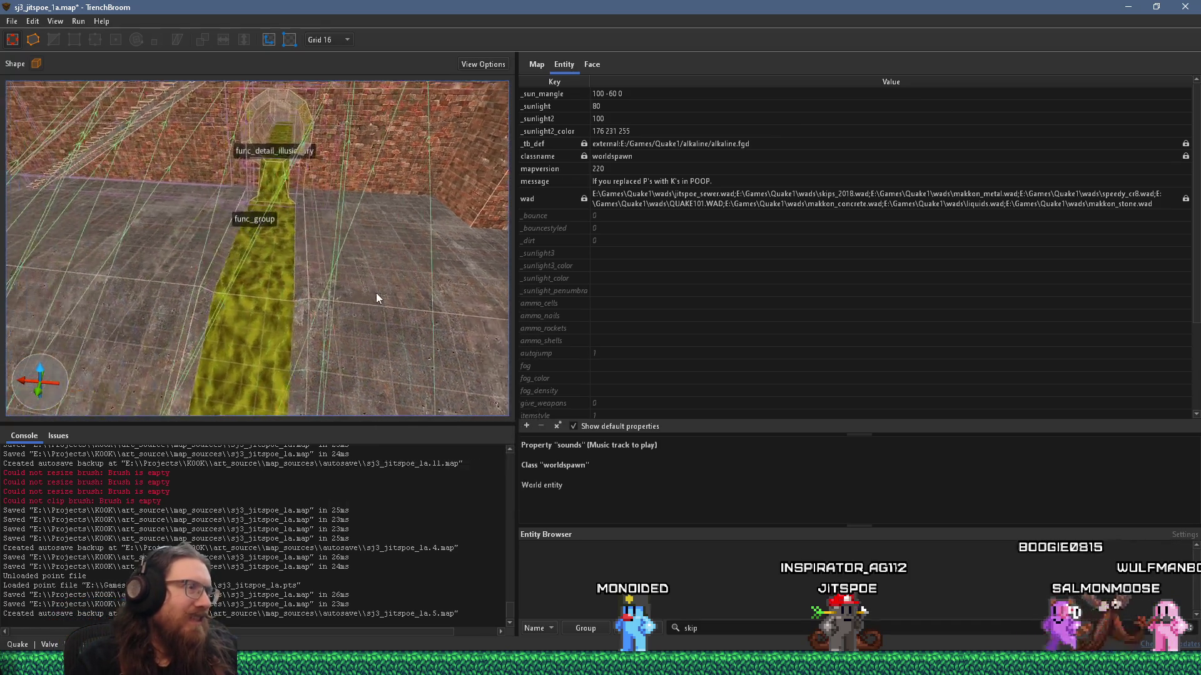
{"action": "scroll", "coordinate": [360, 259], "scroll_direction": "up", "scroll_amount": 3}
{"action": "scroll", "coordinate": [359, 317], "scroll_direction": "up", "scroll_amount": 5}
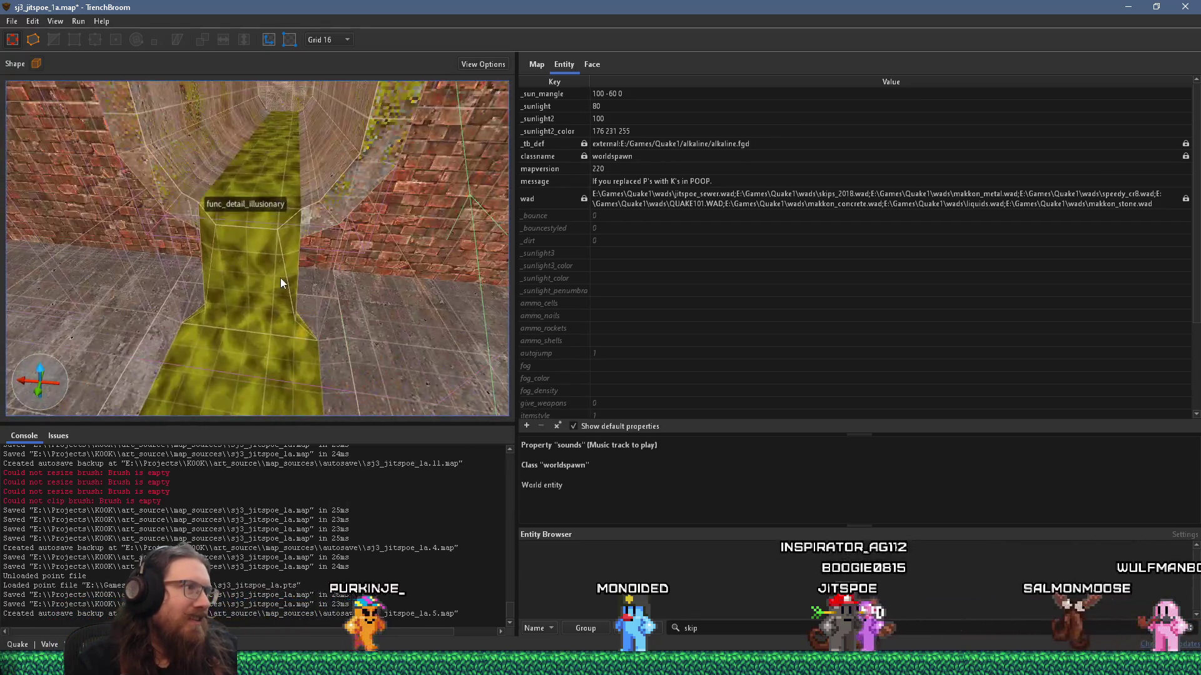
{"action": "left_click", "coordinate": [281, 277]}
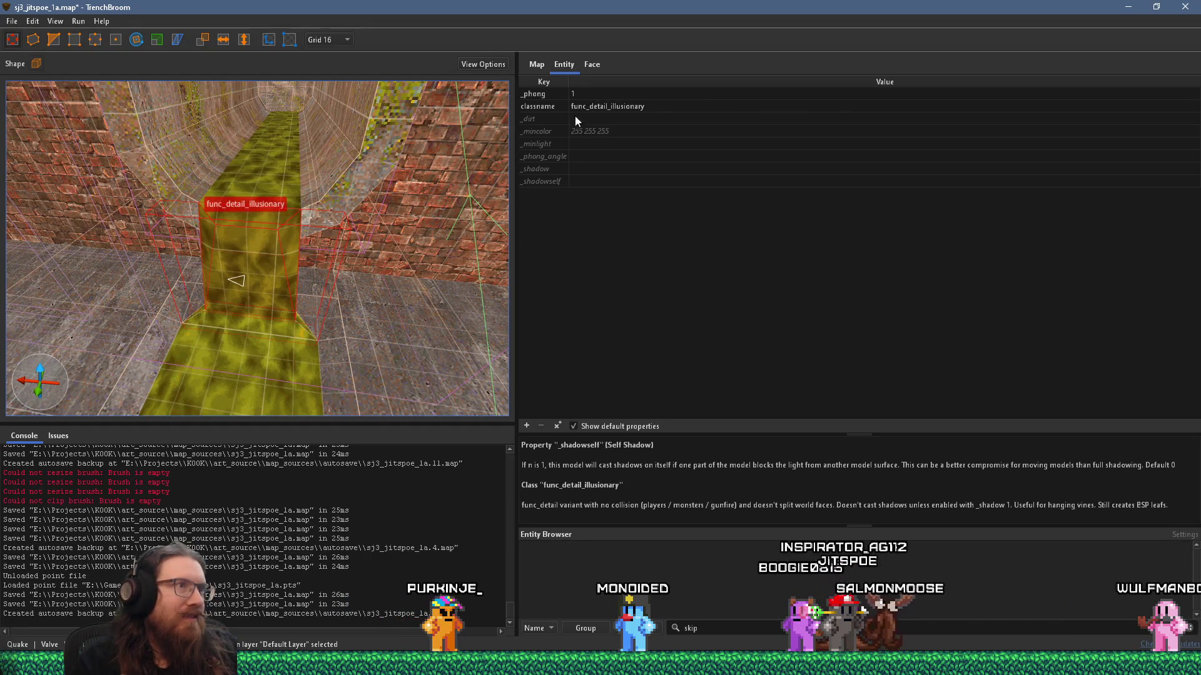
Set the func_detail_illusionary brush's _phong_angle to 360, then deselect it
{"action": "double_click", "coordinate": [584, 159]}
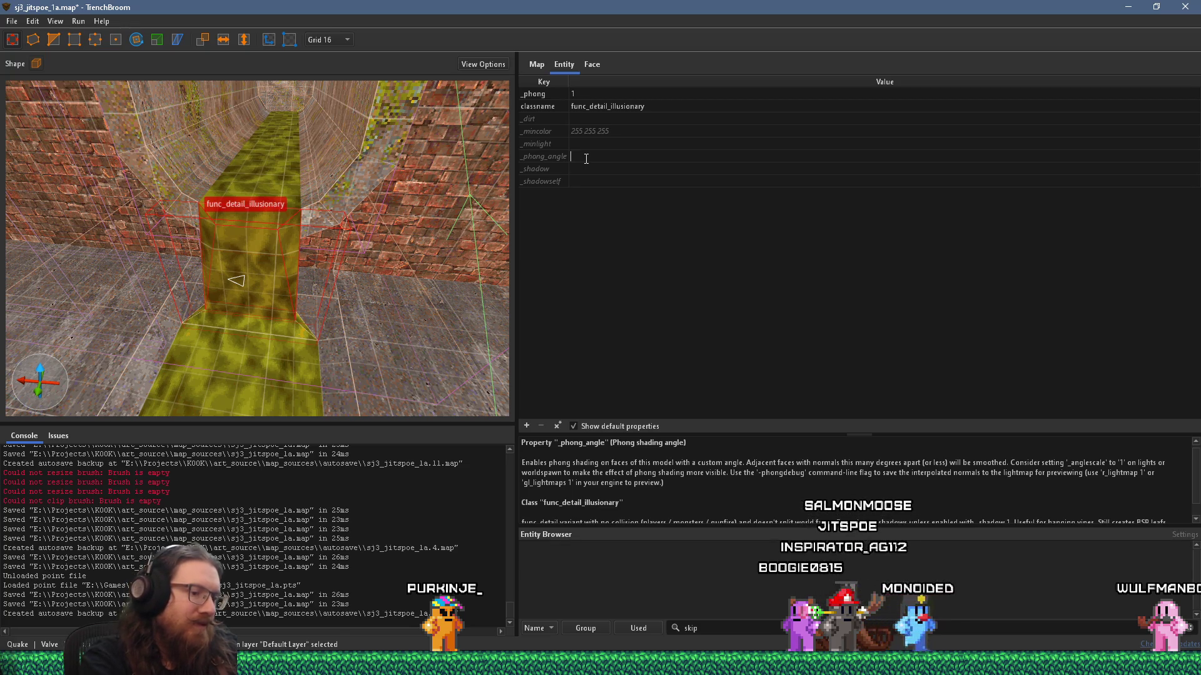
{"action": "type", "text": "6"}
{"action": "key", "text": "BackSpace"}
{"action": "type", "text": "3"}
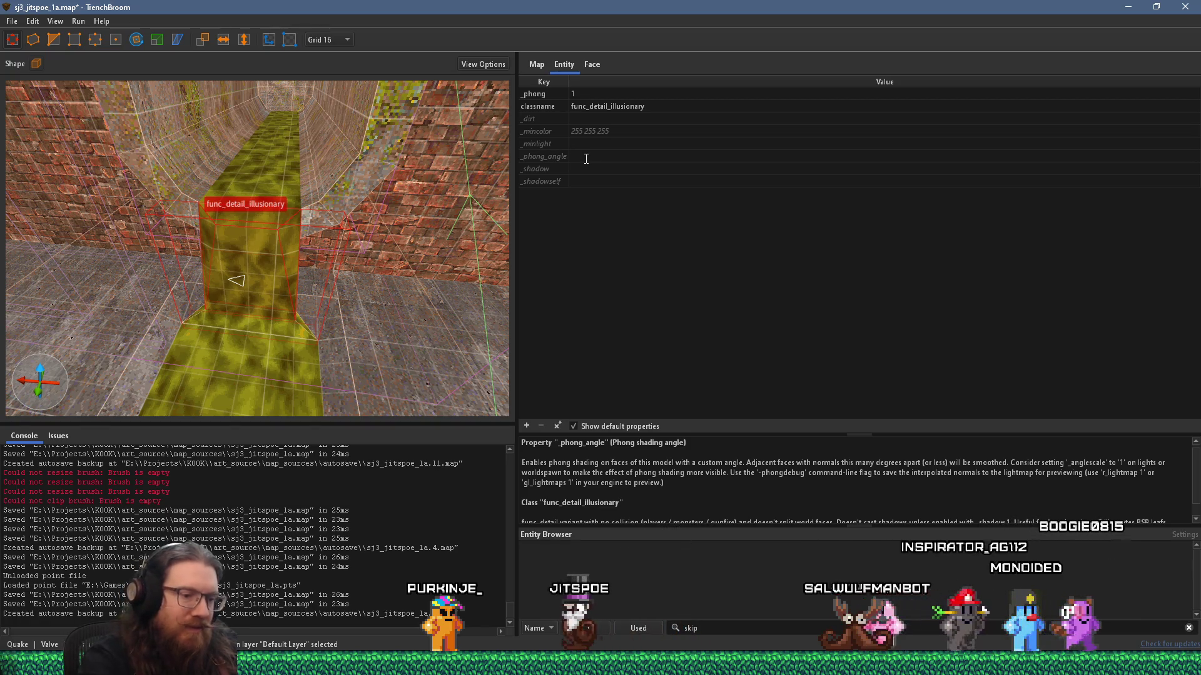
{"action": "type", "text": "60"}
{"action": "key", "text": "Return"}
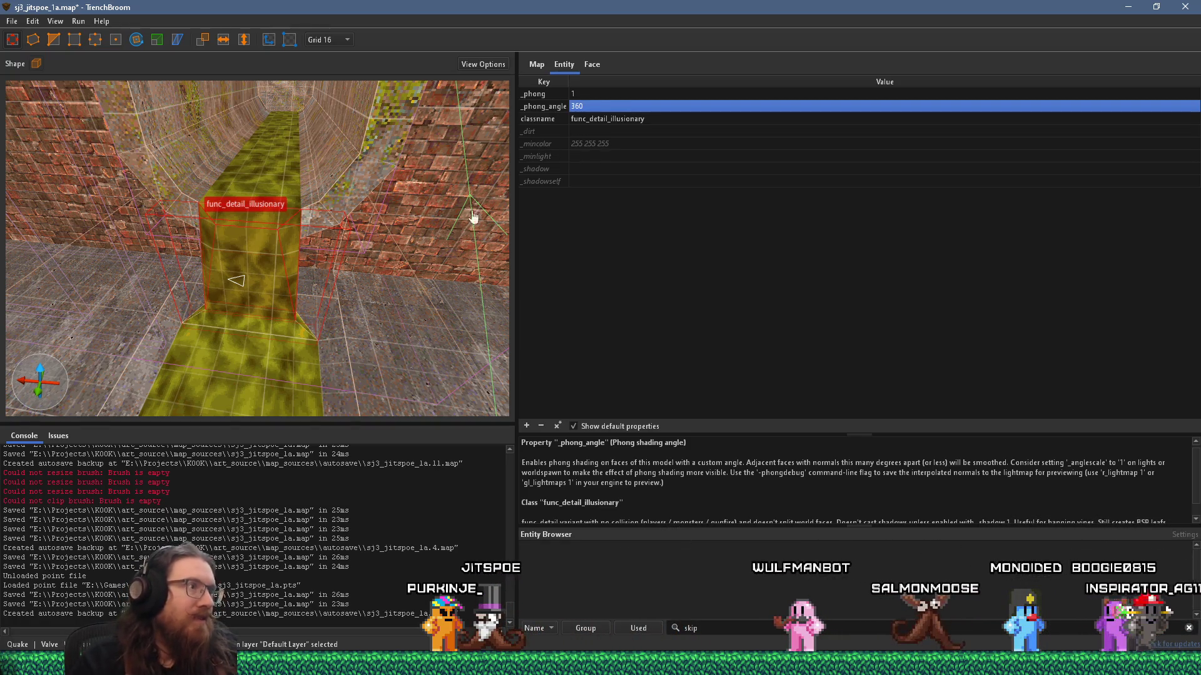
{"action": "scroll", "coordinate": [246, 340], "scroll_direction": "up", "scroll_amount": 5}
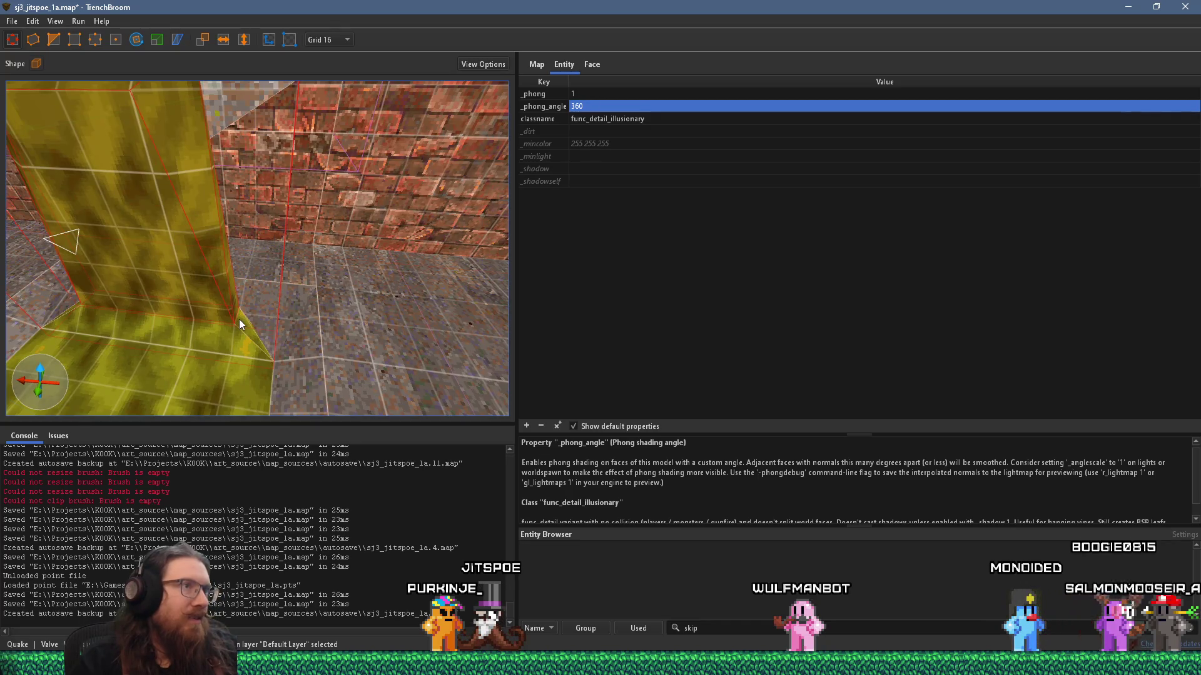
{"action": "key", "text": "Escape"}
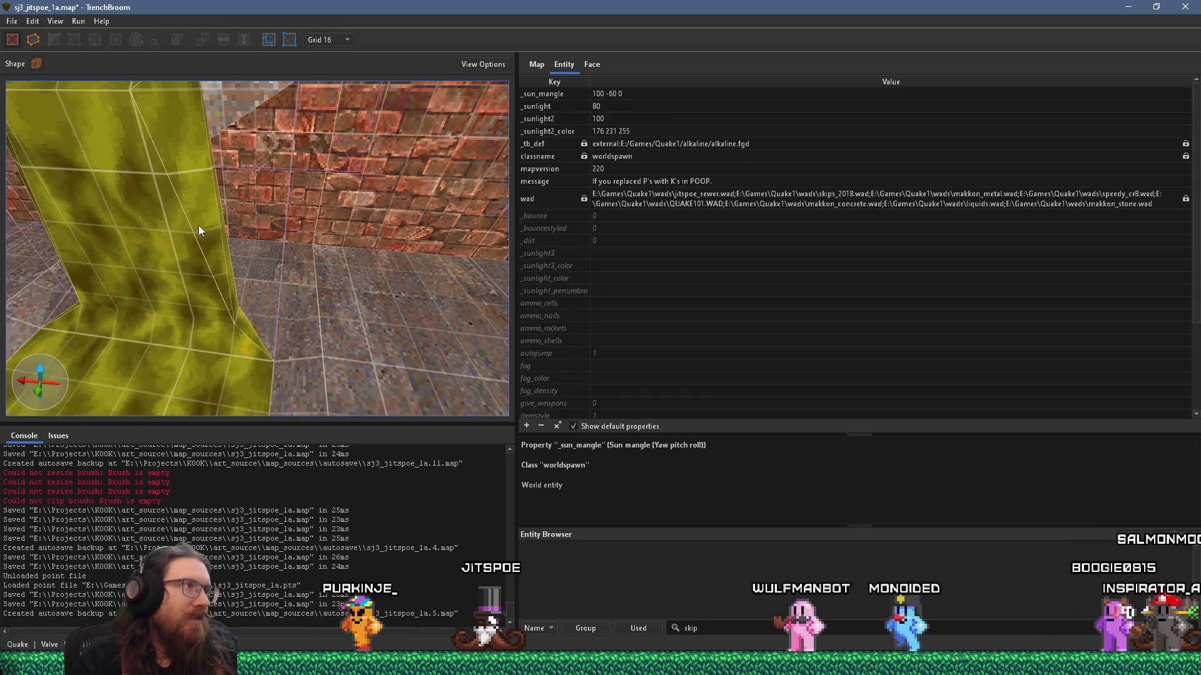
Save the map with File > Save Document
{"action": "scroll", "coordinate": [198, 226], "scroll_direction": "down", "scroll_amount": 5}
{"action": "scroll", "coordinate": [376, 292], "scroll_direction": "up", "scroll_amount": 5}
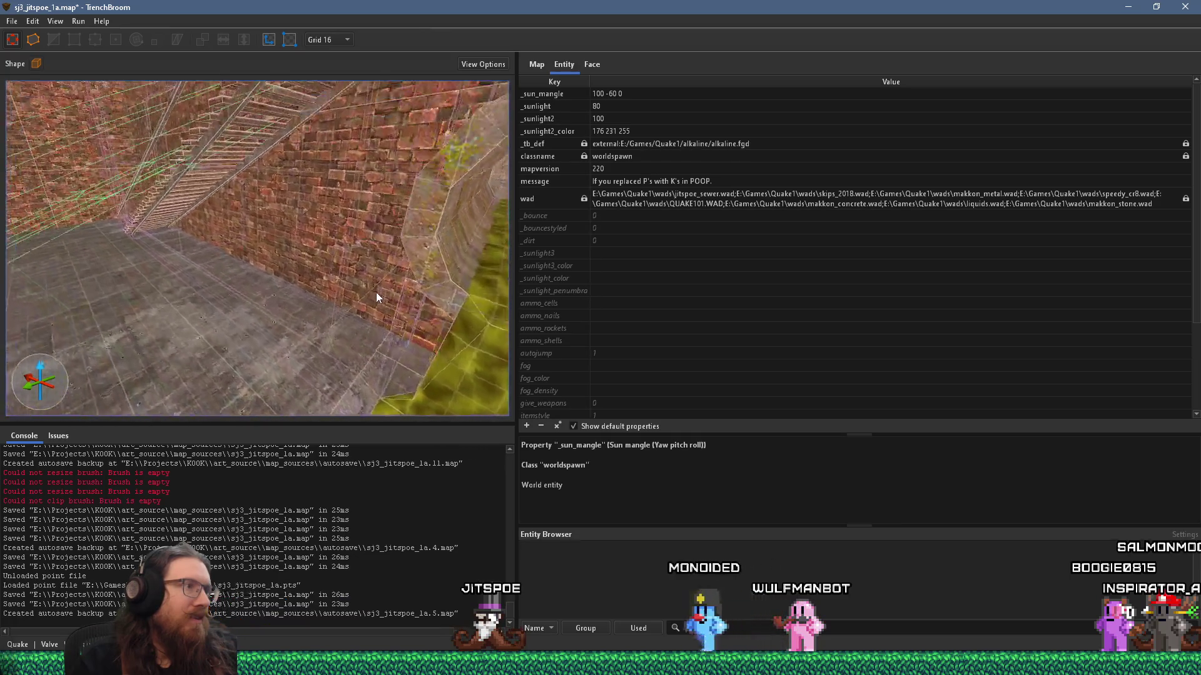
{"action": "scroll", "coordinate": [379, 273], "scroll_direction": "up", "scroll_amount": 5}
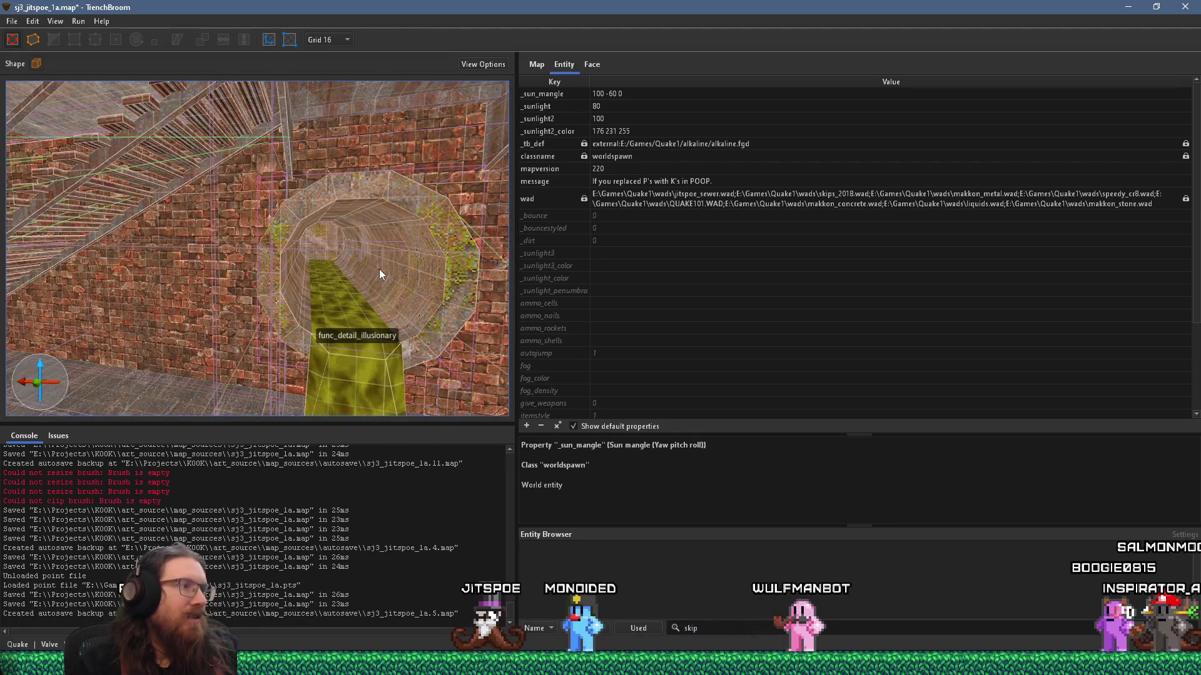
{"action": "scroll", "coordinate": [342, 206], "scroll_direction": "up", "scroll_amount": 5}
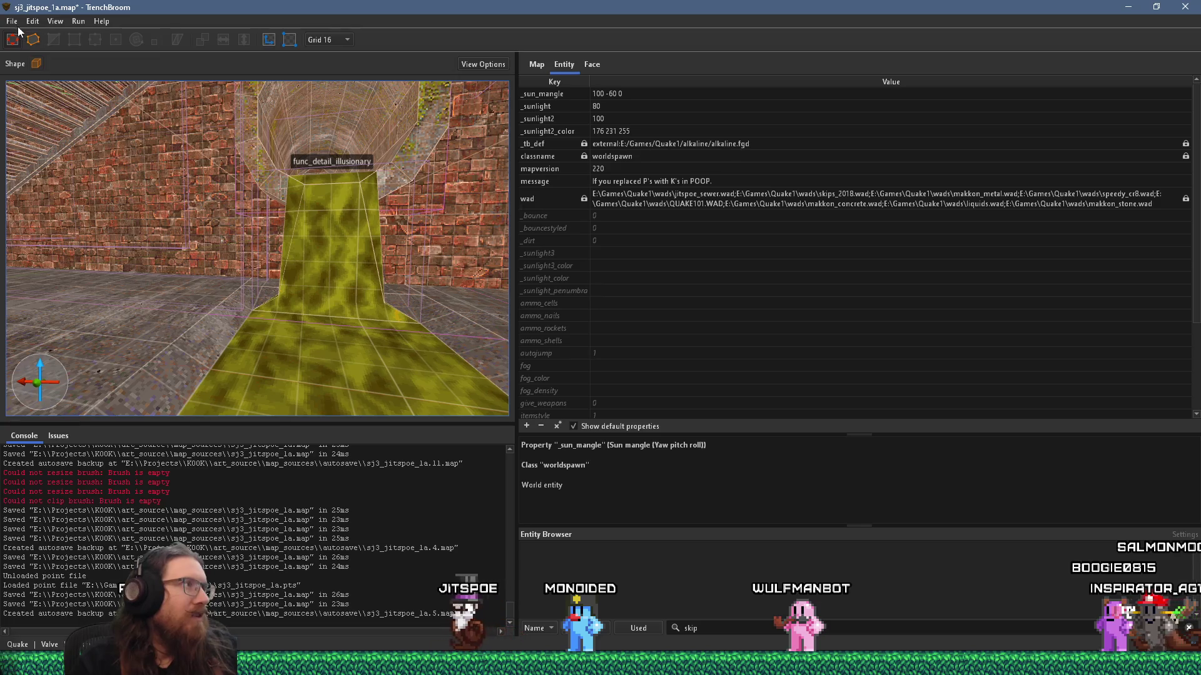
{"action": "left_click", "coordinate": [14, 21]}
{"action": "left_click", "coordinate": [55, 87]}
Fly over the stairs to the room with monster spawns beside the concrete pillar
{"action": "mouse_move", "coordinate": [208, 248]}
{"action": "left_mouse_down"}
{"action": "mouse_move", "coordinate": [190, 288]}
{"action": "mouse_move", "coordinate": [327, 343]}
{"action": "mouse_move", "coordinate": [139, 419]}
{"action": "mouse_move", "coordinate": [196, 372]}
{"action": "left_mouse_up"}
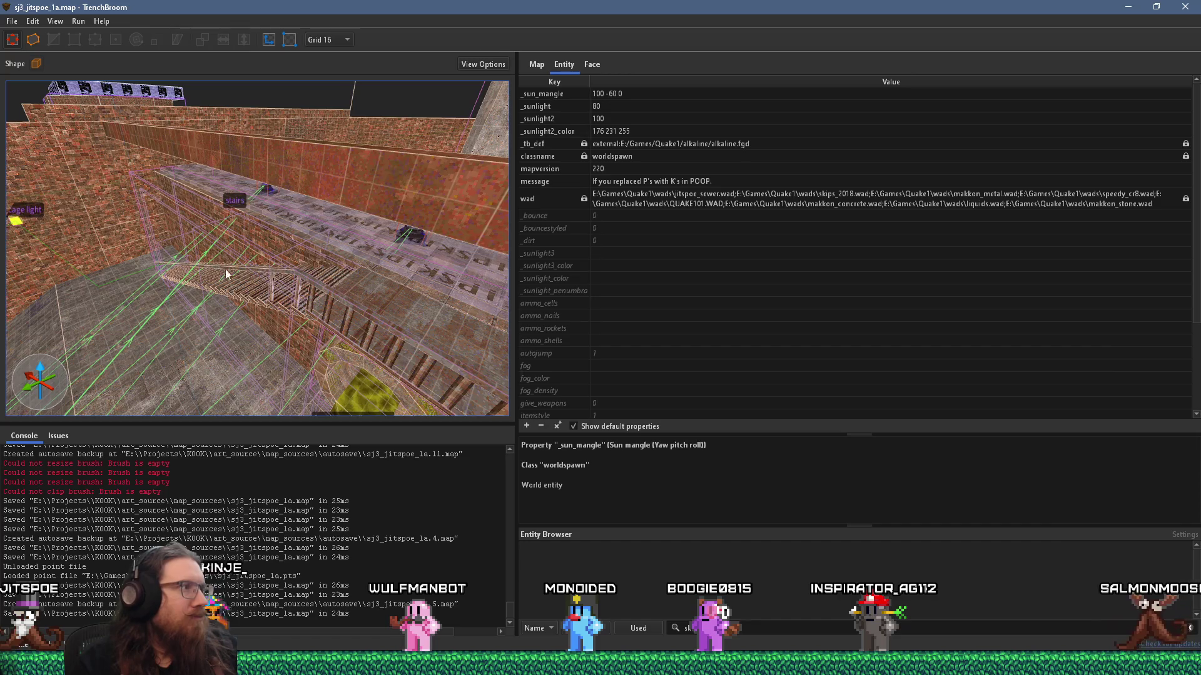
{"action": "left_click_drag", "start_coordinate": [227, 270], "coordinate": [122, 275]}
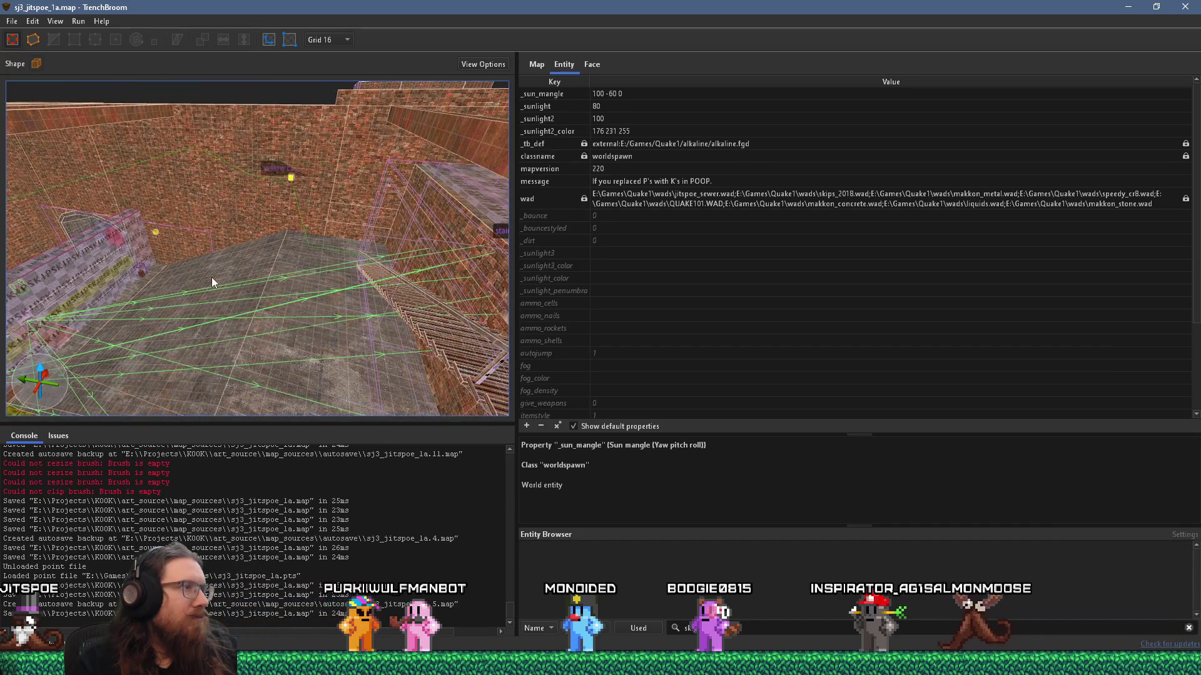
{"action": "mouse_move", "coordinate": [211, 277]}
{"action": "left_mouse_down"}
{"action": "mouse_move", "coordinate": [250, 267]}
{"action": "mouse_move", "coordinate": [333, 283]}
{"action": "mouse_move", "coordinate": [303, 324]}
{"action": "mouse_move", "coordinate": [294, 298]}
{"action": "mouse_move", "coordinate": [188, 360]}
{"action": "mouse_move", "coordinate": [147, 313]}
{"action": "mouse_move", "coordinate": [255, 280]}
{"action": "mouse_move", "coordinate": [366, 299]}
{"action": "mouse_move", "coordinate": [261, 219]}
{"action": "left_mouse_up"}
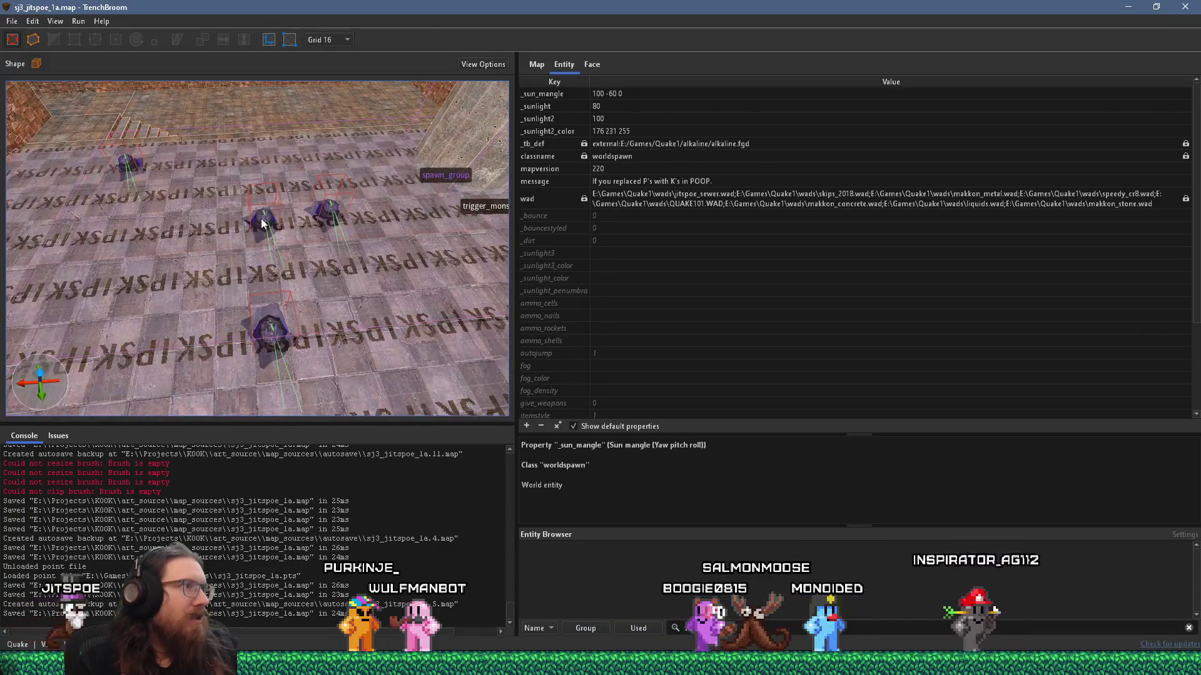
Select two monster_spawns in turn and mark each one Not in Easy
{"action": "left_click", "coordinate": [261, 219]}
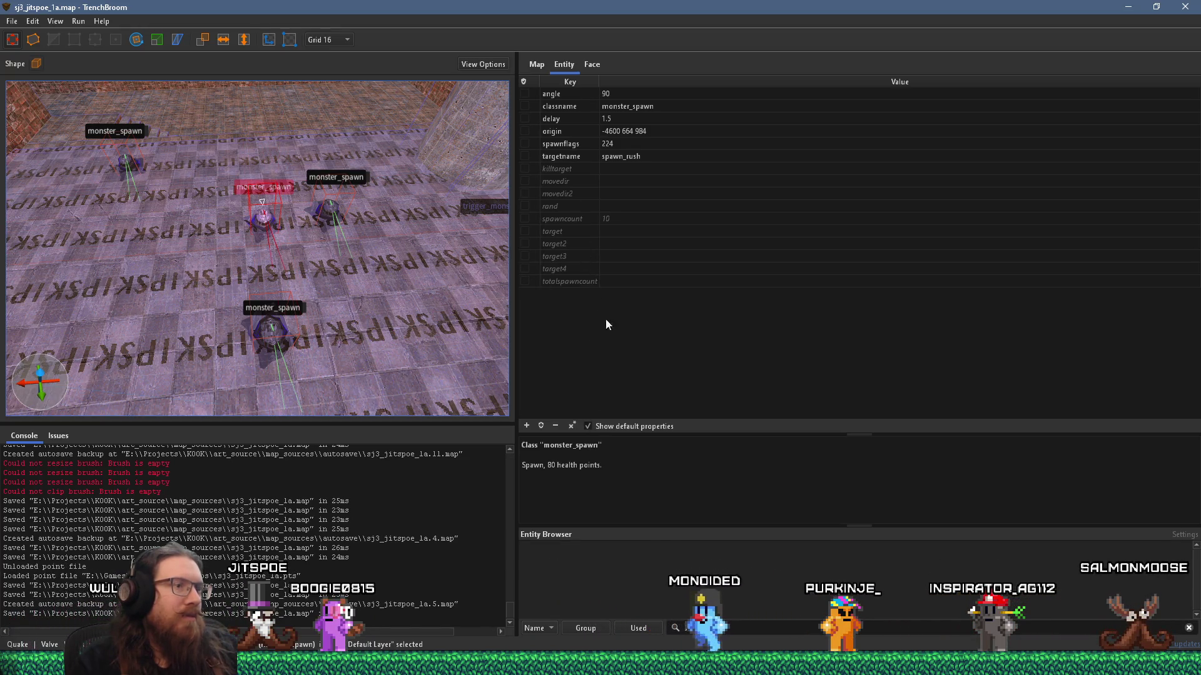
{"action": "left_click", "coordinate": [573, 145]}
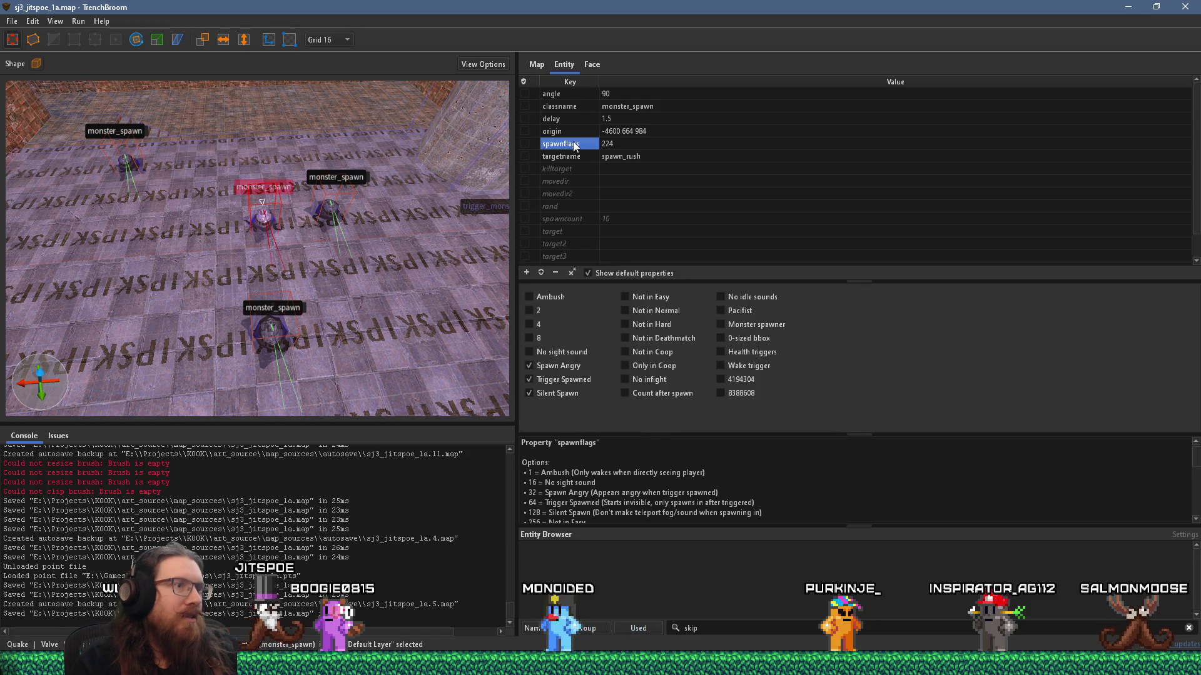
{"action": "left_click", "coordinate": [631, 298]}
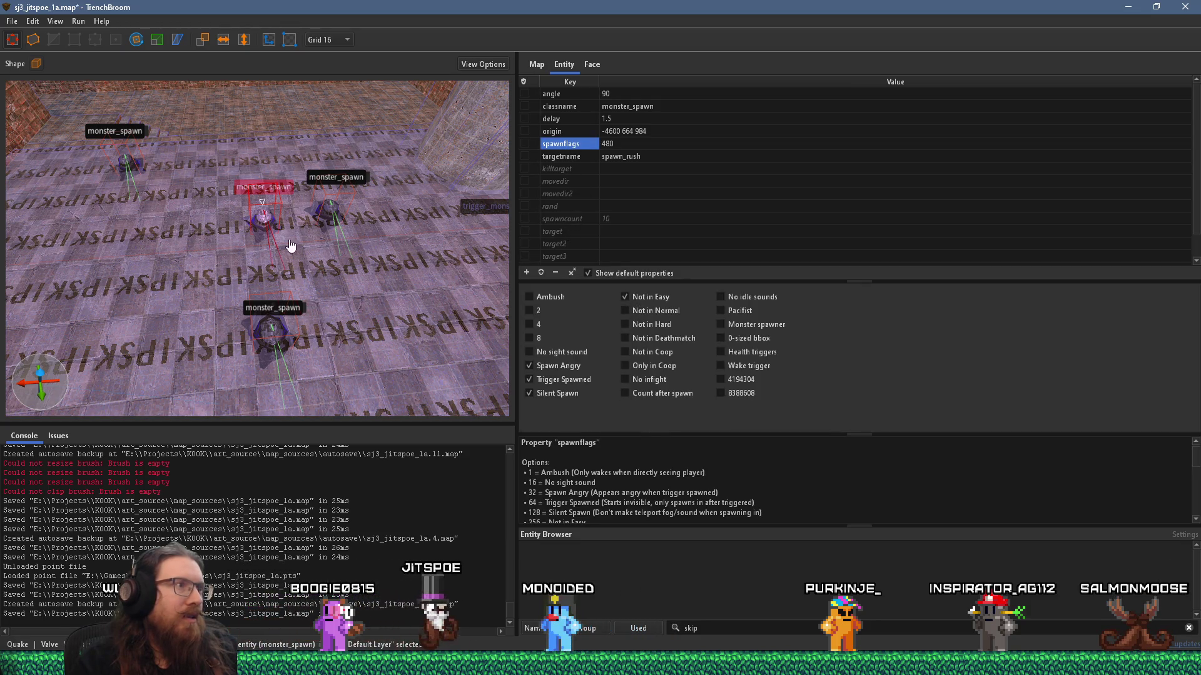
{"action": "mouse_move", "coordinate": [246, 237]}
{"action": "left_mouse_down"}
{"action": "mouse_move", "coordinate": [146, 230]}
{"action": "mouse_move", "coordinate": [294, 249]}
{"action": "left_mouse_up"}
{"action": "left_click", "coordinate": [409, 302]}
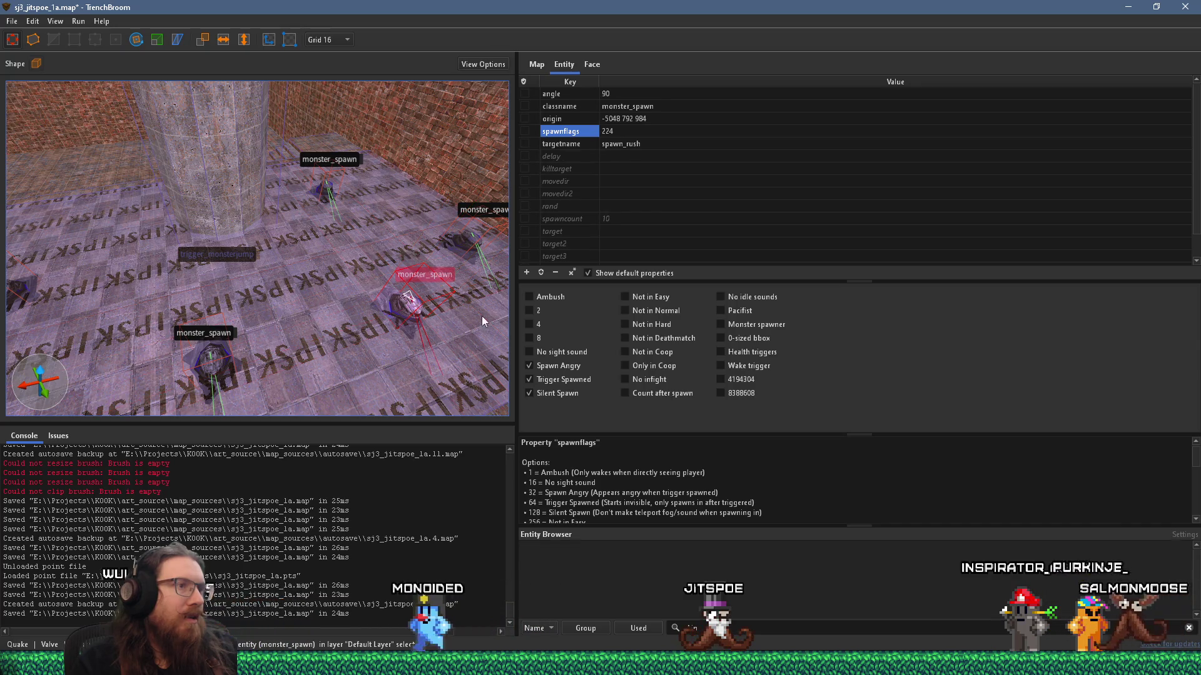
{"action": "left_click", "coordinate": [626, 297]}
Add the spawns behind the pillar and at lower right, flagging them Not in Easy and Not in Normal
{"action": "mouse_move", "coordinate": [326, 288]}
{"action": "left_mouse_down"}
{"action": "mouse_move", "coordinate": [163, 262]}
{"action": "mouse_move", "coordinate": [333, 295]}
{"action": "mouse_move", "coordinate": [358, 288]}
{"action": "mouse_move", "coordinate": [283, 281]}
{"action": "mouse_move", "coordinate": [307, 272]}
{"action": "mouse_move", "coordinate": [277, 273]}
{"action": "mouse_move", "coordinate": [268, 280]}
{"action": "mouse_move", "coordinate": [278, 286]}
{"action": "mouse_move", "coordinate": [182, 233]}
{"action": "left_mouse_up"}
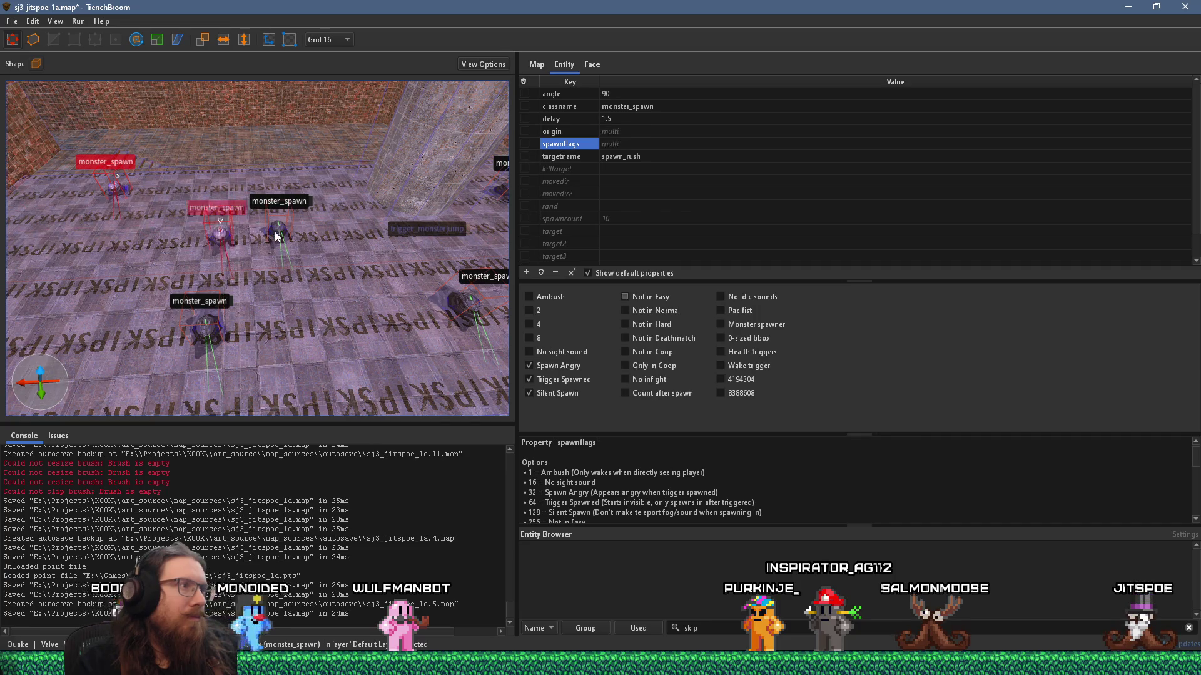
{"action": "left_click_drag", "start_coordinate": [371, 309], "coordinate": [226, 274]}
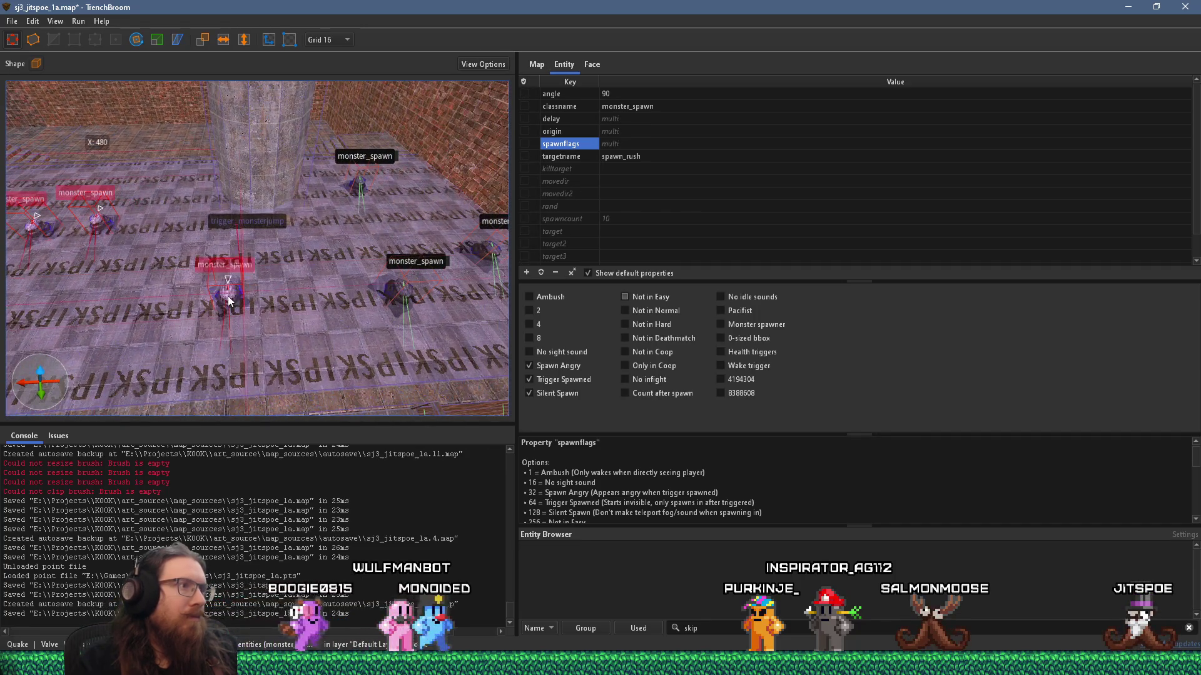
{"action": "left_click", "coordinate": [362, 180], "text": "ctrl"}
{"action": "left_click", "coordinate": [403, 288], "text": "ctrl"}
{"action": "mouse_move", "coordinate": [487, 263]}
{"action": "left_mouse_down"}
{"action": "mouse_move", "coordinate": [293, 275]}
{"action": "mouse_move", "coordinate": [326, 277]}
{"action": "mouse_move", "coordinate": [303, 282]}
{"action": "mouse_move", "coordinate": [325, 247]}
{"action": "mouse_move", "coordinate": [391, 287]}
{"action": "left_mouse_up"}
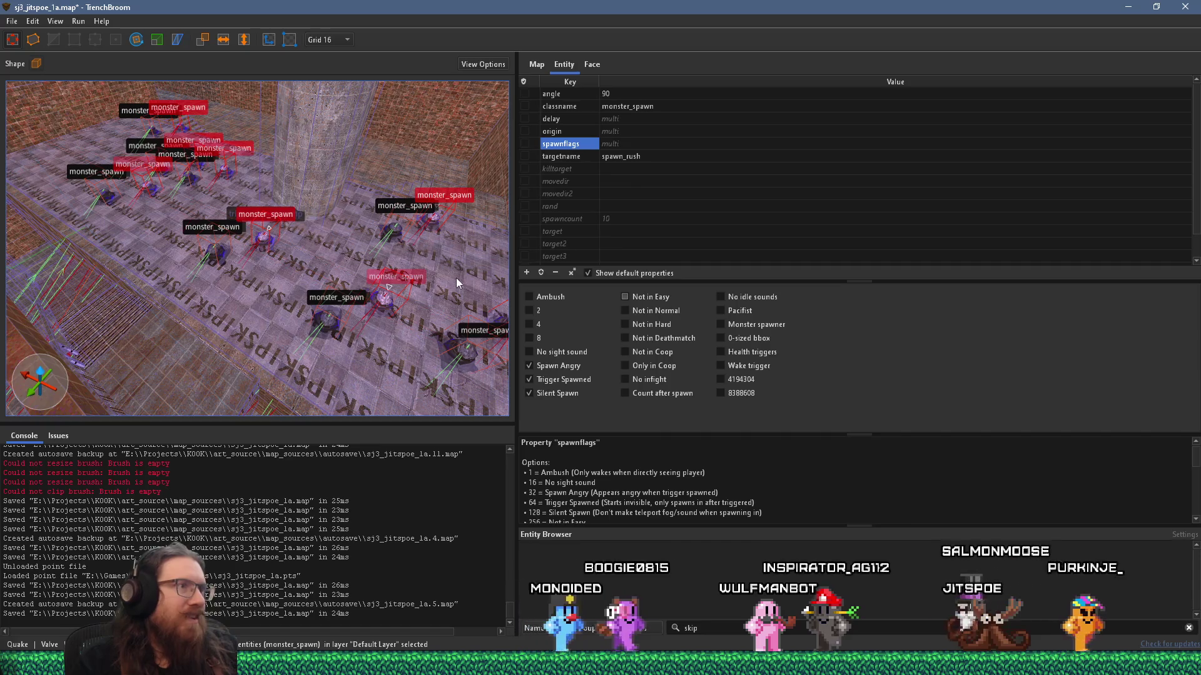
{"action": "left_click", "coordinate": [646, 298]}
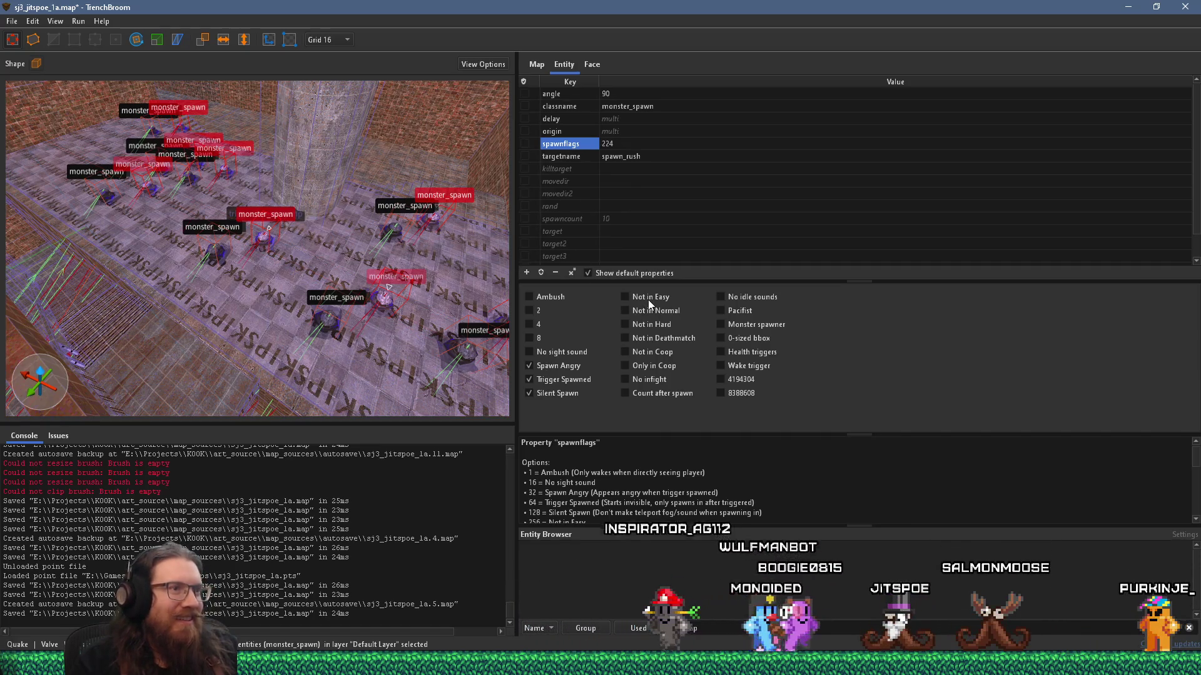
{"action": "left_click", "coordinate": [653, 297]}
{"action": "left_click", "coordinate": [658, 308]}
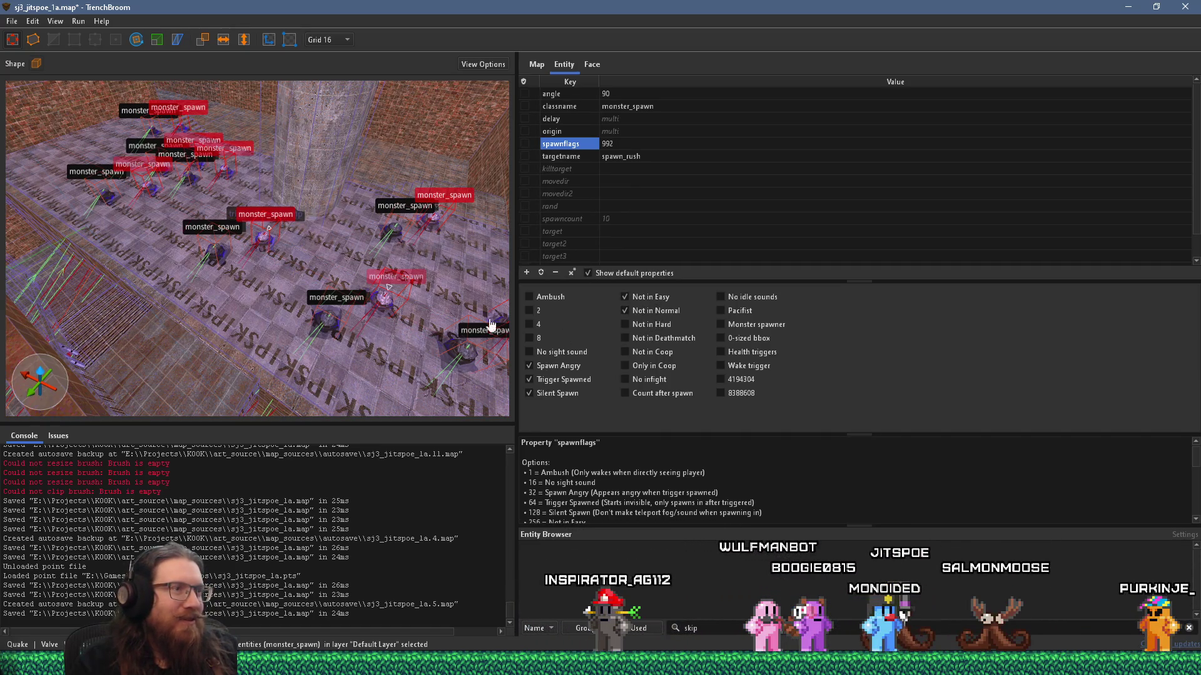
Select a new group of monster_spawns around the pillar for editing
{"action": "mouse_move", "coordinate": [311, 262]}
{"action": "left_mouse_down"}
{"action": "mouse_move", "coordinate": [337, 253]}
{"action": "mouse_move", "coordinate": [314, 268]}
{"action": "mouse_move", "coordinate": [237, 236]}
{"action": "mouse_move", "coordinate": [384, 255]}
{"action": "mouse_move", "coordinate": [356, 305]}
{"action": "left_mouse_up"}
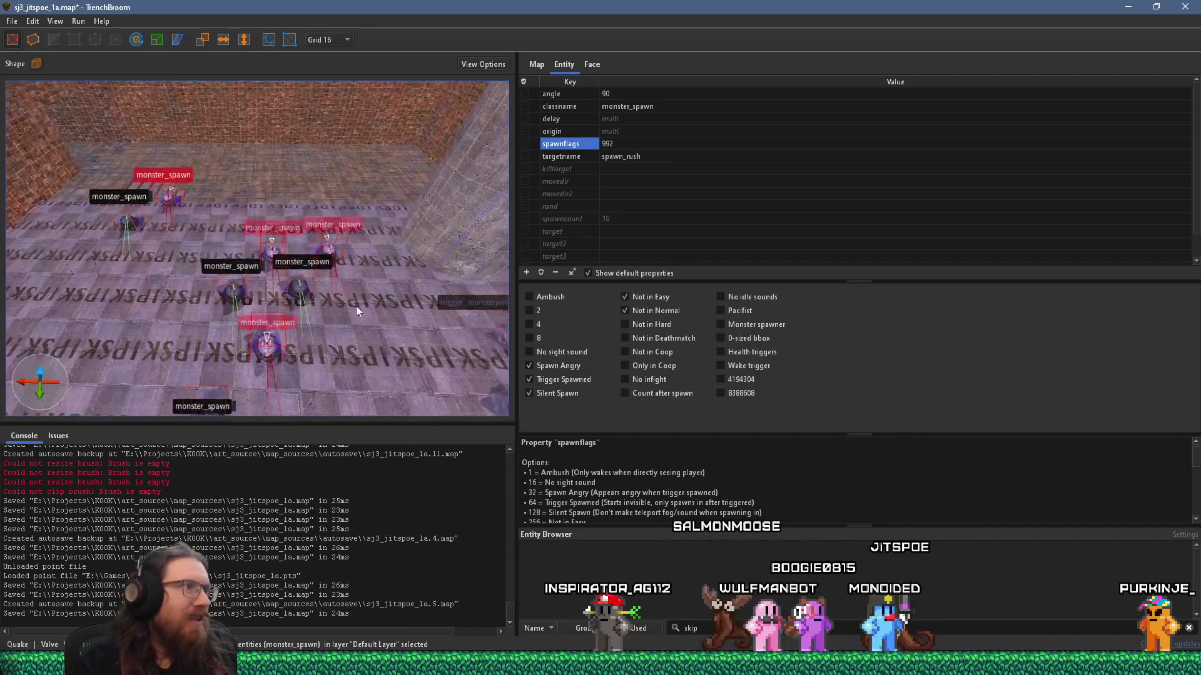
{"action": "left_click", "coordinate": [331, 250]}
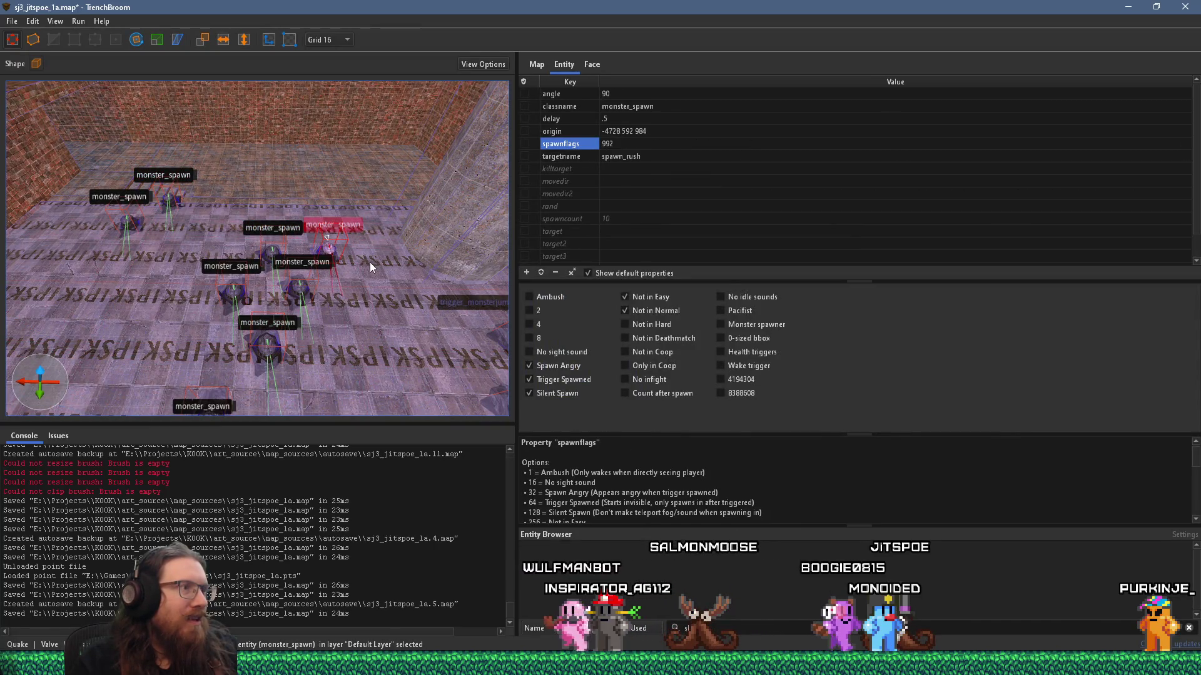
{"action": "left_click", "coordinate": [277, 249], "text": "ctrl"}
{"action": "left_click", "coordinate": [270, 343], "text": "ctrl"}
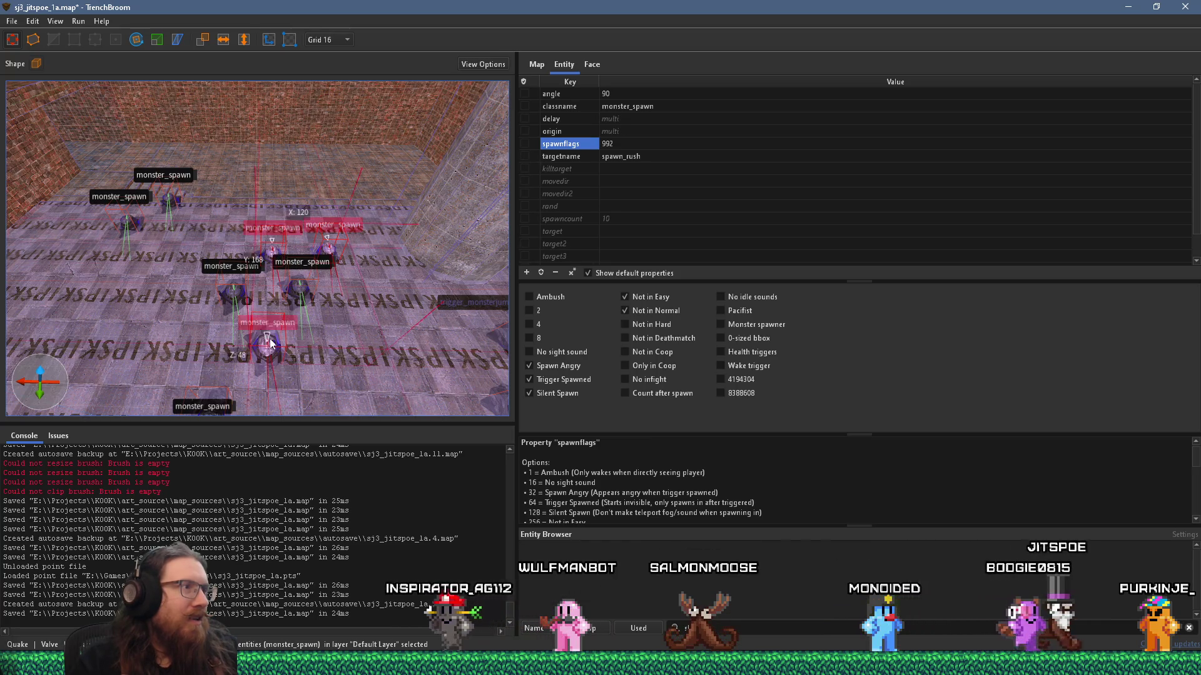
{"action": "mouse_move", "coordinate": [320, 240]}
{"action": "left_mouse_down"}
{"action": "mouse_move", "coordinate": [357, 260]}
{"action": "mouse_move", "coordinate": [451, 260]}
{"action": "left_mouse_up"}
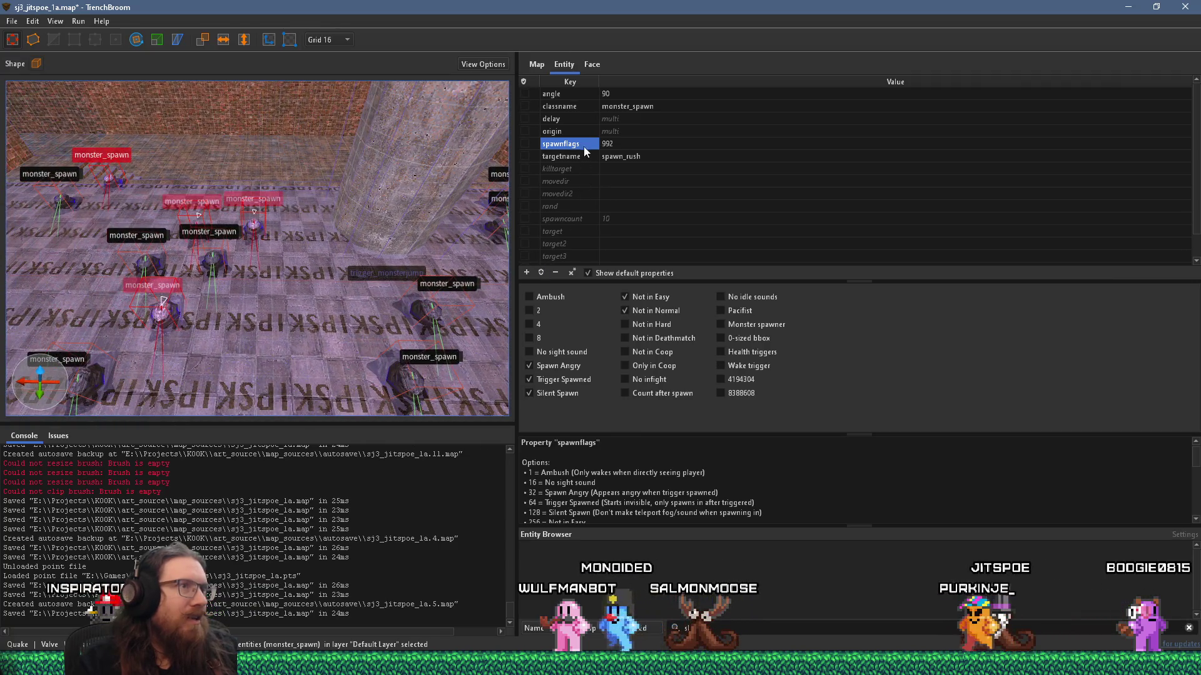
Set the selected monster_spawns' delay to 4
{"action": "left_click", "coordinate": [566, 119]}
{"action": "double_click", "coordinate": [611, 119]}
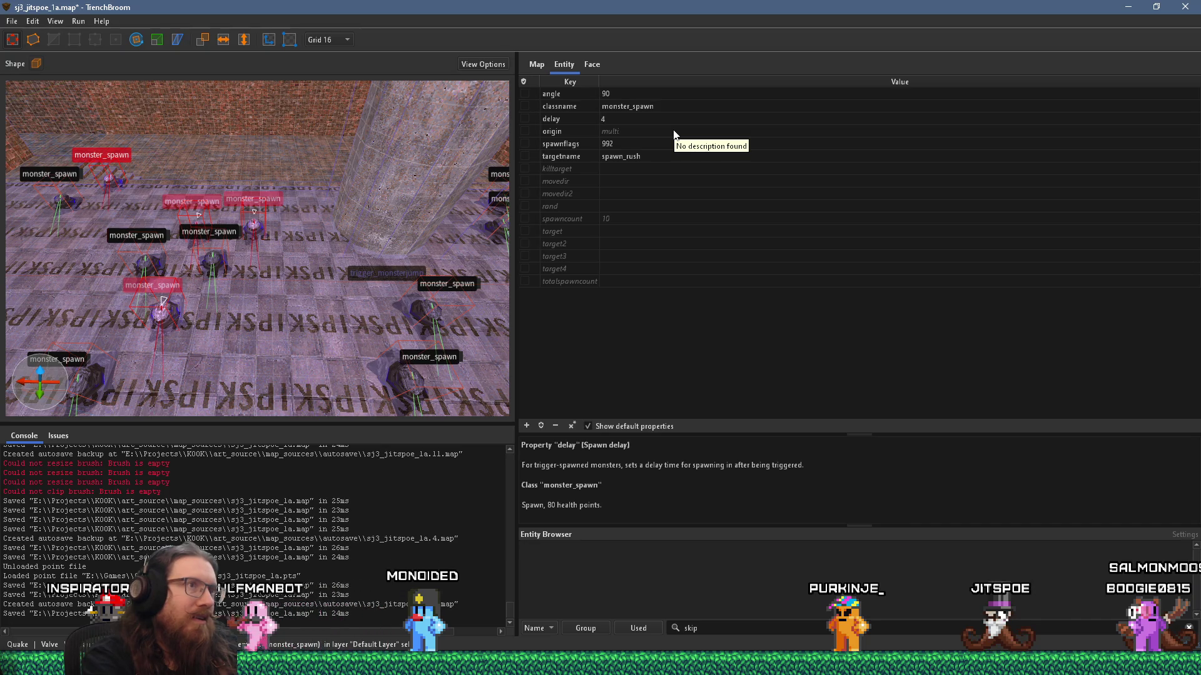
{"action": "key", "text": "Return"}
Select another pair of monster_spawns and give them a 4.5 second delay
{"action": "mouse_move", "coordinate": [326, 250]}
{"action": "left_mouse_down"}
{"action": "mouse_move", "coordinate": [219, 264]}
{"action": "mouse_move", "coordinate": [37, 232]}
{"action": "left_mouse_up"}
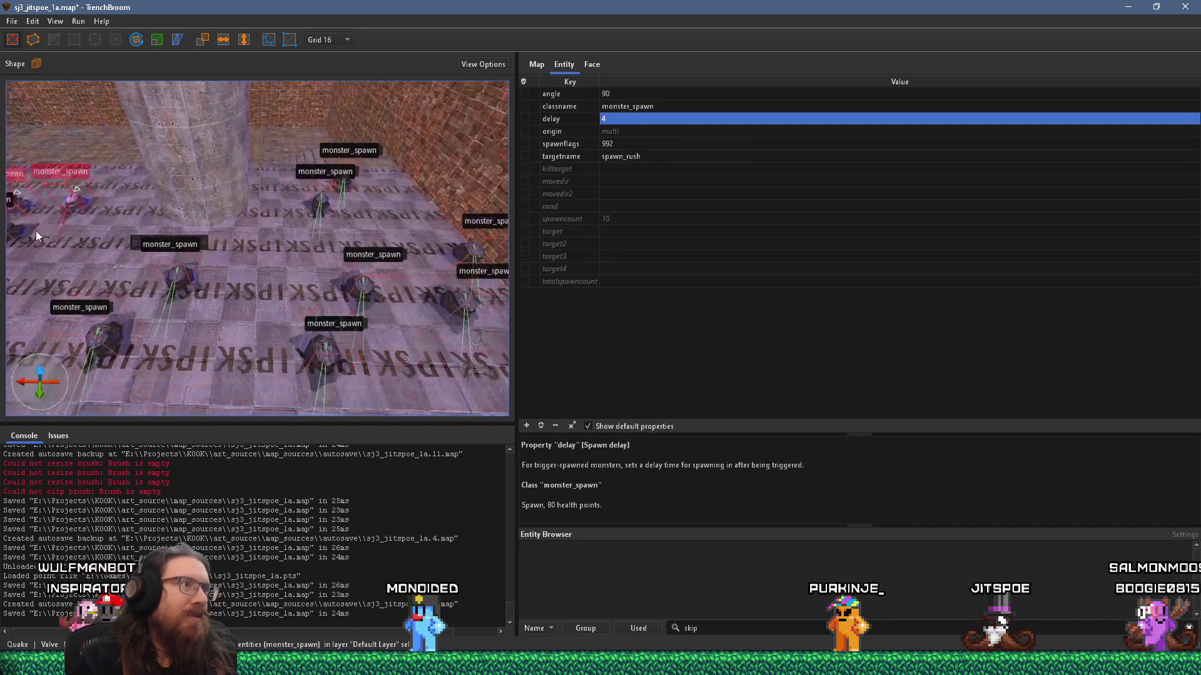
{"action": "left_click", "coordinate": [352, 286]}
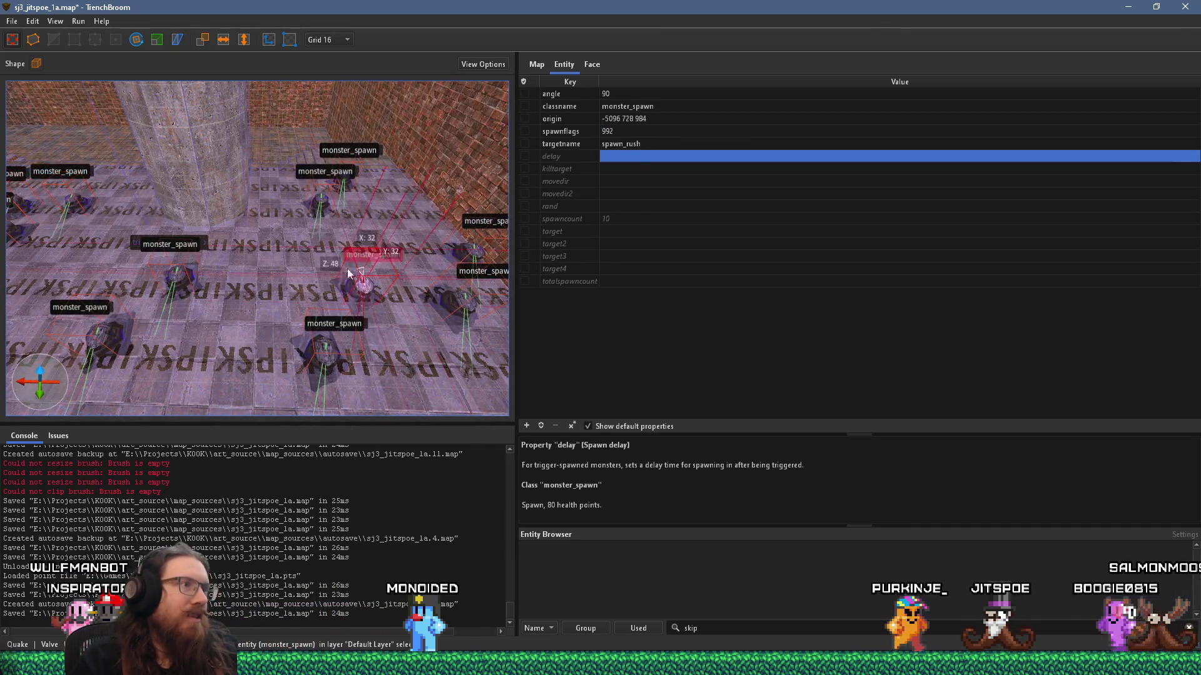
{"action": "left_click", "coordinate": [320, 198], "text": "ctrl"}
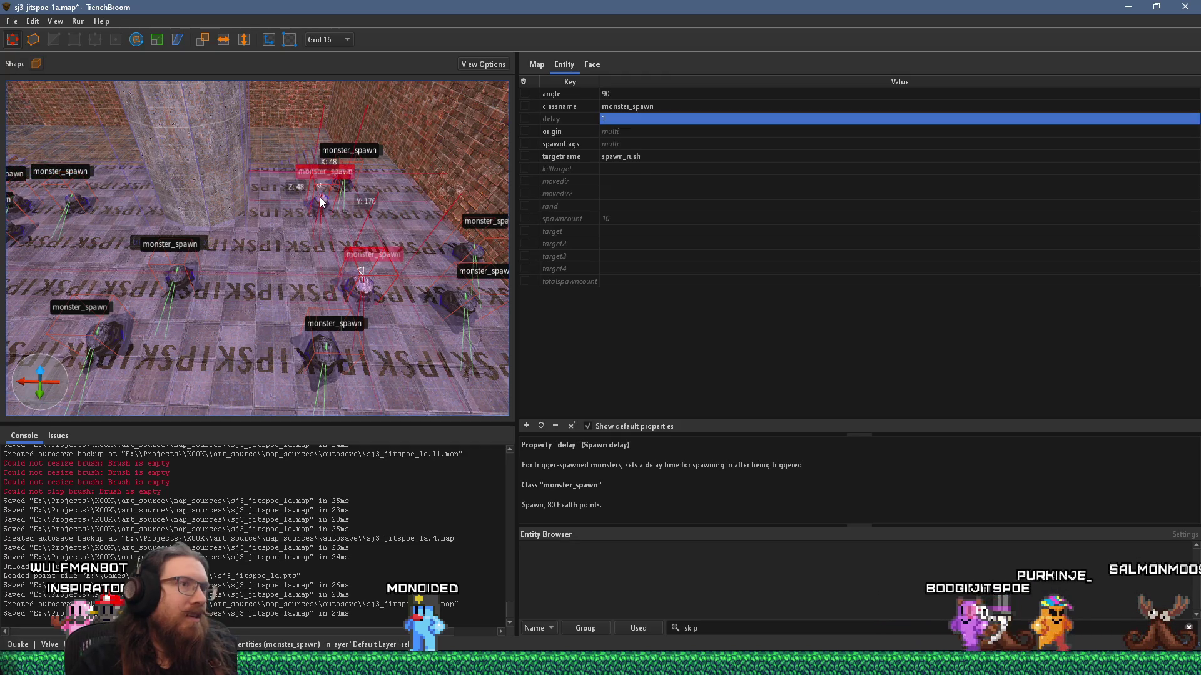
{"action": "double_click", "coordinate": [614, 120]}
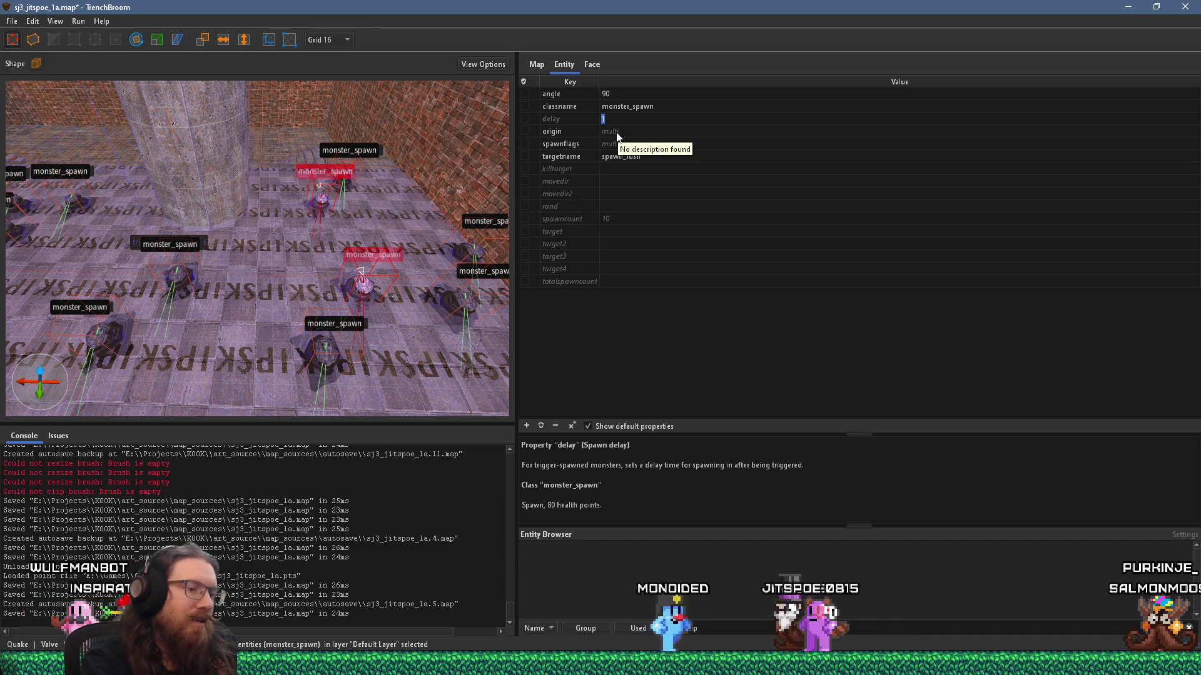
{"action": "type", "text": "4.5"}
{"action": "key", "text": "Return"}
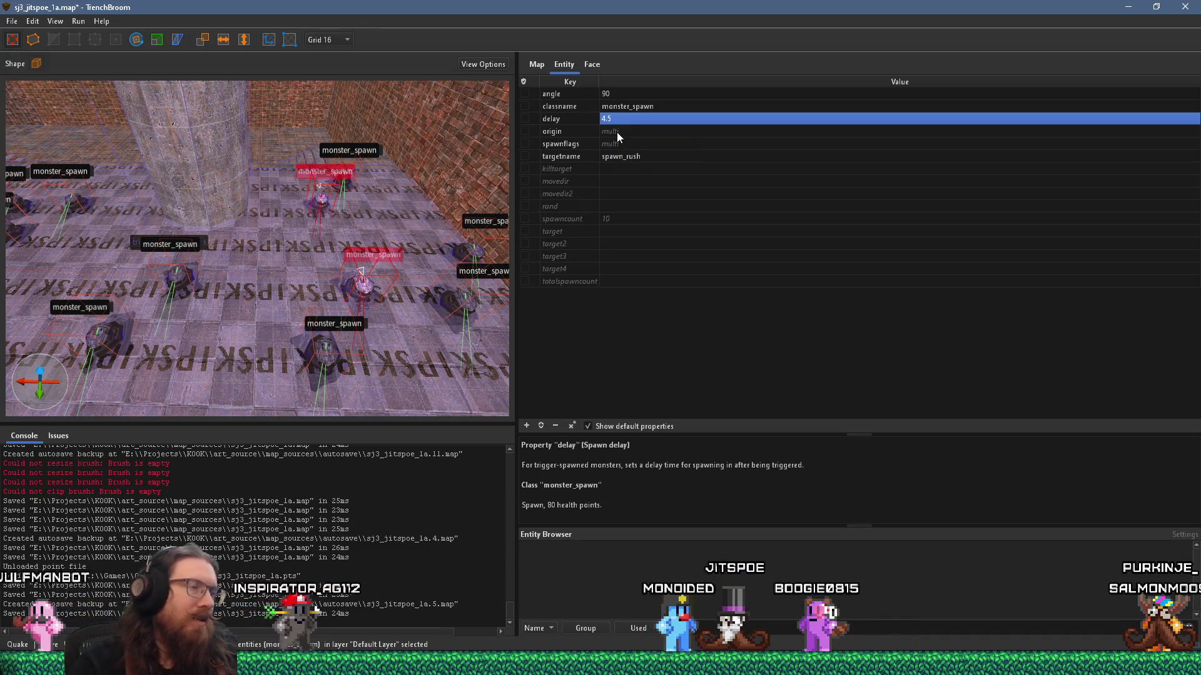
Check the upper spawn's delay and another spawn's spawnflags, then clear the selection
{"action": "mouse_move", "coordinate": [300, 229]}
{"action": "left_mouse_down"}
{"action": "mouse_move", "coordinate": [199, 236]}
{"action": "mouse_move", "coordinate": [280, 326]}
{"action": "mouse_move", "coordinate": [203, 249]}
{"action": "mouse_move", "coordinate": [127, 200]}
{"action": "mouse_move", "coordinate": [204, 234]}
{"action": "mouse_move", "coordinate": [54, 350]}
{"action": "mouse_move", "coordinate": [55, 333]}
{"action": "mouse_move", "coordinate": [124, 254]}
{"action": "left_mouse_up"}
{"action": "left_click", "coordinate": [225, 188]}
{"action": "mouse_move", "coordinate": [99, 192]}
{"action": "left_mouse_down"}
{"action": "mouse_move", "coordinate": [205, 218]}
{"action": "mouse_move", "coordinate": [126, 217]}
{"action": "mouse_move", "coordinate": [238, 216]}
{"action": "mouse_move", "coordinate": [446, 301]}
{"action": "mouse_move", "coordinate": [359, 252]}
{"action": "mouse_move", "coordinate": [315, 310]}
{"action": "mouse_move", "coordinate": [307, 277]}
{"action": "mouse_move", "coordinate": [415, 301]}
{"action": "mouse_move", "coordinate": [315, 279]}
{"action": "left_mouse_up"}
{"action": "left_click", "coordinate": [256, 254]}
{"action": "mouse_move", "coordinate": [256, 254]}
{"action": "left_mouse_down"}
{"action": "mouse_move", "coordinate": [308, 262]}
{"action": "mouse_move", "coordinate": [351, 296]}
{"action": "left_mouse_up"}
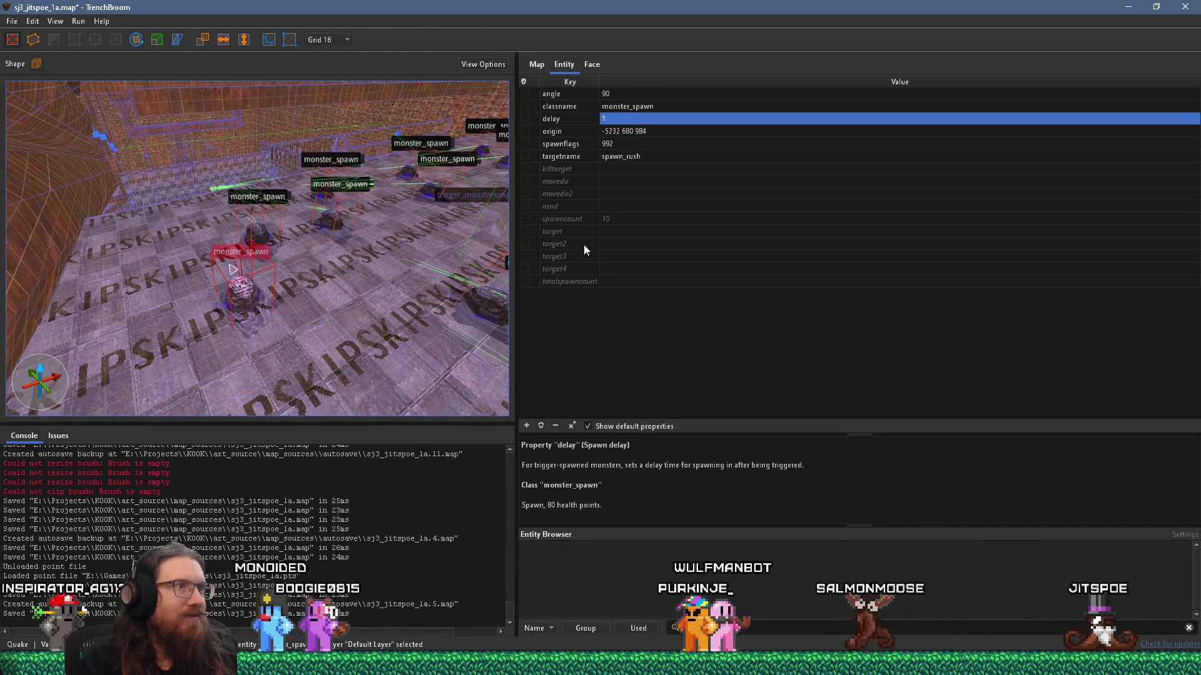
{"action": "left_click", "coordinate": [564, 146]}
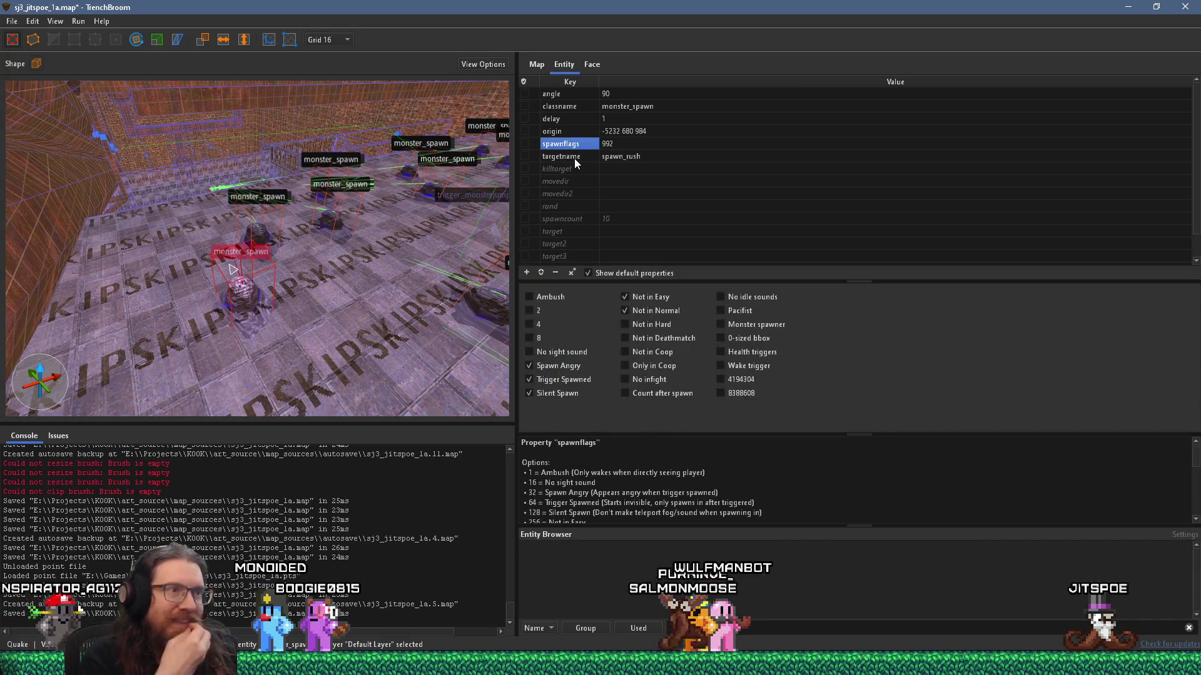
{"action": "mouse_move", "coordinate": [388, 324]}
{"action": "left_mouse_down"}
{"action": "mouse_move", "coordinate": [269, 304]}
{"action": "mouse_move", "coordinate": [390, 292]}
{"action": "mouse_move", "coordinate": [197, 314]}
{"action": "mouse_move", "coordinate": [424, 281]}
{"action": "mouse_move", "coordinate": [214, 284]}
{"action": "mouse_move", "coordinate": [309, 298]}
{"action": "mouse_move", "coordinate": [316, 286]}
{"action": "mouse_move", "coordinate": [450, 264]}
{"action": "mouse_move", "coordinate": [312, 263]}
{"action": "mouse_move", "coordinate": [296, 195]}
{"action": "mouse_move", "coordinate": [225, 269]}
{"action": "mouse_move", "coordinate": [143, 277]}
{"action": "left_mouse_up"}
{"action": "key", "text": "Escape"}
{"action": "left_click", "coordinate": [305, 187]}
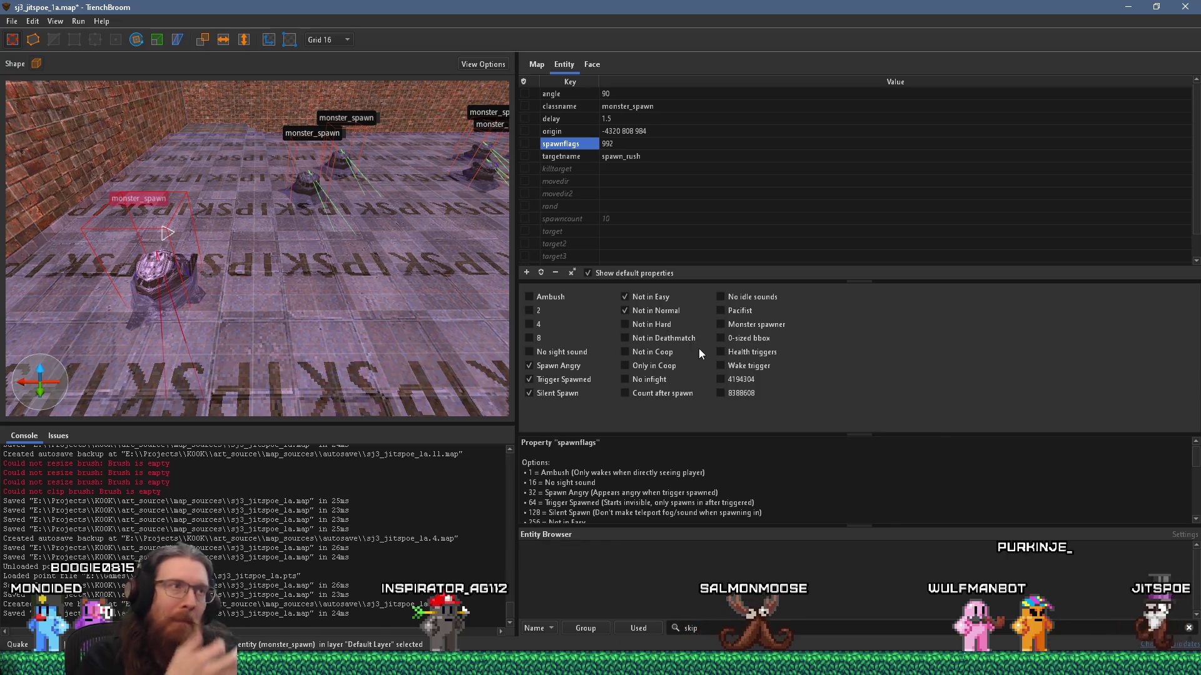
{"action": "left_click", "coordinate": [631, 124]}
{"action": "type", "text": "3"}
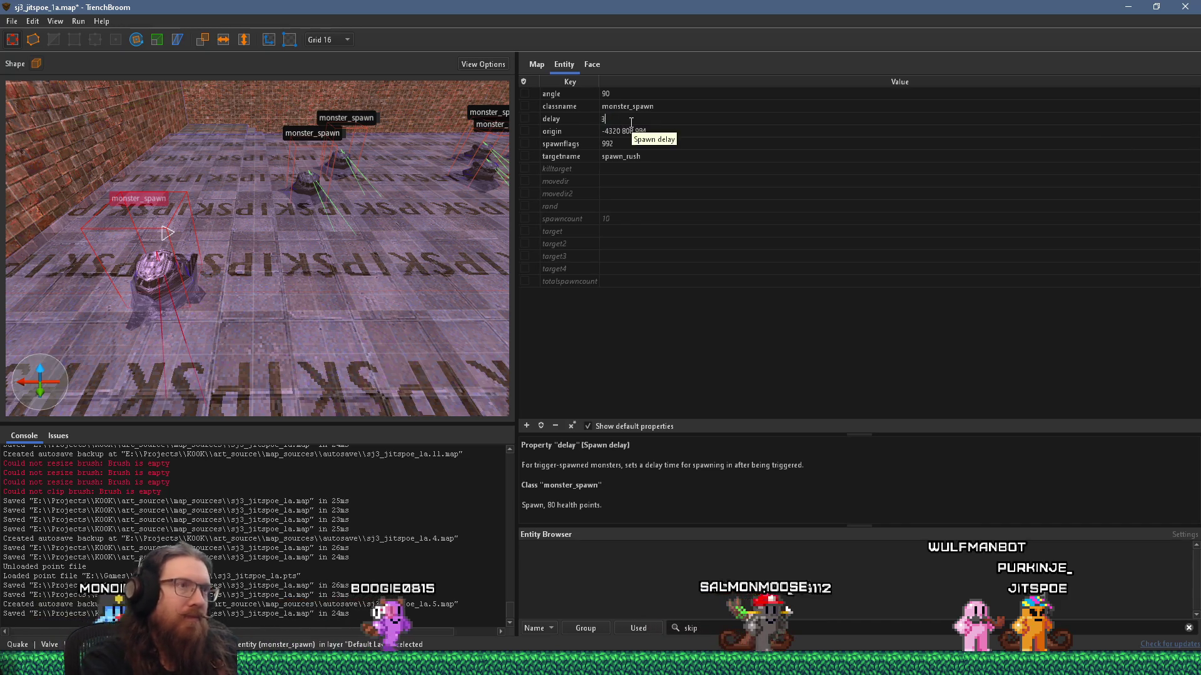
{"action": "key", "text": "Return"}
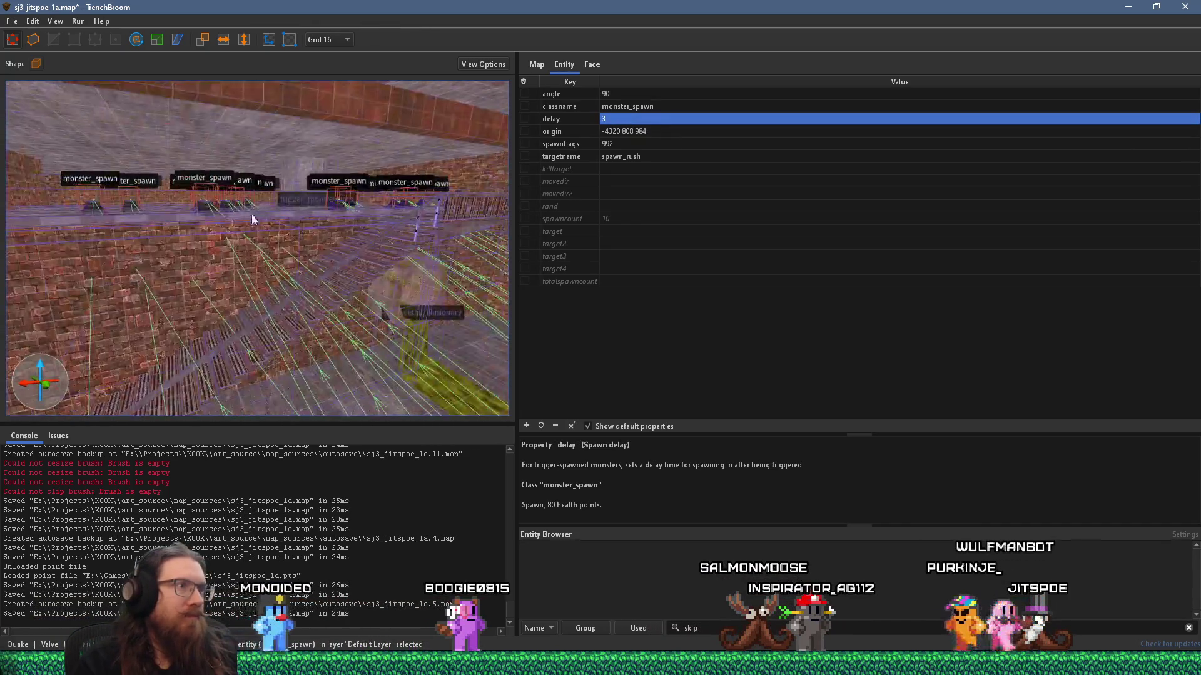
{"action": "scroll", "coordinate": [244, 250], "scroll_direction": "down", "scroll_amount": 3}
{"action": "scroll", "coordinate": [287, 253], "scroll_direction": "down", "scroll_amount": 3}
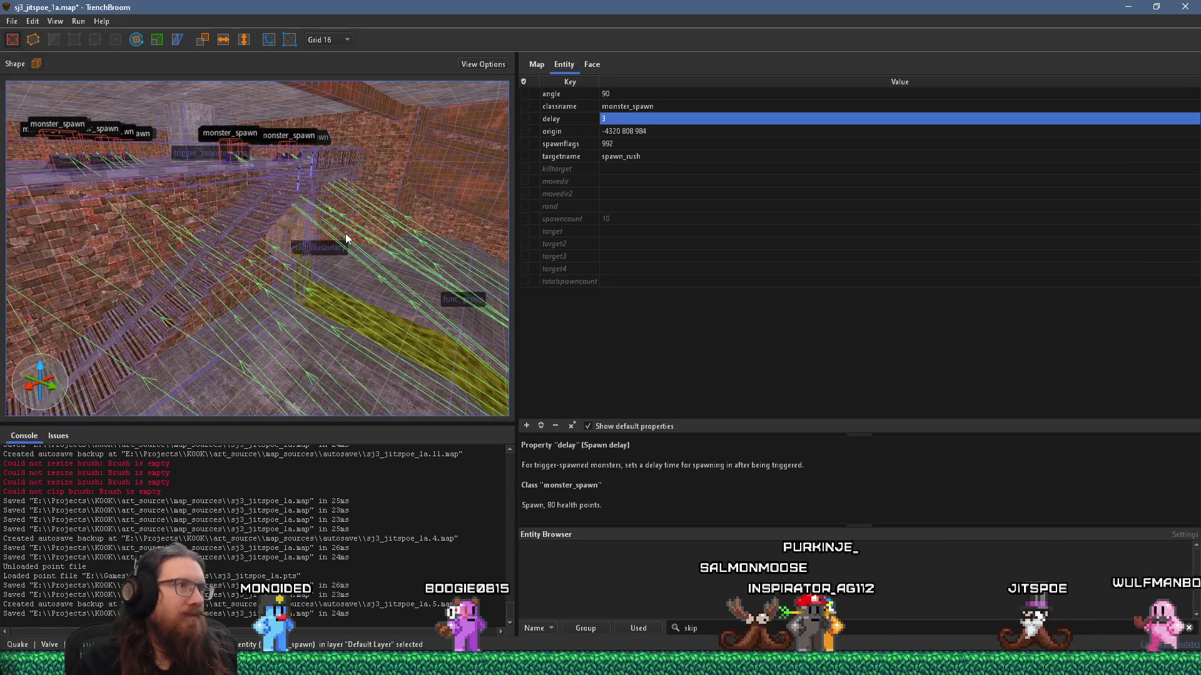
{"action": "key", "text": "Escape"}
Create a monster_wizard on the brick wall from the right-click entity menu
{"action": "scroll", "coordinate": [406, 242], "scroll_direction": "down", "scroll_amount": 5}
{"action": "mouse_move", "coordinate": [374, 278]}
{"action": "left_mouse_down"}
{"action": "mouse_move", "coordinate": [229, 267]}
{"action": "mouse_move", "coordinate": [325, 276]}
{"action": "mouse_move", "coordinate": [199, 199]}
{"action": "mouse_move", "coordinate": [128, 189]}
{"action": "left_mouse_up"}
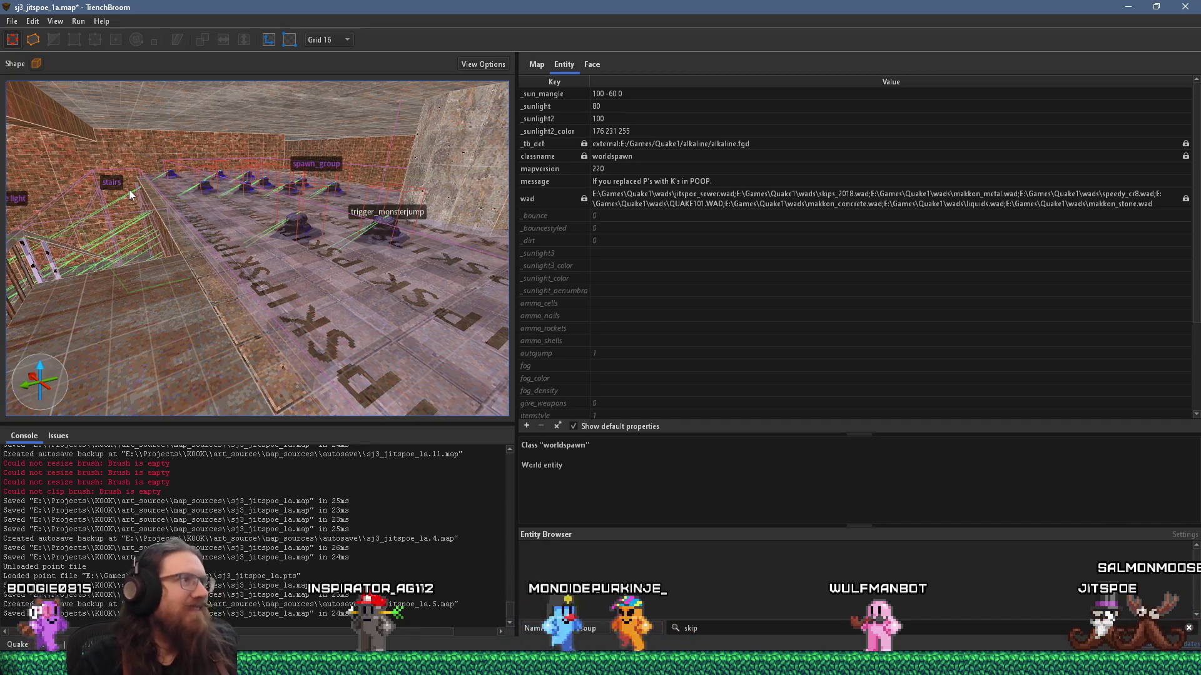
{"action": "mouse_move", "coordinate": [284, 264]}
{"action": "left_mouse_down"}
{"action": "mouse_move", "coordinate": [195, 262]}
{"action": "mouse_move", "coordinate": [430, 250]}
{"action": "left_mouse_up"}
{"action": "mouse_move", "coordinate": [242, 292]}
{"action": "left_mouse_down"}
{"action": "mouse_move", "coordinate": [308, 284]}
{"action": "mouse_move", "coordinate": [235, 303]}
{"action": "mouse_move", "coordinate": [212, 325]}
{"action": "mouse_move", "coordinate": [166, 318]}
{"action": "mouse_move", "coordinate": [122, 242]}
{"action": "mouse_move", "coordinate": [311, 236]}
{"action": "mouse_move", "coordinate": [415, 286]}
{"action": "mouse_move", "coordinate": [284, 237]}
{"action": "mouse_move", "coordinate": [361, 338]}
{"action": "left_mouse_up"}
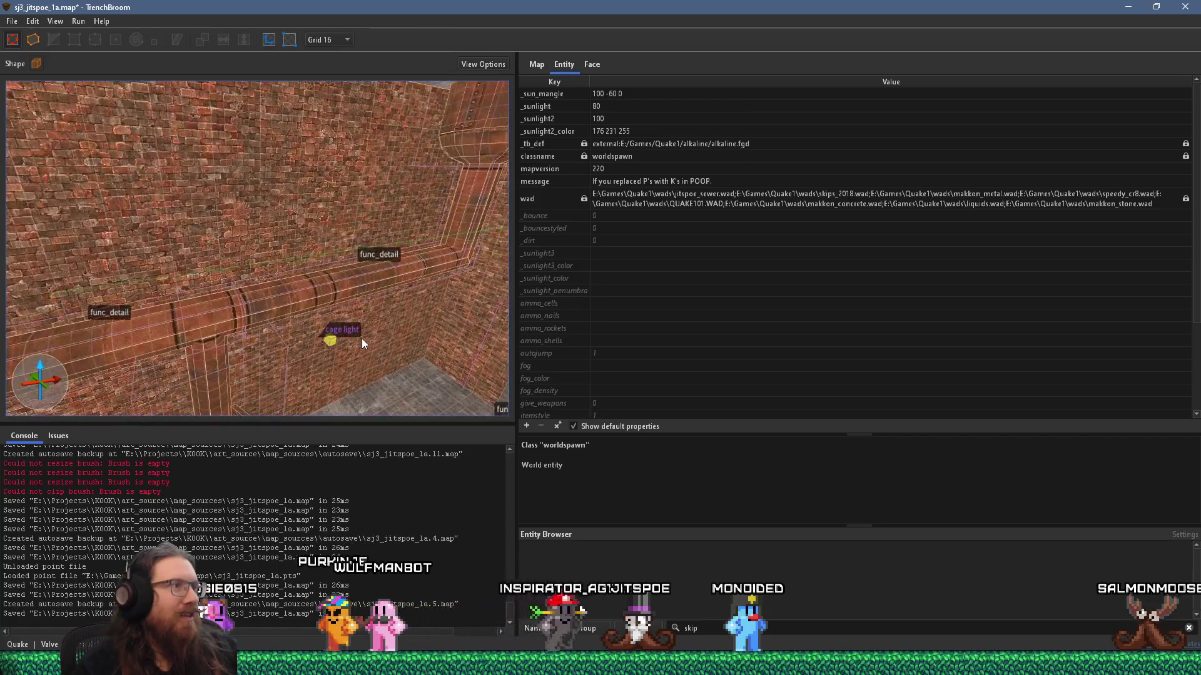
{"action": "right_click", "coordinate": [333, 281]}
{"action": "mouse_move", "coordinate": [422, 490]}
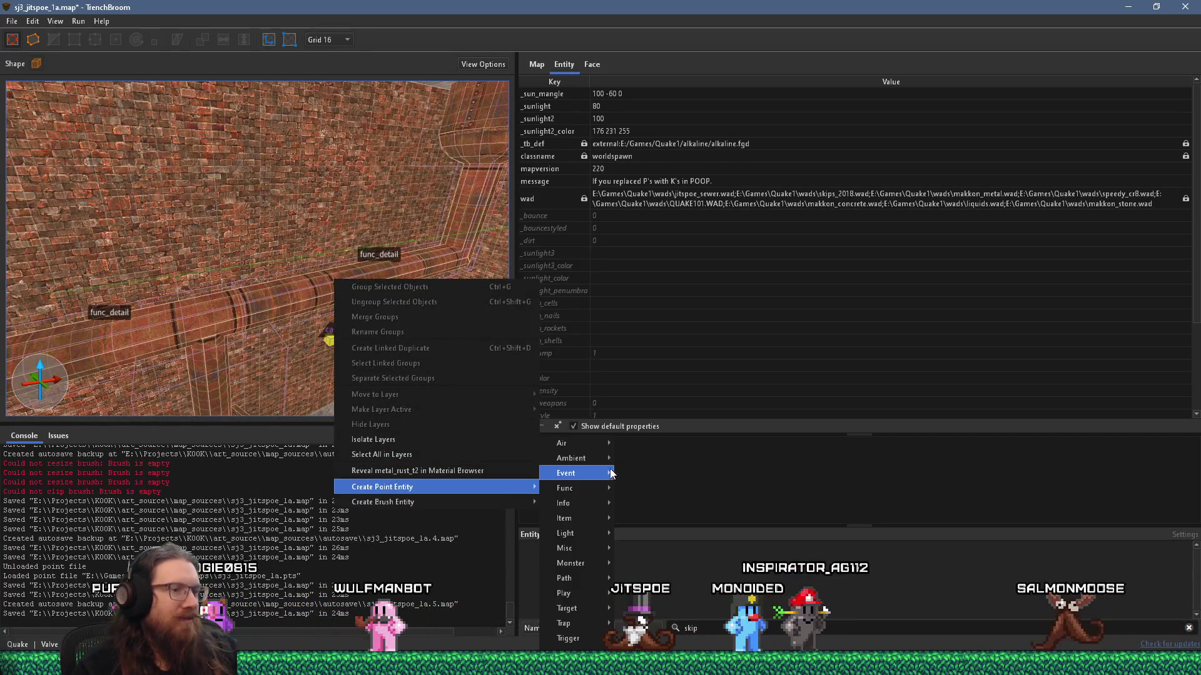
{"action": "mouse_move", "coordinate": [594, 562]}
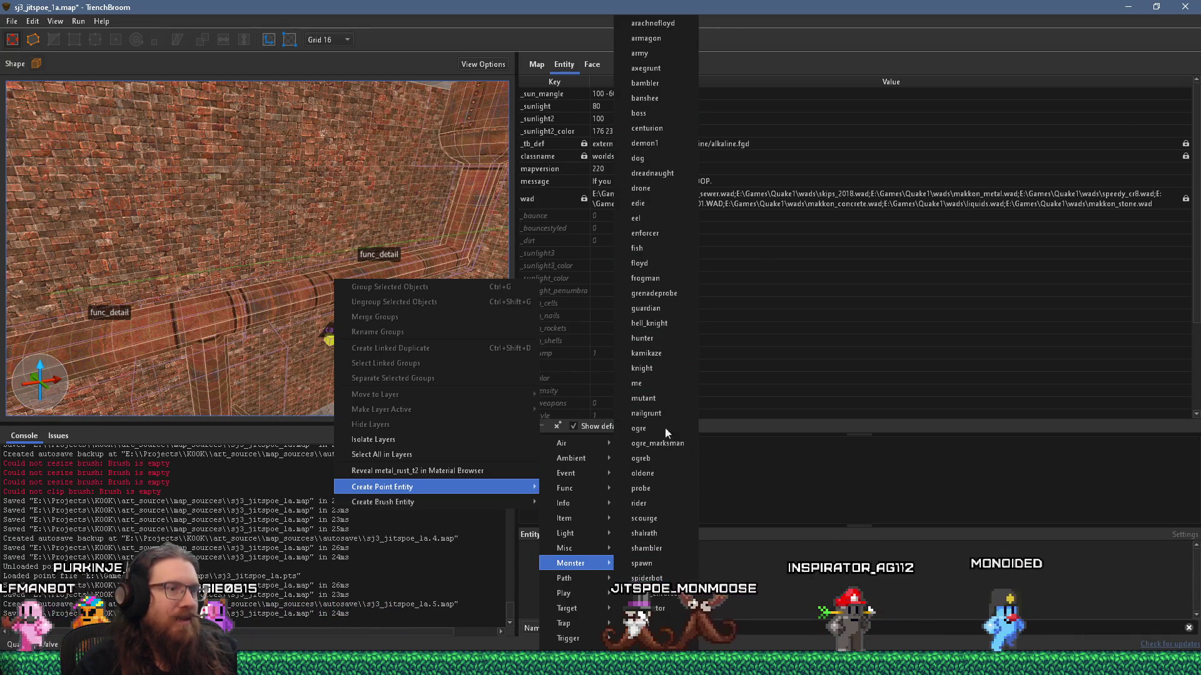
{"action": "left_click", "coordinate": [641, 637]}
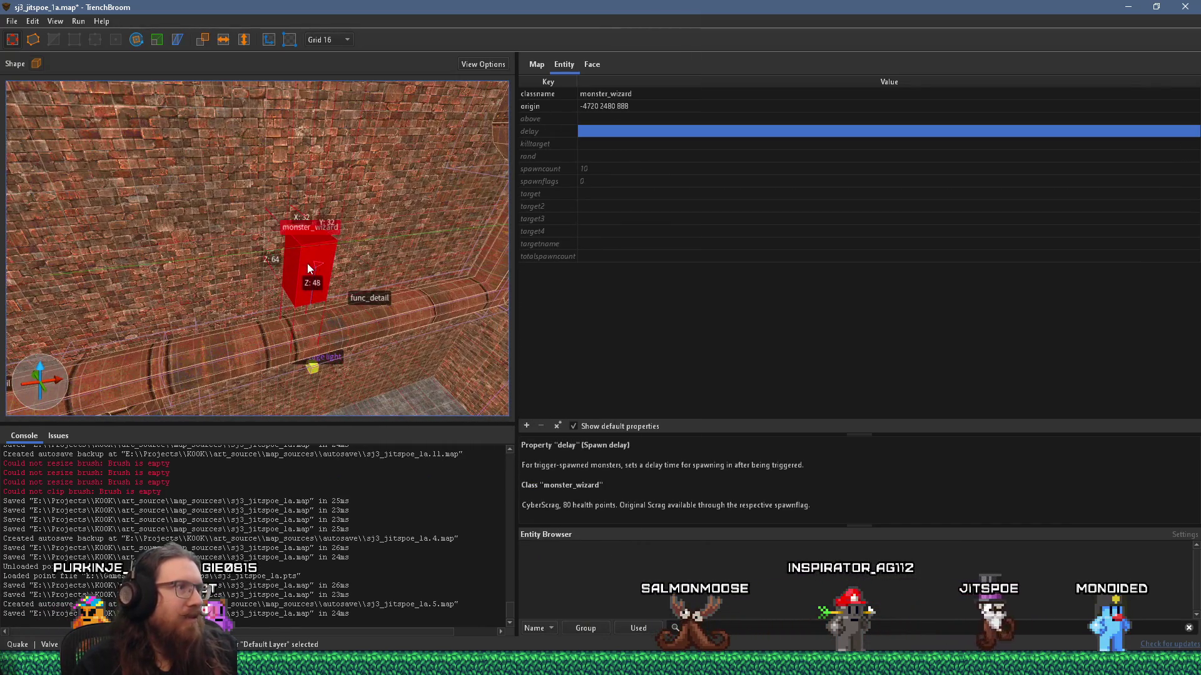
Rotate the new monster_wizard to face 285 degrees
{"action": "left_click", "coordinate": [136, 40]}
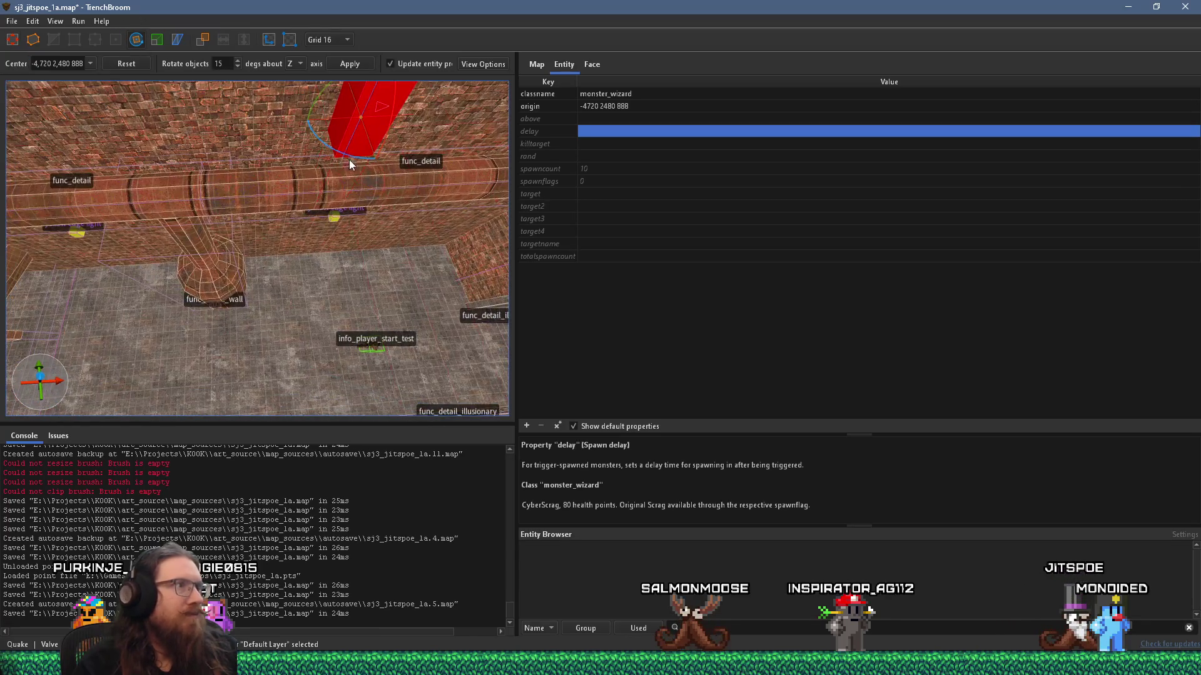
{"action": "scroll", "coordinate": [286, 282], "scroll_direction": "down", "scroll_amount": 3}
{"action": "mouse_move", "coordinate": [284, 277]}
{"action": "left_mouse_down"}
{"action": "mouse_move", "coordinate": [234, 208]}
{"action": "mouse_move", "coordinate": [246, 226]}
{"action": "left_mouse_up"}
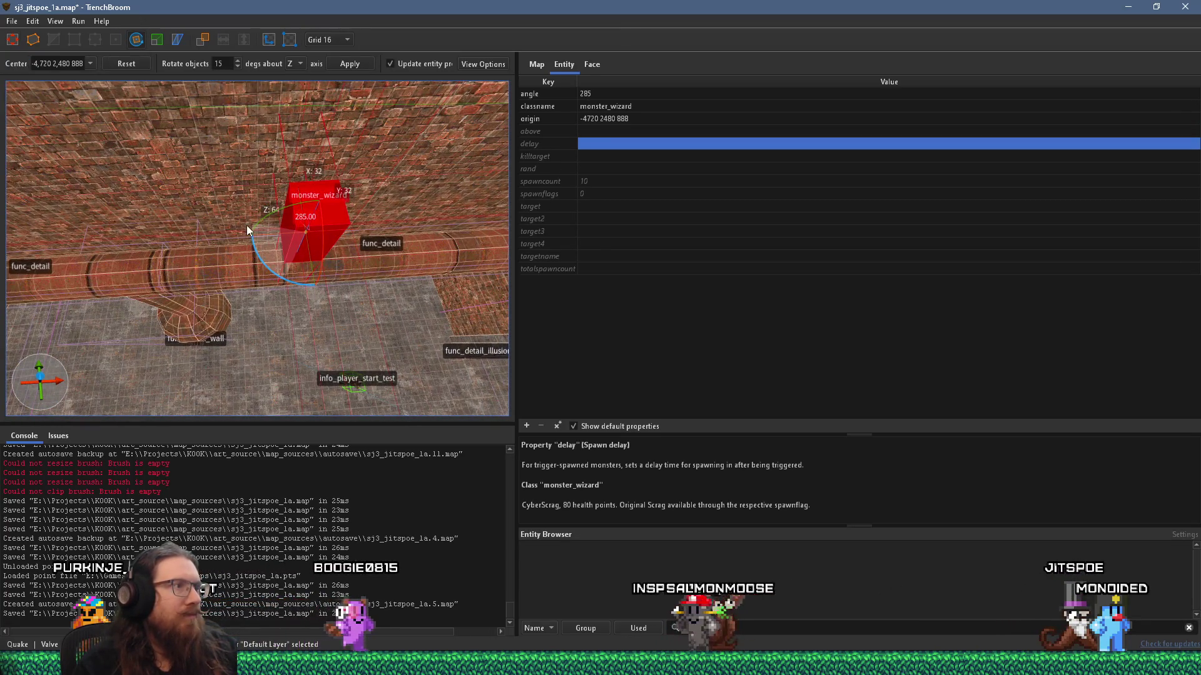
{"action": "scroll", "coordinate": [249, 224], "scroll_direction": "up", "scroll_amount": 3}
{"action": "scroll", "coordinate": [328, 180], "scroll_direction": "down", "scroll_amount": 3}
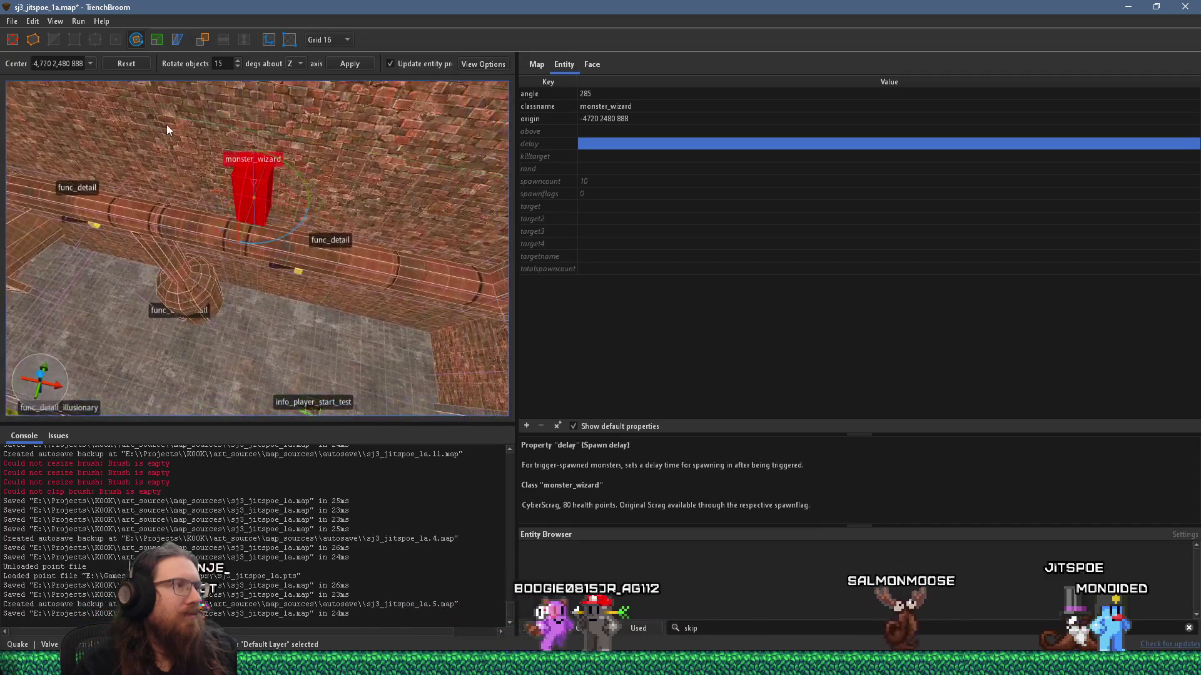
{"action": "scroll", "coordinate": [332, 177], "scroll_direction": "up", "scroll_amount": 3}
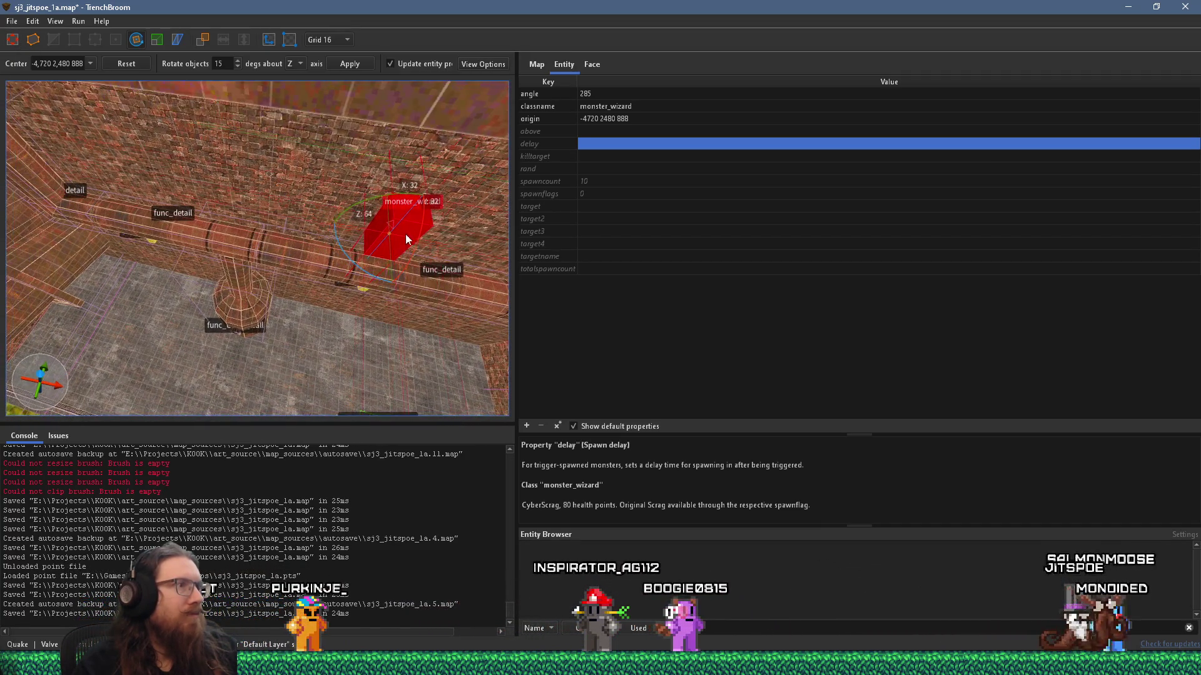
Copy the wizard to the left, lower both near the pipe, and select the upper-left one
{"action": "left_click_drag", "start_coordinate": [405, 230], "coordinate": [77, 175]}
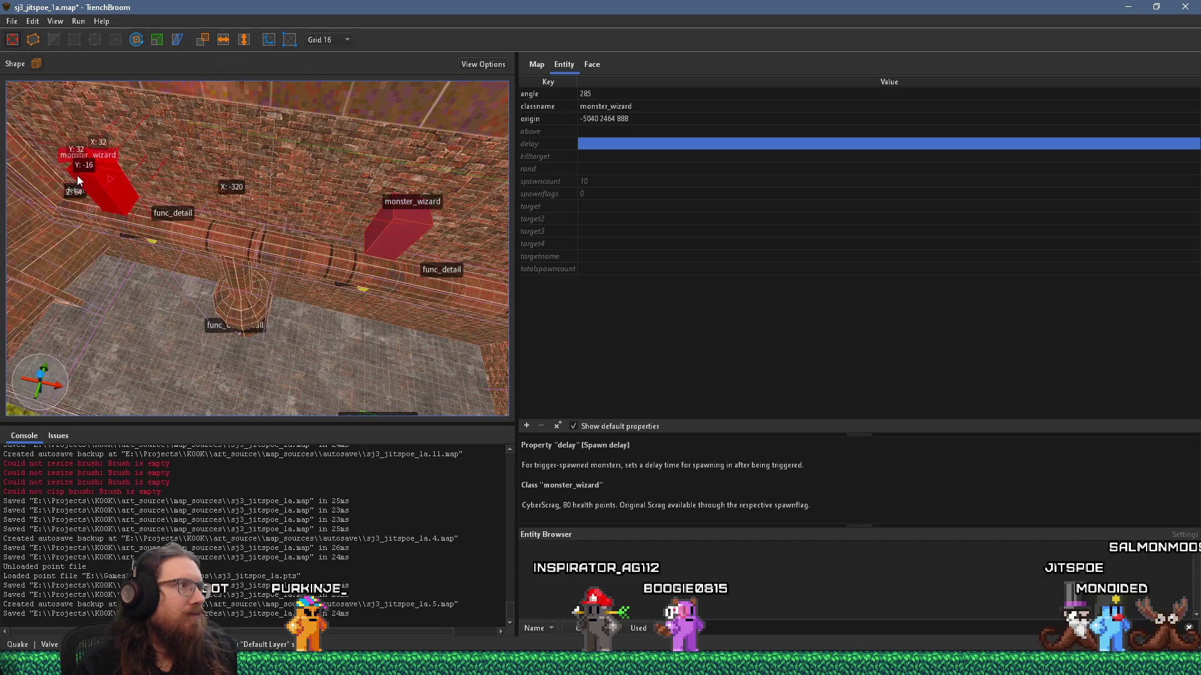
{"action": "left_click", "coordinate": [428, 237], "text": "ctrl"}
{"action": "scroll", "coordinate": [295, 166], "scroll_direction": "up", "scroll_amount": 2}
{"action": "scroll", "coordinate": [326, 166], "scroll_direction": "down", "scroll_amount": 3}
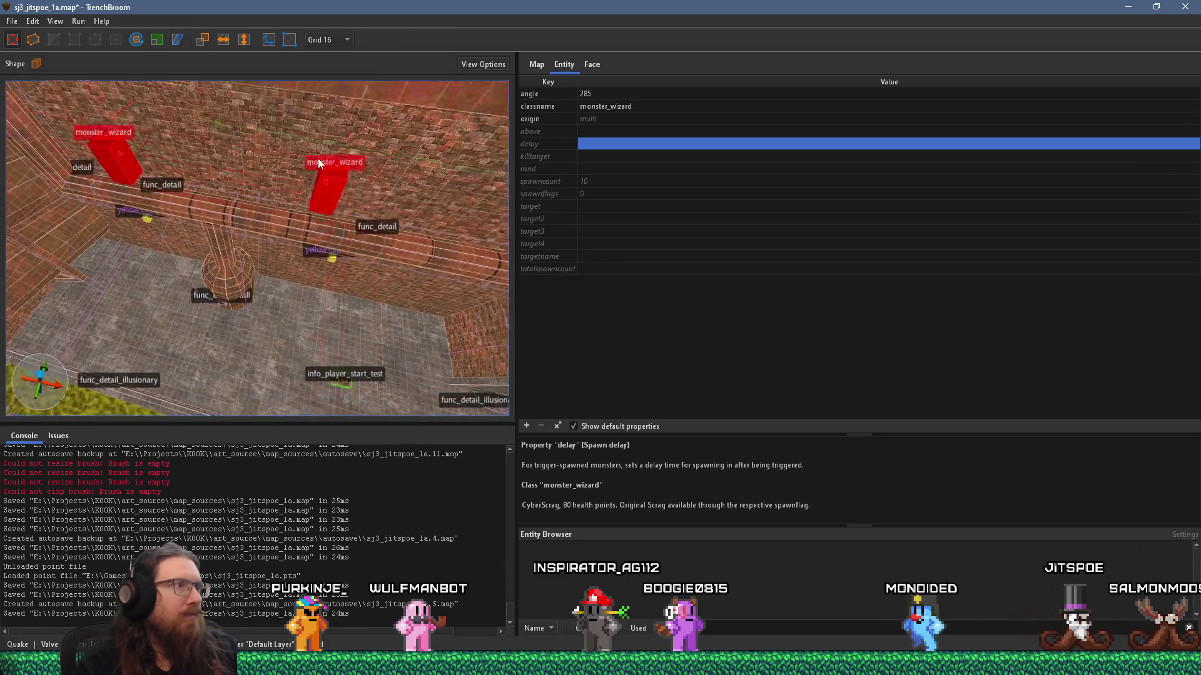
{"action": "left_click_drag", "start_coordinate": [380, 193], "coordinate": [431, 172]}
{"action": "scroll", "coordinate": [374, 201], "scroll_direction": "down", "scroll_amount": 3}
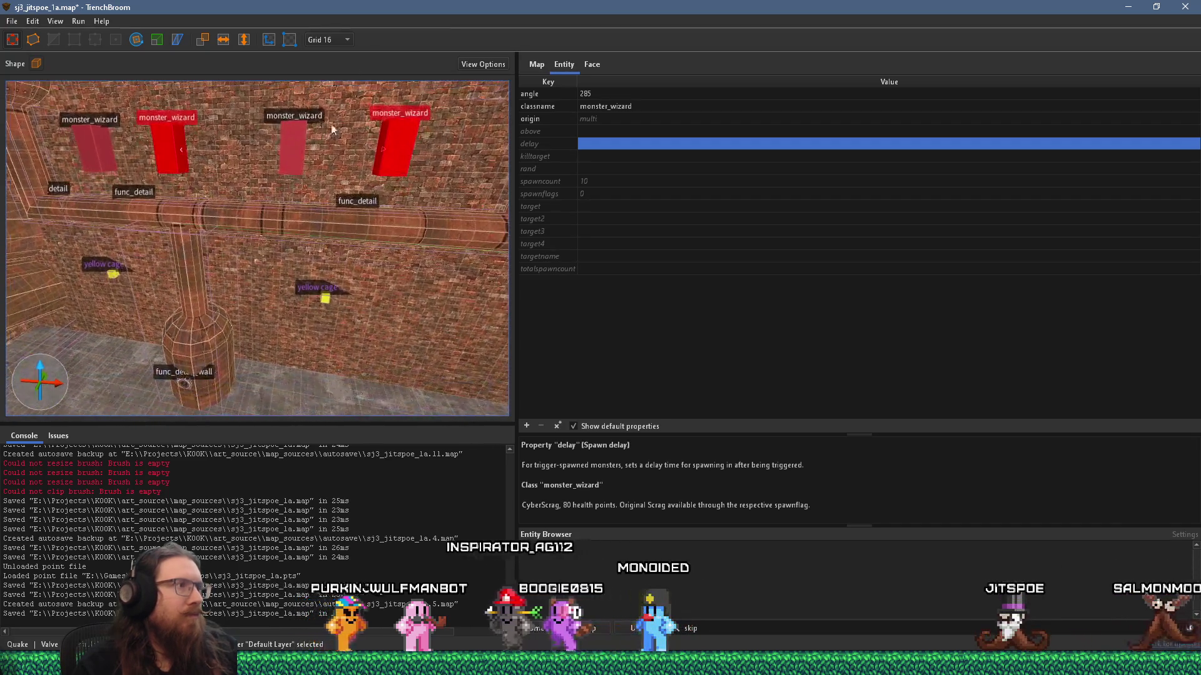
{"action": "left_click_drag", "start_coordinate": [408, 129], "coordinate": [431, 330]}
{"action": "mouse_move", "coordinate": [347, 305]}
{"action": "left_mouse_down"}
{"action": "mouse_move", "coordinate": [259, 287]}
{"action": "mouse_move", "coordinate": [269, 290]}
{"action": "left_mouse_up"}
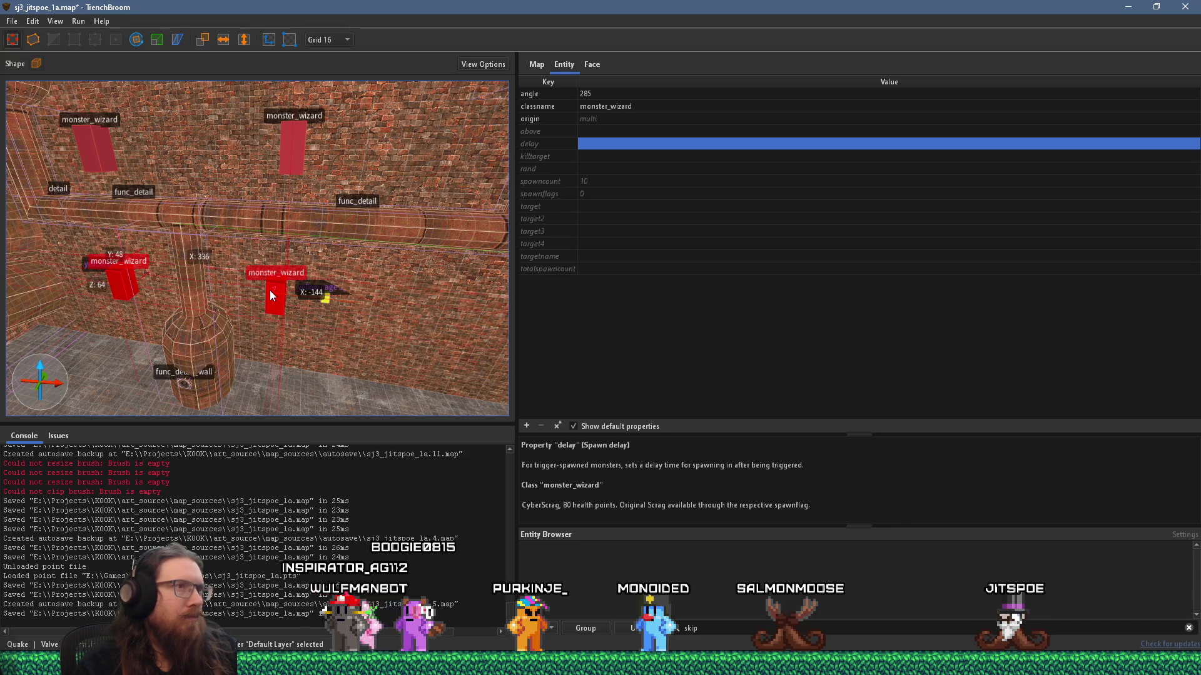
{"action": "scroll", "coordinate": [312, 292], "scroll_direction": "up", "scroll_amount": 4}
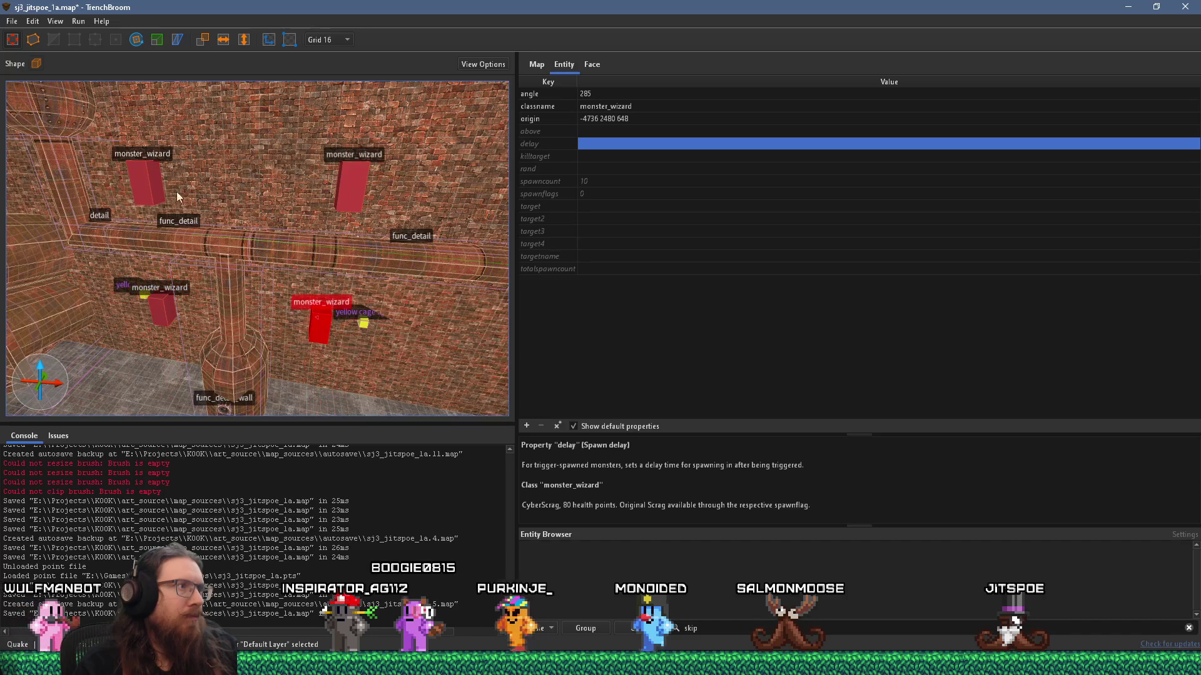
{"action": "left_click", "coordinate": [147, 172], "text": "ctrl"}
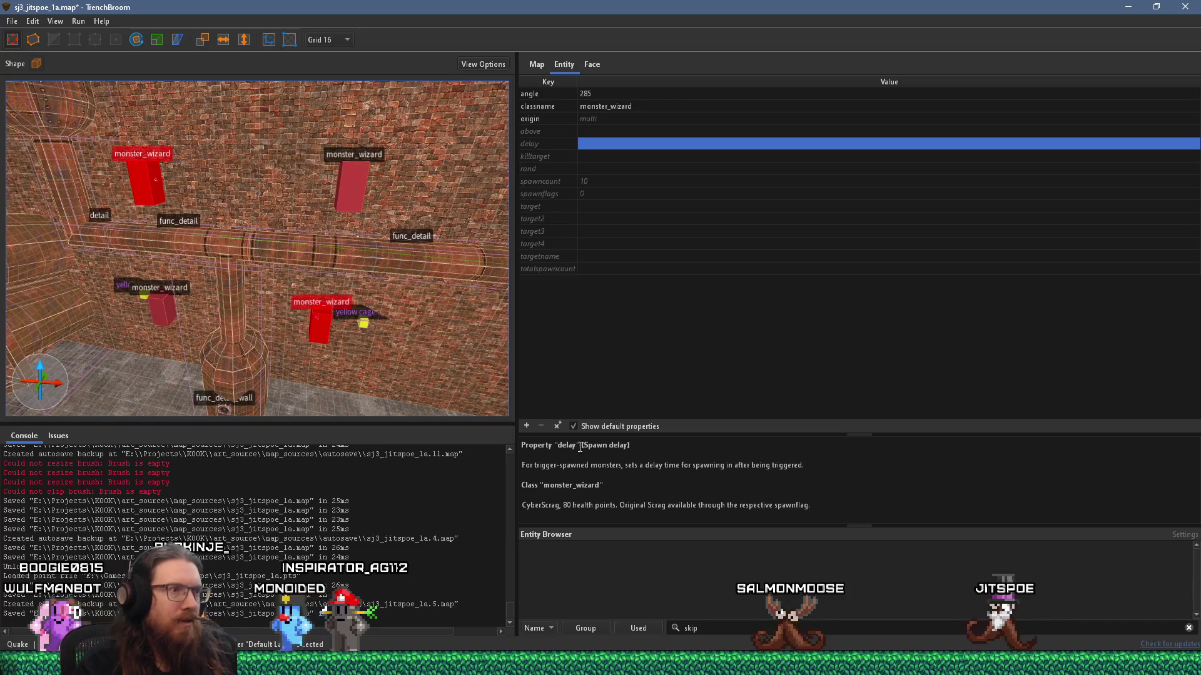
Duplicate the two wizards further right and flag the copies Not in Easy and Not in Normal (768)
{"action": "left_click", "coordinate": [549, 180]}
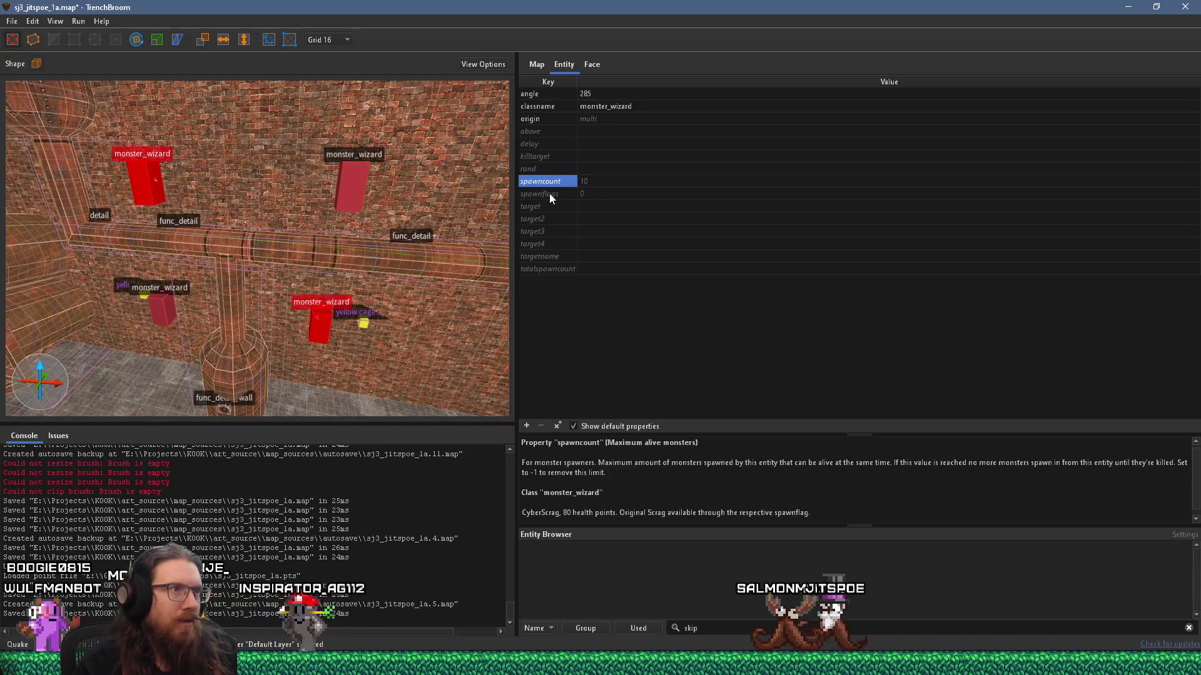
{"action": "left_click", "coordinate": [551, 193]}
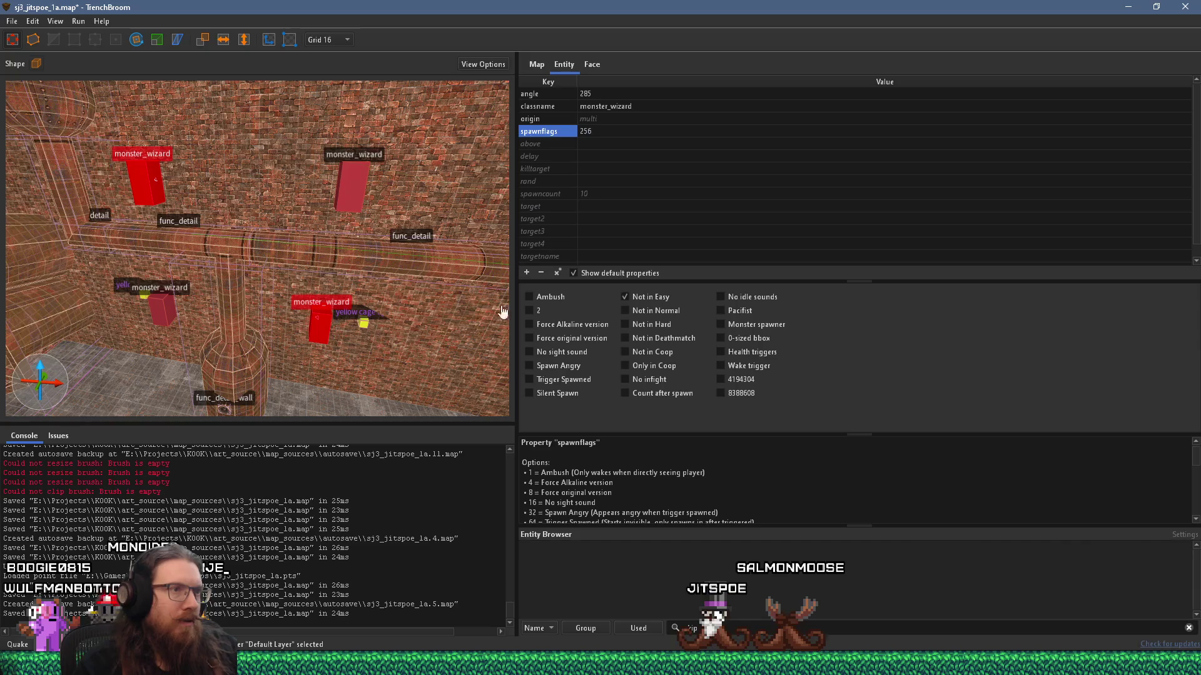
{"action": "key", "text": "d"}
{"action": "key", "text": "d"}
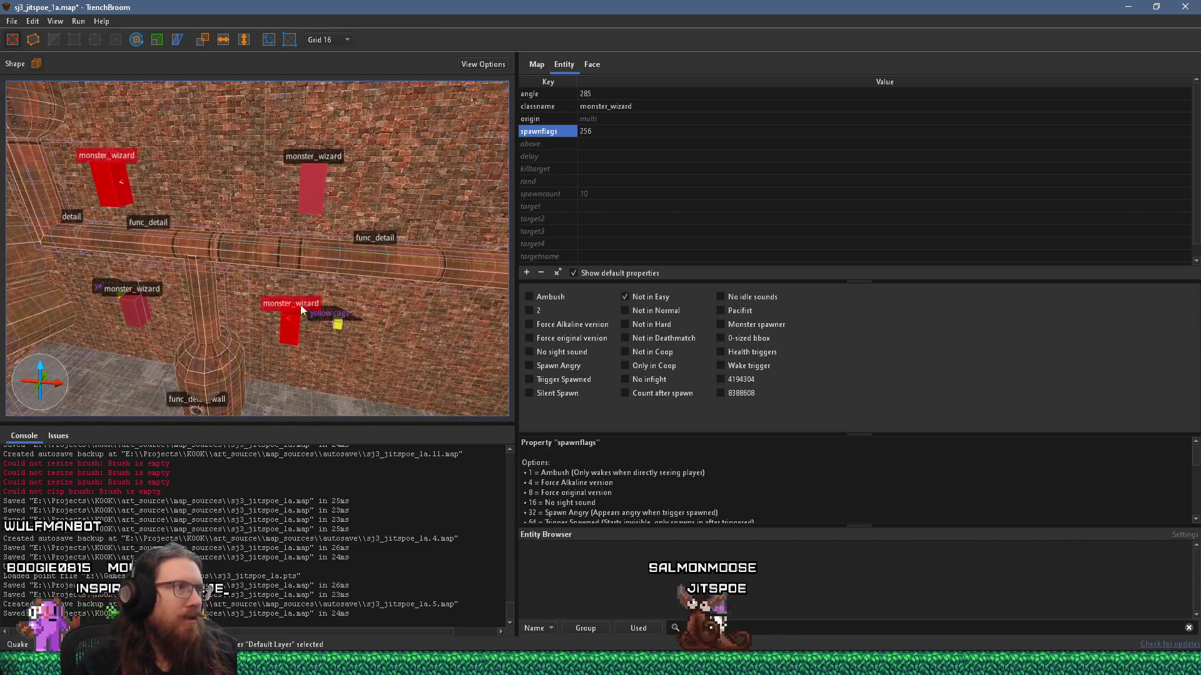
{"action": "left_click", "coordinate": [300, 304]}
{"action": "mouse_move", "coordinate": [321, 196]}
{"action": "left_mouse_down"}
{"action": "mouse_move", "coordinate": [450, 215]}
{"action": "mouse_move", "coordinate": [443, 192]}
{"action": "mouse_move", "coordinate": [438, 204]}
{"action": "left_mouse_up"}
{"action": "left_click", "coordinate": [646, 297]}
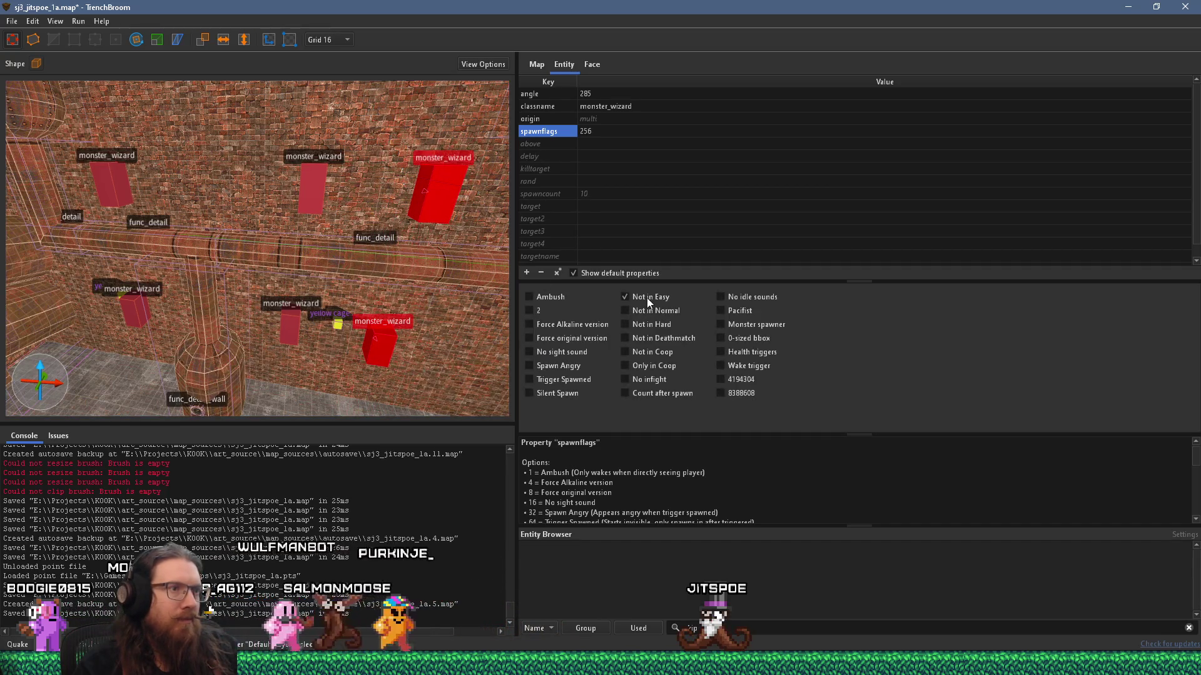
{"action": "left_click", "coordinate": [653, 308]}
{"action": "scroll", "coordinate": [368, 297], "scroll_direction": "up", "scroll_amount": 3}
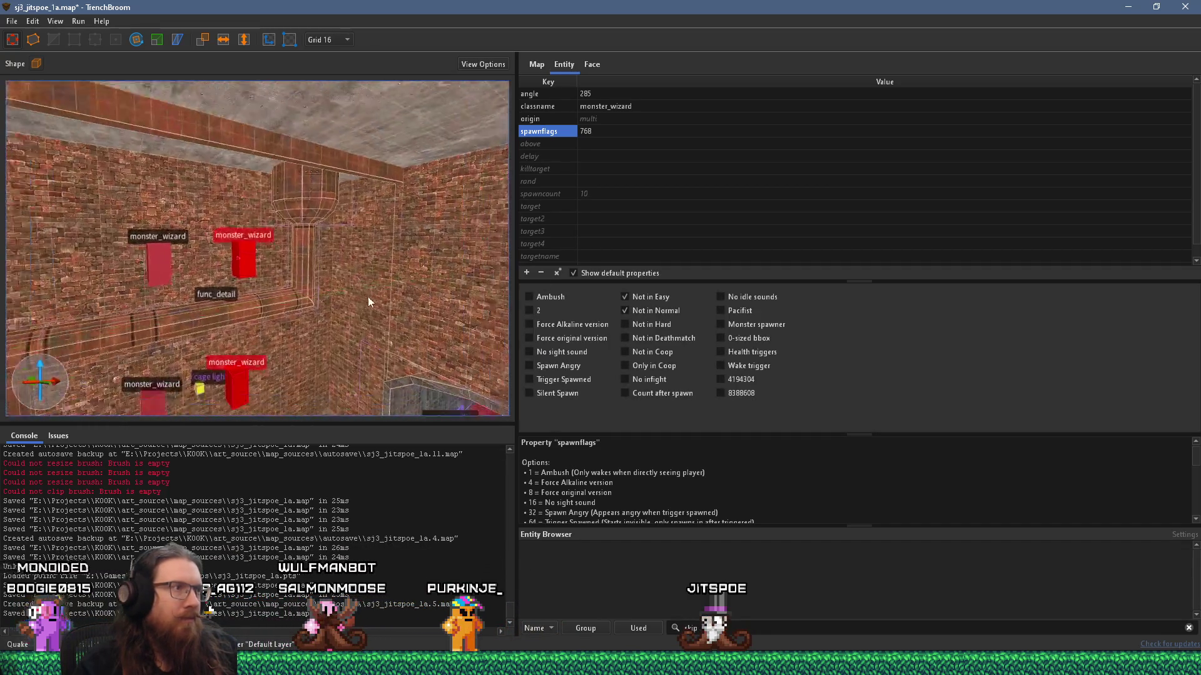
{"action": "scroll", "coordinate": [288, 229], "scroll_direction": "down", "scroll_amount": 5}
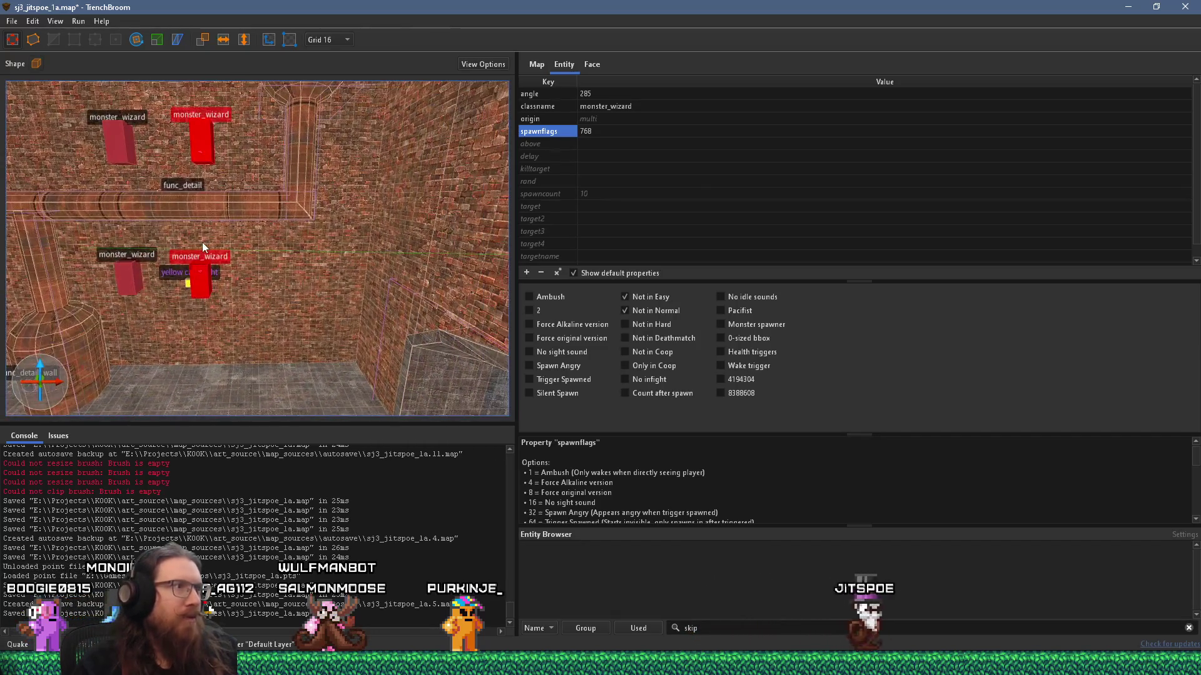
{"action": "key", "text": "Escape"}
{"action": "mouse_move", "coordinate": [183, 275]}
{"action": "left_mouse_down"}
{"action": "mouse_move", "coordinate": [269, 291]}
{"action": "mouse_move", "coordinate": [216, 305]}
{"action": "mouse_move", "coordinate": [266, 205]}
{"action": "mouse_move", "coordinate": [247, 310]}
{"action": "mouse_move", "coordinate": [348, 228]}
{"action": "mouse_move", "coordinate": [250, 260]}
{"action": "mouse_move", "coordinate": [184, 329]}
{"action": "mouse_move", "coordinate": [163, 277]}
{"action": "left_mouse_up"}
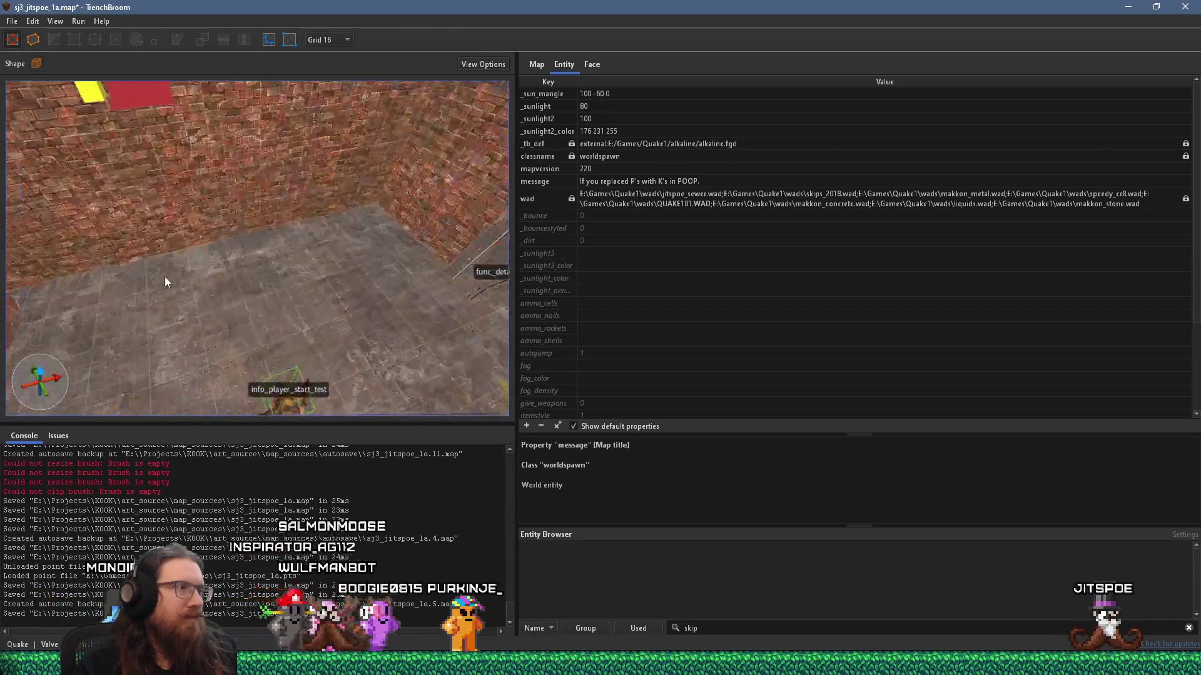
{"action": "left_click_drag", "start_coordinate": [405, 287], "coordinate": [210, 274]}
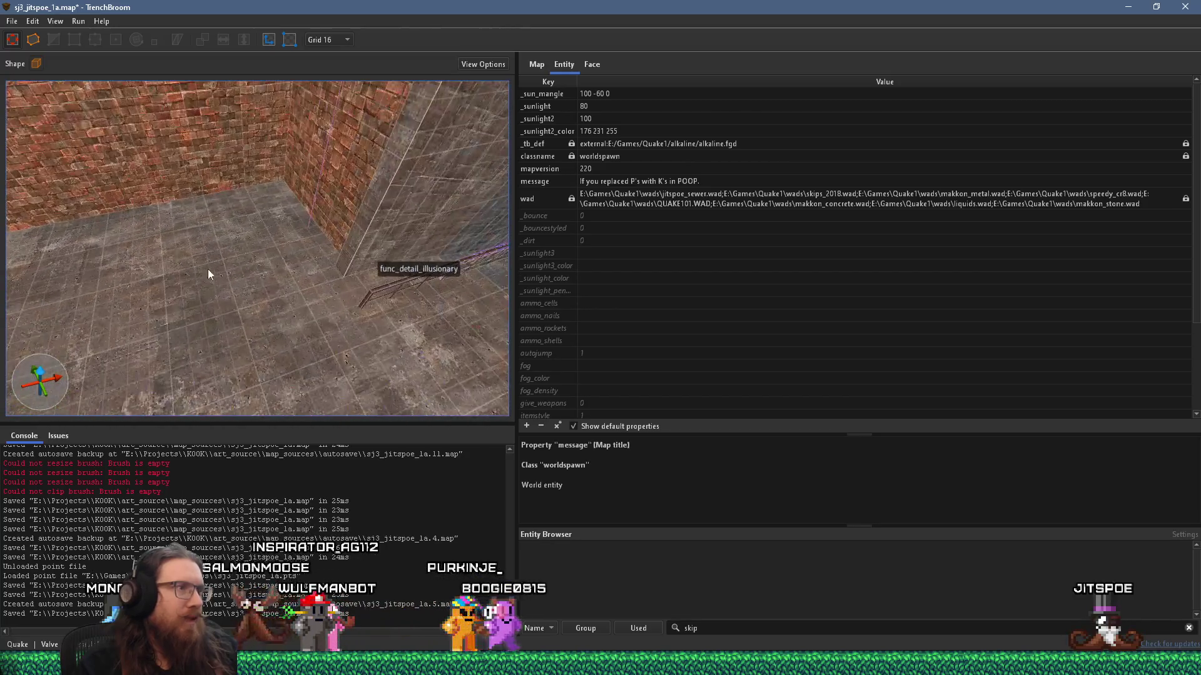
{"action": "right_click", "coordinate": [276, 280]}
{"action": "mouse_move", "coordinate": [368, 483]}
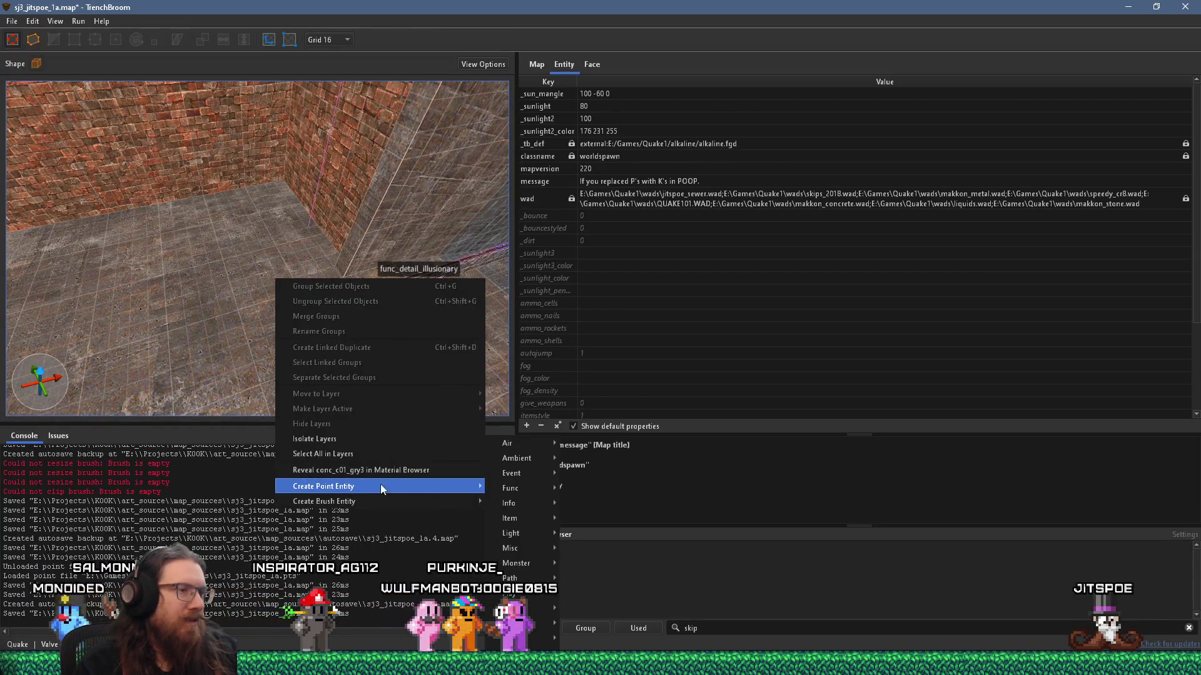
{"action": "mouse_move", "coordinate": [559, 521]}
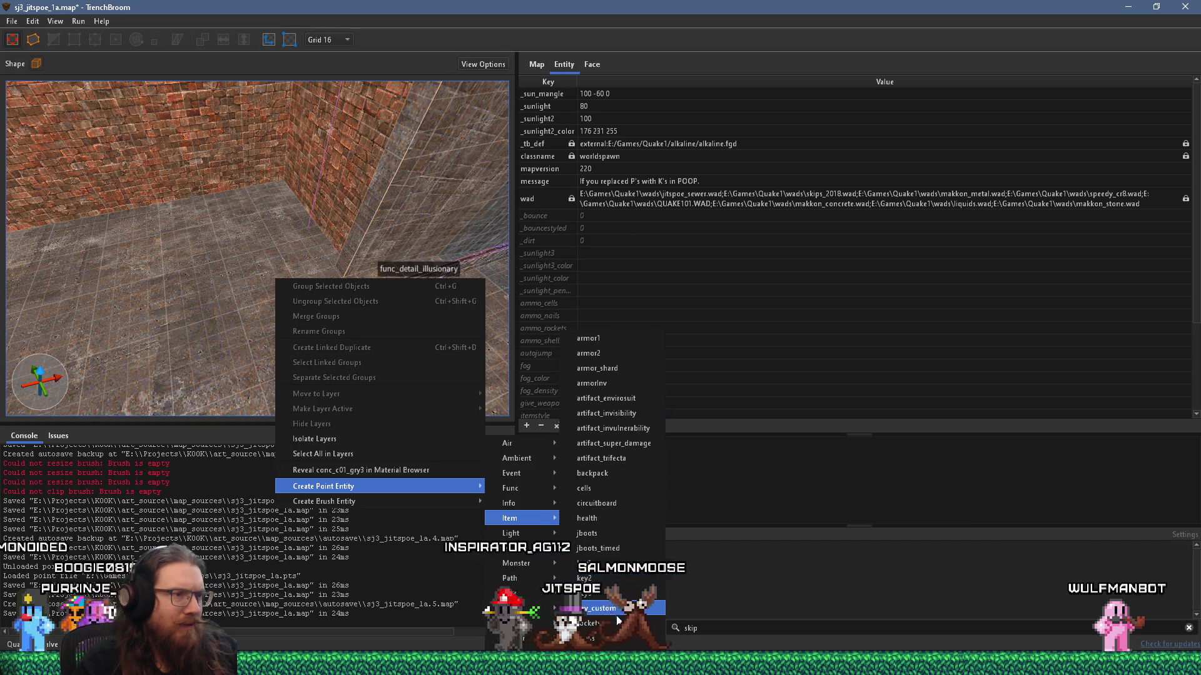
{"action": "left_click", "coordinate": [617, 521]}
{"action": "mouse_move", "coordinate": [446, 409]}
{"action": "left_mouse_down"}
{"action": "mouse_move", "coordinate": [347, 341]}
{"action": "mouse_move", "coordinate": [344, 400]}
{"action": "left_mouse_up"}
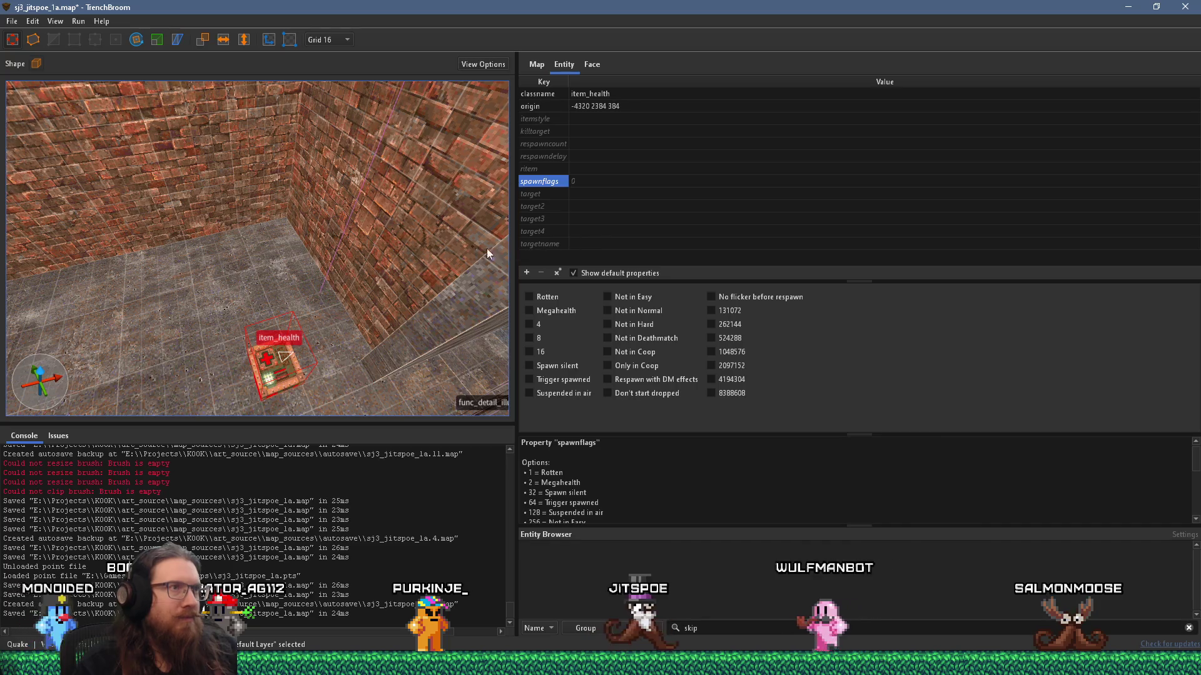
{"action": "mouse_move", "coordinate": [396, 264]}
{"action": "left_mouse_down"}
{"action": "mouse_move", "coordinate": [328, 202]}
{"action": "mouse_move", "coordinate": [319, 130]}
{"action": "mouse_move", "coordinate": [332, 181]}
{"action": "mouse_move", "coordinate": [309, 205]}
{"action": "mouse_move", "coordinate": [376, 163]}
{"action": "mouse_move", "coordinate": [284, 176]}
{"action": "mouse_move", "coordinate": [281, 192]}
{"action": "mouse_move", "coordinate": [207, 208]}
{"action": "mouse_move", "coordinate": [228, 230]}
{"action": "mouse_move", "coordinate": [138, 239]}
{"action": "mouse_move", "coordinate": [362, 251]}
{"action": "mouse_move", "coordinate": [136, 240]}
{"action": "mouse_move", "coordinate": [350, 285]}
{"action": "mouse_move", "coordinate": [411, 271]}
{"action": "mouse_move", "coordinate": [479, 280]}
{"action": "mouse_move", "coordinate": [303, 231]}
{"action": "mouse_move", "coordinate": [397, 250]}
{"action": "mouse_move", "coordinate": [274, 264]}
{"action": "mouse_move", "coordinate": [403, 274]}
{"action": "mouse_move", "coordinate": [417, 285]}
{"action": "mouse_move", "coordinate": [209, 273]}
{"action": "mouse_move", "coordinate": [384, 266]}
{"action": "mouse_move", "coordinate": [346, 271]}
{"action": "mouse_move", "coordinate": [303, 329]}
{"action": "left_mouse_up"}
{"action": "key", "text": "Escape"}
Add a health pack to the grey floor, duplicate it, and make one Rotten
{"action": "right_click", "coordinate": [281, 263]}
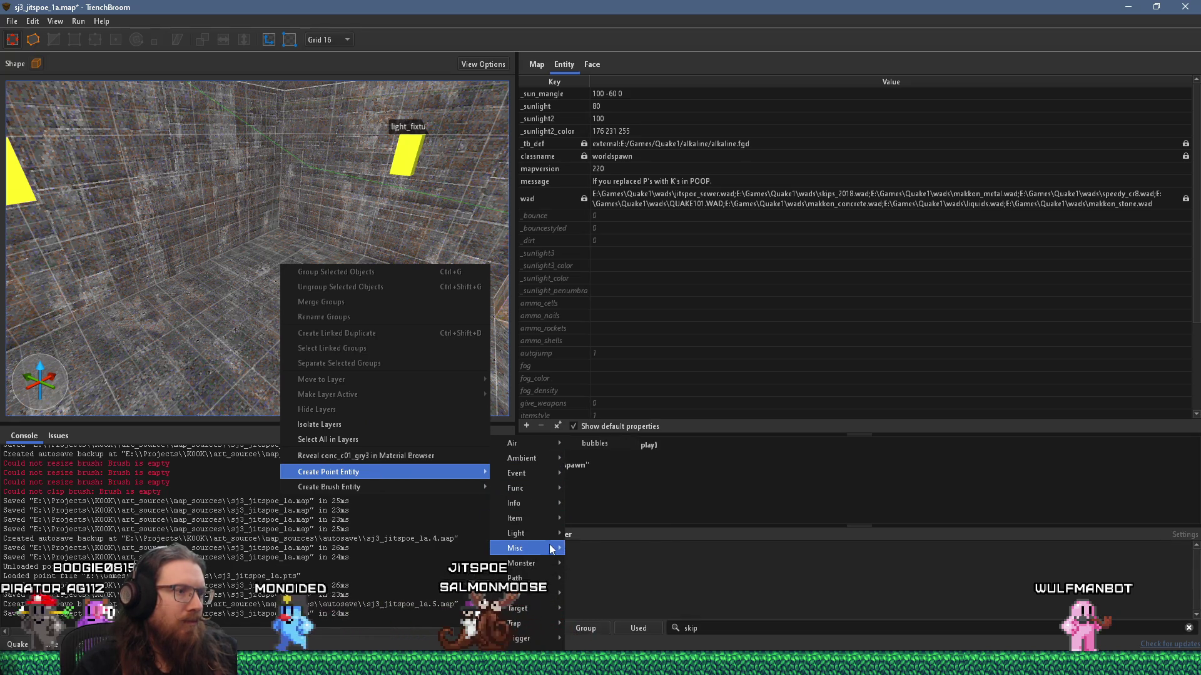
{"action": "mouse_move", "coordinate": [548, 578]}
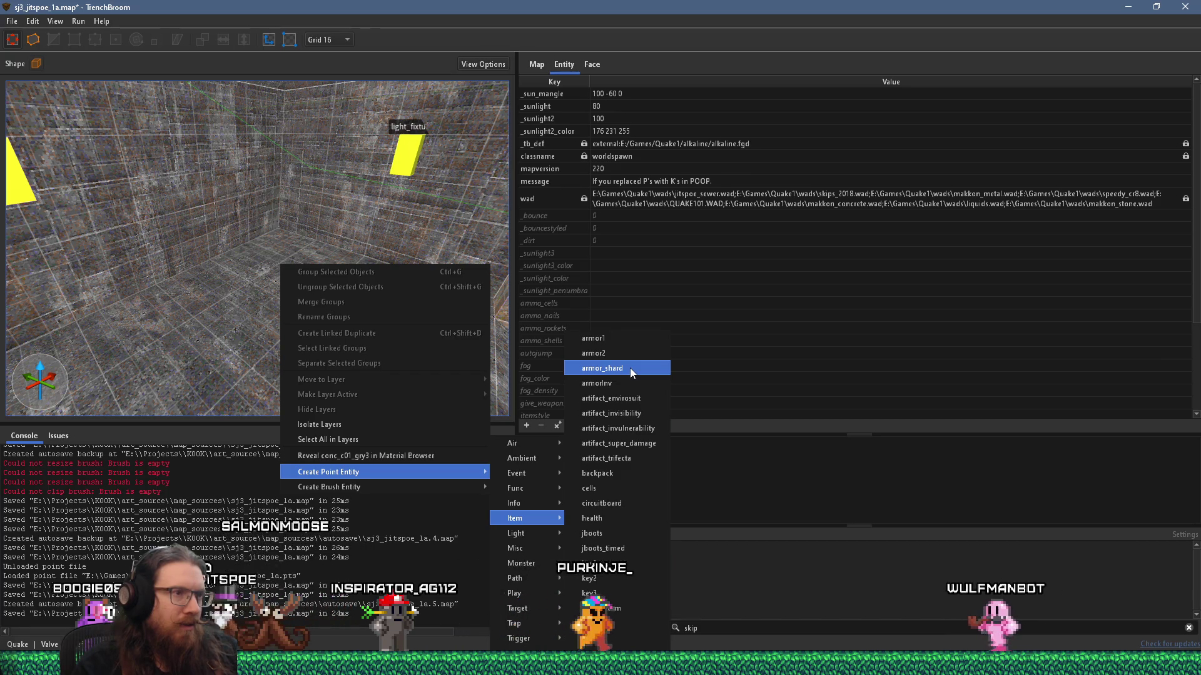
{"action": "left_click", "coordinate": [625, 520]}
{"action": "scroll", "coordinate": [409, 293], "scroll_direction": "up", "scroll_amount": 8}
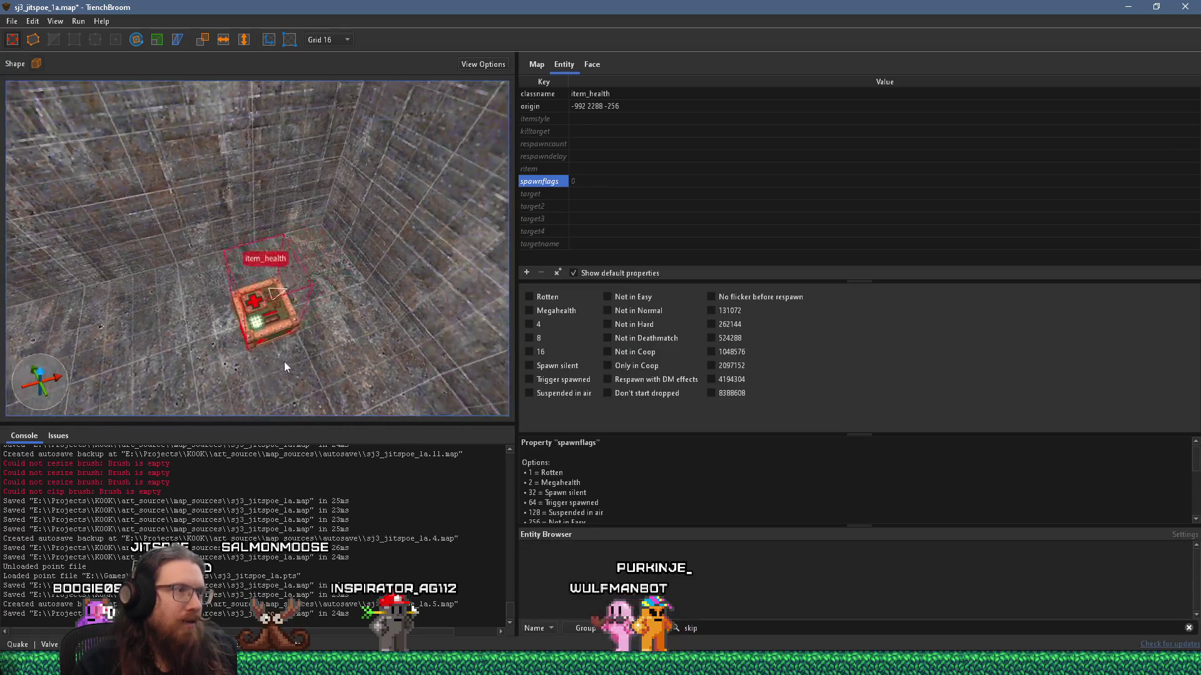
{"action": "left_click_drag", "start_coordinate": [251, 329], "coordinate": [273, 319]}
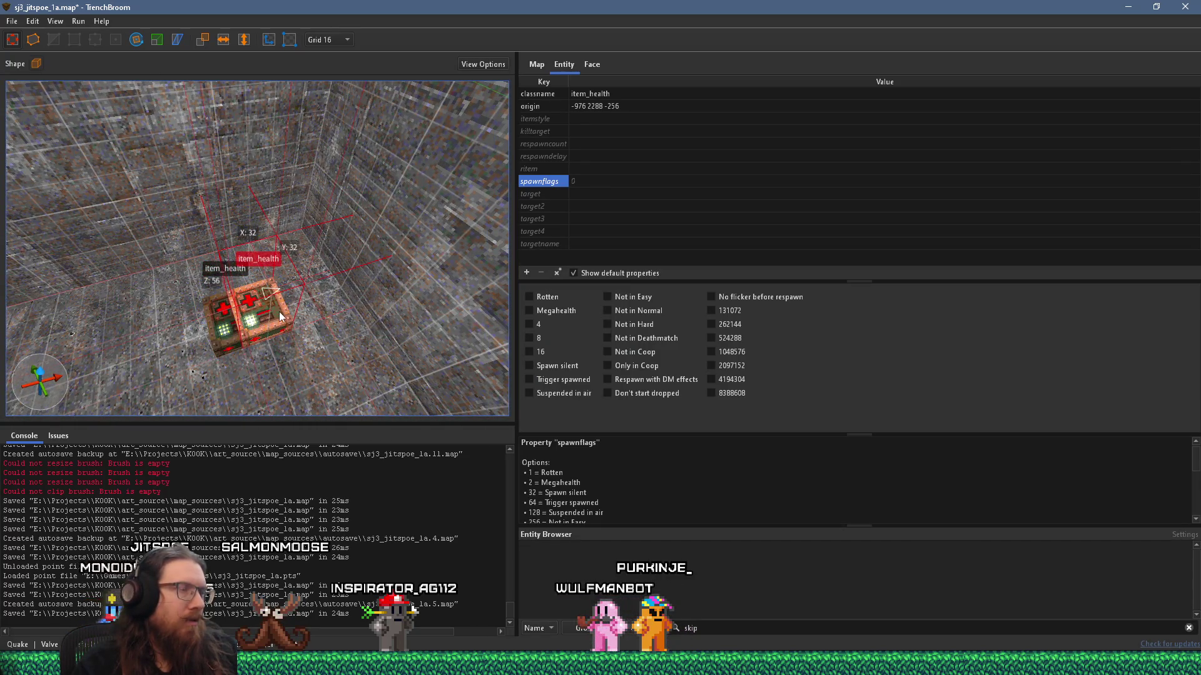
{"action": "left_click", "coordinate": [547, 296]}
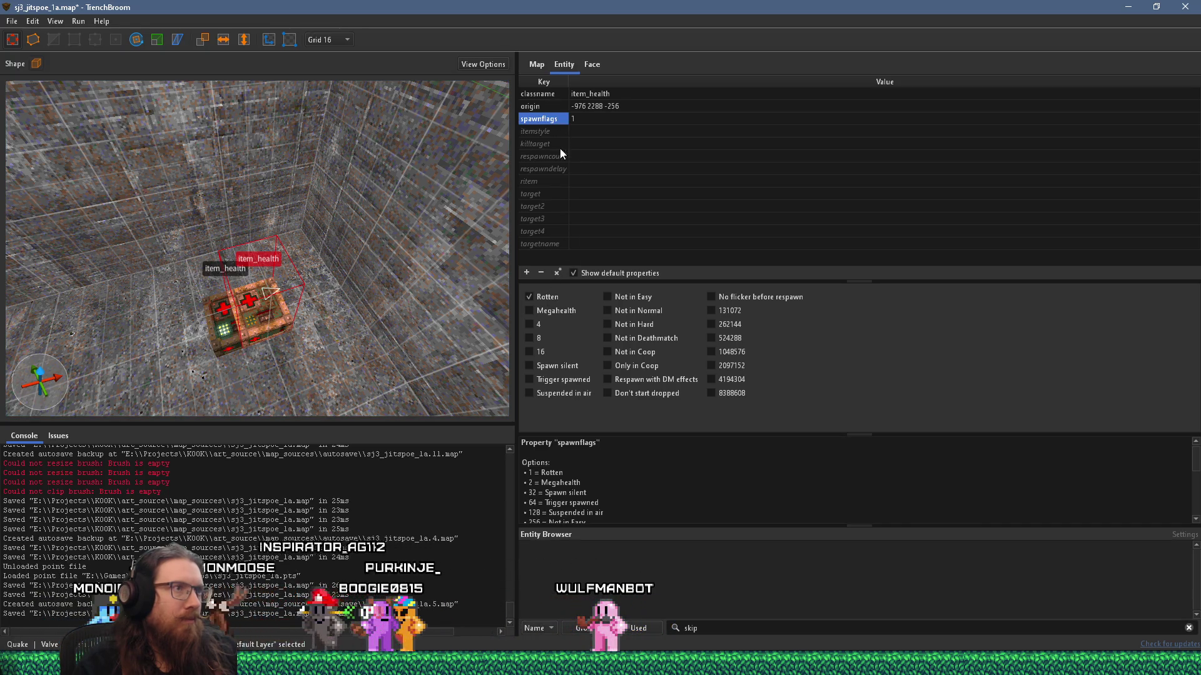
Overlap the copy onto the original, mark it Not in Normal, and keep the other regular
{"action": "scroll", "coordinate": [276, 278], "scroll_direction": "up", "scroll_amount": 5}
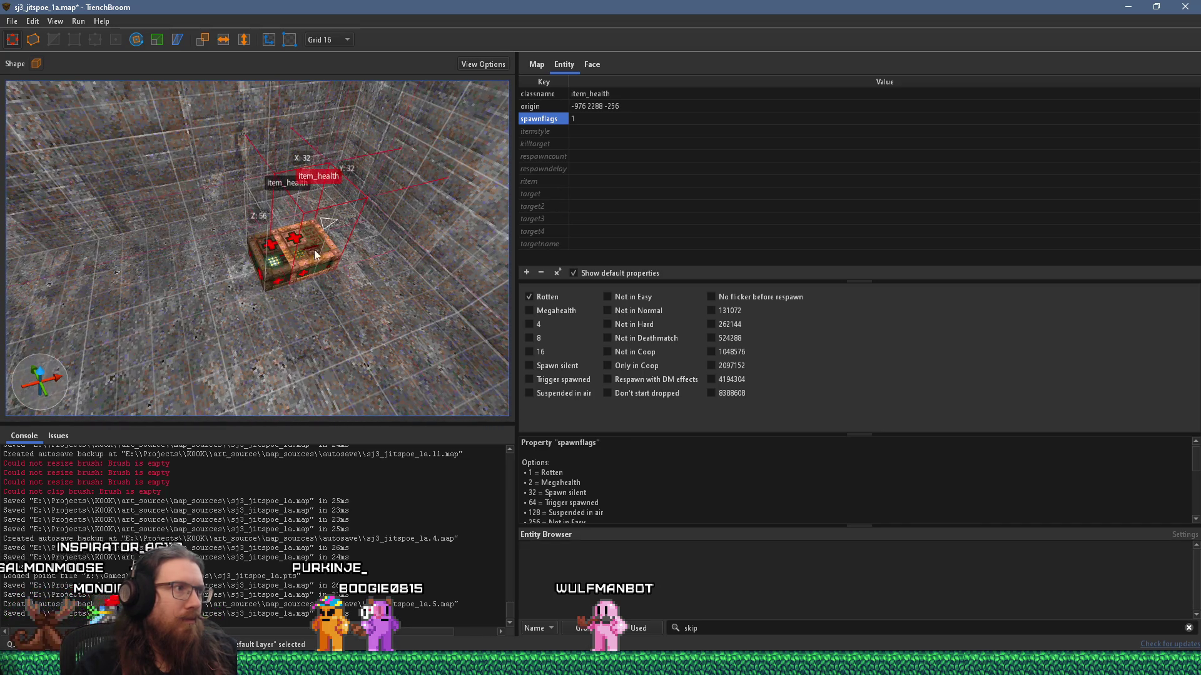
{"action": "left_click_drag", "start_coordinate": [359, 237], "coordinate": [318, 255]}
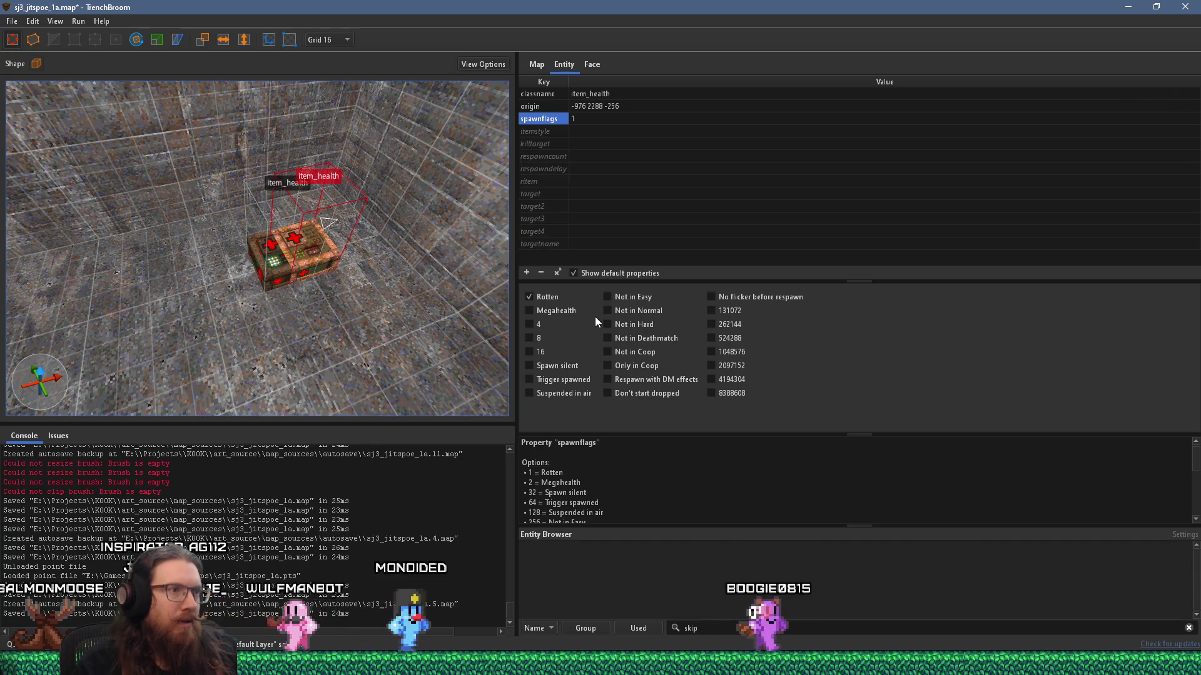
{"action": "left_click", "coordinate": [650, 313]}
{"action": "left_click_drag", "start_coordinate": [398, 299], "coordinate": [372, 297]}
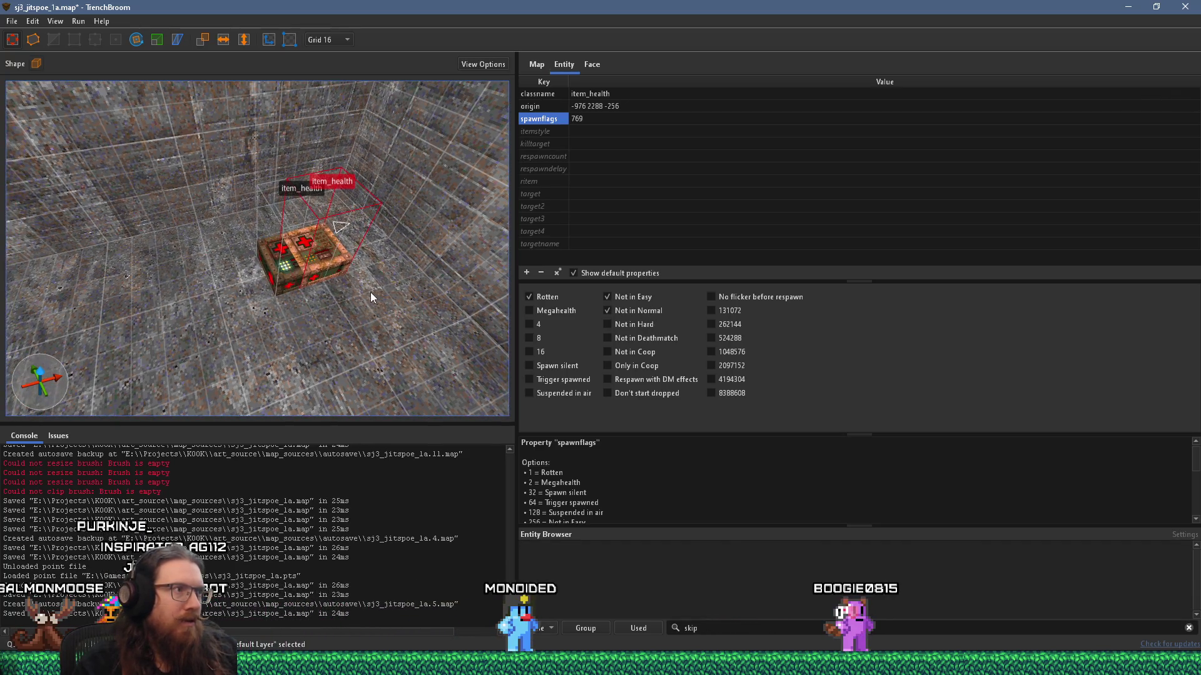
{"action": "left_click", "coordinate": [295, 276]}
{"action": "mouse_move", "coordinate": [369, 309]}
{"action": "left_mouse_down"}
{"action": "mouse_move", "coordinate": [336, 287]}
{"action": "mouse_move", "coordinate": [347, 281]}
{"action": "left_mouse_up"}
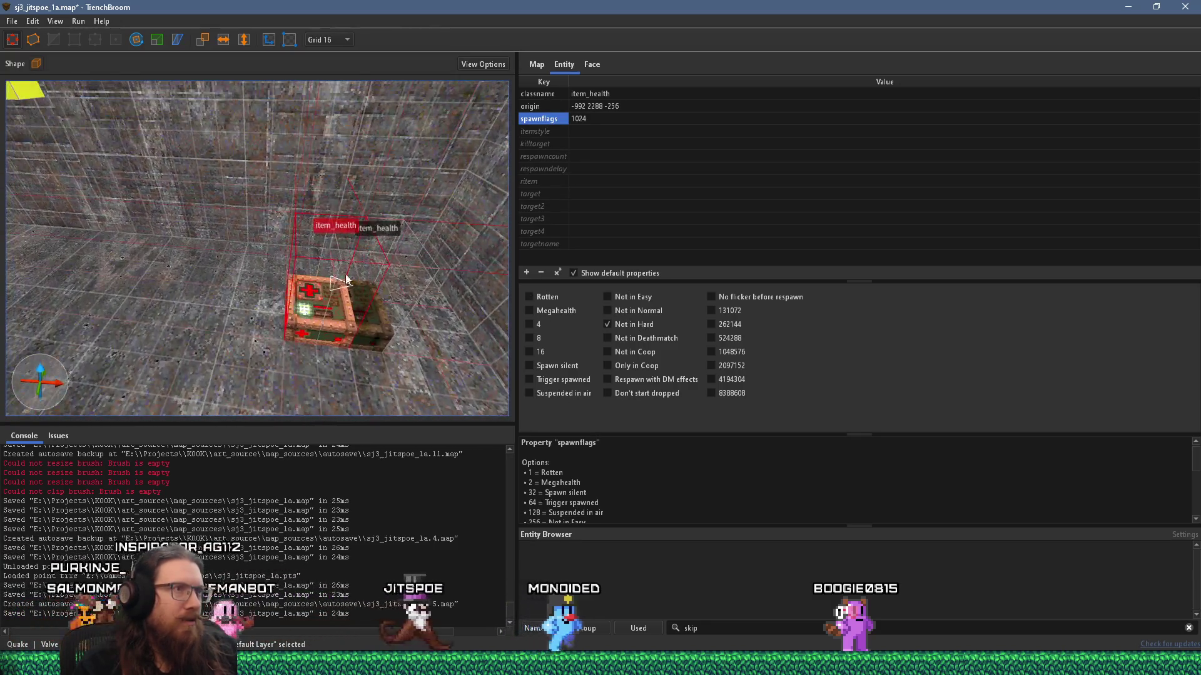
{"action": "left_click", "coordinate": [560, 315]}
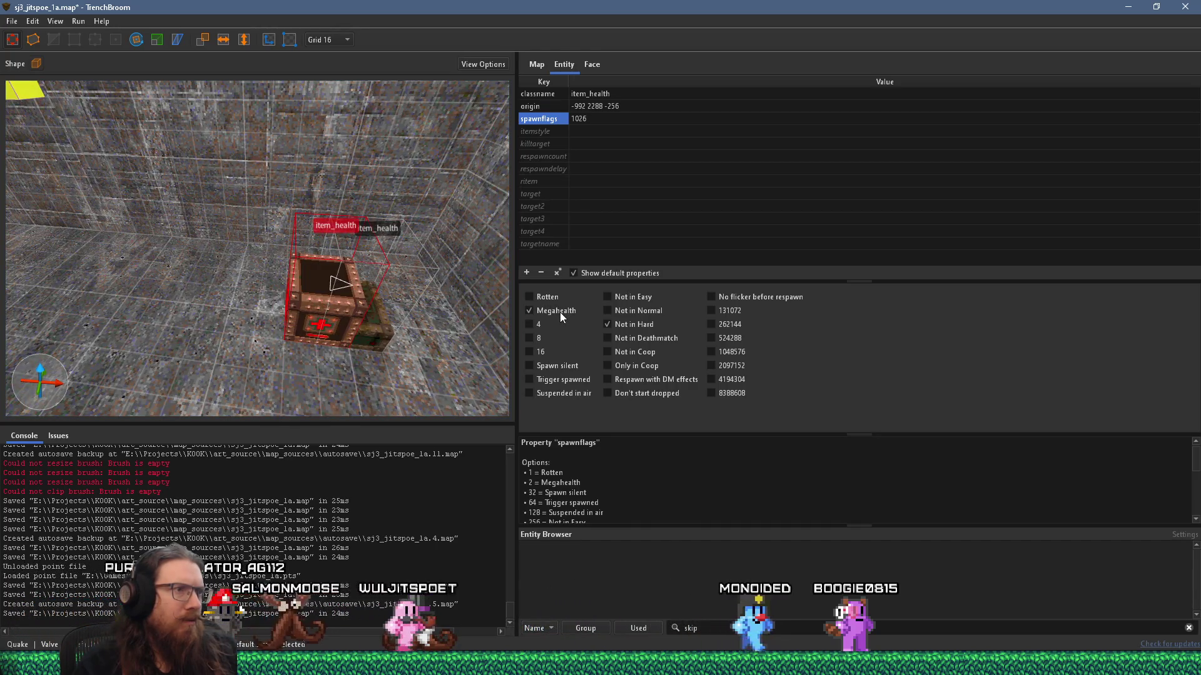
{"action": "left_click", "coordinate": [557, 309]}
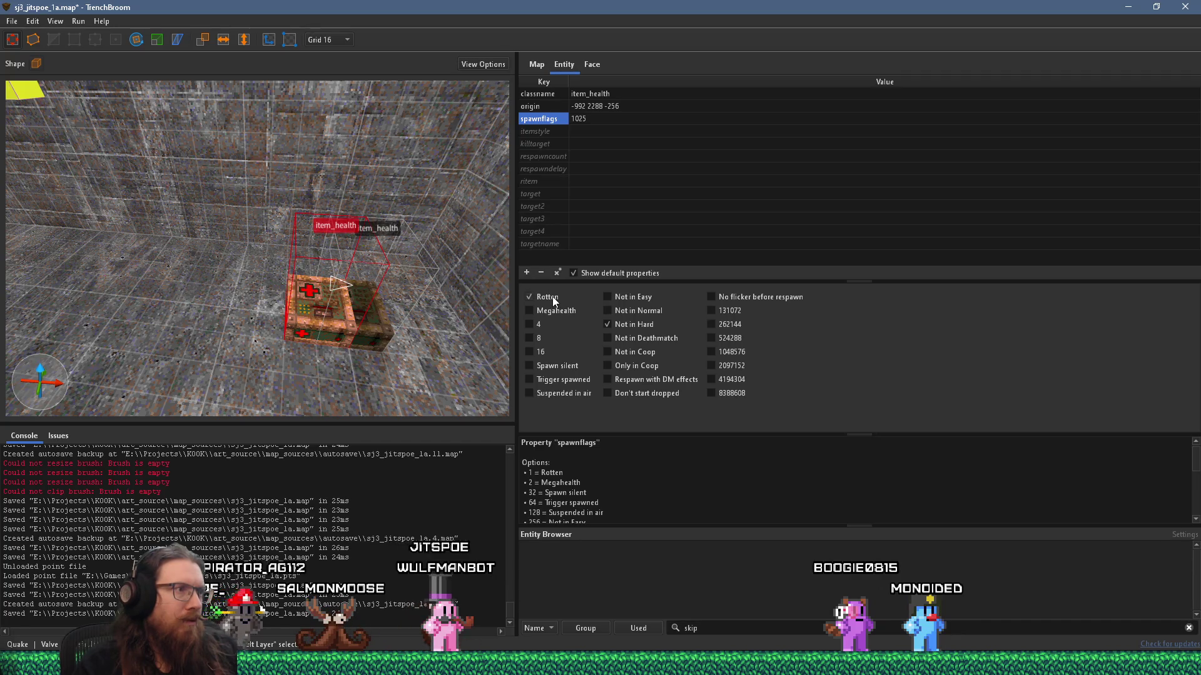
{"action": "mouse_move", "coordinate": [337, 300]}
{"action": "left_mouse_down"}
{"action": "mouse_move", "coordinate": [321, 328]}
{"action": "mouse_move", "coordinate": [337, 275]}
{"action": "mouse_move", "coordinate": [421, 280]}
{"action": "mouse_move", "coordinate": [337, 341]}
{"action": "mouse_move", "coordinate": [253, 330]}
{"action": "mouse_move", "coordinate": [322, 314]}
{"action": "mouse_move", "coordinate": [183, 305]}
{"action": "mouse_move", "coordinate": [355, 300]}
{"action": "mouse_move", "coordinate": [195, 291]}
{"action": "mouse_move", "coordinate": [318, 280]}
{"action": "mouse_move", "coordinate": [337, 300]}
{"action": "mouse_move", "coordinate": [298, 321]}
{"action": "mouse_move", "coordinate": [346, 303]}
{"action": "mouse_move", "coordinate": [260, 326]}
{"action": "mouse_move", "coordinate": [263, 299]}
{"action": "left_mouse_up"}
{"action": "key", "text": "Escape"}
{"action": "mouse_move", "coordinate": [430, 298]}
{"action": "left_mouse_down"}
{"action": "mouse_move", "coordinate": [339, 308]}
{"action": "mouse_move", "coordinate": [391, 276]}
{"action": "mouse_move", "coordinate": [263, 281]}
{"action": "mouse_move", "coordinate": [254, 262]}
{"action": "mouse_move", "coordinate": [315, 267]}
{"action": "mouse_move", "coordinate": [269, 247]}
{"action": "mouse_move", "coordinate": [279, 257]}
{"action": "mouse_move", "coordinate": [271, 249]}
{"action": "mouse_move", "coordinate": [269, 307]}
{"action": "mouse_move", "coordinate": [106, 303]}
{"action": "mouse_move", "coordinate": [119, 305]}
{"action": "left_mouse_up"}
Select the ramp brush over the yellow strip and delete it
{"action": "scroll", "coordinate": [118, 301], "scroll_direction": "up", "scroll_amount": 3}
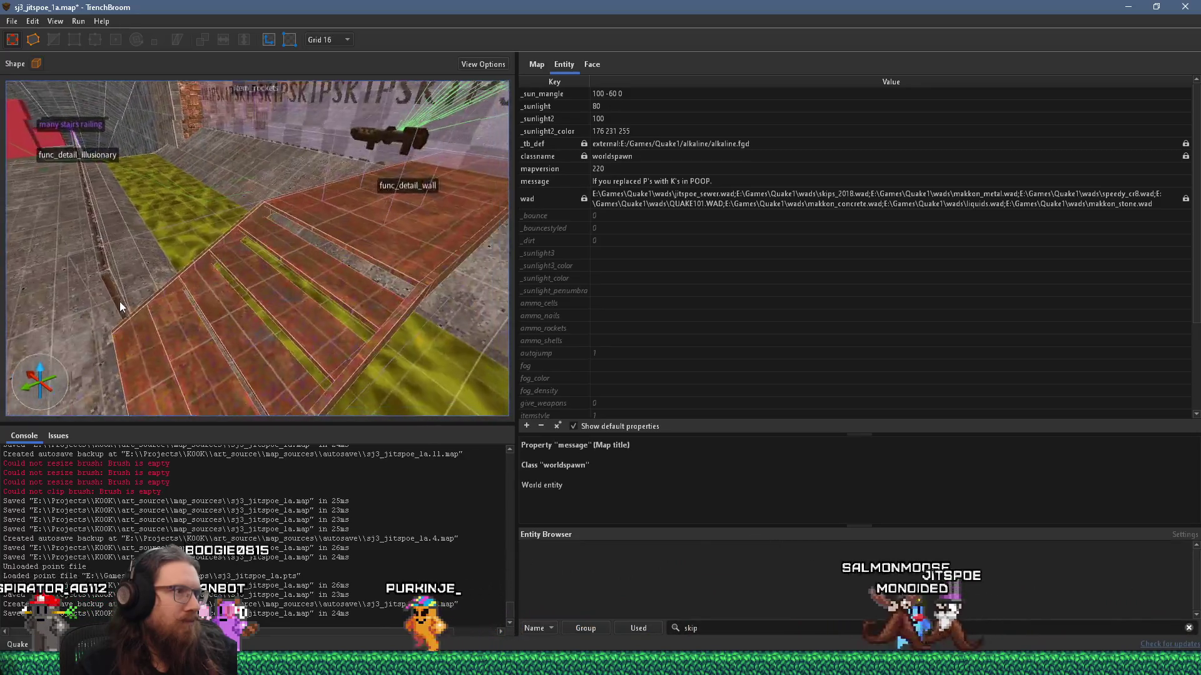
{"action": "scroll", "coordinate": [118, 301], "scroll_direction": "down", "scroll_amount": 3}
{"action": "scroll", "coordinate": [202, 272], "scroll_direction": "up", "scroll_amount": 4}
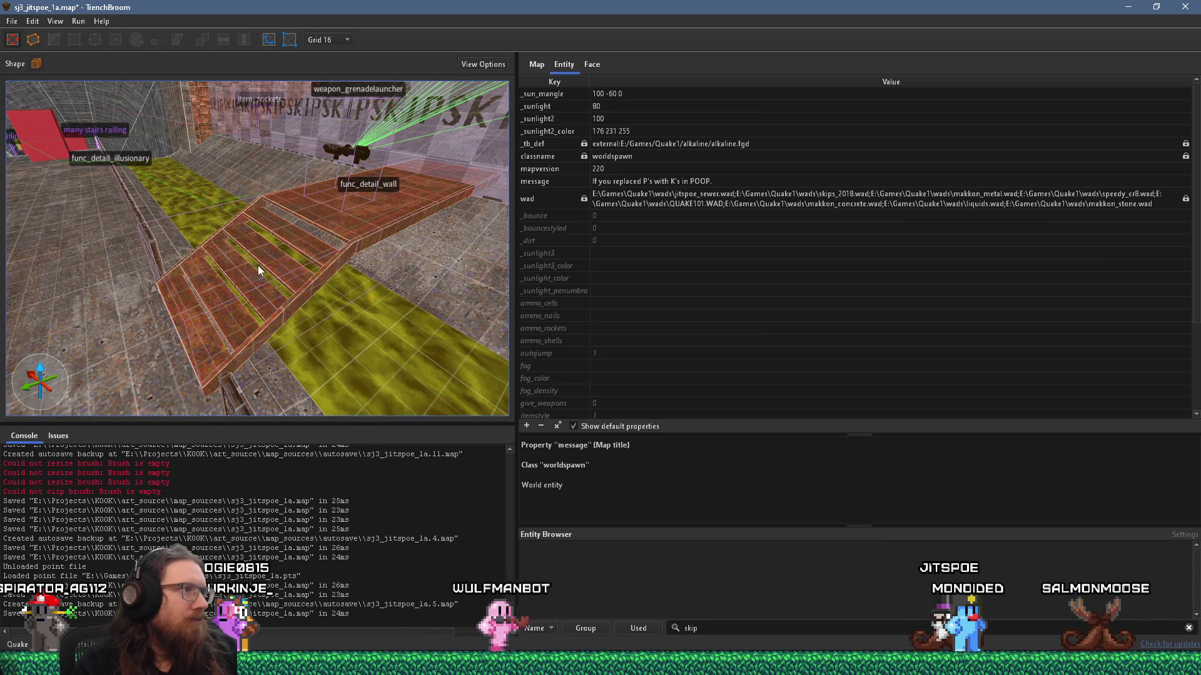
{"action": "left_click", "coordinate": [282, 269]}
{"action": "scroll", "coordinate": [285, 270], "scroll_direction": "down", "scroll_amount": 5}
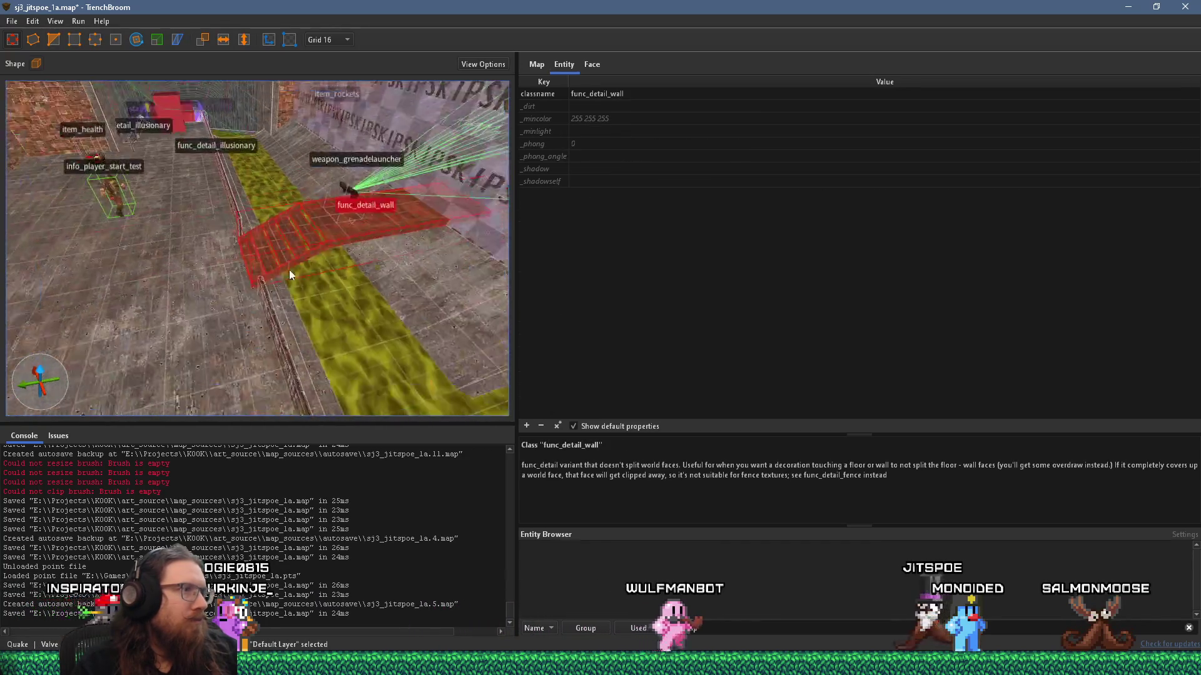
{"action": "scroll", "coordinate": [213, 152], "scroll_direction": "down", "scroll_amount": 8}
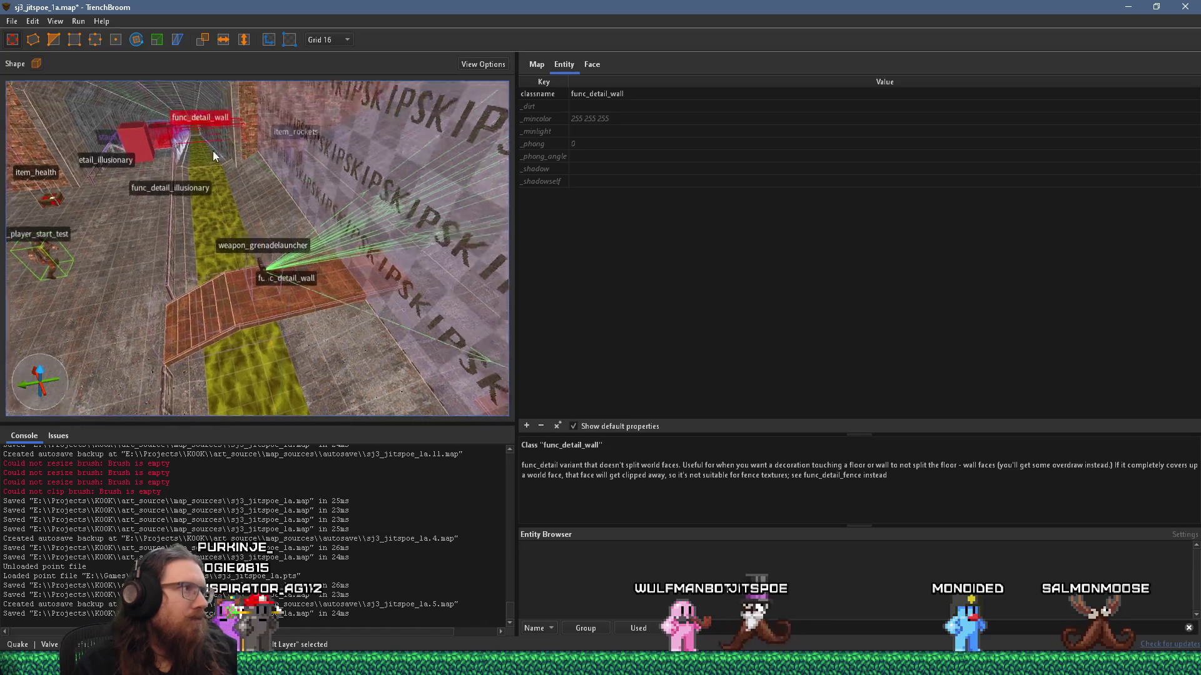
{"action": "scroll", "coordinate": [292, 222], "scroll_direction": "up", "scroll_amount": 6}
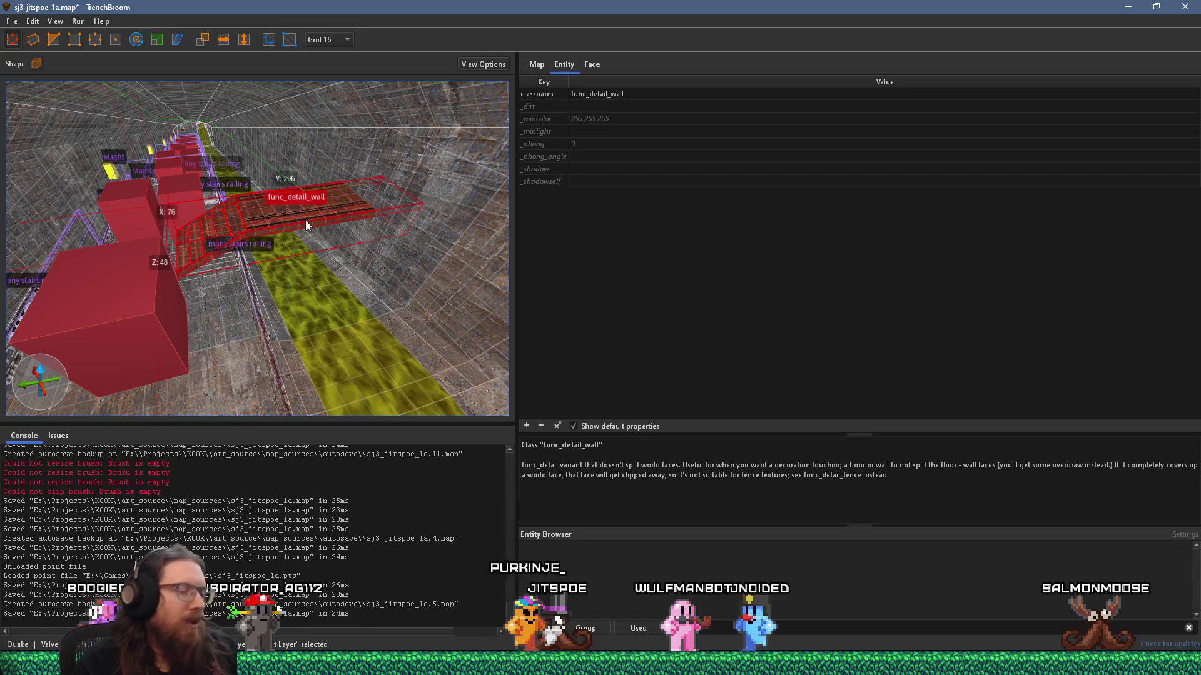
{"action": "key", "text": "Delete"}
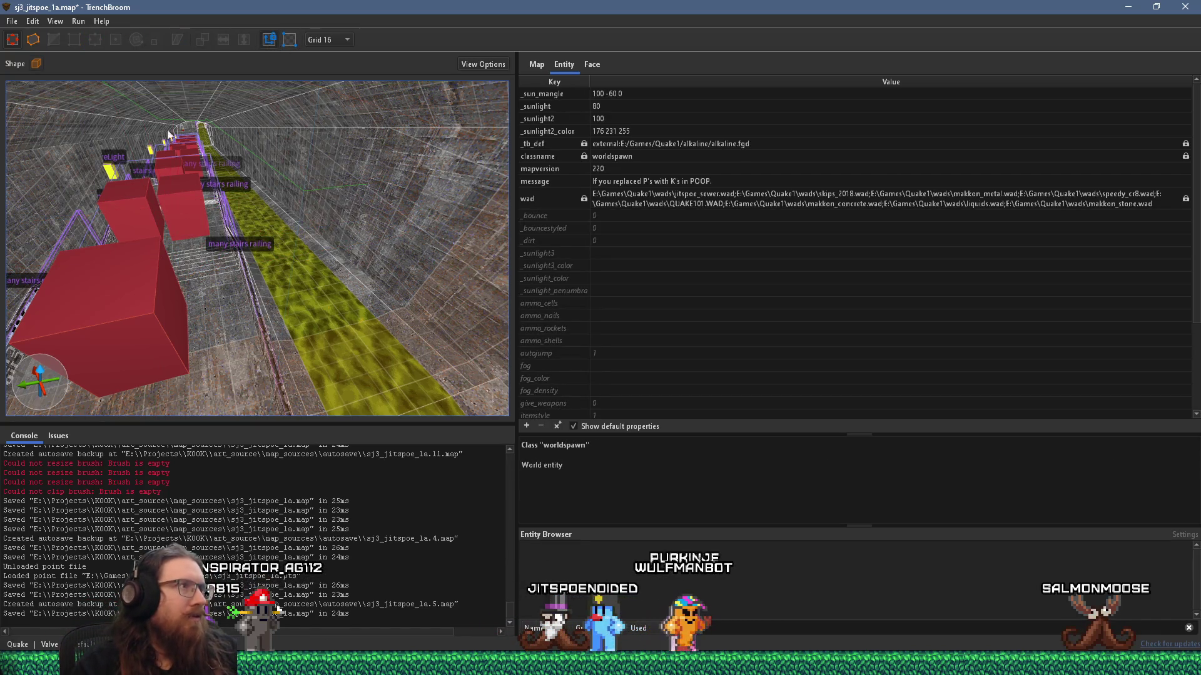
Select the func_detail_wall ramp and orbit around it to see the railings
{"action": "scroll", "coordinate": [169, 134], "scroll_direction": "up", "scroll_amount": 5}
{"action": "left_click", "coordinate": [185, 189]}
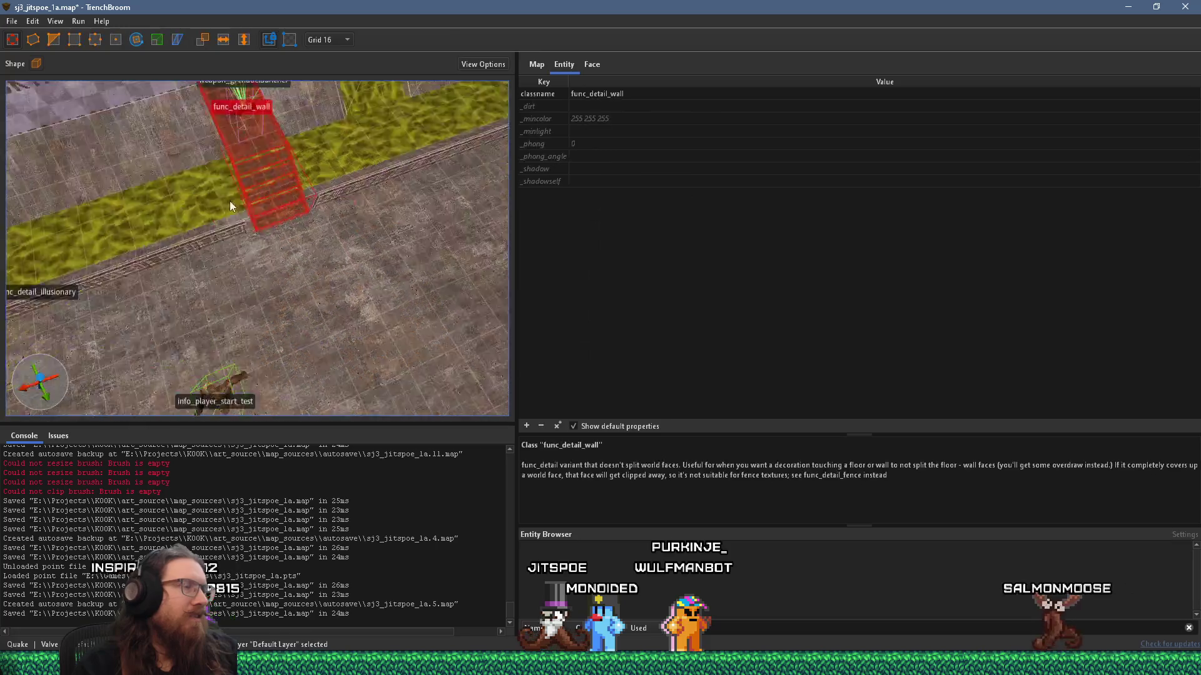
{"action": "mouse_move", "coordinate": [368, 182]}
{"action": "left_mouse_down"}
{"action": "mouse_move", "coordinate": [235, 316]}
{"action": "mouse_move", "coordinate": [274, 222]}
{"action": "mouse_move", "coordinate": [416, 239]}
{"action": "mouse_move", "coordinate": [235, 178]}
{"action": "mouse_move", "coordinate": [386, 249]}
{"action": "mouse_move", "coordinate": [251, 240]}
{"action": "mouse_move", "coordinate": [419, 308]}
{"action": "mouse_move", "coordinate": [331, 128]}
{"action": "left_mouse_up"}
{"action": "mouse_move", "coordinate": [340, 274]}
{"action": "left_mouse_down"}
{"action": "mouse_move", "coordinate": [346, 258]}
{"action": "mouse_move", "coordinate": [425, 338]}
{"action": "mouse_move", "coordinate": [321, 324]}
{"action": "mouse_move", "coordinate": [220, 172]}
{"action": "mouse_move", "coordinate": [281, 249]}
{"action": "mouse_move", "coordinate": [461, 248]}
{"action": "mouse_move", "coordinate": [341, 230]}
{"action": "mouse_move", "coordinate": [224, 234]}
{"action": "mouse_move", "coordinate": [138, 299]}
{"action": "mouse_move", "coordinate": [45, 262]}
{"action": "left_mouse_up"}
{"action": "key", "text": "alt+Tab"}
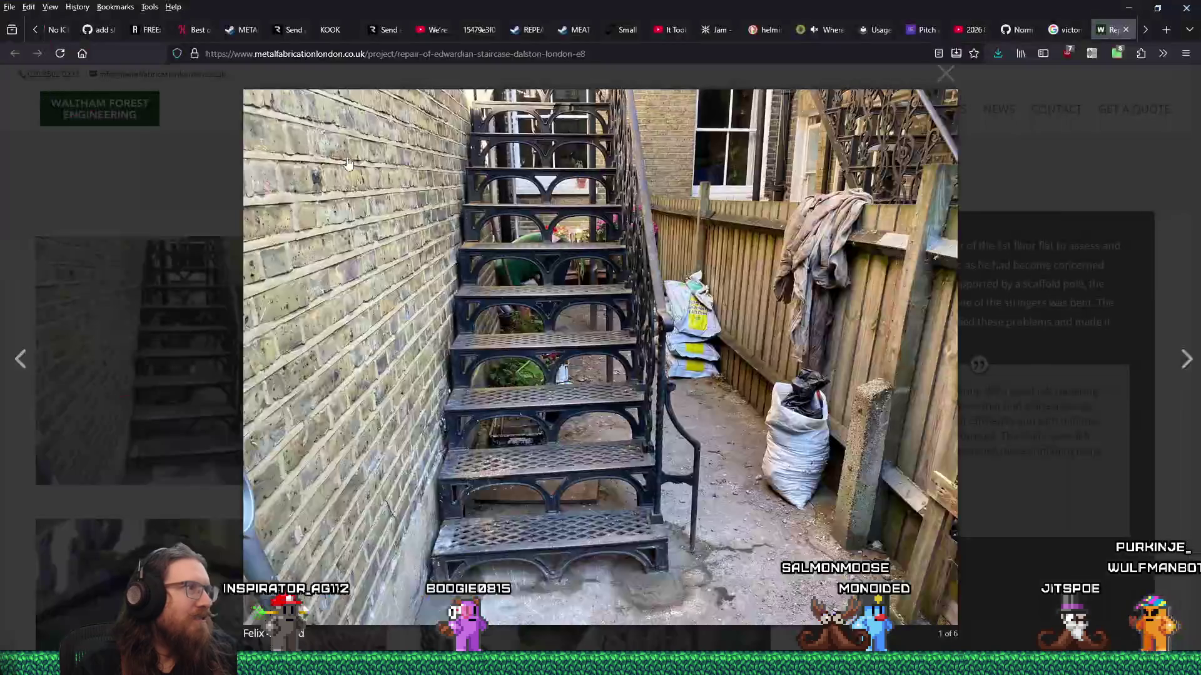
{"action": "key", "text": "alt+Tab"}
{"action": "mouse_move", "coordinate": [357, 201]}
{"action": "left_mouse_down"}
{"action": "mouse_move", "coordinate": [461, 260]}
{"action": "mouse_move", "coordinate": [105, 273]}
{"action": "mouse_move", "coordinate": [492, 108]}
{"action": "mouse_move", "coordinate": [201, 295]}
{"action": "mouse_move", "coordinate": [247, 166]}
{"action": "mouse_move", "coordinate": [206, 331]}
{"action": "mouse_move", "coordinate": [233, 441]}
{"action": "mouse_move", "coordinate": [281, 271]}
{"action": "mouse_move", "coordinate": [295, 245]}
{"action": "mouse_move", "coordinate": [275, 344]}
{"action": "mouse_move", "coordinate": [333, 213]}
{"action": "mouse_move", "coordinate": [241, 187]}
{"action": "mouse_move", "coordinate": [321, 219]}
{"action": "mouse_move", "coordinate": [299, 241]}
{"action": "mouse_move", "coordinate": [336, 212]}
{"action": "mouse_move", "coordinate": [296, 244]}
{"action": "mouse_move", "coordinate": [310, 247]}
{"action": "mouse_move", "coordinate": [300, 242]}
{"action": "left_mouse_up"}
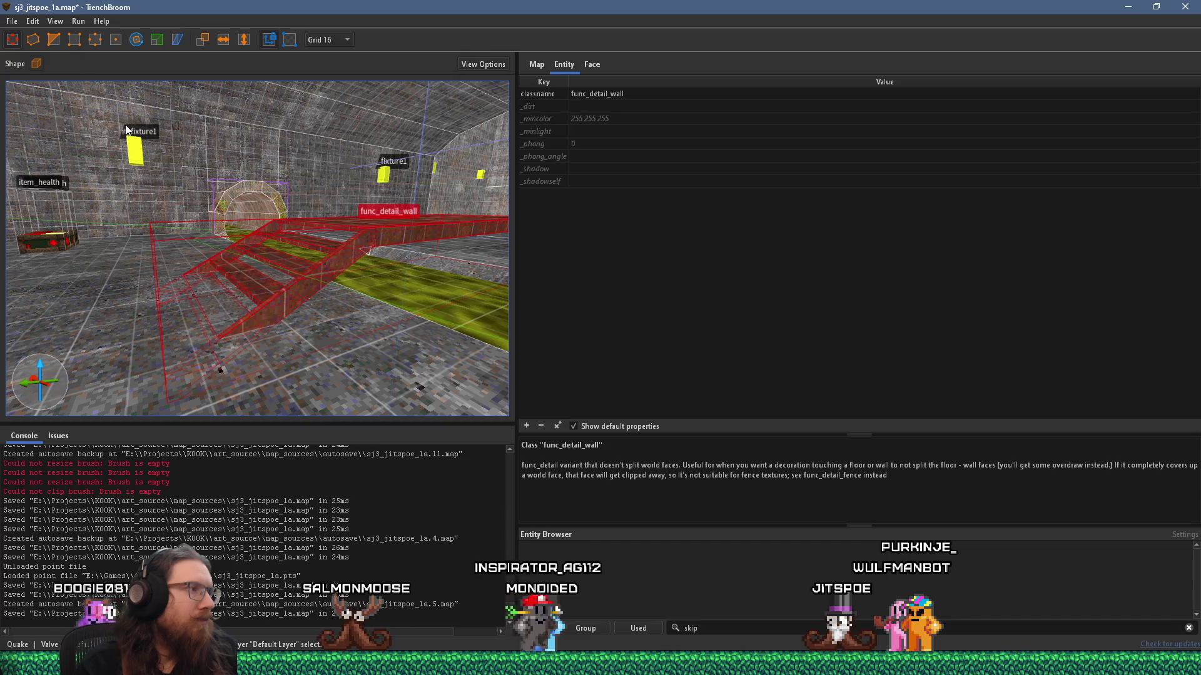
Try cutting the red staircase with Clip tool points, then cancel the clip and selection
{"action": "mouse_move", "coordinate": [161, 157]}
{"action": "left_mouse_down"}
{"action": "mouse_move", "coordinate": [80, 255]}
{"action": "mouse_move", "coordinate": [247, 267]}
{"action": "mouse_move", "coordinate": [260, 285]}
{"action": "mouse_move", "coordinate": [235, 320]}
{"action": "mouse_move", "coordinate": [185, 284]}
{"action": "mouse_move", "coordinate": [294, 176]}
{"action": "mouse_move", "coordinate": [301, 198]}
{"action": "mouse_move", "coordinate": [285, 210]}
{"action": "mouse_move", "coordinate": [155, 101]}
{"action": "left_mouse_up"}
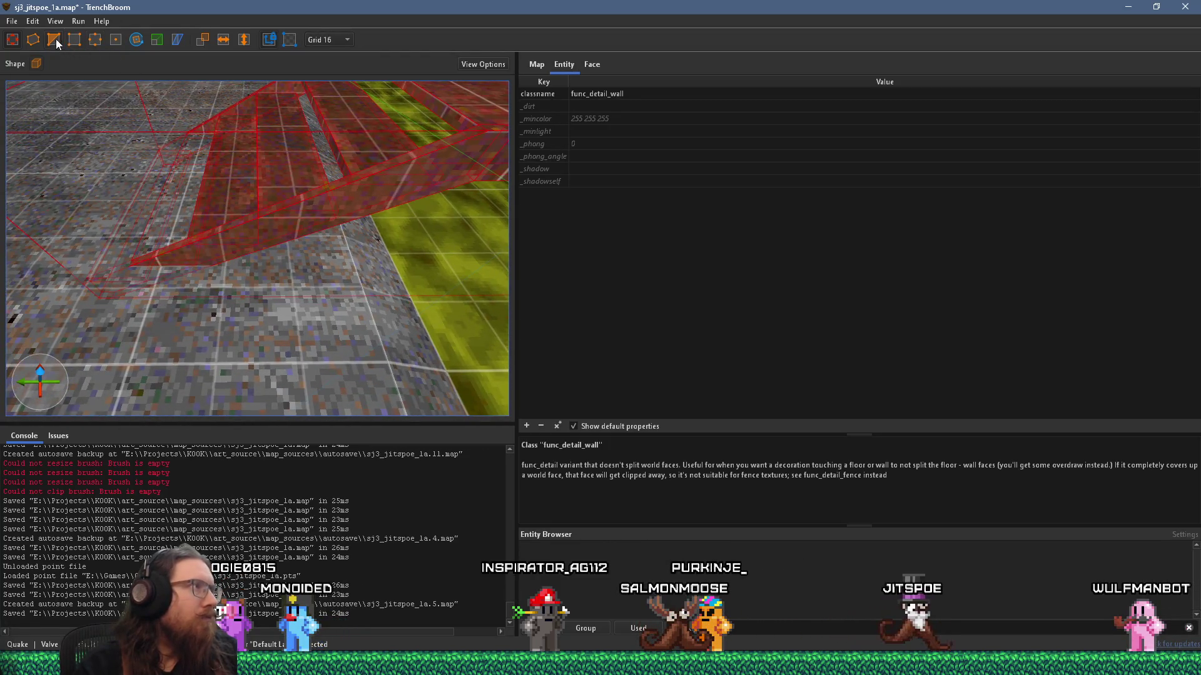
{"action": "left_click_drag", "start_coordinate": [237, 341], "coordinate": [222, 332]}
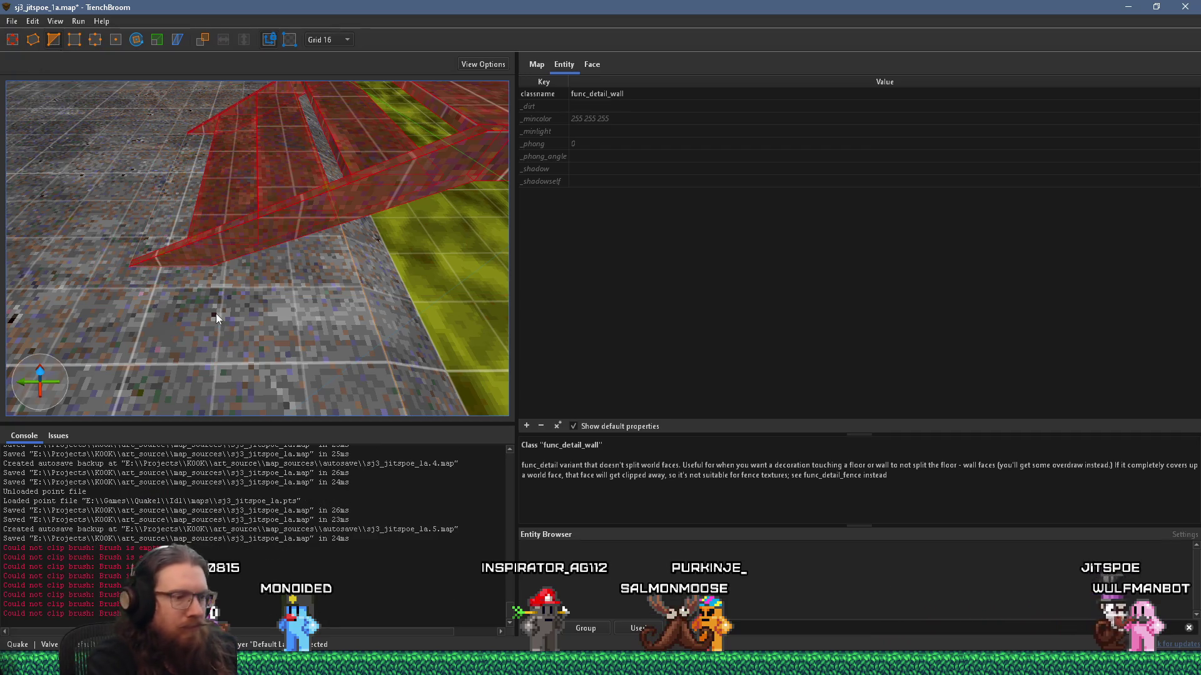
{"action": "left_click", "coordinate": [175, 199]}
{"action": "key", "text": "ctrl+a"}
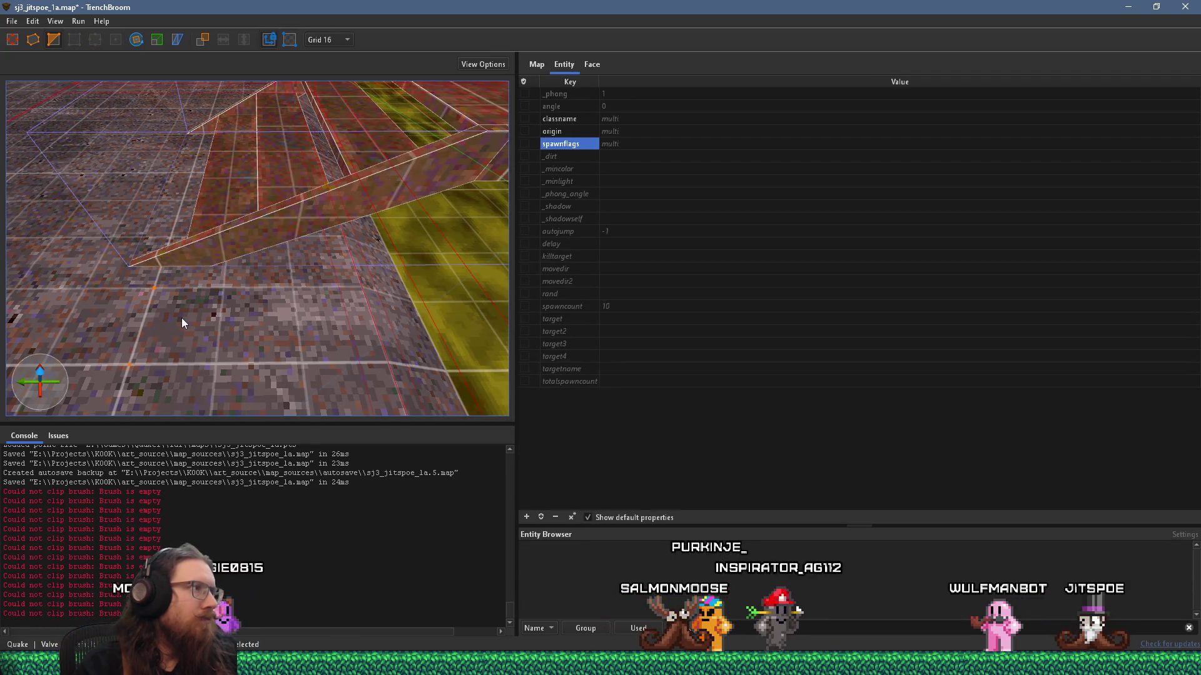
{"action": "key", "text": "Escape"}
{"action": "left_click", "coordinate": [228, 256]}
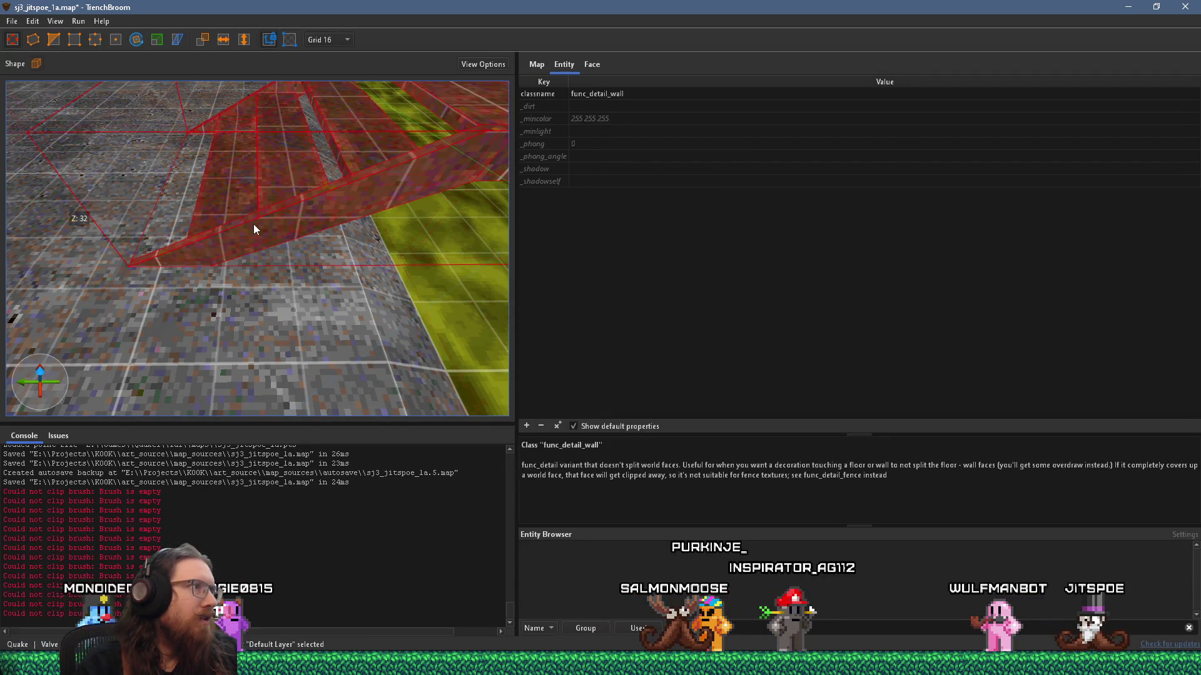
{"action": "left_click", "coordinate": [135, 338]}
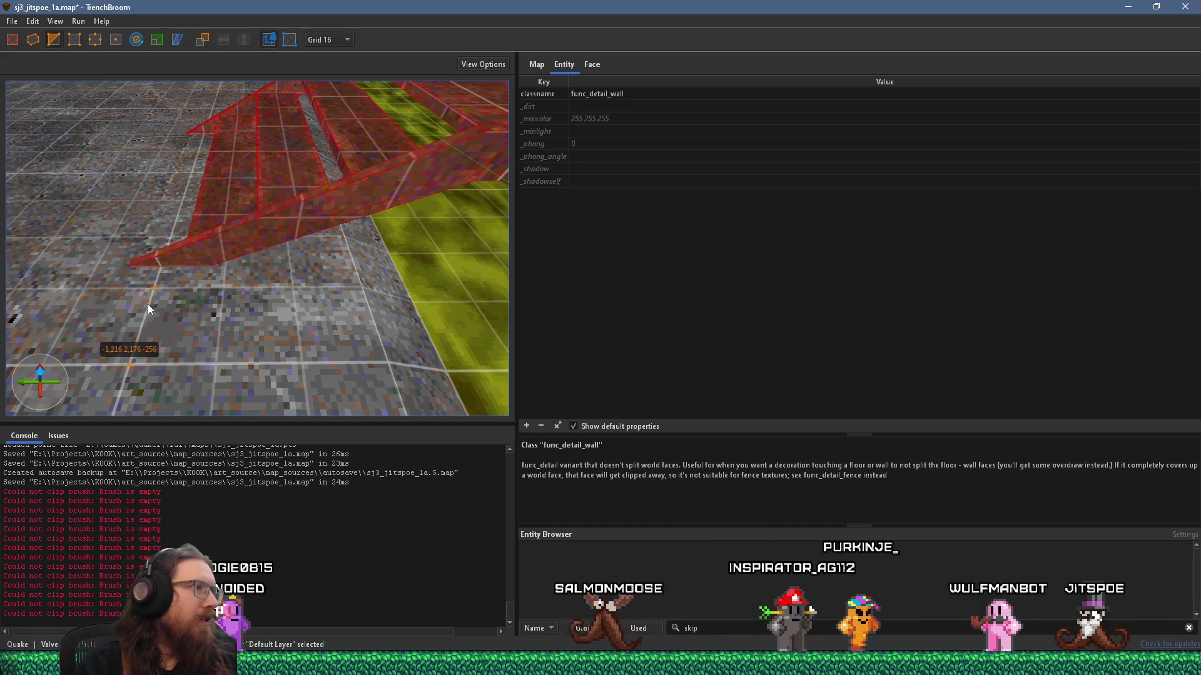
{"action": "left_click", "coordinate": [149, 301]}
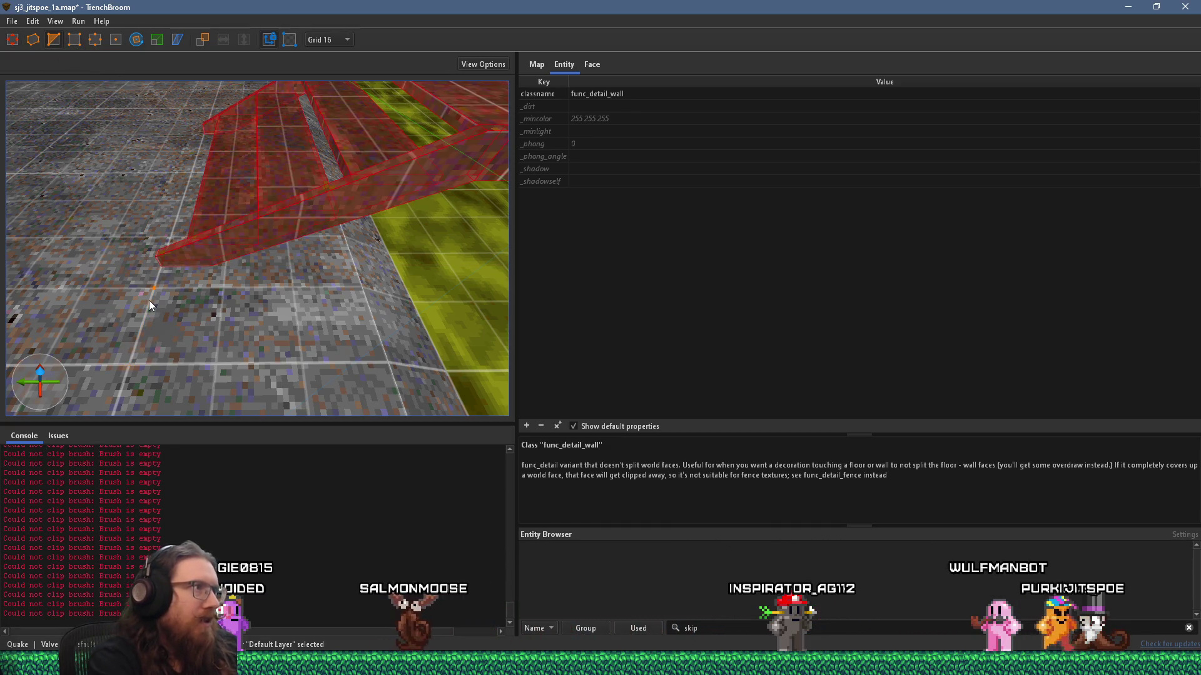
{"action": "mouse_move", "coordinate": [149, 301]}
{"action": "left_mouse_down"}
{"action": "mouse_move", "coordinate": [224, 242]}
{"action": "mouse_move", "coordinate": [190, 281]}
{"action": "mouse_move", "coordinate": [273, 243]}
{"action": "mouse_move", "coordinate": [233, 257]}
{"action": "left_mouse_up"}
{"action": "key", "text": "Escape"}
Select the staircase step brushes and shift the right-hand brush 16 units along Y
{"action": "left_click", "coordinate": [216, 199]}
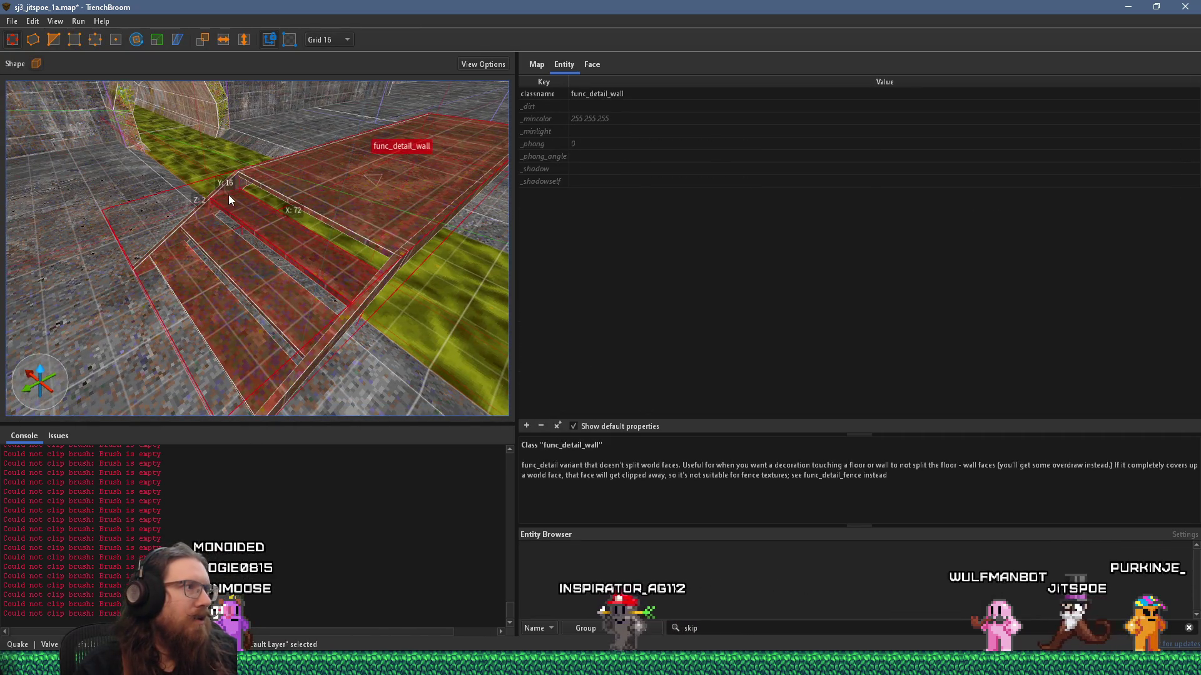
{"action": "left_click", "coordinate": [227, 182]}
{"action": "left_click", "coordinate": [251, 213]}
{"action": "left_click", "coordinate": [248, 225]}
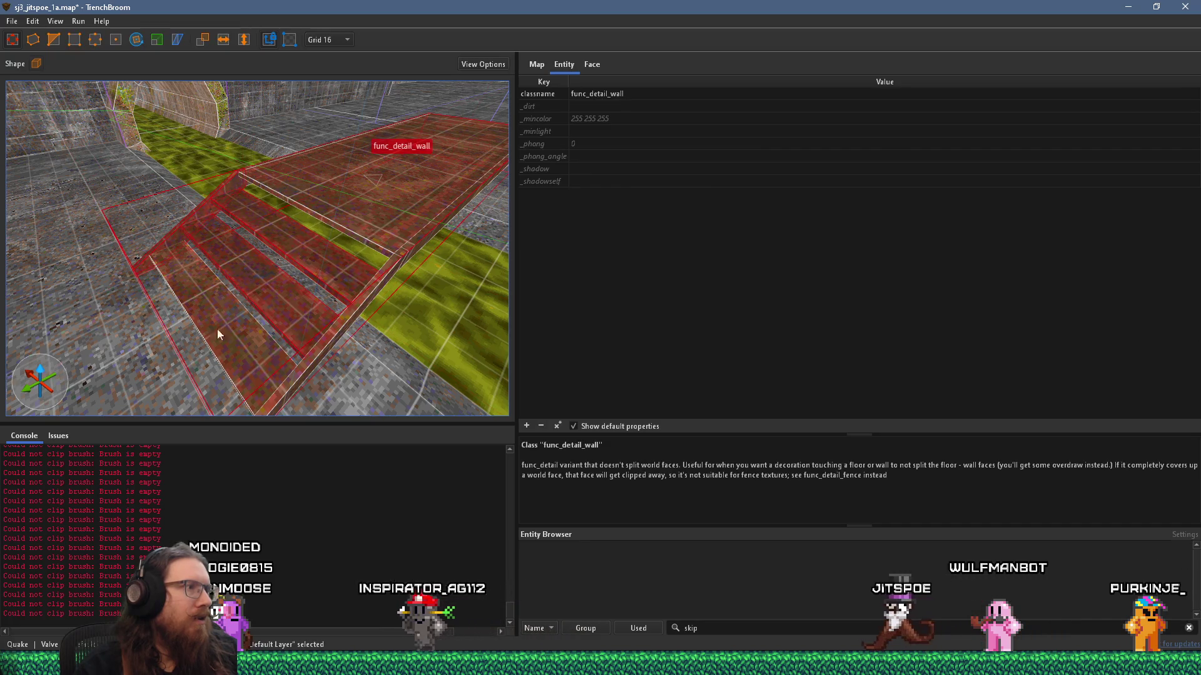
{"action": "mouse_move", "coordinate": [376, 292]}
{"action": "left_mouse_down"}
{"action": "mouse_move", "coordinate": [329, 313]}
{"action": "mouse_move", "coordinate": [199, 302]}
{"action": "mouse_move", "coordinate": [329, 314]}
{"action": "left_mouse_up"}
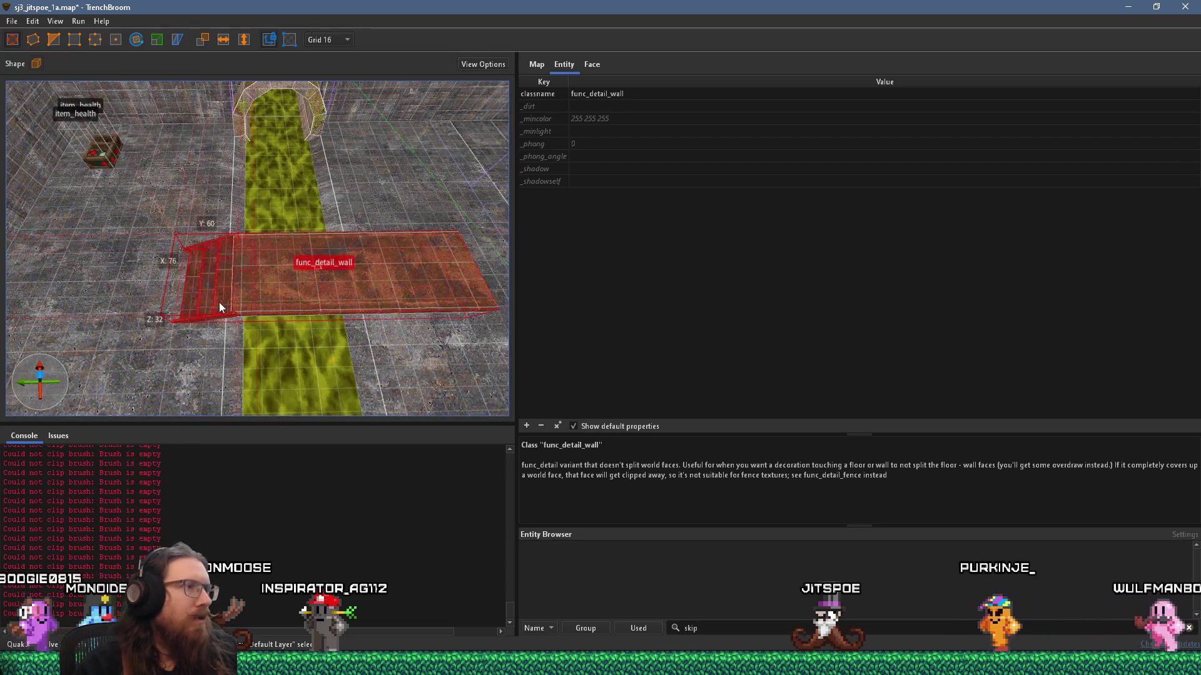
{"action": "left_click", "coordinate": [459, 292]}
{"action": "left_click_drag", "start_coordinate": [445, 296], "coordinate": [401, 301]}
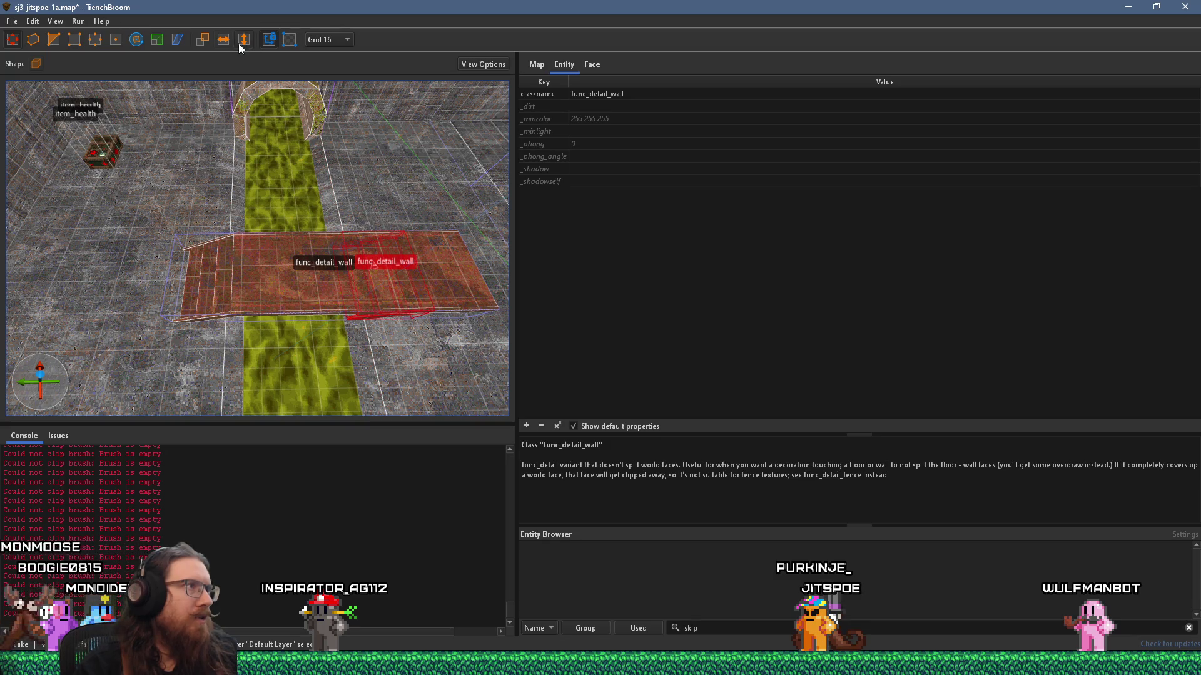
Select the red bridge brush and reshape it by dragging its edge
{"action": "scroll", "coordinate": [295, 148], "scroll_direction": "up", "scroll_amount": 5}
{"action": "scroll", "coordinate": [281, 115], "scroll_direction": "up", "scroll_amount": 3}
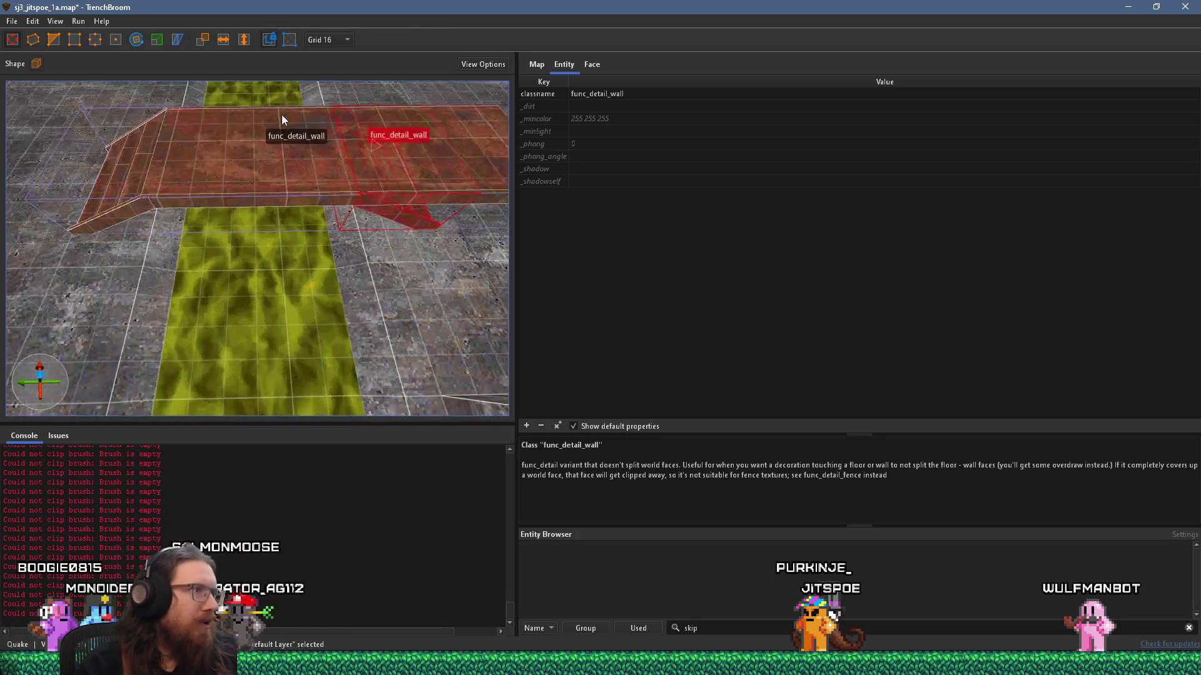
{"action": "mouse_move", "coordinate": [282, 115]}
{"action": "left_mouse_down"}
{"action": "mouse_move", "coordinate": [301, 132]}
{"action": "mouse_move", "coordinate": [280, 150]}
{"action": "mouse_move", "coordinate": [349, 206]}
{"action": "mouse_move", "coordinate": [269, 236]}
{"action": "left_mouse_up"}
{"action": "left_click", "coordinate": [367, 227]}
{"action": "left_click", "coordinate": [362, 225]}
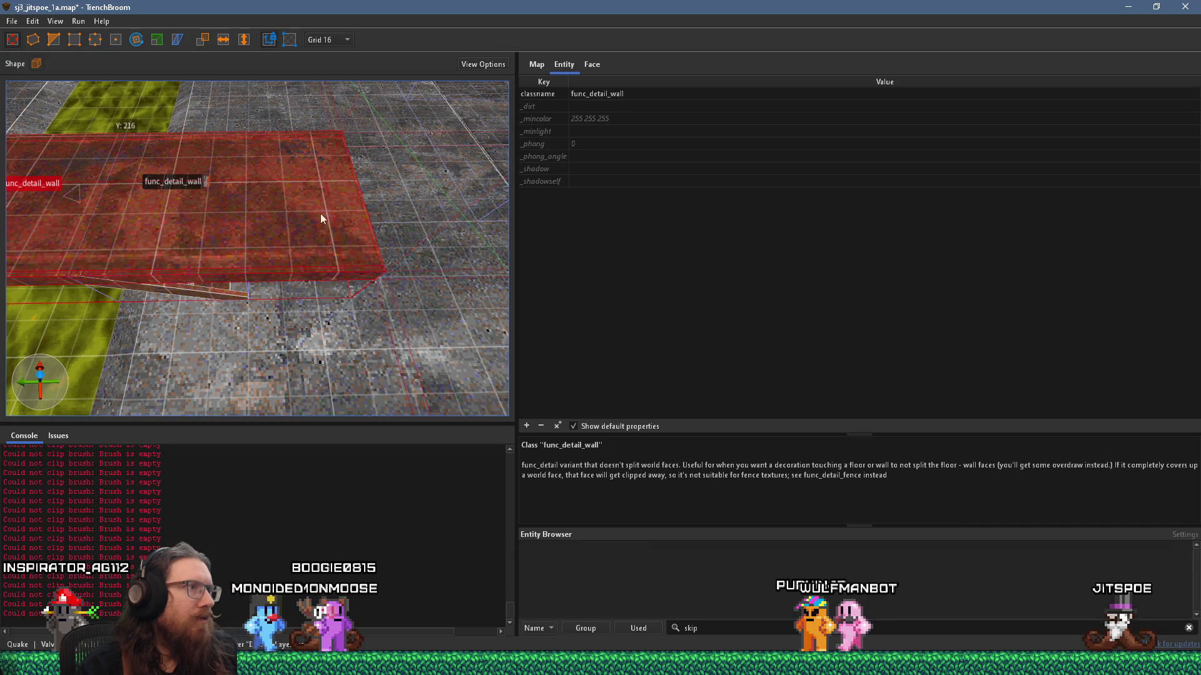
{"action": "mouse_move", "coordinate": [328, 161]}
{"action": "left_mouse_down"}
{"action": "mouse_move", "coordinate": [245, 235]}
{"action": "mouse_move", "coordinate": [181, 243]}
{"action": "left_mouse_up"}
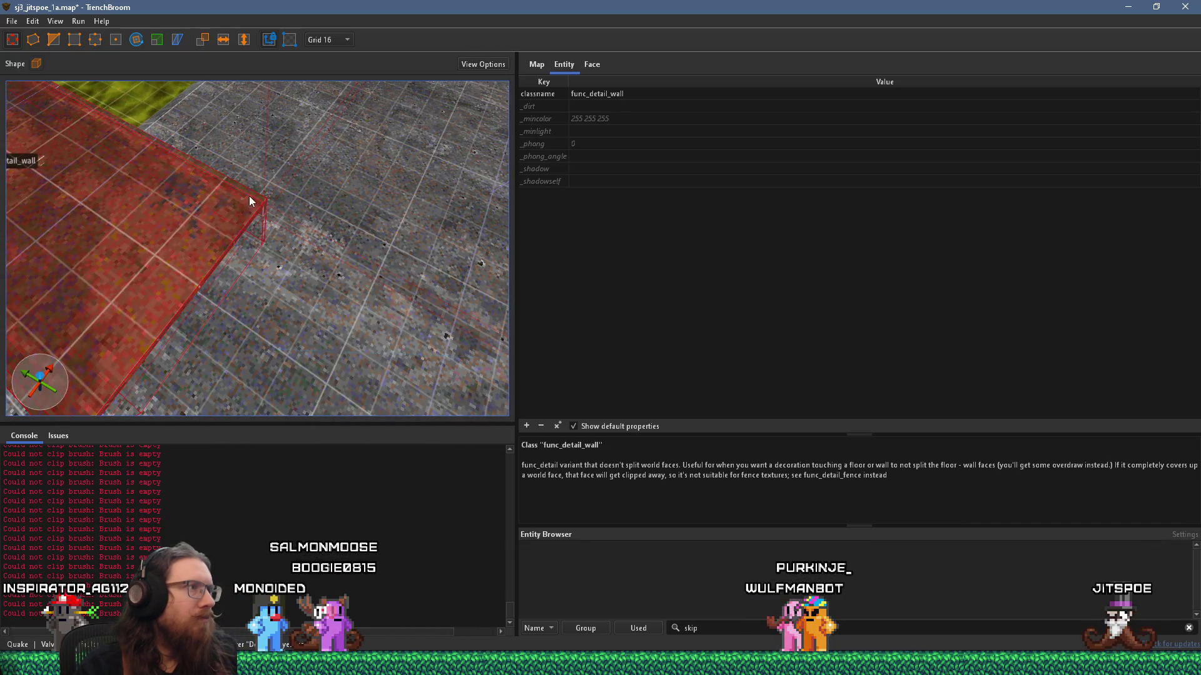
{"action": "mouse_move", "coordinate": [245, 200]}
{"action": "left_mouse_down"}
{"action": "mouse_move", "coordinate": [206, 194]}
{"action": "mouse_move", "coordinate": [389, 134]}
{"action": "left_mouse_up"}
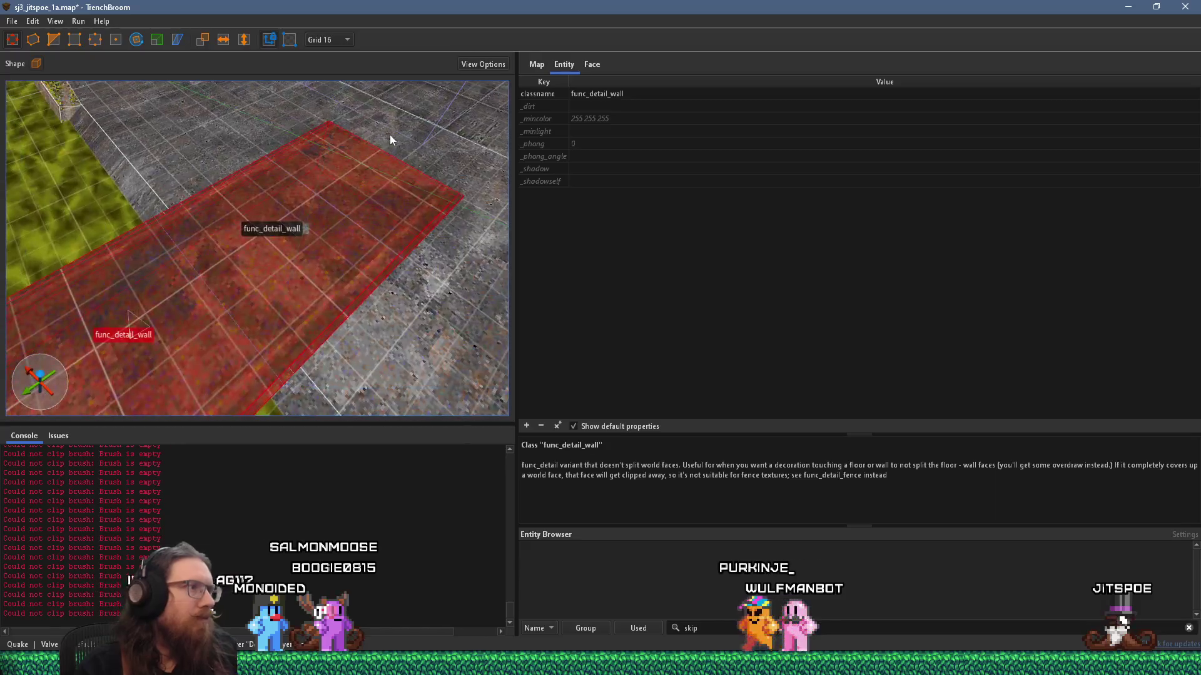
{"action": "left_click_drag", "start_coordinate": [280, 209], "coordinate": [221, 249]}
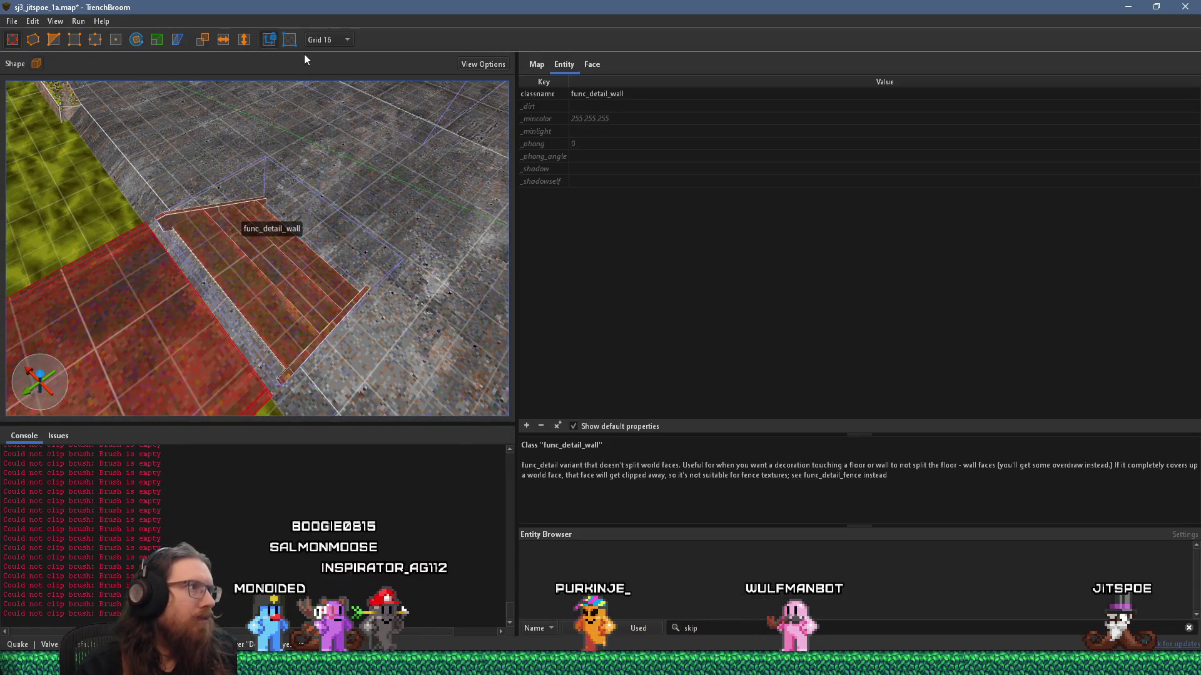
{"action": "left_click", "coordinate": [332, 40]}
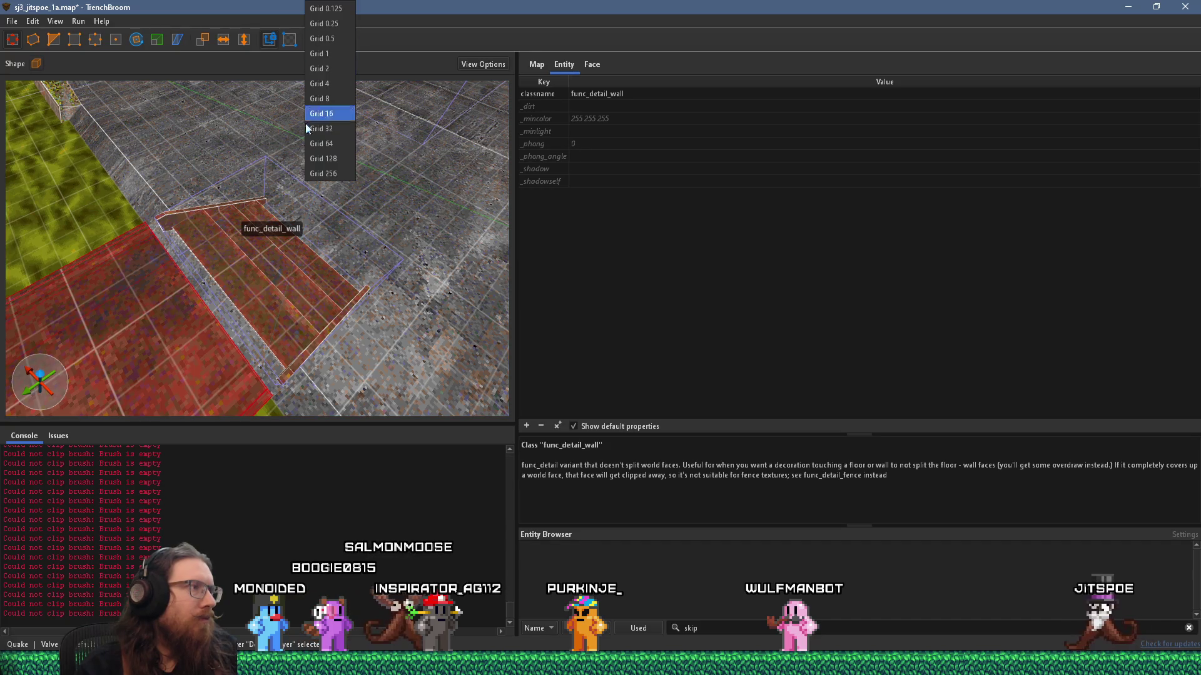
Set Grid 4, stretch the bridge brush face to close the seam, then select the ramp
{"action": "left_click", "coordinate": [175, 249]}
{"action": "mouse_move", "coordinate": [175, 249]}
{"action": "left_mouse_down"}
{"action": "mouse_move", "coordinate": [199, 226]}
{"action": "mouse_move", "coordinate": [220, 244]}
{"action": "mouse_move", "coordinate": [215, 258]}
{"action": "mouse_move", "coordinate": [223, 250]}
{"action": "left_mouse_up"}
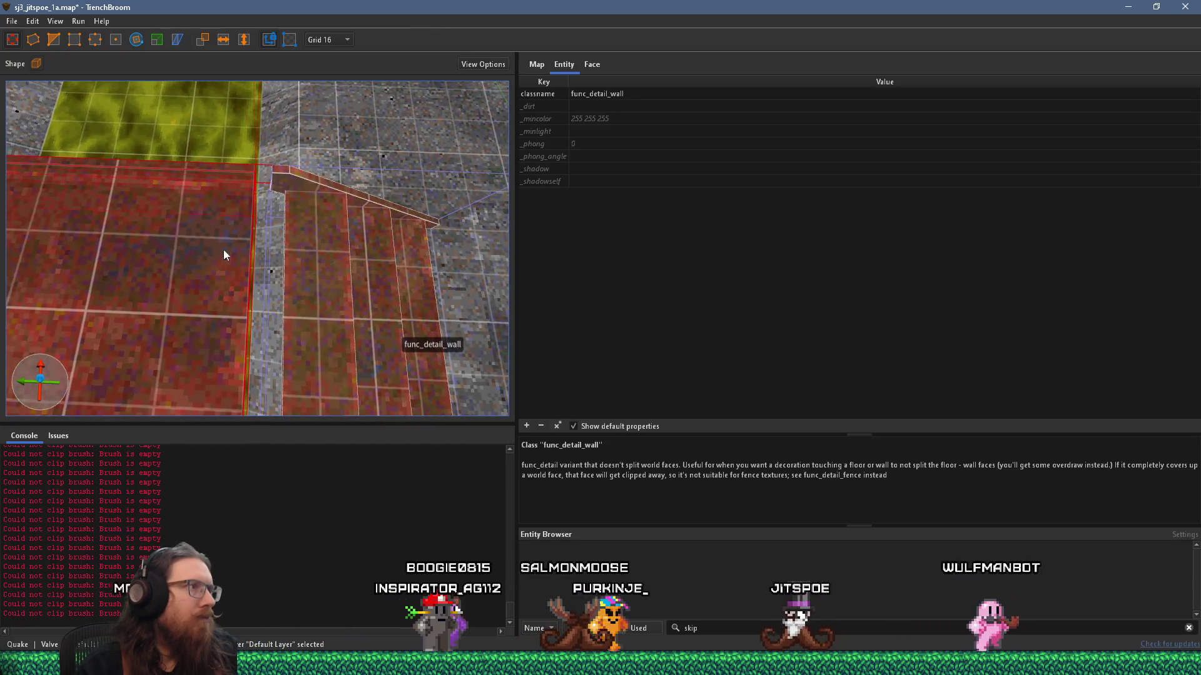
{"action": "left_click", "coordinate": [348, 40]}
{"action": "left_click", "coordinate": [326, 116]}
{"action": "mouse_move", "coordinate": [314, 283]}
{"action": "left_mouse_down"}
{"action": "mouse_move", "coordinate": [346, 288]}
{"action": "mouse_move", "coordinate": [311, 300]}
{"action": "mouse_move", "coordinate": [353, 281]}
{"action": "mouse_move", "coordinate": [214, 192]}
{"action": "mouse_move", "coordinate": [254, 255]}
{"action": "mouse_move", "coordinate": [267, 239]}
{"action": "mouse_move", "coordinate": [276, 150]}
{"action": "mouse_move", "coordinate": [170, 113]}
{"action": "mouse_move", "coordinate": [237, 199]}
{"action": "mouse_move", "coordinate": [315, 252]}
{"action": "mouse_move", "coordinate": [271, 232]}
{"action": "left_mouse_up"}
{"action": "key", "text": "Escape"}
{"action": "left_click", "coordinate": [273, 230]}
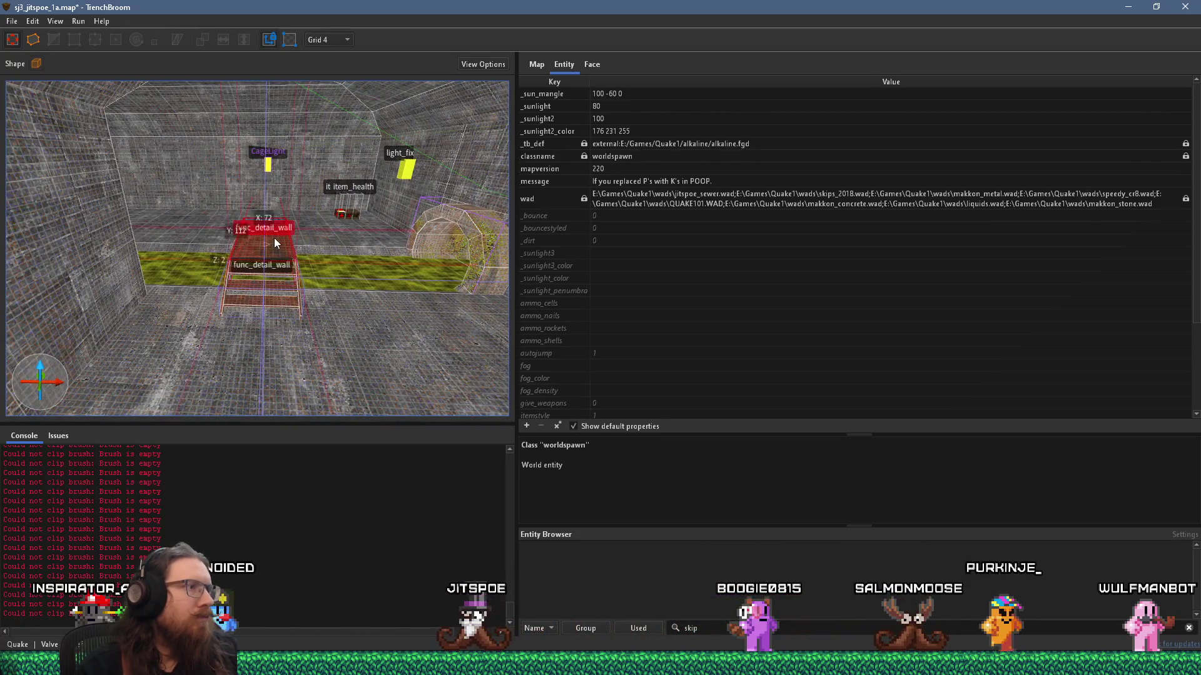
{"action": "scroll", "coordinate": [274, 243], "scroll_direction": "up", "scroll_amount": 3}
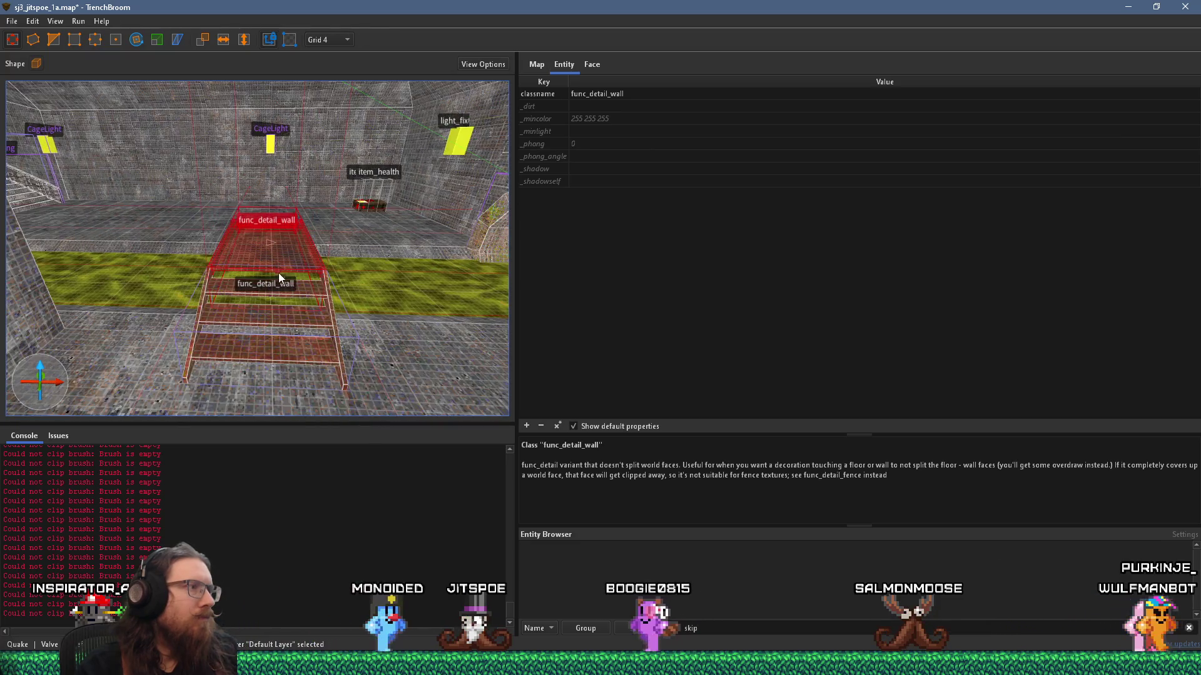
Combine the ramp and lower stair brushes into one func_detail_wall entity
{"action": "left_click", "coordinate": [285, 287], "text": "ctrl"}
{"action": "right_click", "coordinate": [286, 284]}
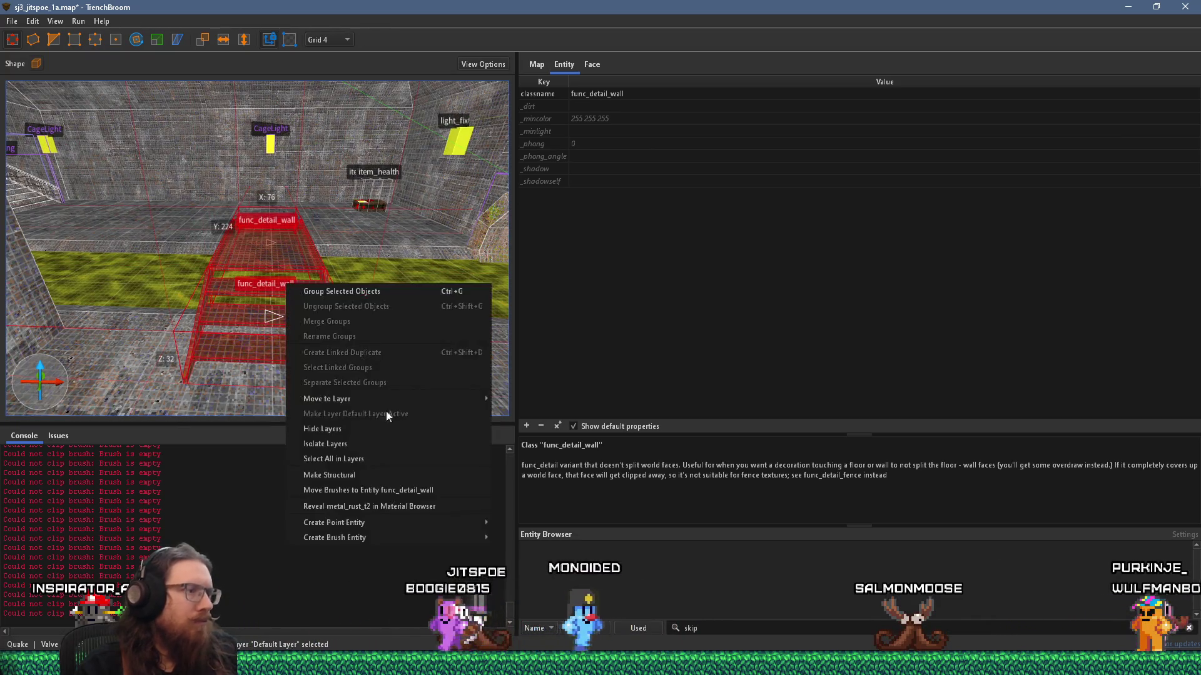
{"action": "mouse_move", "coordinate": [417, 538]}
{"action": "mouse_move", "coordinate": [521, 539]}
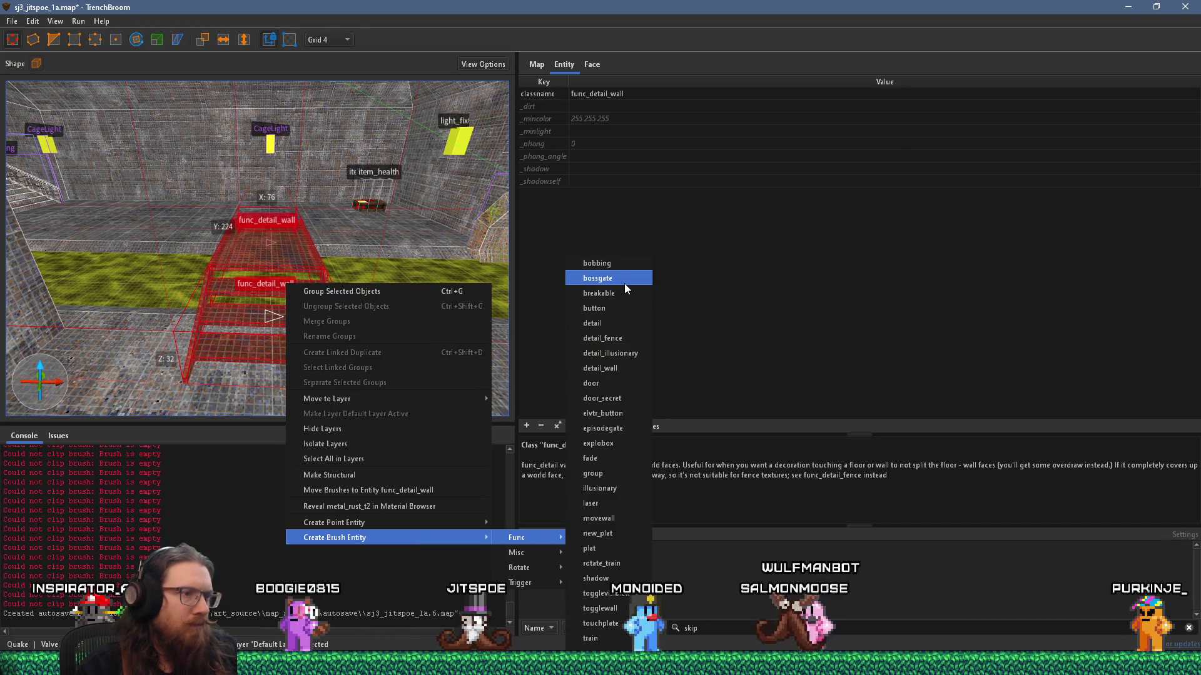
{"action": "left_click", "coordinate": [616, 369]}
Return the grid to 16 units and clear the selection
{"action": "left_click", "coordinate": [336, 40]}
{"action": "left_click", "coordinate": [344, 98]}
{"action": "mouse_move", "coordinate": [343, 121]}
{"action": "left_mouse_down"}
{"action": "mouse_move", "coordinate": [331, 220]}
{"action": "mouse_move", "coordinate": [260, 205]}
{"action": "mouse_move", "coordinate": [302, 189]}
{"action": "mouse_move", "coordinate": [327, 212]}
{"action": "mouse_move", "coordinate": [304, 264]}
{"action": "mouse_move", "coordinate": [365, 199]}
{"action": "mouse_move", "coordinate": [318, 233]}
{"action": "mouse_move", "coordinate": [316, 264]}
{"action": "mouse_move", "coordinate": [312, 244]}
{"action": "mouse_move", "coordinate": [344, 250]}
{"action": "mouse_move", "coordinate": [203, 199]}
{"action": "mouse_move", "coordinate": [275, 215]}
{"action": "left_mouse_up"}
{"action": "key", "text": "Escape"}
{"action": "scroll", "coordinate": [275, 216], "scroll_direction": "up", "scroll_amount": 2}
{"action": "right_click", "coordinate": [278, 272]}
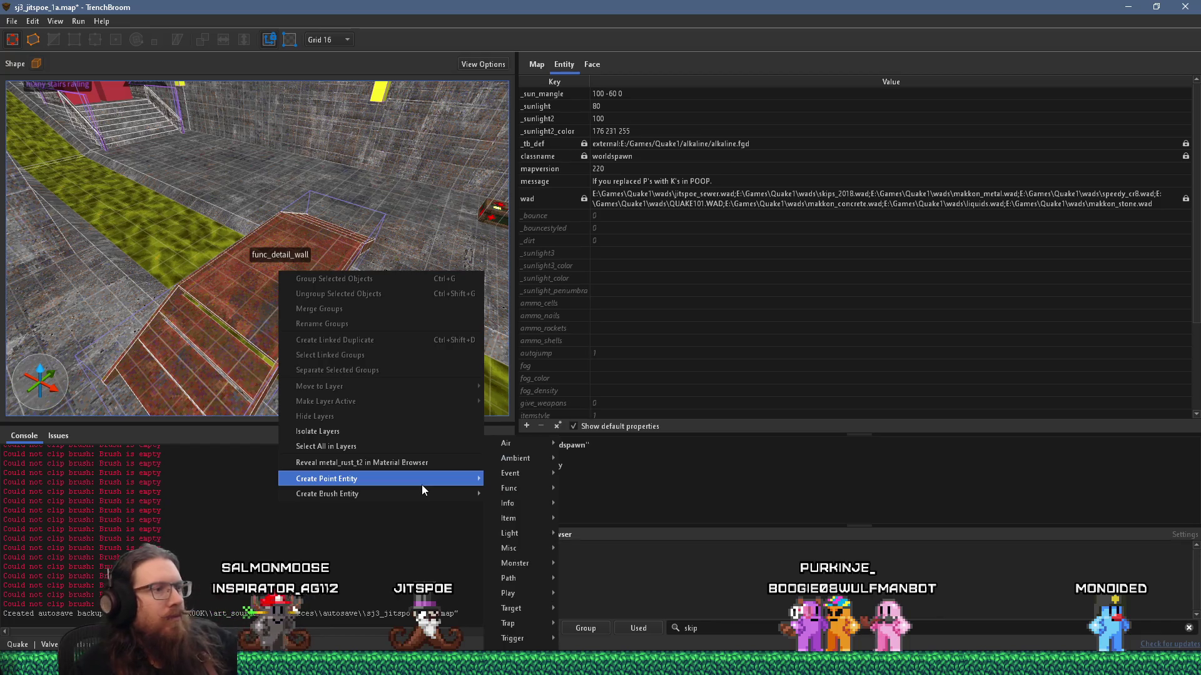
{"action": "mouse_move", "coordinate": [425, 492]}
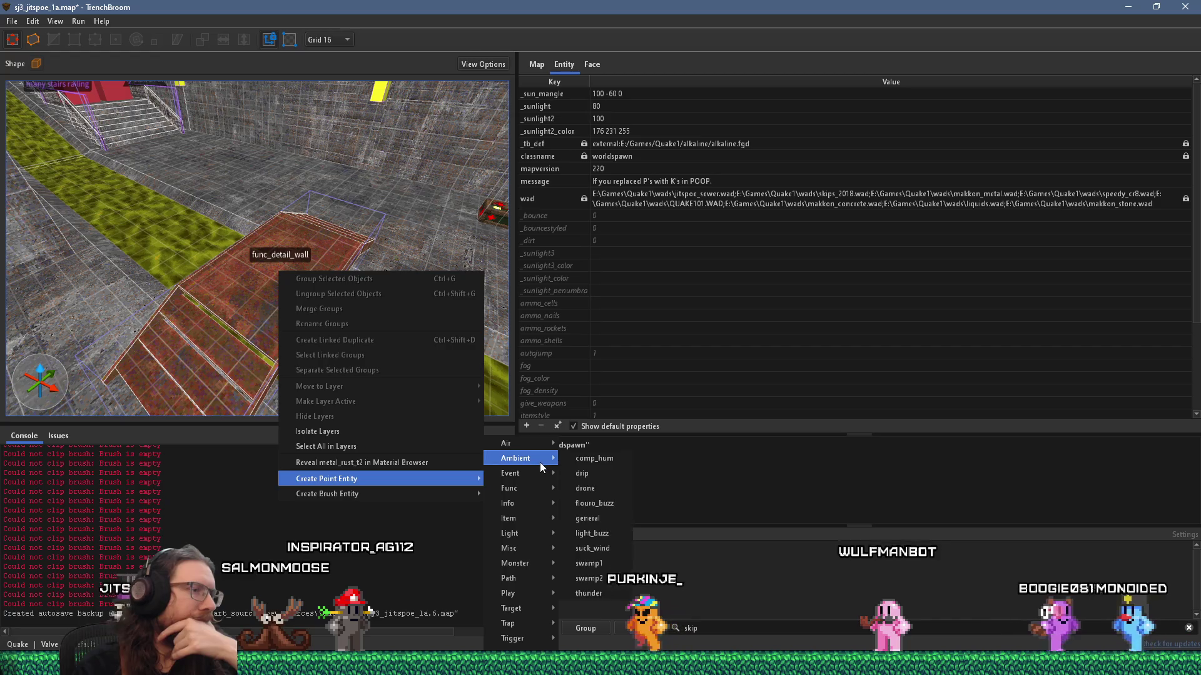
{"action": "mouse_move", "coordinate": [529, 519]}
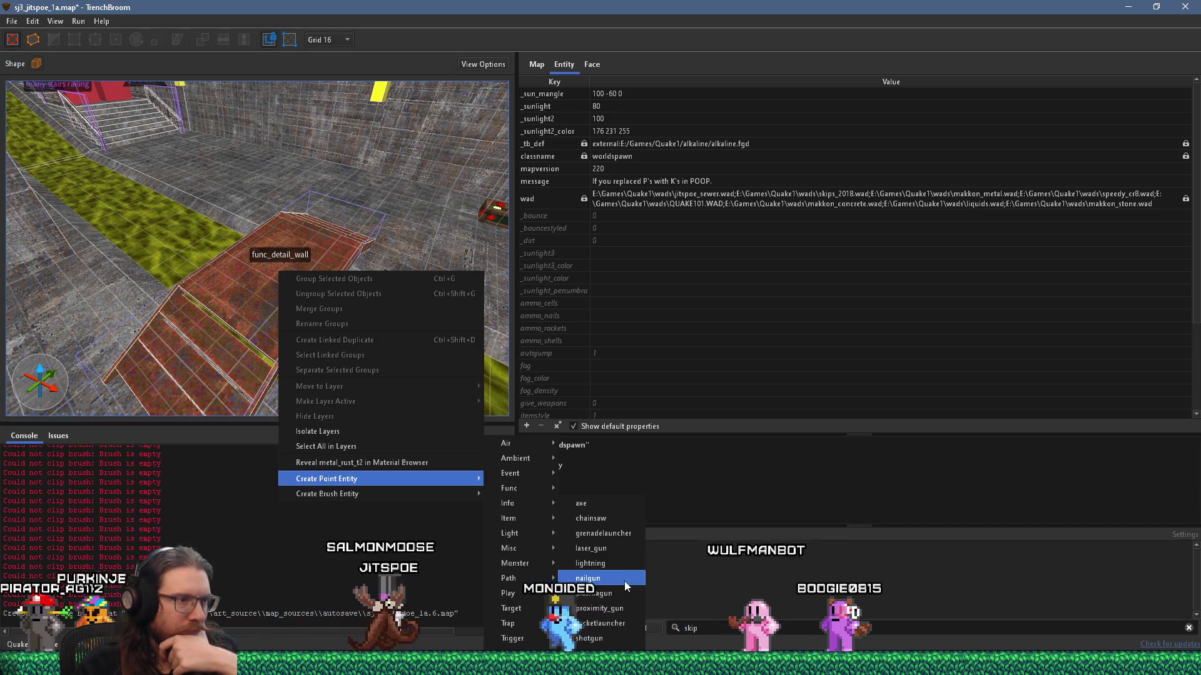
{"action": "left_click", "coordinate": [611, 638]}
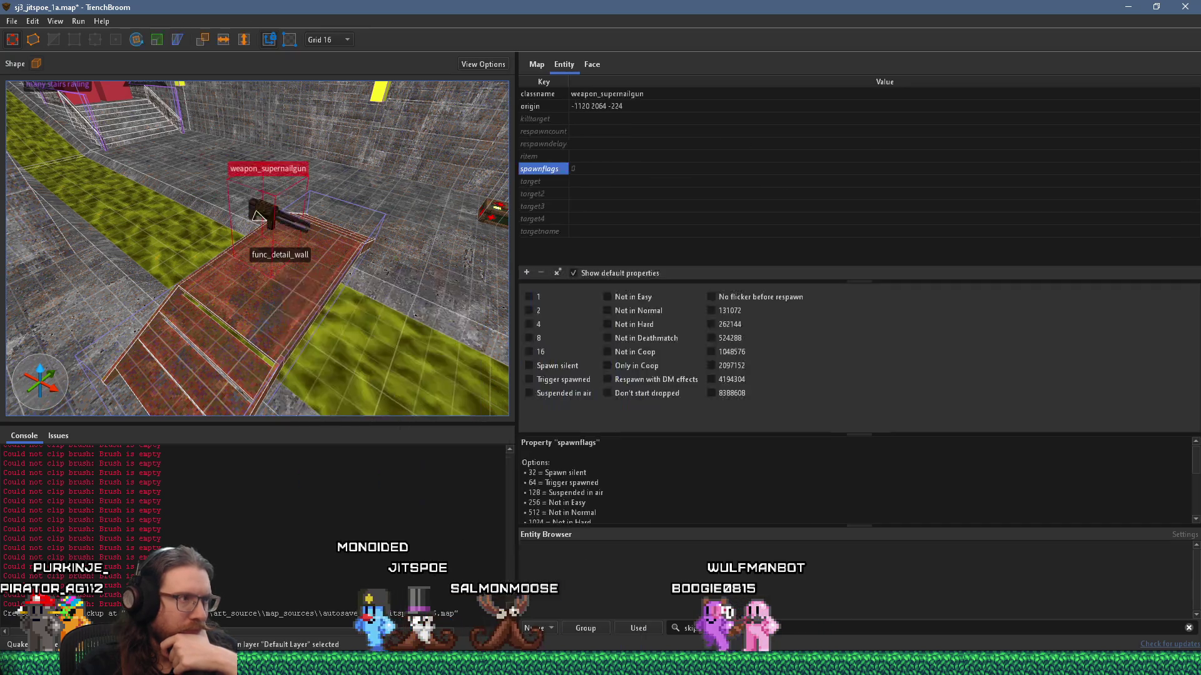
{"action": "mouse_move", "coordinate": [382, 327]}
{"action": "left_mouse_down"}
{"action": "mouse_move", "coordinate": [327, 392]}
{"action": "mouse_move", "coordinate": [231, 275]}
{"action": "mouse_move", "coordinate": [236, 252]}
{"action": "mouse_move", "coordinate": [253, 261]}
{"action": "mouse_move", "coordinate": [172, 300]}
{"action": "mouse_move", "coordinate": [106, 211]}
{"action": "mouse_move", "coordinate": [190, 301]}
{"action": "mouse_move", "coordinate": [59, 285]}
{"action": "mouse_move", "coordinate": [164, 273]}
{"action": "mouse_move", "coordinate": [283, 298]}
{"action": "mouse_move", "coordinate": [162, 249]}
{"action": "mouse_move", "coordinate": [147, 270]}
{"action": "mouse_move", "coordinate": [105, 199]}
{"action": "mouse_move", "coordinate": [210, 253]}
{"action": "mouse_move", "coordinate": [221, 277]}
{"action": "mouse_move", "coordinate": [301, 299]}
{"action": "mouse_move", "coordinate": [183, 274]}
{"action": "mouse_move", "coordinate": [311, 314]}
{"action": "mouse_move", "coordinate": [257, 326]}
{"action": "mouse_move", "coordinate": [377, 350]}
{"action": "mouse_move", "coordinate": [327, 286]}
{"action": "left_mouse_up"}
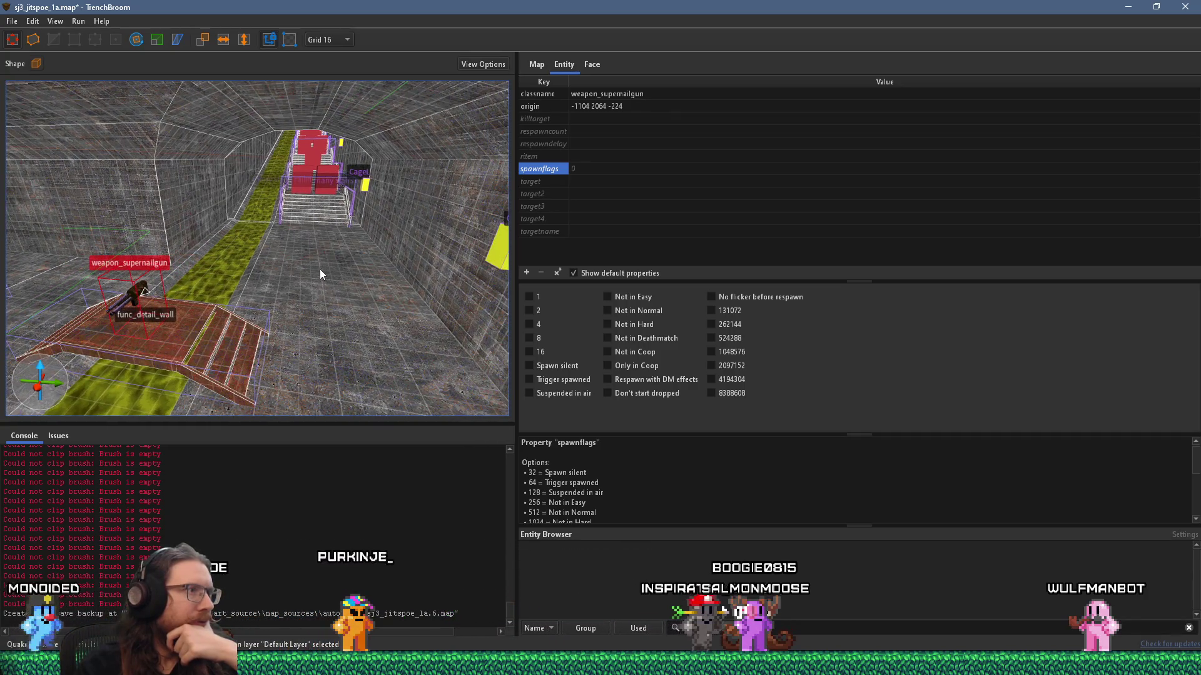
{"action": "right_click", "coordinate": [320, 269]}
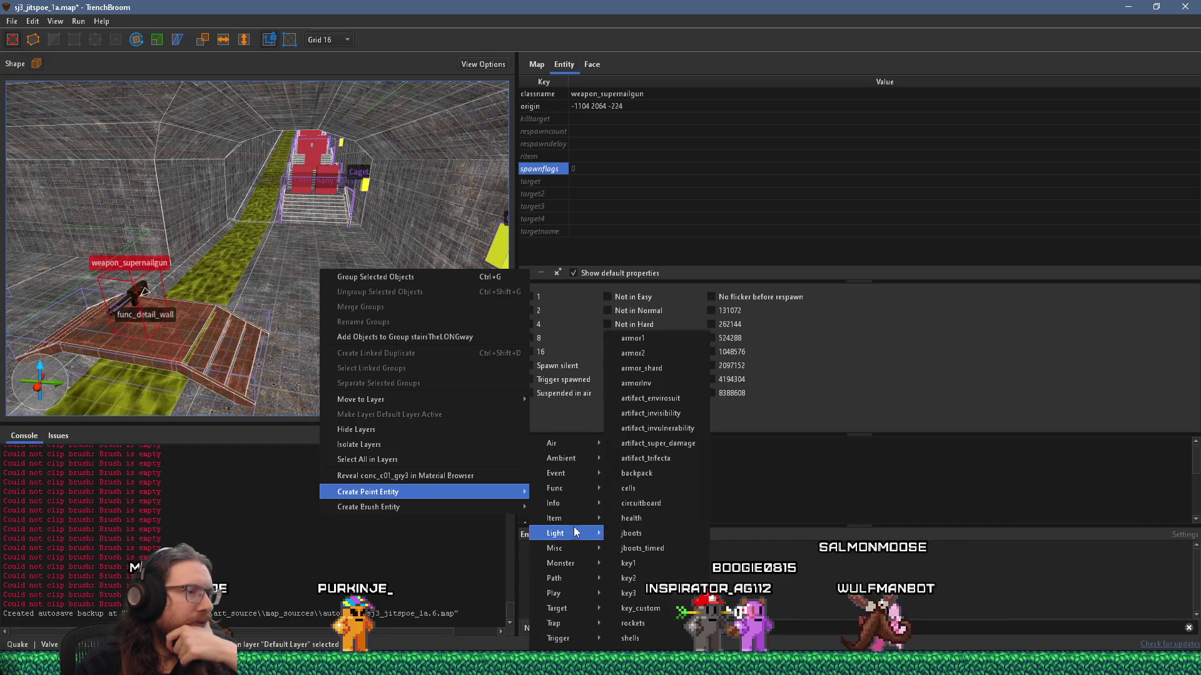
{"action": "mouse_move", "coordinate": [577, 501]}
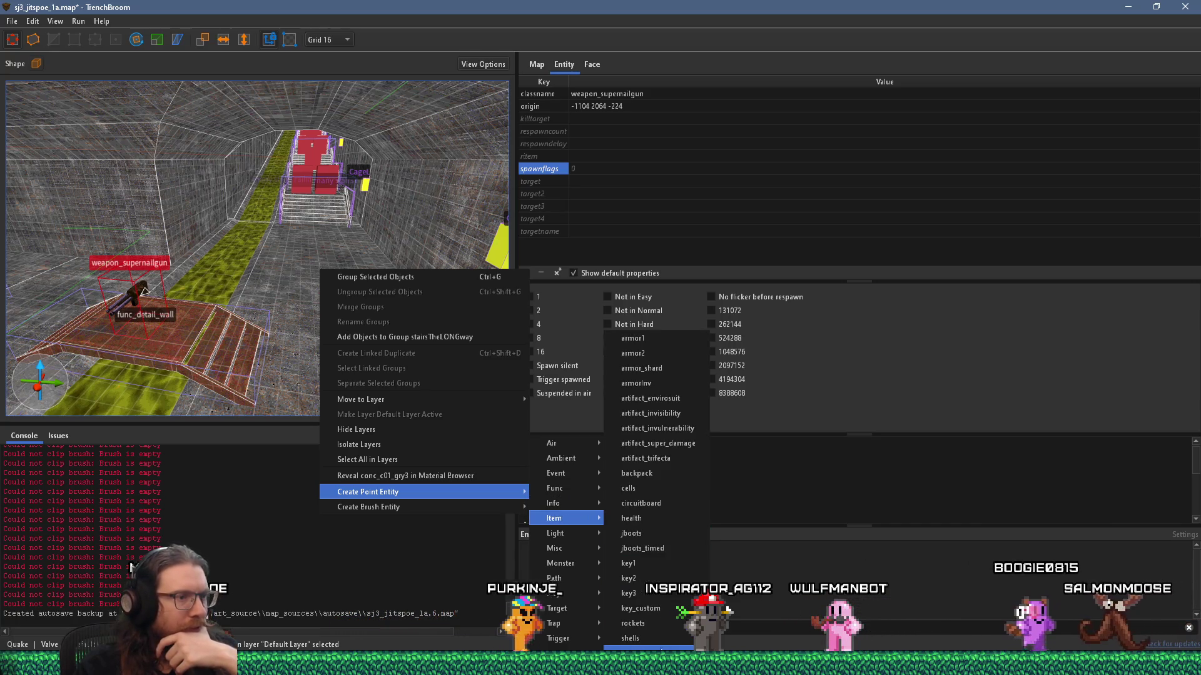
{"action": "left_click", "coordinate": [631, 653]}
{"action": "scroll", "coordinate": [374, 391], "scroll_direction": "up", "scroll_amount": 2}
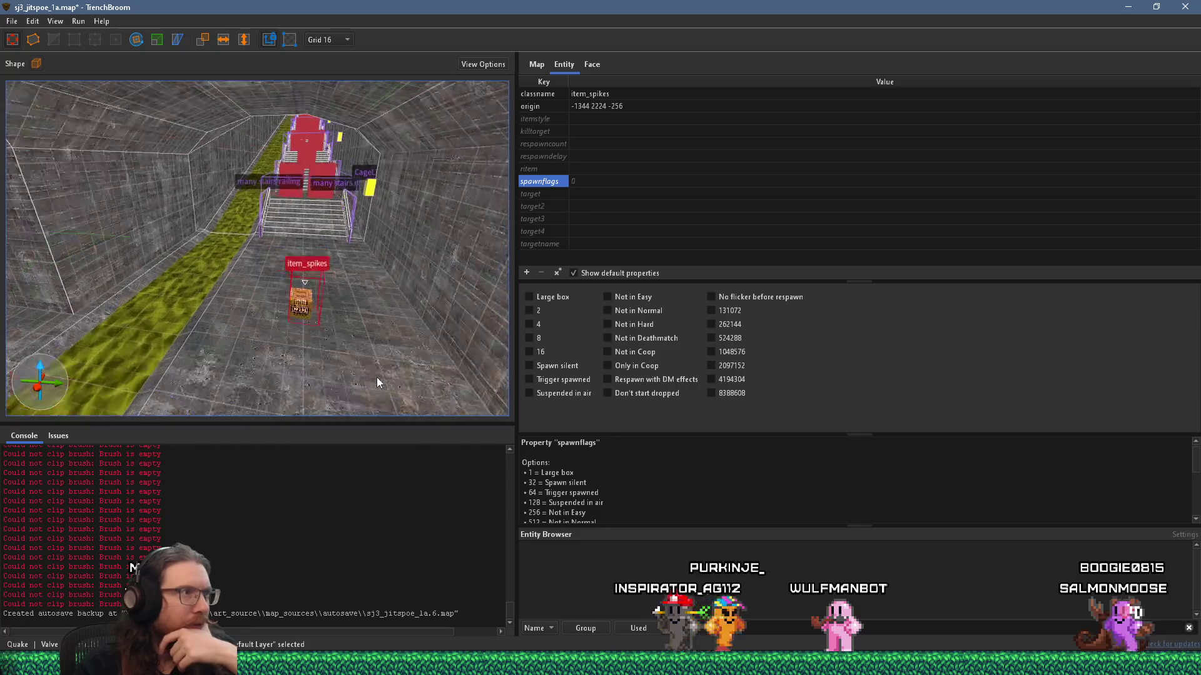
{"action": "scroll", "coordinate": [373, 363], "scroll_direction": "up", "scroll_amount": 2}
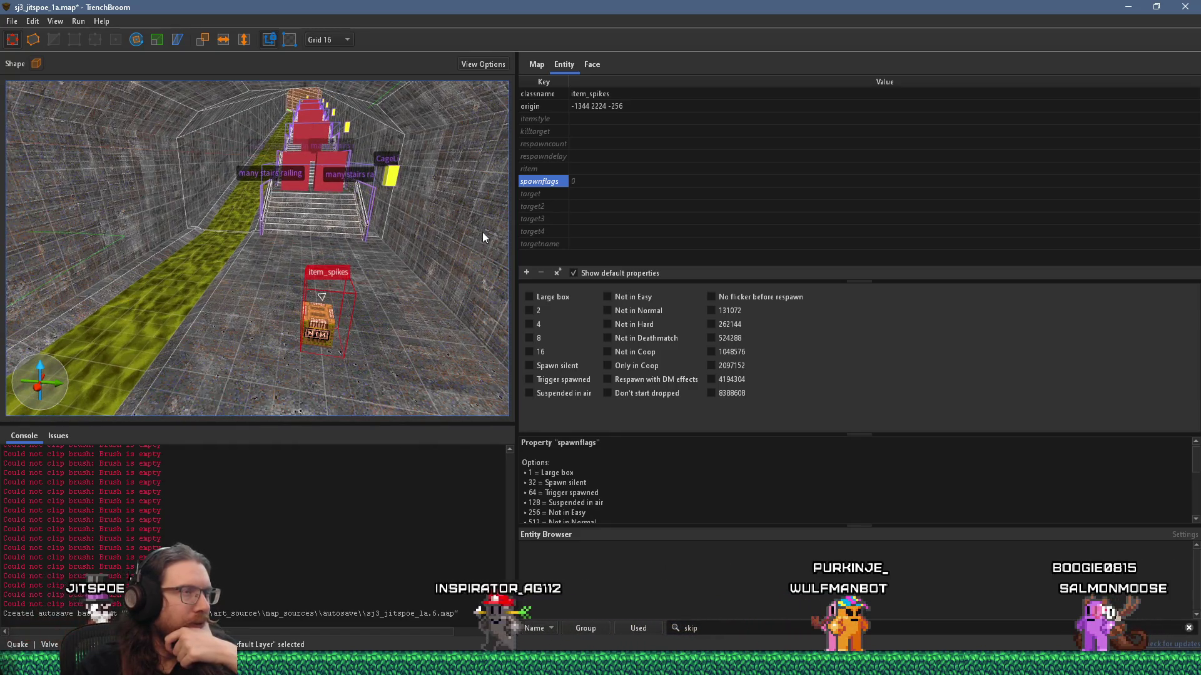
{"action": "left_click", "coordinate": [556, 296]}
{"action": "scroll", "coordinate": [299, 274], "scroll_direction": "up", "scroll_amount": 3}
{"action": "scroll", "coordinate": [269, 267], "scroll_direction": "up", "scroll_amount": 10}
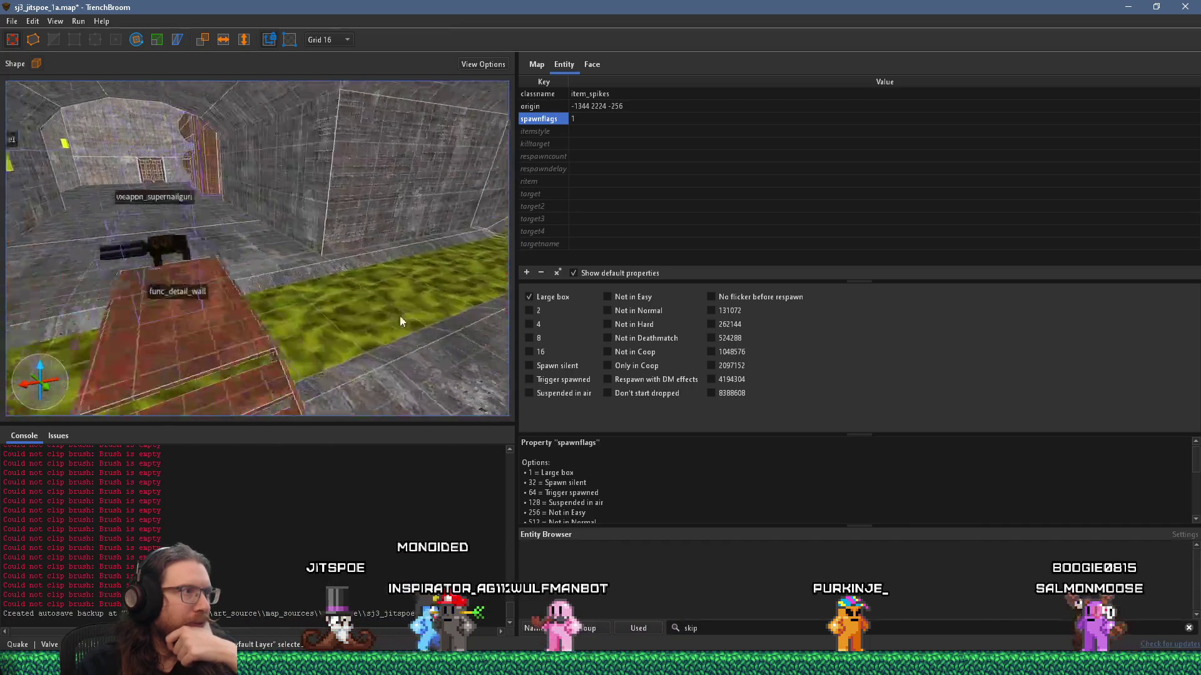
{"action": "mouse_move", "coordinate": [234, 264]}
{"action": "left_mouse_down"}
{"action": "mouse_move", "coordinate": [271, 326]}
{"action": "mouse_move", "coordinate": [184, 256]}
{"action": "mouse_move", "coordinate": [274, 239]}
{"action": "mouse_move", "coordinate": [201, 302]}
{"action": "mouse_move", "coordinate": [272, 298]}
{"action": "mouse_move", "coordinate": [209, 297]}
{"action": "mouse_move", "coordinate": [219, 295]}
{"action": "left_mouse_up"}
{"action": "left_click", "coordinate": [282, 172]}
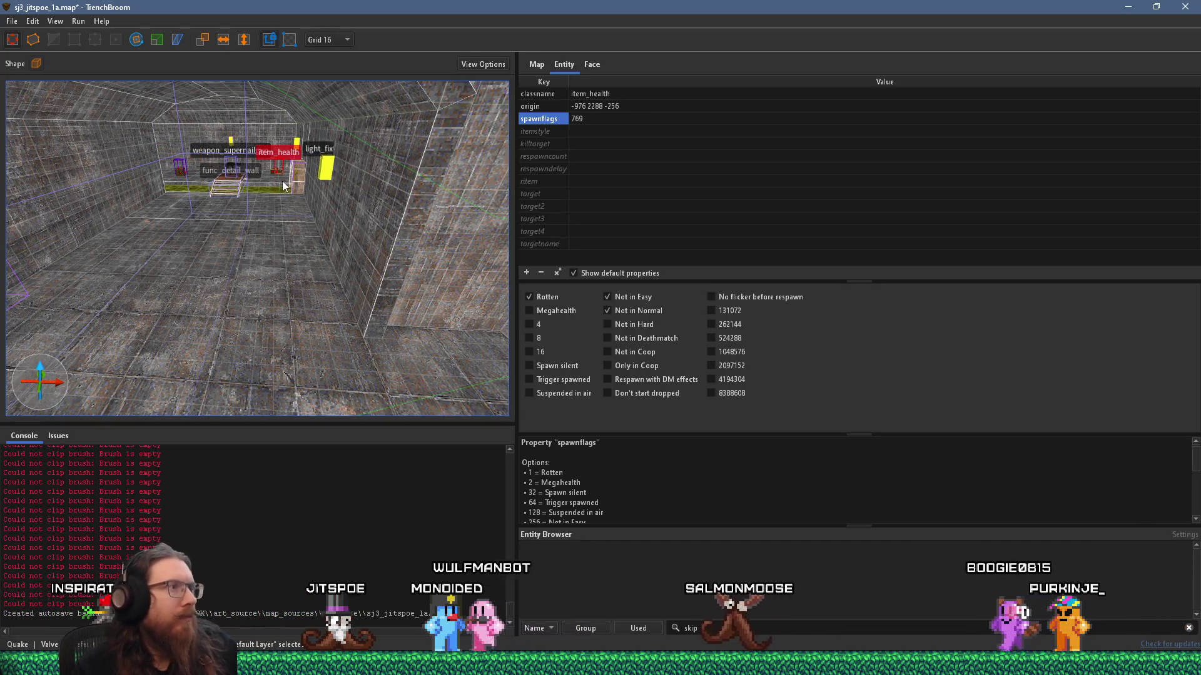
{"action": "mouse_move", "coordinate": [283, 181]}
{"action": "left_mouse_down"}
{"action": "mouse_move", "coordinate": [476, 388]}
{"action": "mouse_move", "coordinate": [499, 380]}
{"action": "mouse_move", "coordinate": [310, 316]}
{"action": "mouse_move", "coordinate": [328, 314]}
{"action": "left_mouse_up"}
{"action": "key", "text": "w"}
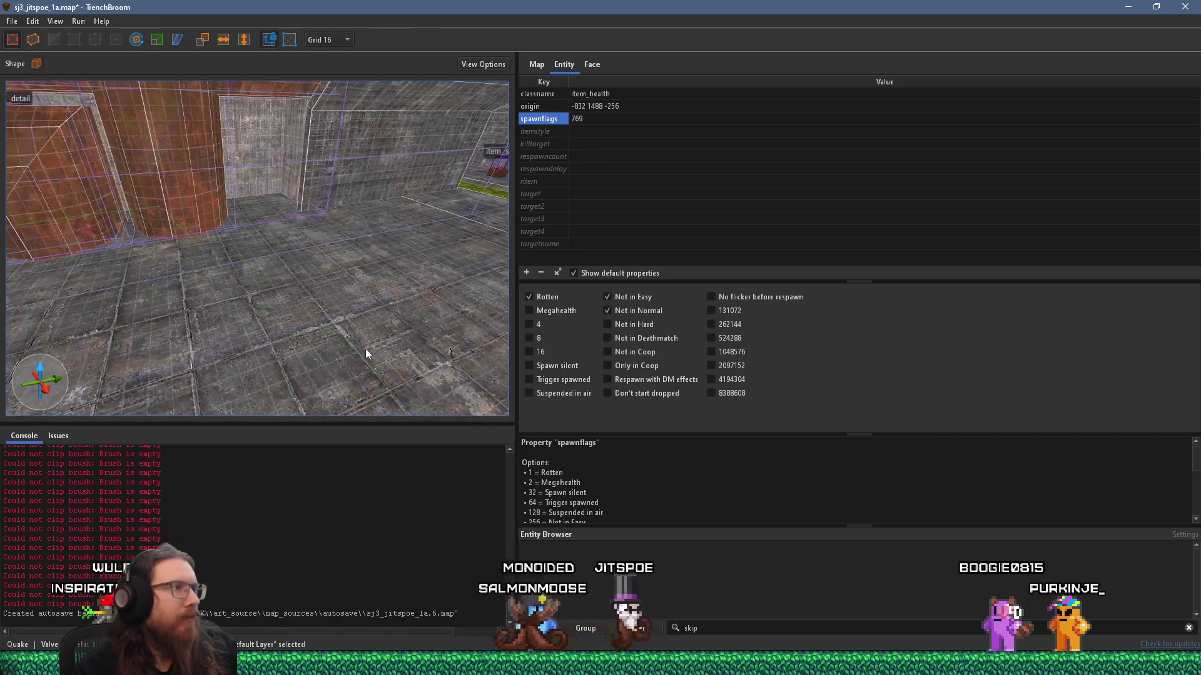
{"action": "key", "text": "w"}
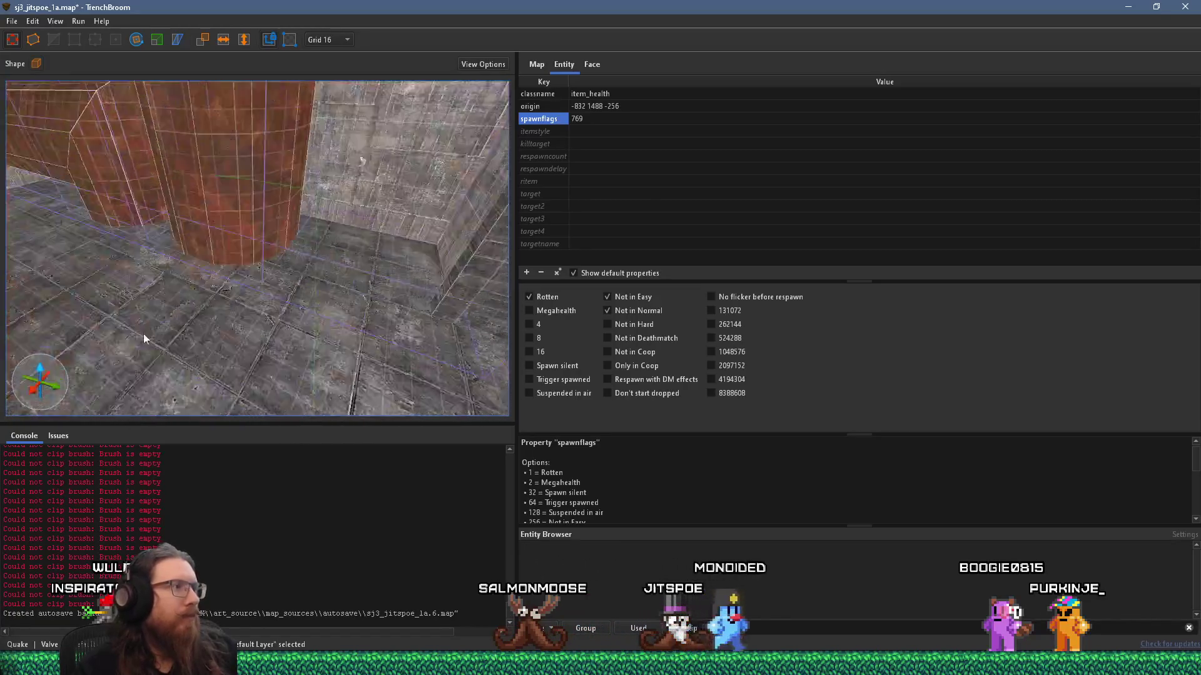
{"action": "key", "text": "w"}
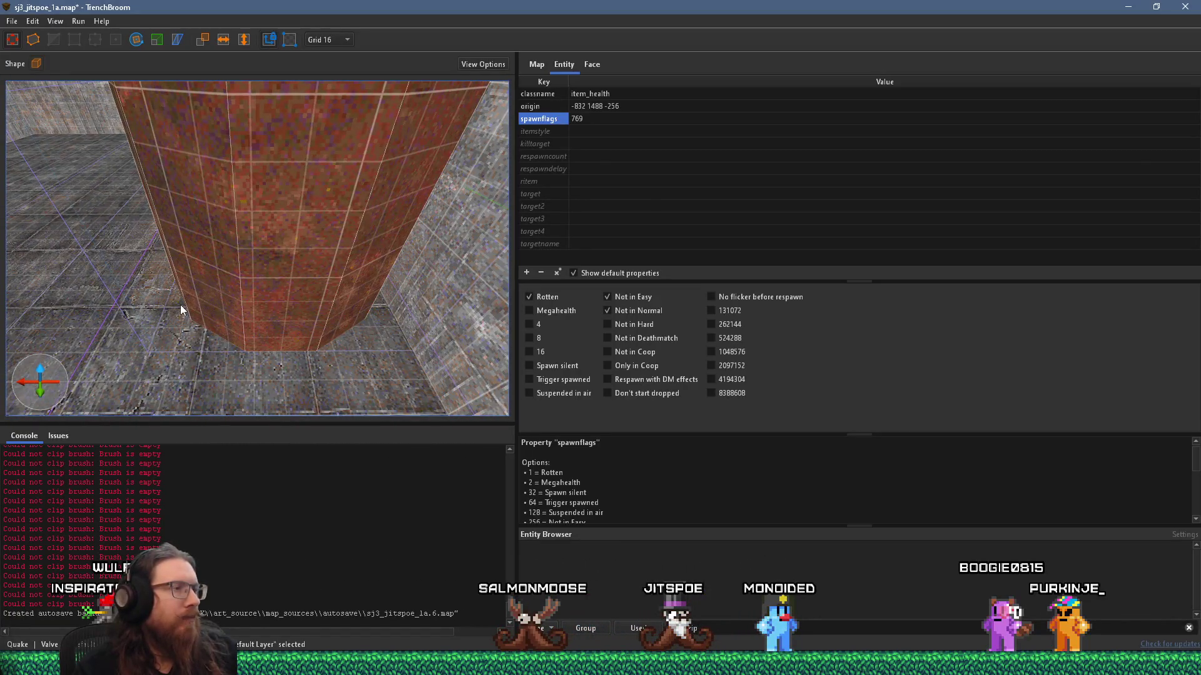
{"action": "key", "text": "Escape"}
{"action": "key", "text": "w"}
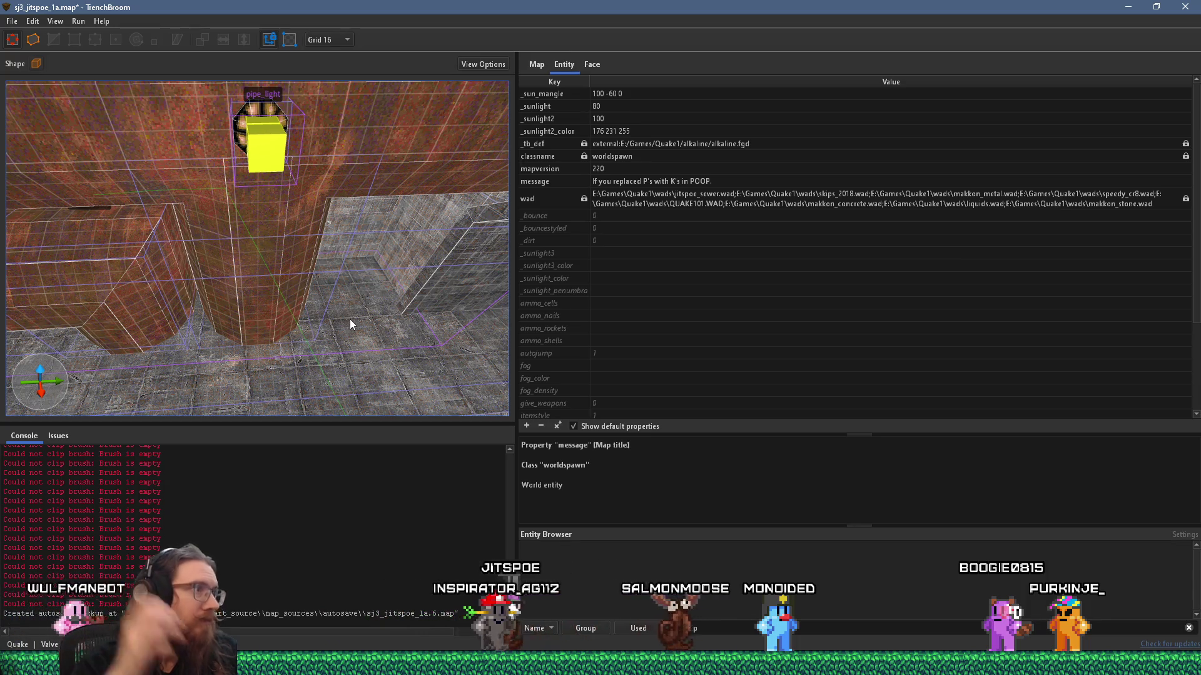
Select the orange func_detail pillar beneath the pipe light and lower it
{"action": "key", "text": "w"}
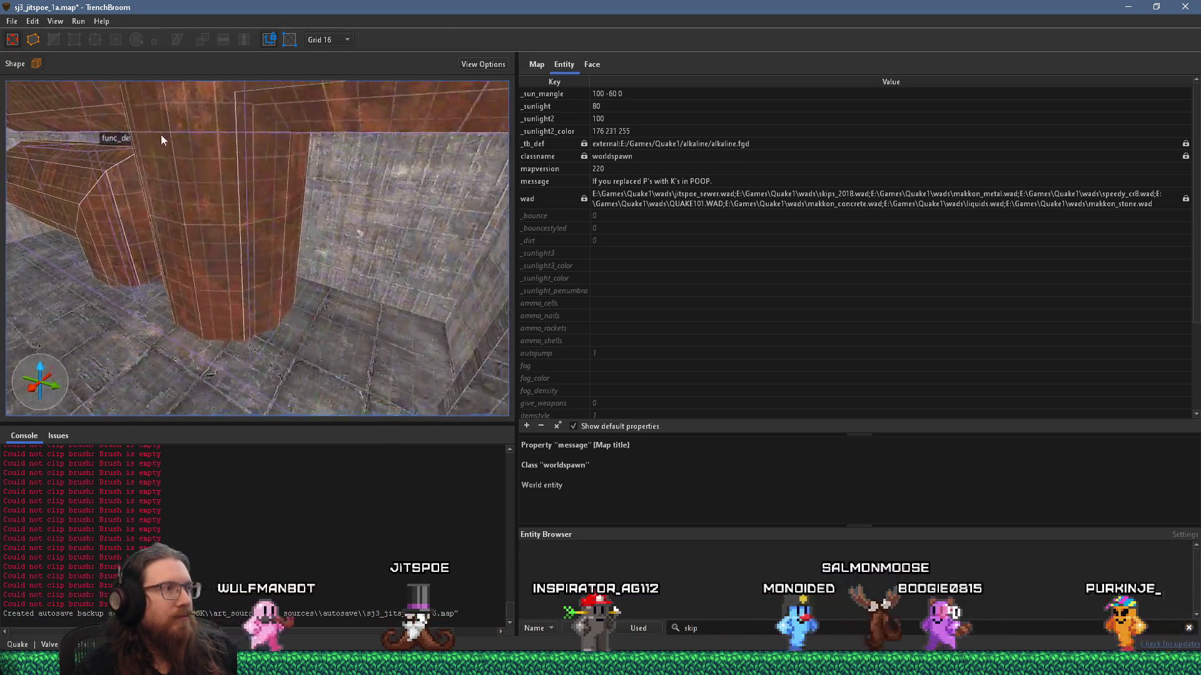
{"action": "key", "text": "w"}
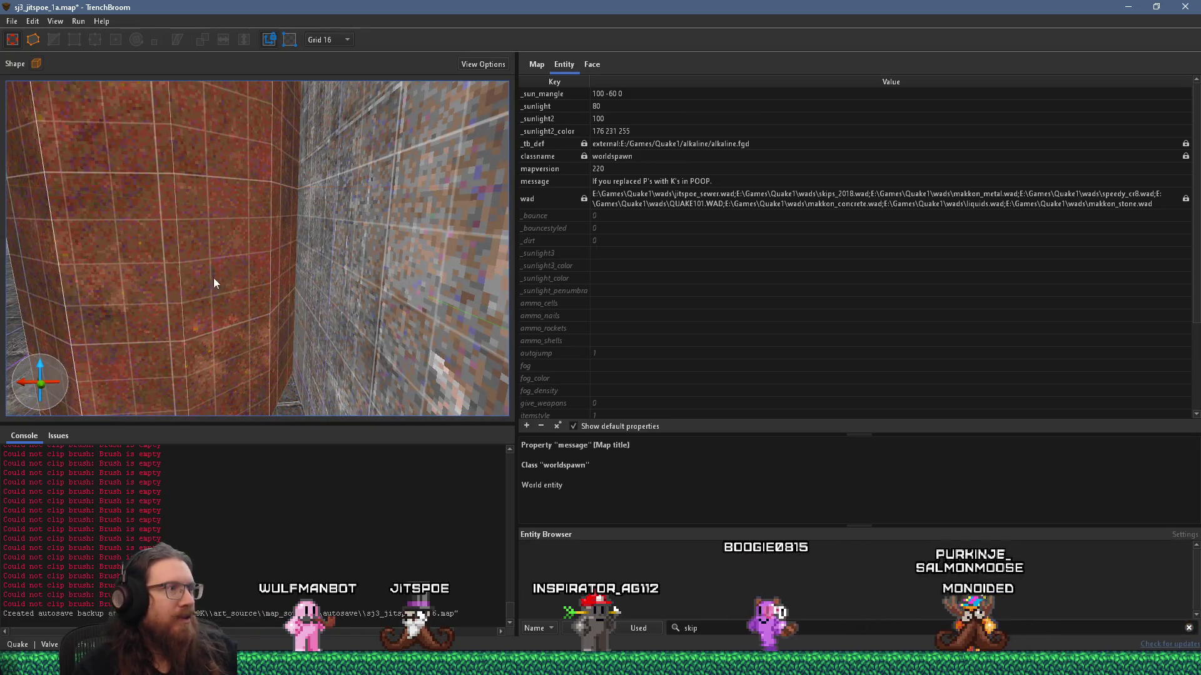
{"action": "left_click", "coordinate": [231, 273]}
{"action": "key", "text": "s"}
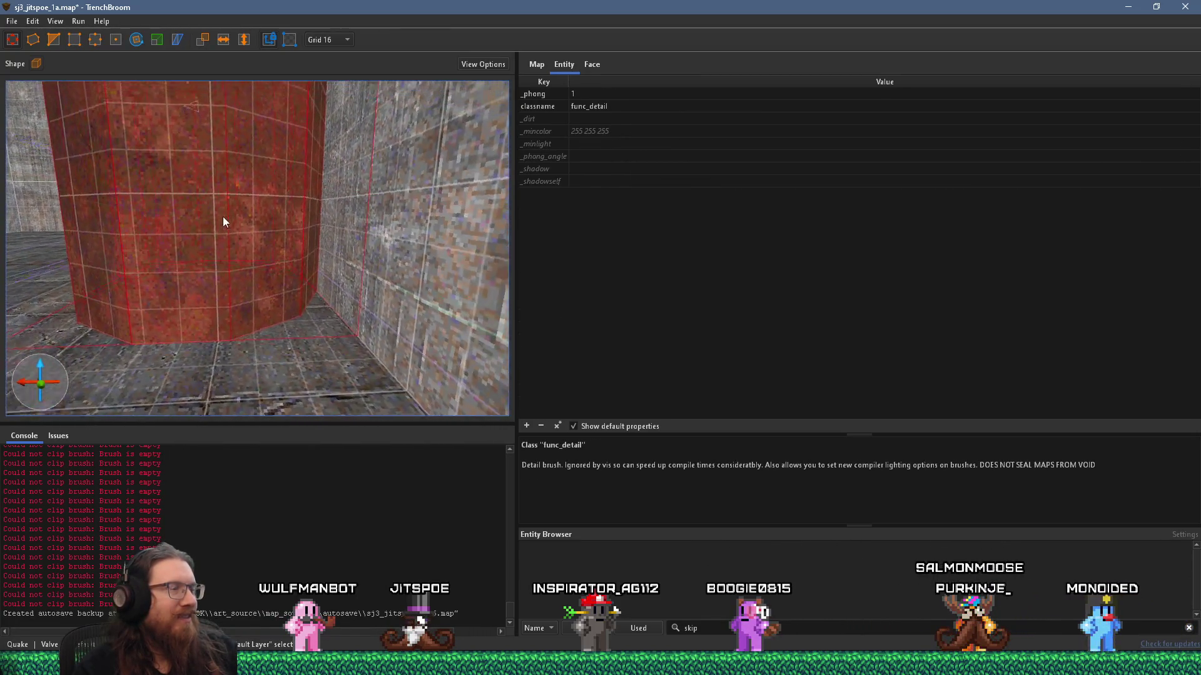
{"action": "key", "text": "w"}
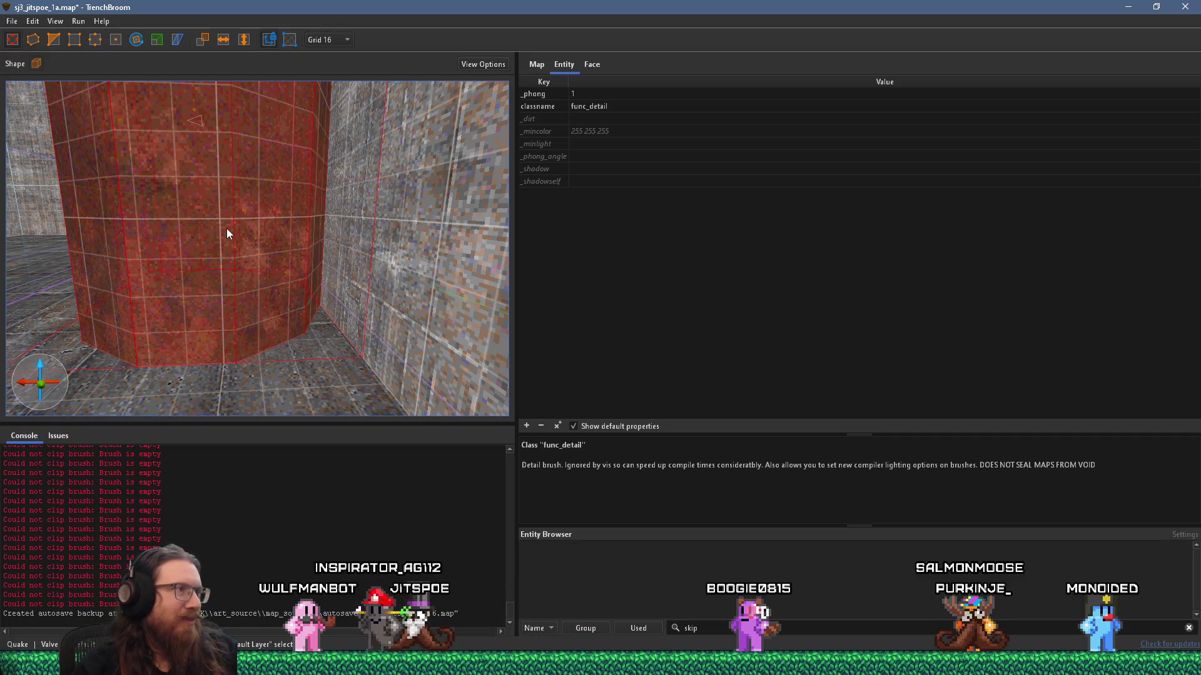
{"action": "key", "text": "a"}
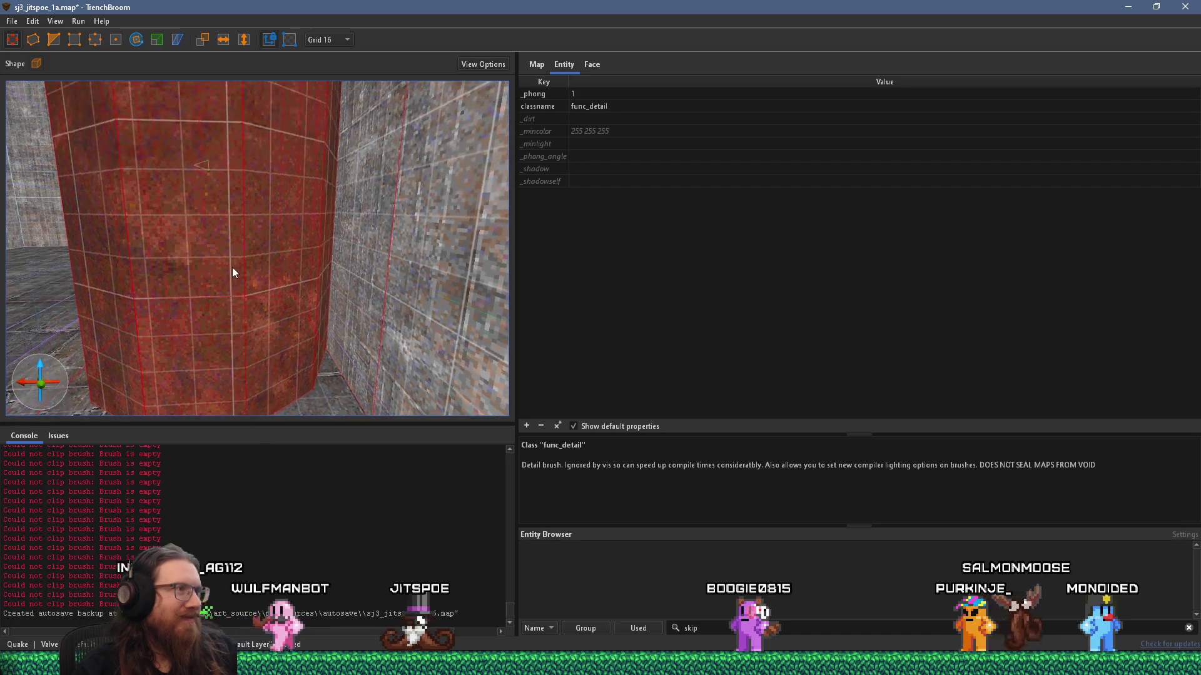
{"action": "mouse_move", "coordinate": [282, 258]}
{"action": "left_mouse_down"}
{"action": "mouse_move", "coordinate": [332, 267]}
{"action": "mouse_move", "coordinate": [247, 245]}
{"action": "mouse_move", "coordinate": [322, 405]}
{"action": "mouse_move", "coordinate": [275, 324]}
{"action": "mouse_move", "coordinate": [360, 331]}
{"action": "mouse_move", "coordinate": [339, 316]}
{"action": "mouse_move", "coordinate": [299, 317]}
{"action": "left_mouse_up"}
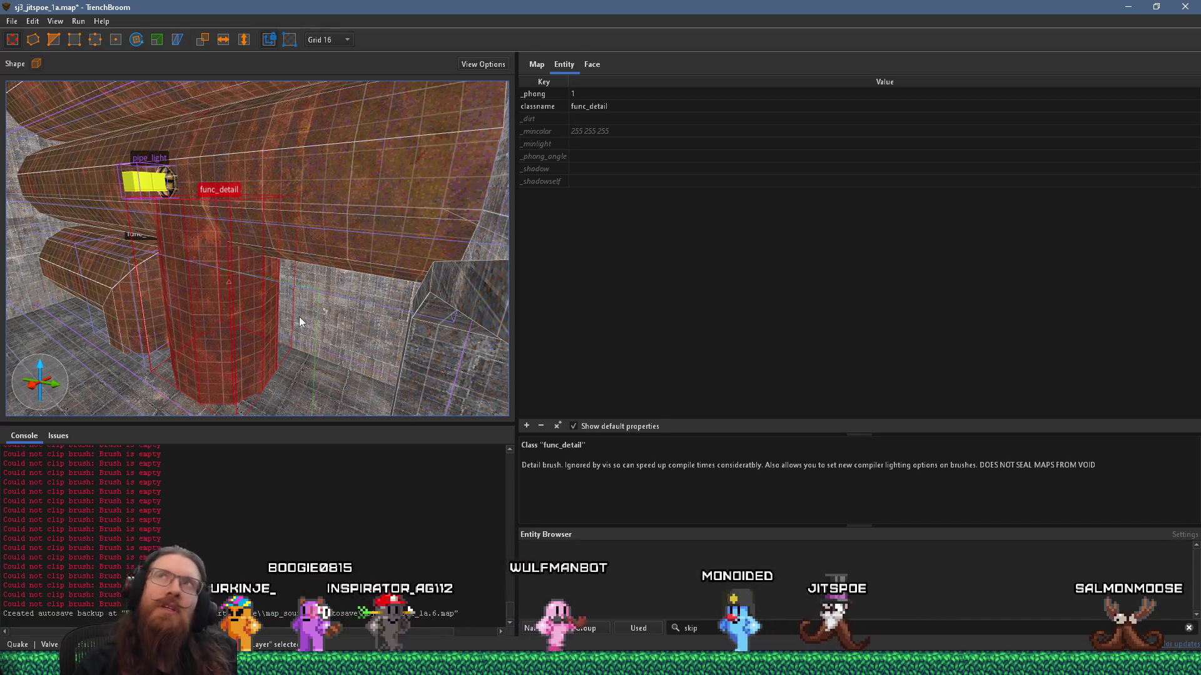
{"action": "key", "text": "Escape"}
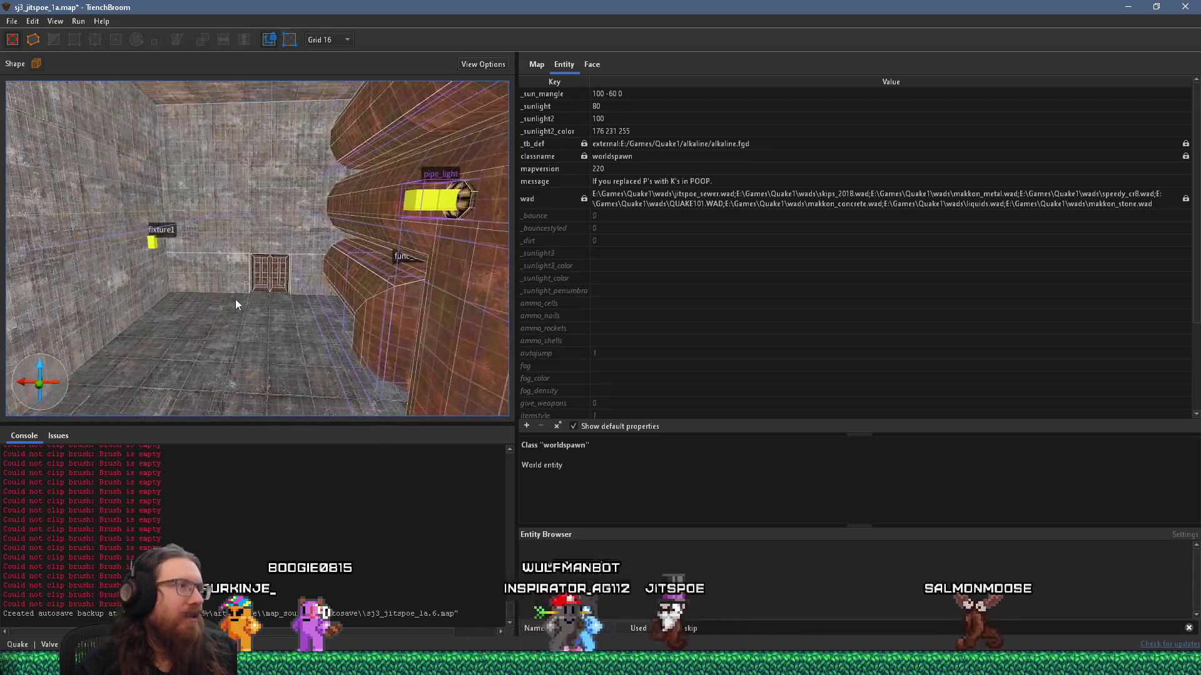
Bring the door wall into view and select the func_detail wall brush
{"action": "left_click_drag", "start_coordinate": [235, 300], "coordinate": [237, 296]}
{"action": "mouse_move", "coordinate": [214, 224]}
{"action": "left_mouse_down"}
{"action": "mouse_move", "coordinate": [253, 288]}
{"action": "mouse_move", "coordinate": [127, 341]}
{"action": "mouse_move", "coordinate": [248, 271]}
{"action": "mouse_move", "coordinate": [213, 347]}
{"action": "mouse_move", "coordinate": [227, 302]}
{"action": "mouse_move", "coordinate": [90, 345]}
{"action": "mouse_move", "coordinate": [159, 292]}
{"action": "mouse_move", "coordinate": [238, 274]}
{"action": "mouse_move", "coordinate": [331, 330]}
{"action": "mouse_move", "coordinate": [239, 288]}
{"action": "mouse_move", "coordinate": [174, 308]}
{"action": "mouse_move", "coordinate": [234, 243]}
{"action": "left_mouse_up"}
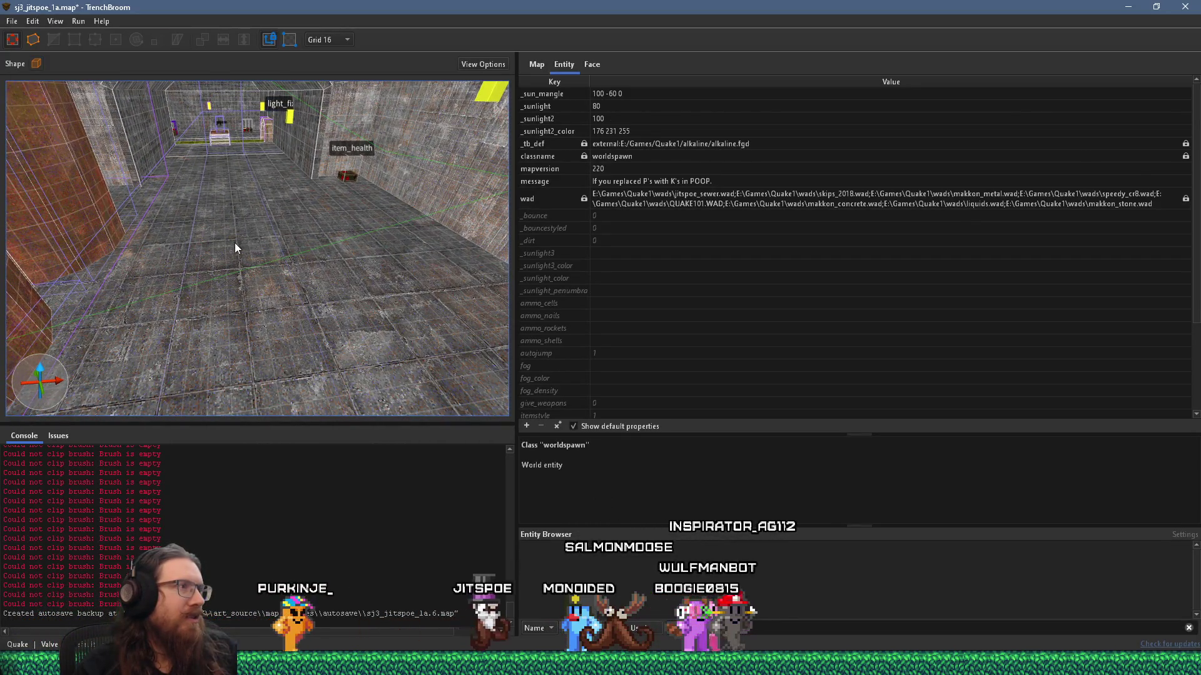
{"action": "mouse_move", "coordinate": [232, 244]}
{"action": "left_mouse_down"}
{"action": "mouse_move", "coordinate": [405, 238]}
{"action": "mouse_move", "coordinate": [279, 250]}
{"action": "mouse_move", "coordinate": [297, 257]}
{"action": "mouse_move", "coordinate": [366, 247]}
{"action": "mouse_move", "coordinate": [322, 255]}
{"action": "mouse_move", "coordinate": [269, 218]}
{"action": "mouse_move", "coordinate": [51, 233]}
{"action": "mouse_move", "coordinate": [299, 270]}
{"action": "mouse_move", "coordinate": [196, 275]}
{"action": "mouse_move", "coordinate": [186, 203]}
{"action": "mouse_move", "coordinate": [134, 207]}
{"action": "mouse_move", "coordinate": [392, 157]}
{"action": "mouse_move", "coordinate": [396, 175]}
{"action": "mouse_move", "coordinate": [451, 166]}
{"action": "mouse_move", "coordinate": [307, 225]}
{"action": "mouse_move", "coordinate": [286, 214]}
{"action": "mouse_move", "coordinate": [338, 241]}
{"action": "mouse_move", "coordinate": [245, 200]}
{"action": "left_mouse_up"}
{"action": "left_click", "coordinate": [421, 127]}
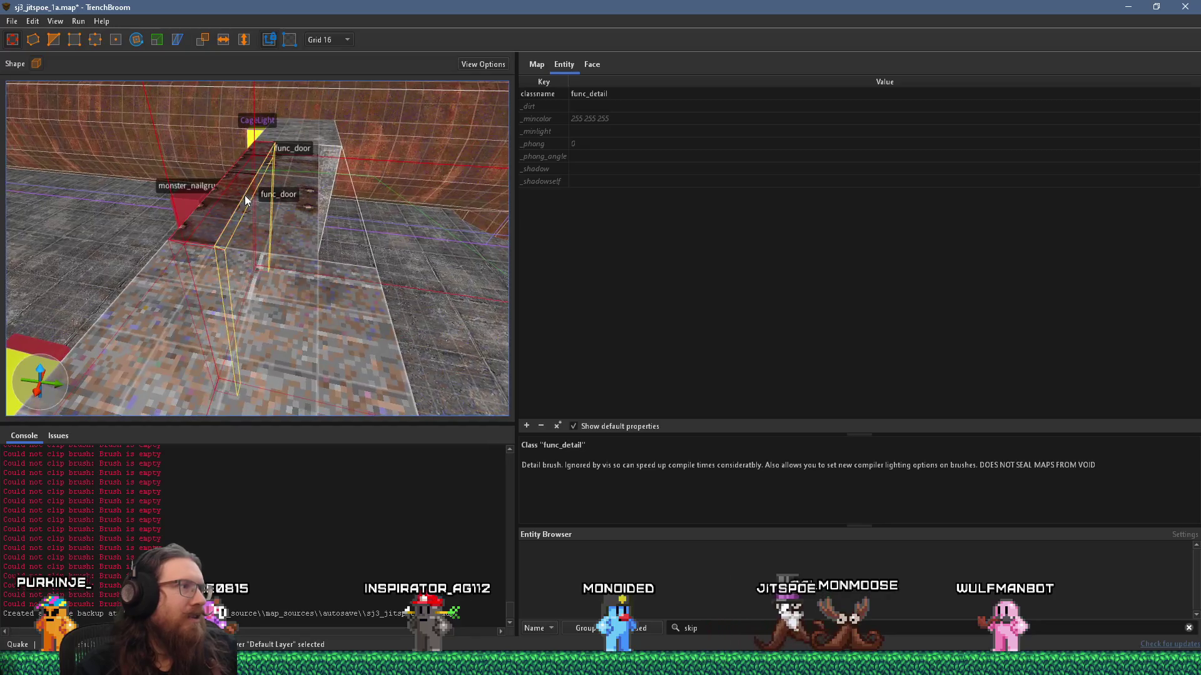
Slide the selected func_detail brushes along the corridor beside the func_door strips, then deselect
{"action": "mouse_move", "coordinate": [362, 219]}
{"action": "left_mouse_down"}
{"action": "mouse_move", "coordinate": [108, 177]}
{"action": "mouse_move", "coordinate": [181, 152]}
{"action": "mouse_move", "coordinate": [194, 208]}
{"action": "left_mouse_up"}
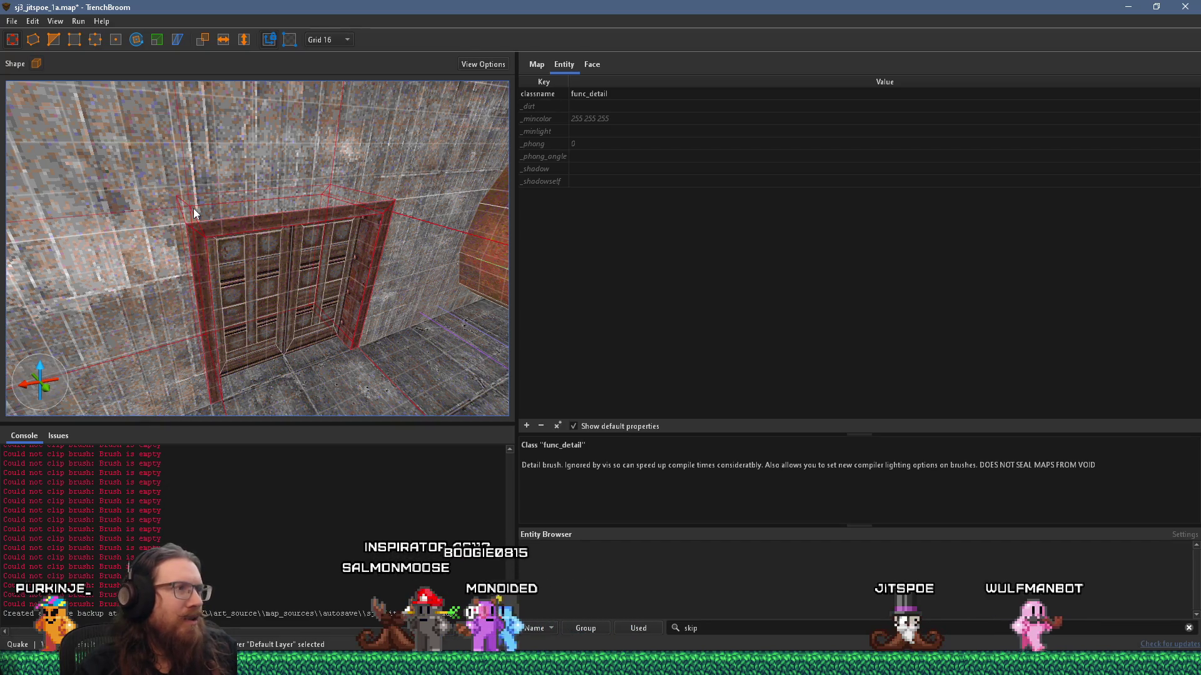
{"action": "scroll", "coordinate": [193, 209], "scroll_direction": "up", "scroll_amount": 3}
{"action": "mouse_move", "coordinate": [194, 208]}
{"action": "left_mouse_down"}
{"action": "mouse_move", "coordinate": [304, 207]}
{"action": "mouse_move", "coordinate": [310, 221]}
{"action": "mouse_move", "coordinate": [283, 249]}
{"action": "left_mouse_up"}
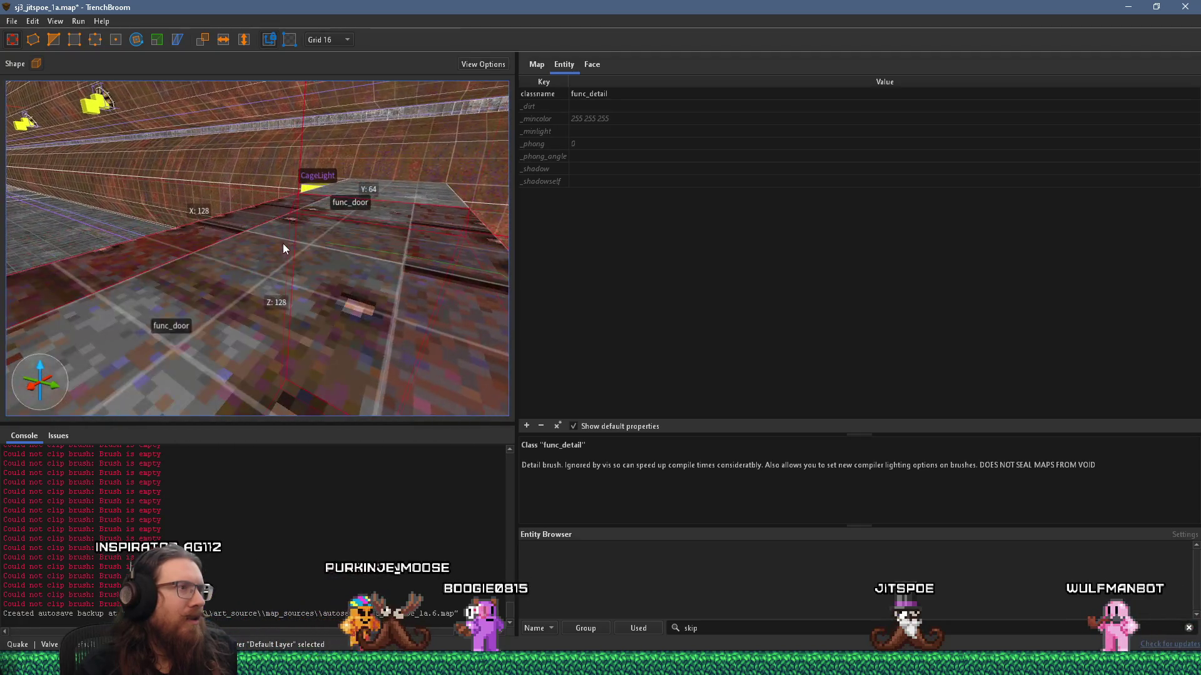
{"action": "key", "text": "ctrl+z"}
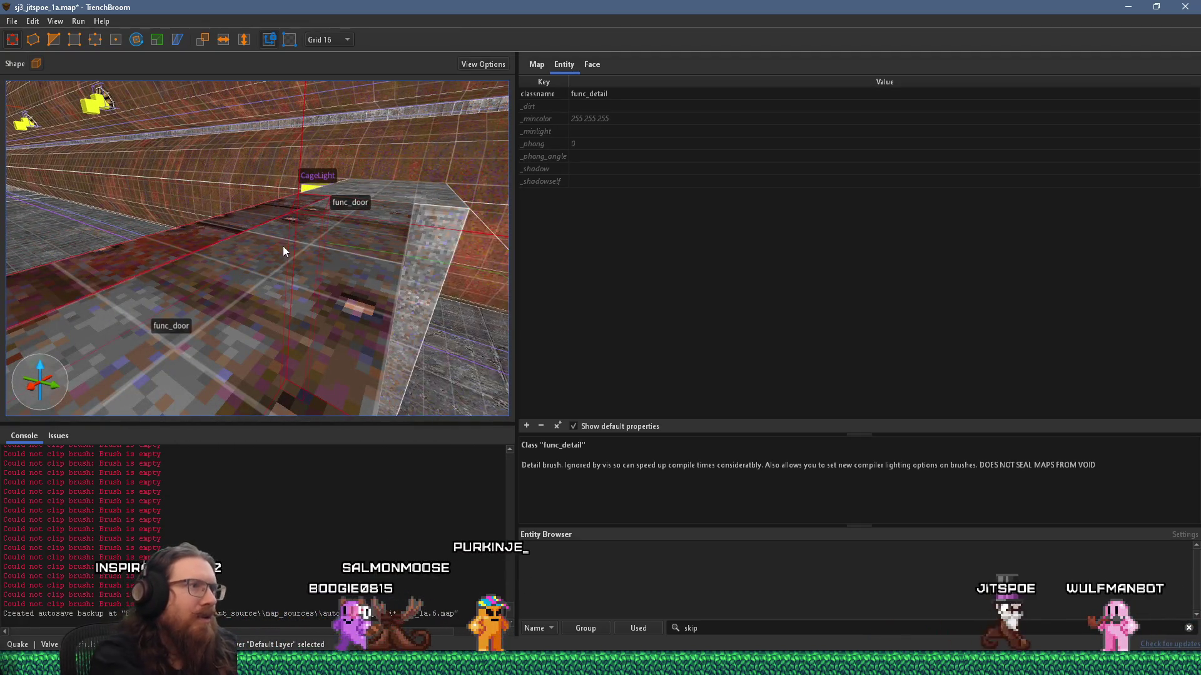
{"action": "mouse_move", "coordinate": [286, 247]}
{"action": "left_mouse_down"}
{"action": "mouse_move", "coordinate": [228, 175]}
{"action": "mouse_move", "coordinate": [428, 305]}
{"action": "mouse_move", "coordinate": [477, 304]}
{"action": "mouse_move", "coordinate": [442, 282]}
{"action": "mouse_move", "coordinate": [297, 315]}
{"action": "left_mouse_up"}
{"action": "left_click_drag", "start_coordinate": [399, 247], "coordinate": [220, 309]}
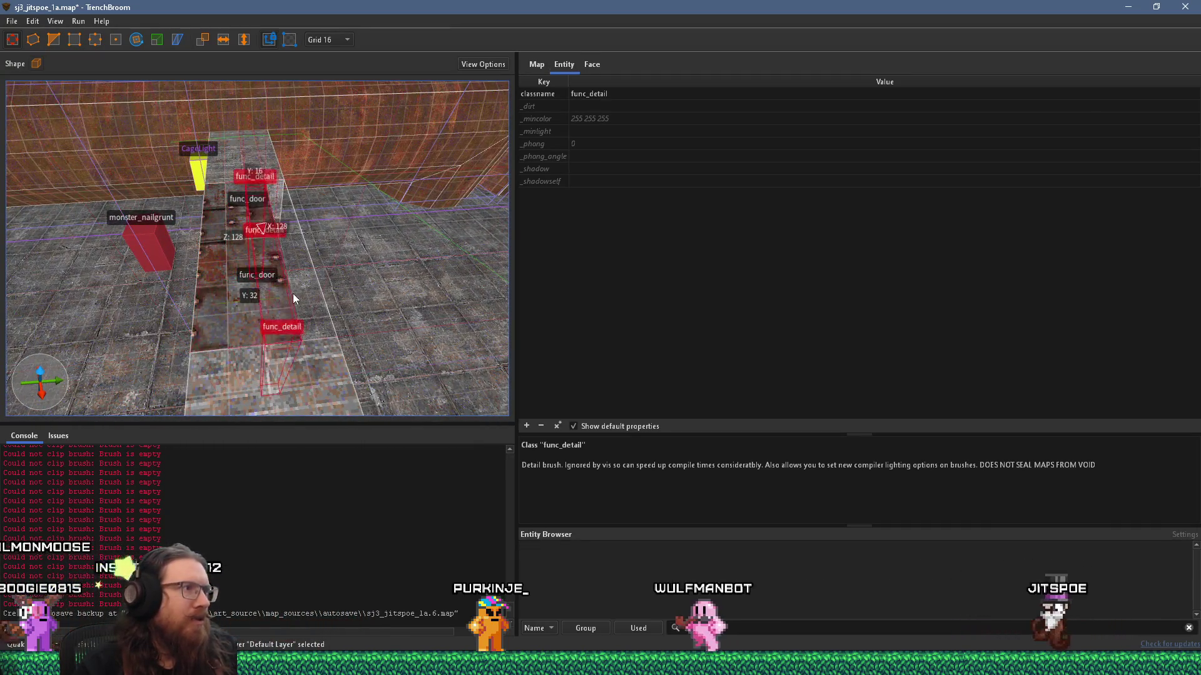
{"action": "left_click_drag", "start_coordinate": [293, 293], "coordinate": [308, 295]}
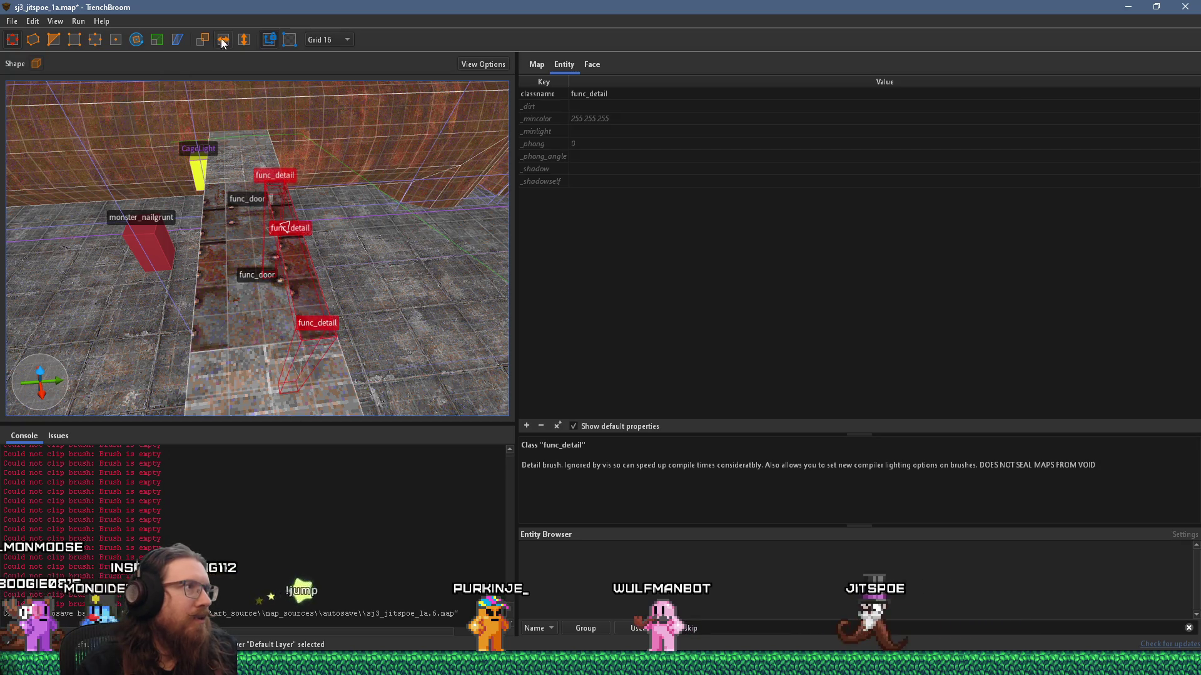
{"action": "mouse_move", "coordinate": [336, 209]}
{"action": "left_mouse_down"}
{"action": "mouse_move", "coordinate": [172, 134]}
{"action": "mouse_move", "coordinate": [167, 161]}
{"action": "mouse_move", "coordinate": [206, 230]}
{"action": "mouse_move", "coordinate": [173, 112]}
{"action": "mouse_move", "coordinate": [164, 142]}
{"action": "mouse_move", "coordinate": [187, 152]}
{"action": "left_mouse_up"}
{"action": "key", "text": "Escape"}
Save sj3_jitspoe_1a.map from the File menu
{"action": "left_click", "coordinate": [12, 21]}
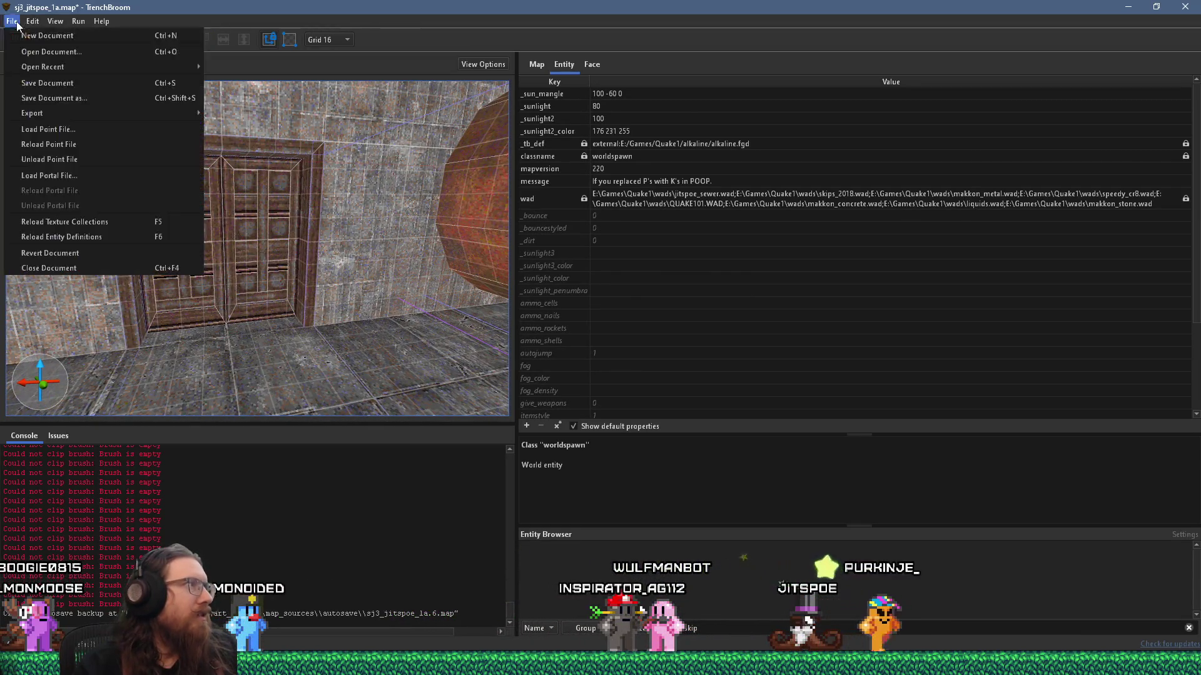
{"action": "left_click", "coordinate": [47, 83]}
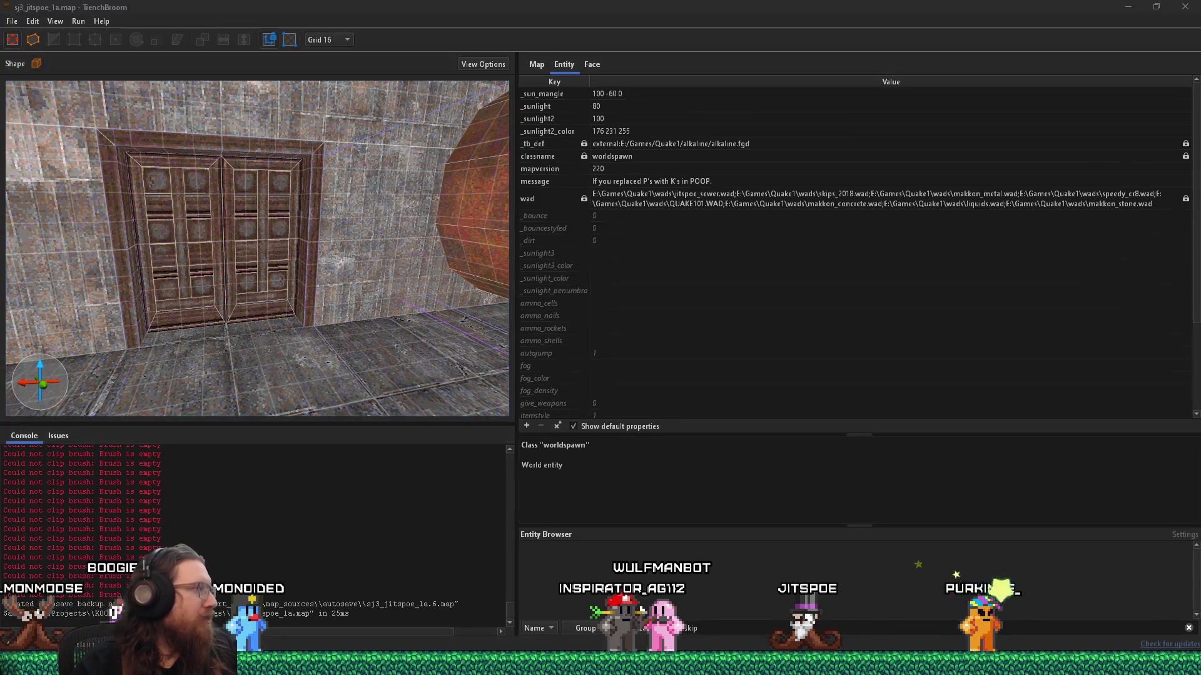
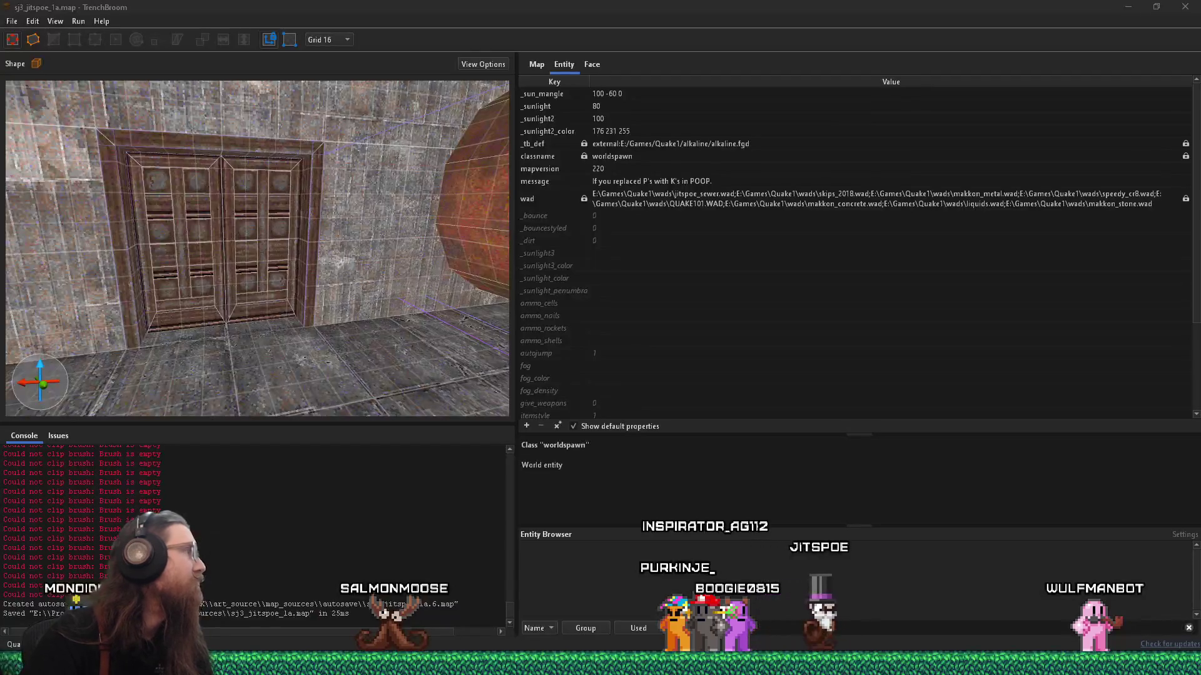
Place a monster_bambler on the corridor floor in front of the health item
{"action": "scroll", "coordinate": [185, 278], "scroll_direction": "up", "scroll_amount": 5}
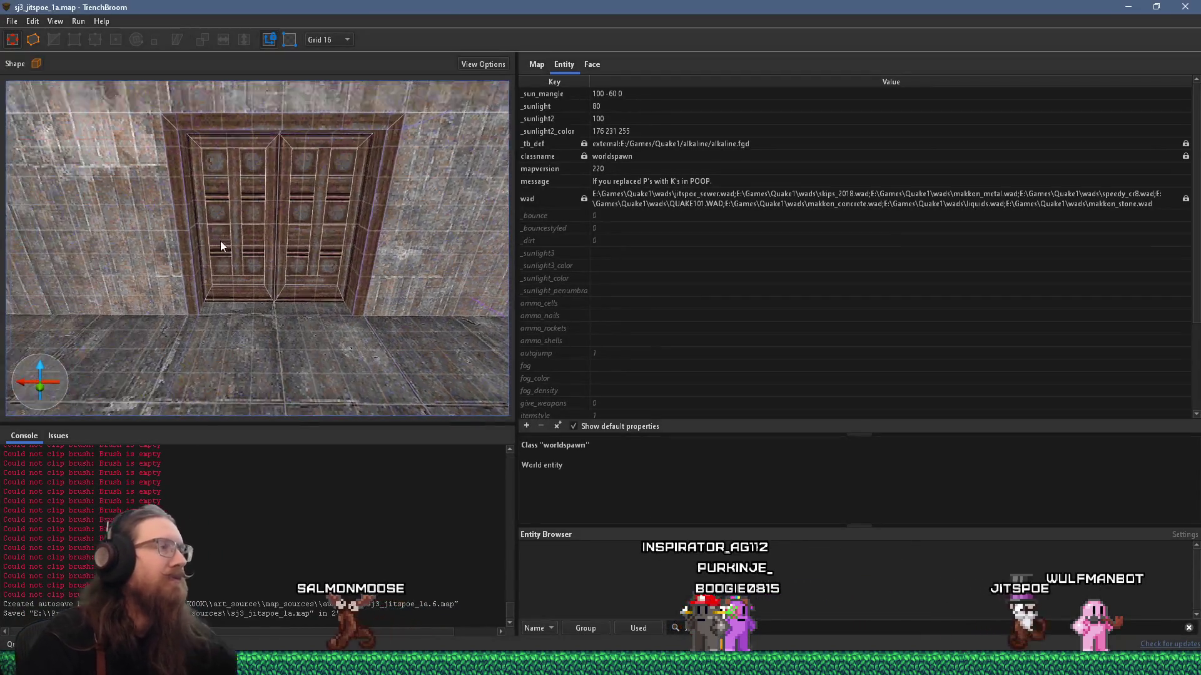
{"action": "key", "text": "w"}
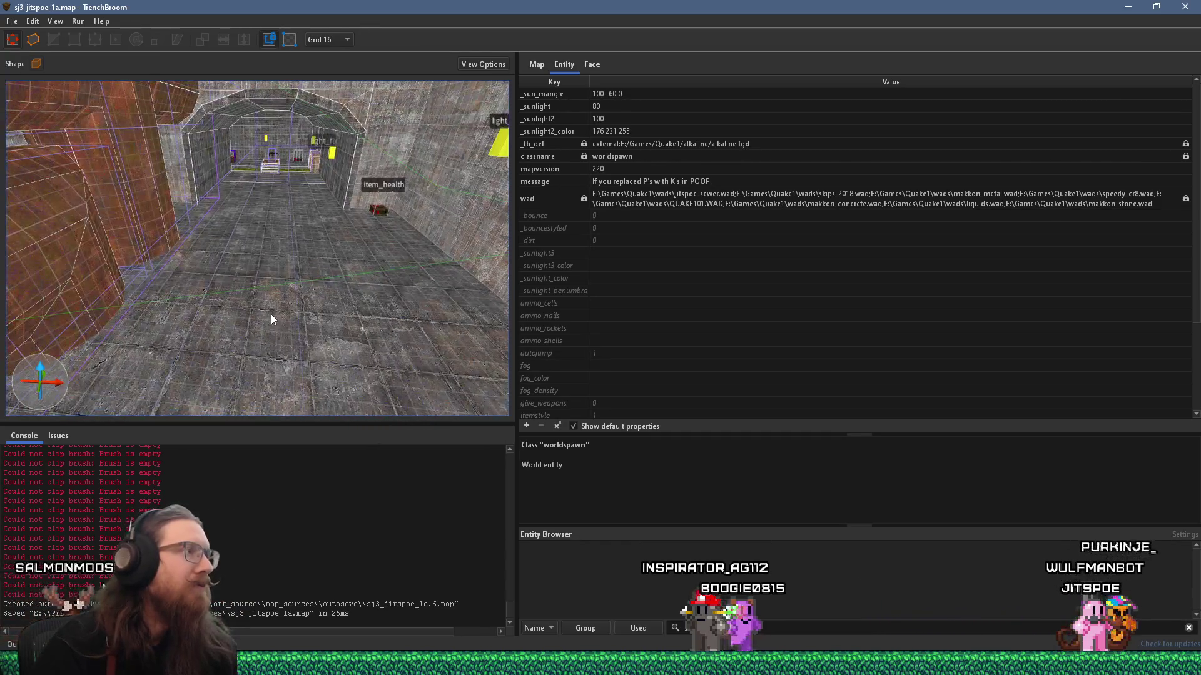
{"action": "key", "text": "w"}
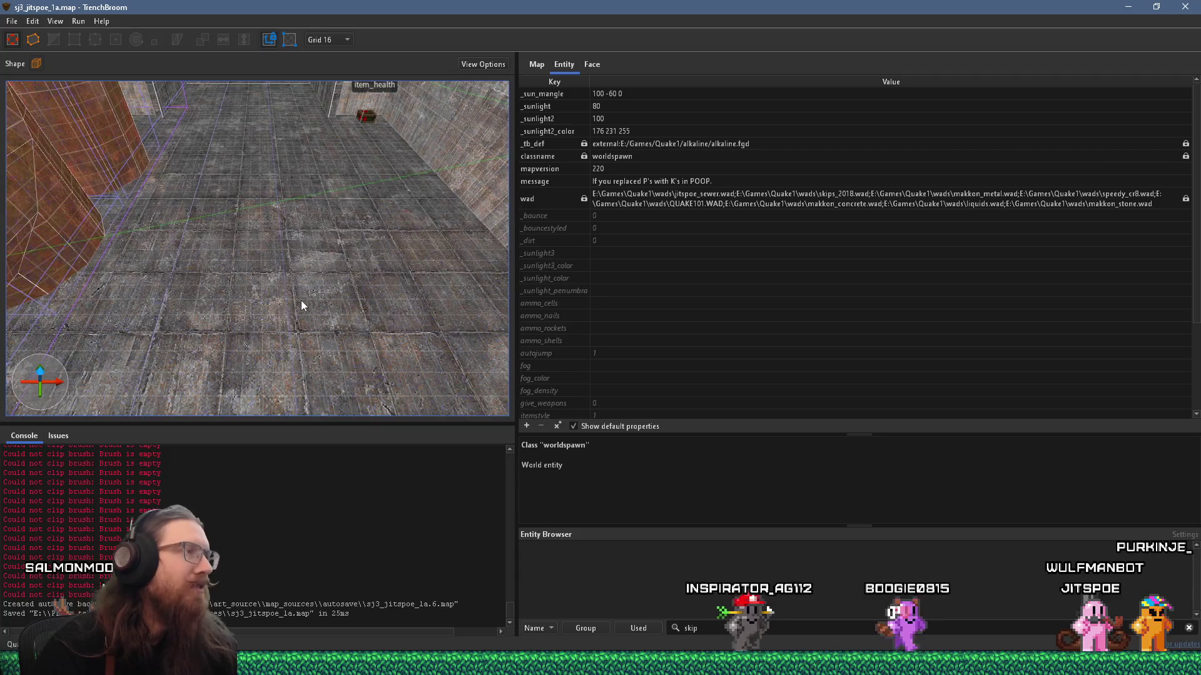
{"action": "right_click", "coordinate": [370, 314]}
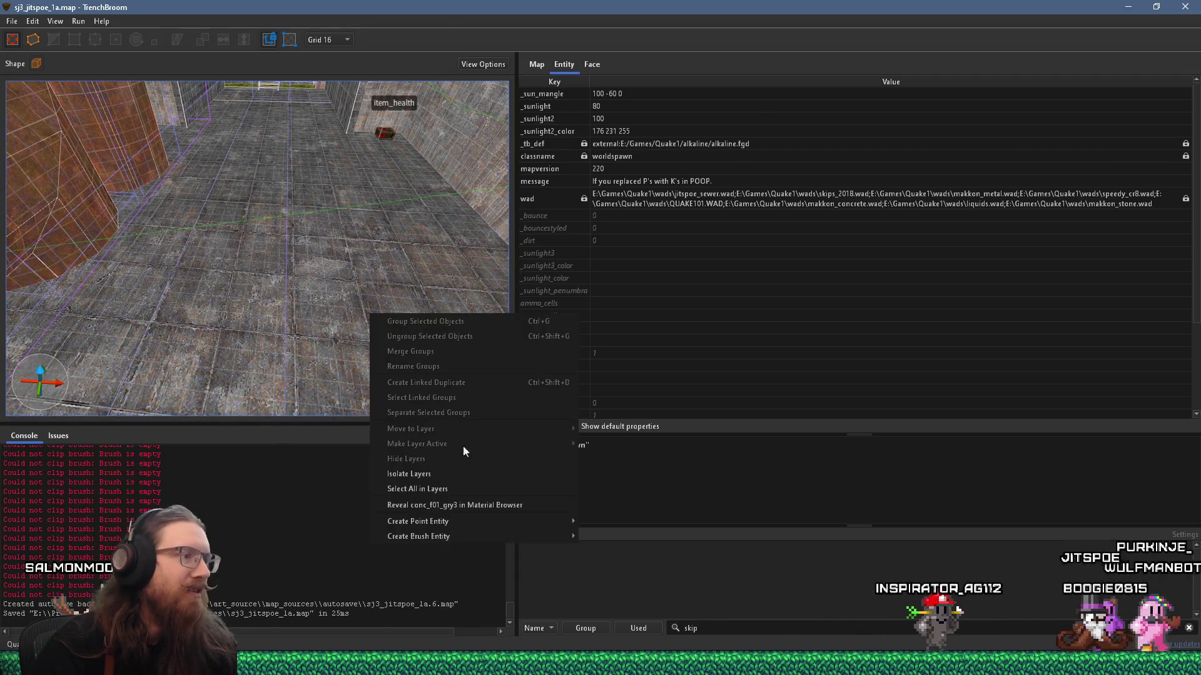
{"action": "mouse_move", "coordinate": [466, 539]}
{"action": "mouse_move", "coordinate": [607, 556]}
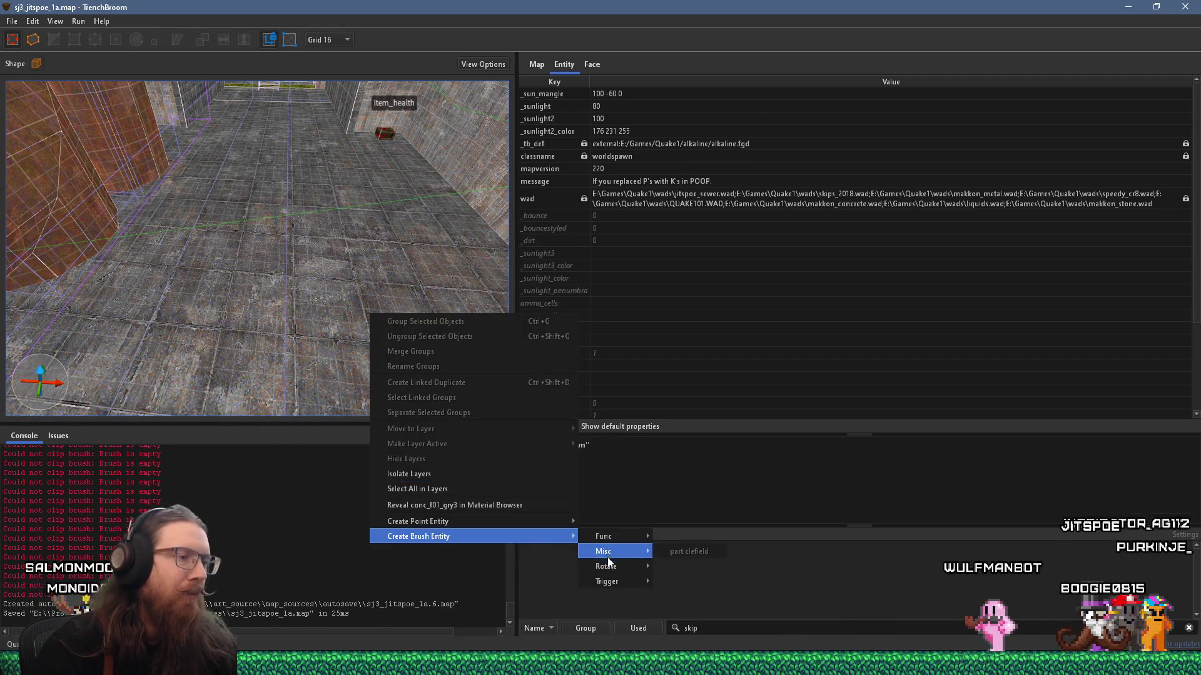
{"action": "mouse_move", "coordinate": [520, 526]}
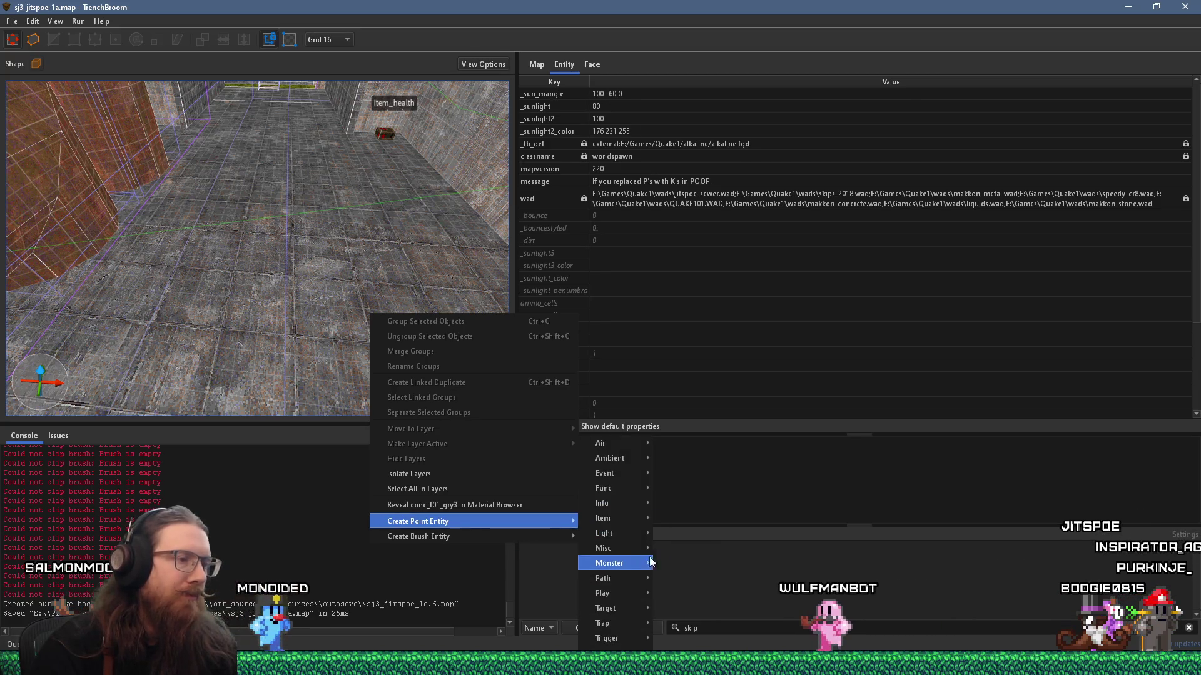
{"action": "left_click", "coordinate": [703, 83]}
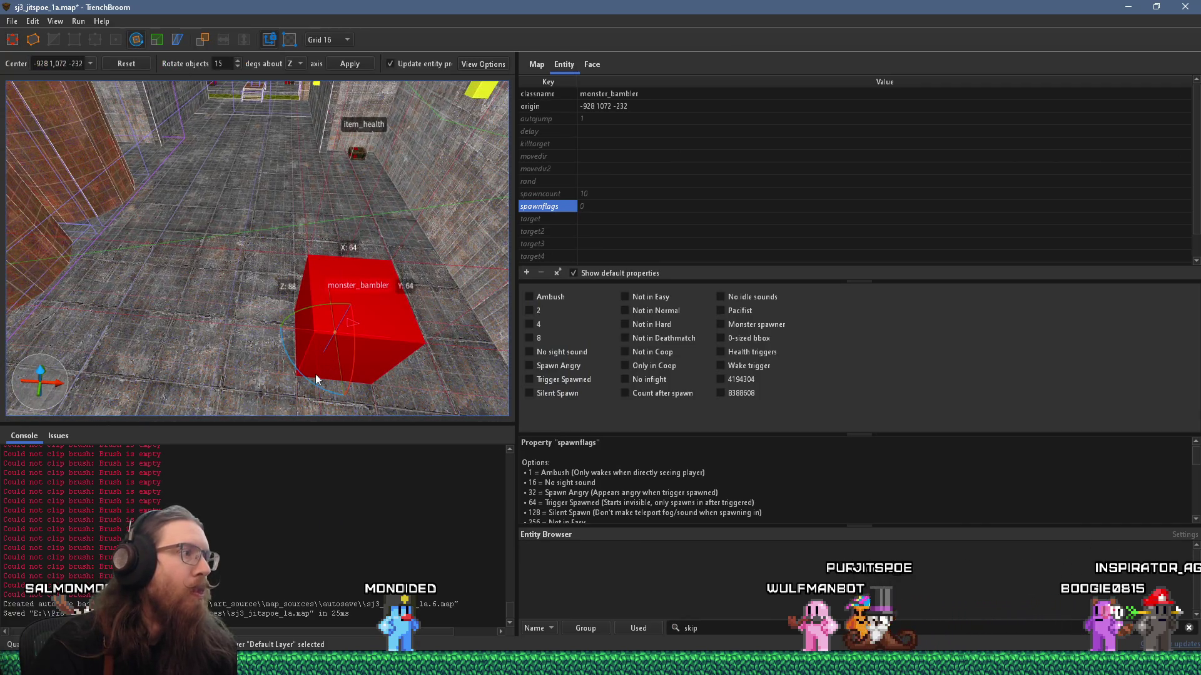
Alt-drag a copy of the Bambler to its left
{"action": "scroll", "coordinate": [325, 294], "scroll_direction": "up", "scroll_amount": 3}
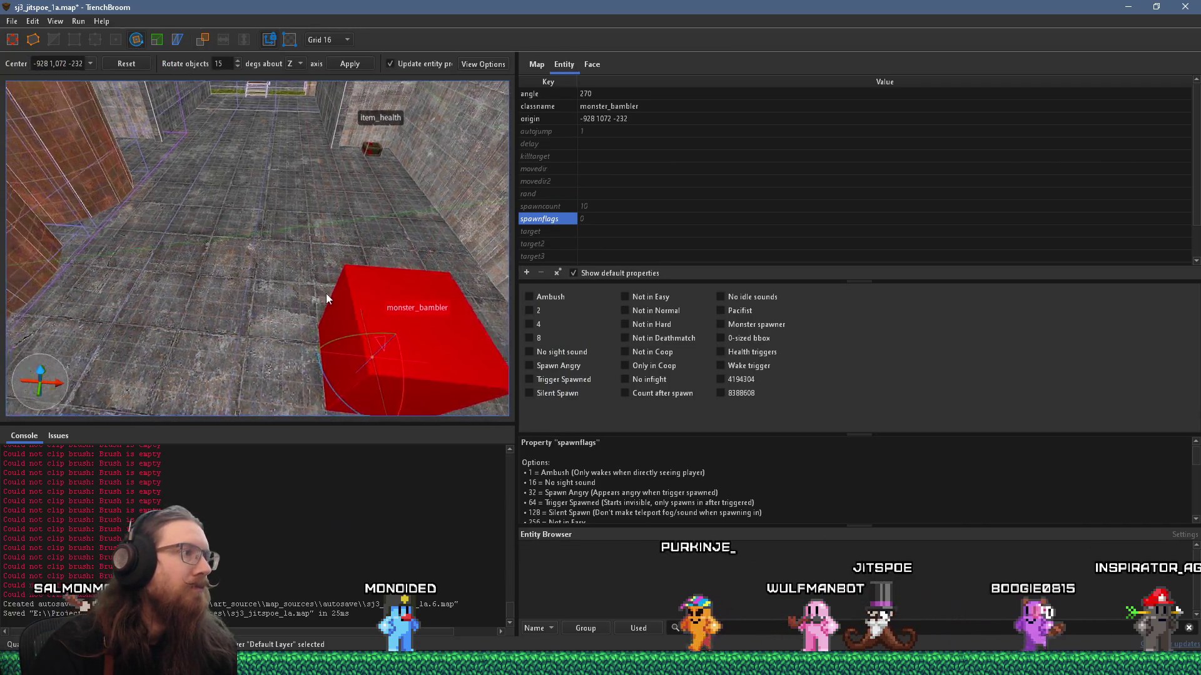
{"action": "scroll", "coordinate": [242, 227], "scroll_direction": "down", "scroll_amount": 3}
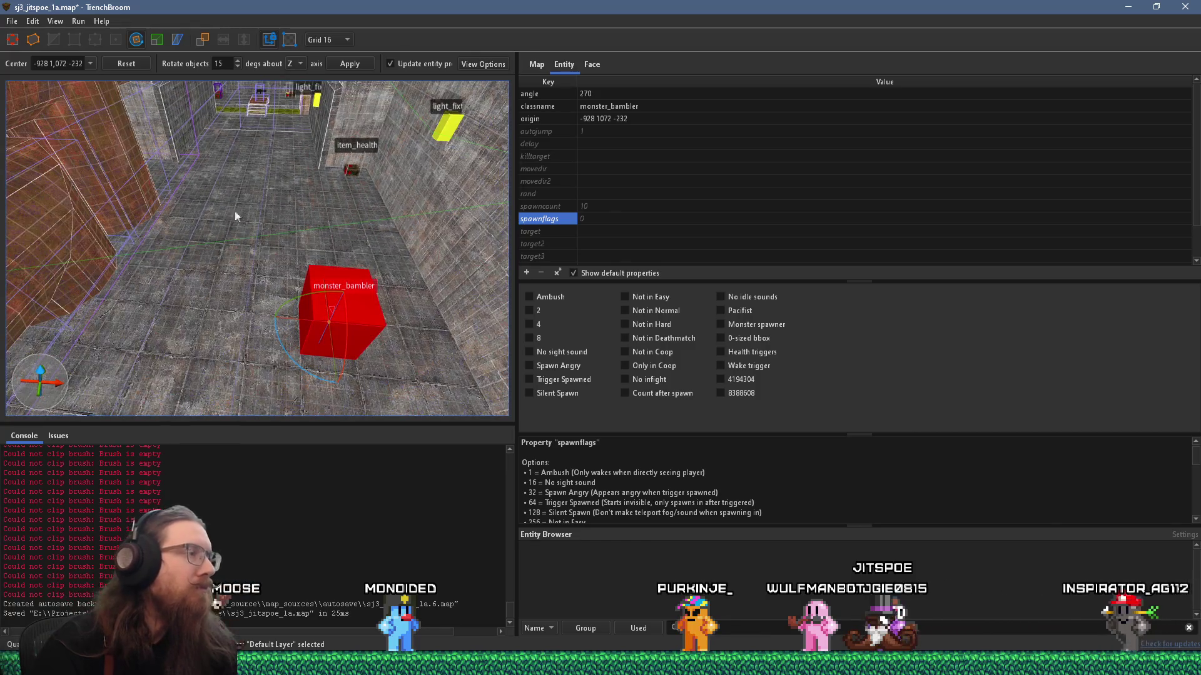
{"action": "left_click", "coordinate": [10, 41]}
{"action": "mouse_move", "coordinate": [308, 288]}
{"action": "left_mouse_down"}
{"action": "mouse_move", "coordinate": [136, 270]}
{"action": "mouse_move", "coordinate": [214, 268]}
{"action": "mouse_move", "coordinate": [215, 337]}
{"action": "mouse_move", "coordinate": [298, 238]}
{"action": "left_mouse_up"}
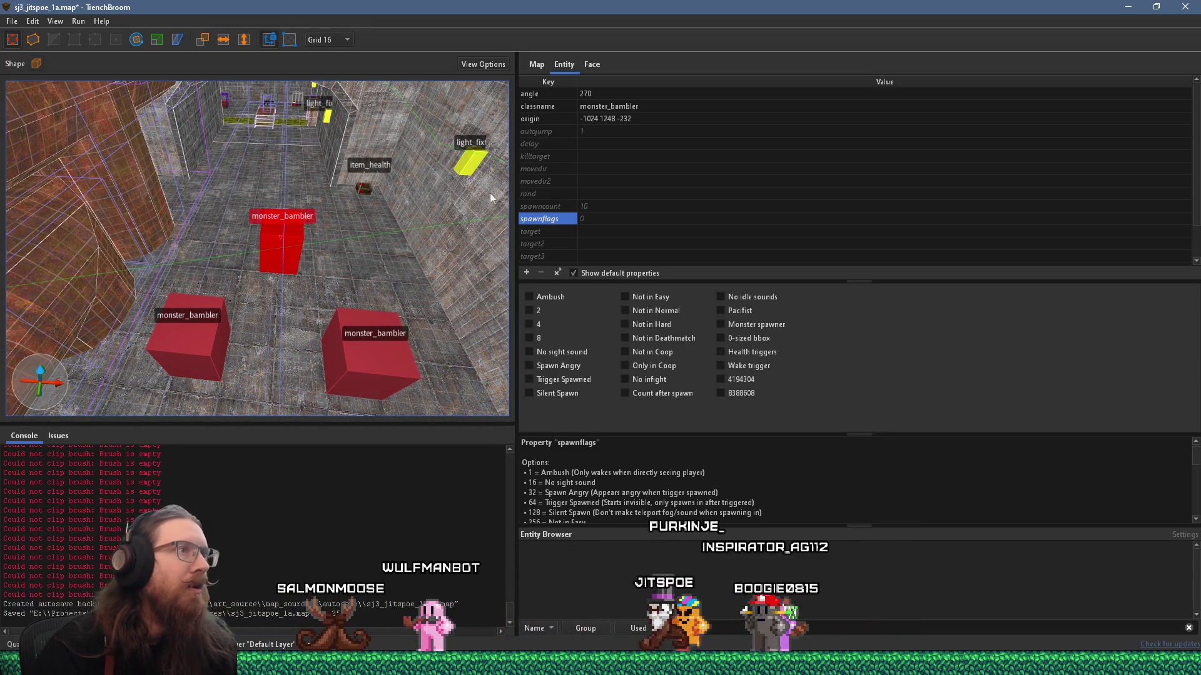
{"action": "left_click", "coordinate": [600, 106]}
{"action": "left_click_drag", "start_coordinate": [580, 107], "coordinate": [651, 108]}
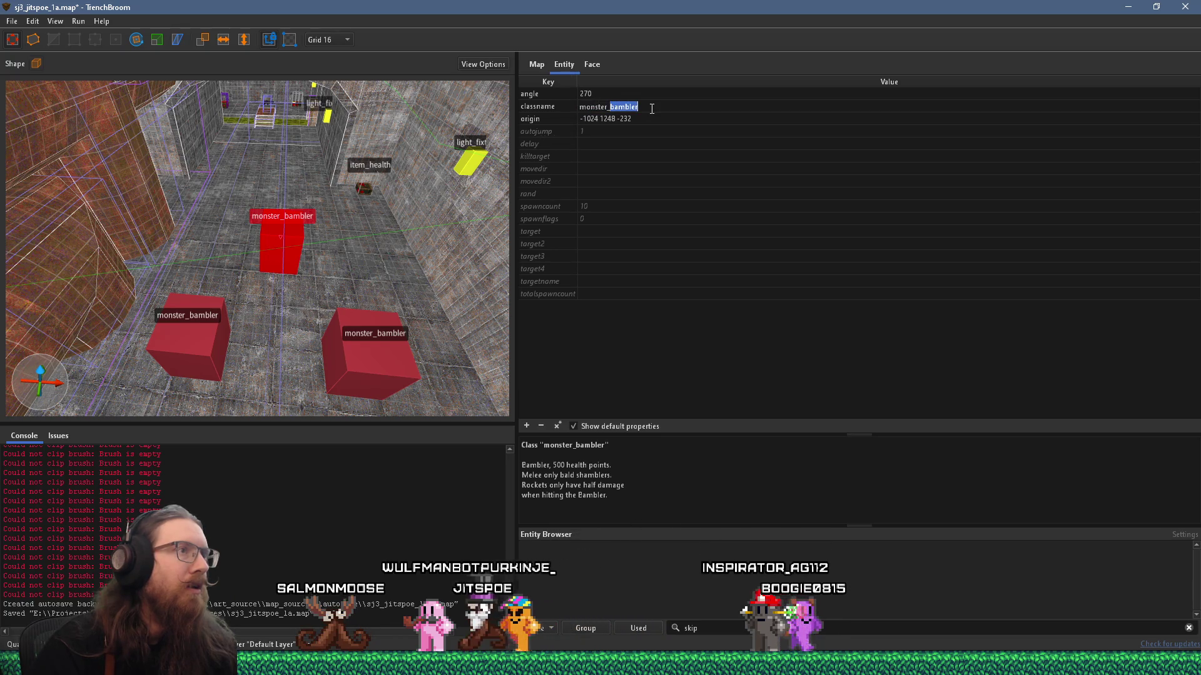
{"action": "type", "text": "ambler"}
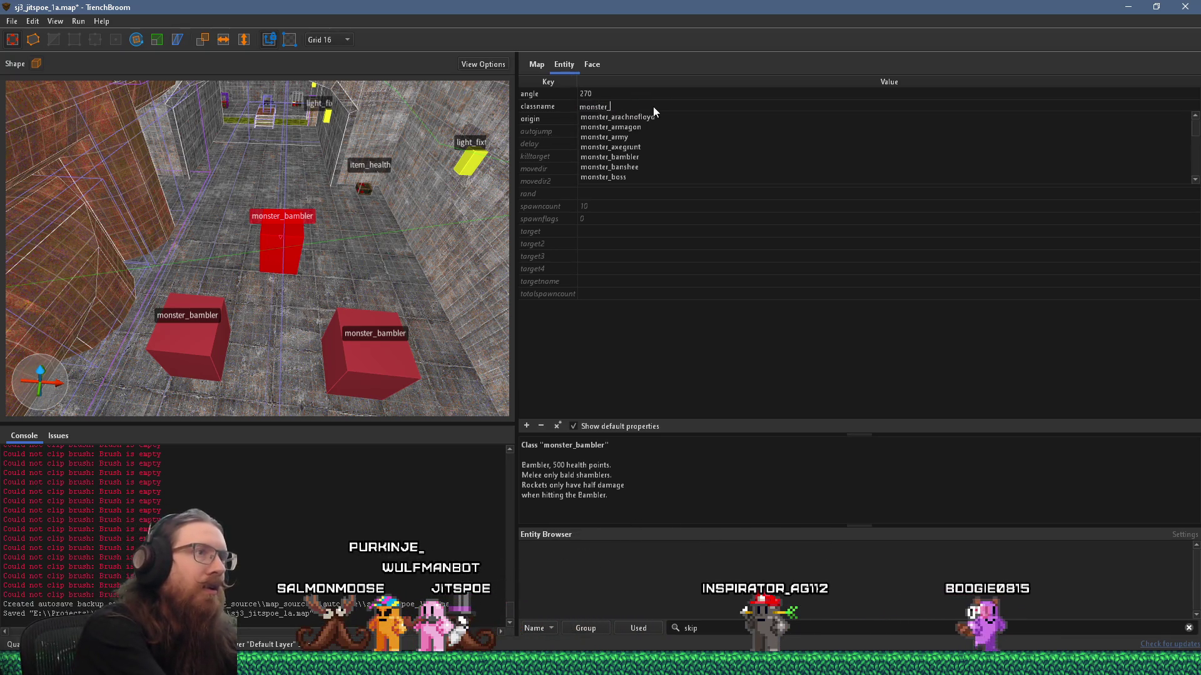
{"action": "key", "text": "Return"}
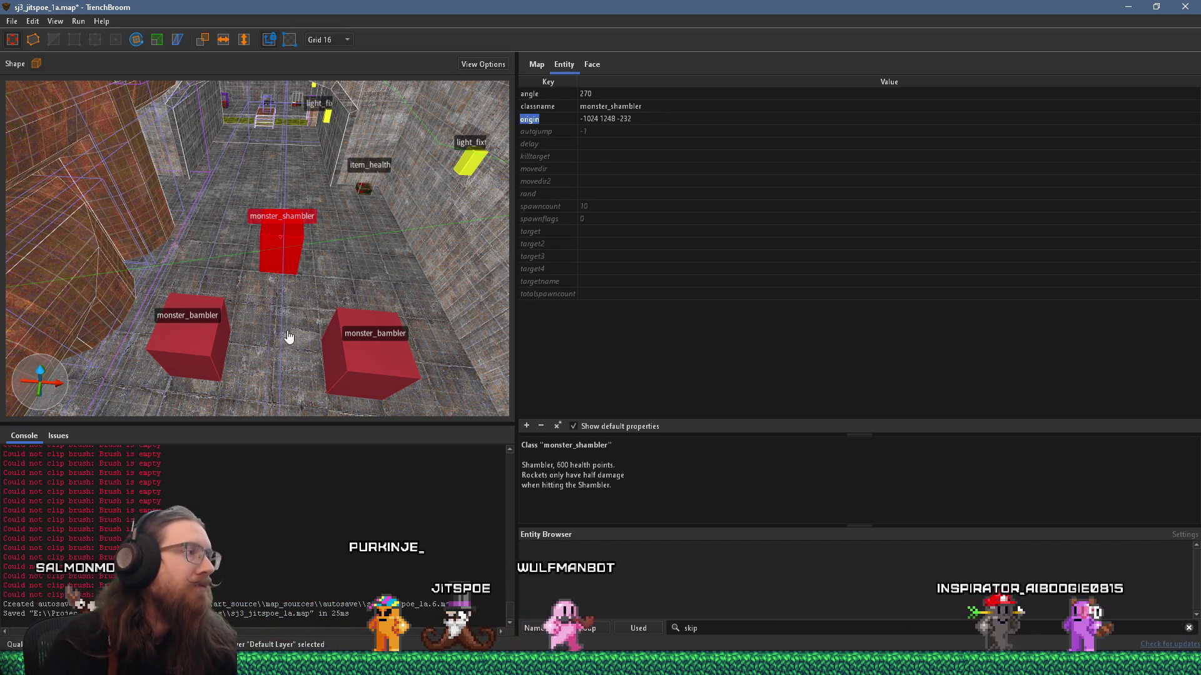
{"action": "mouse_move", "coordinate": [276, 343]}
{"action": "left_mouse_down"}
{"action": "mouse_move", "coordinate": [226, 340]}
{"action": "mouse_move", "coordinate": [207, 321]}
{"action": "mouse_move", "coordinate": [482, 236]}
{"action": "mouse_move", "coordinate": [295, 325]}
{"action": "mouse_move", "coordinate": [16, 306]}
{"action": "mouse_move", "coordinate": [115, 292]}
{"action": "left_mouse_up"}
{"action": "mouse_move", "coordinate": [215, 279]}
{"action": "left_mouse_down"}
{"action": "mouse_move", "coordinate": [271, 275]}
{"action": "mouse_move", "coordinate": [215, 287]}
{"action": "mouse_move", "coordinate": [311, 209]}
{"action": "mouse_move", "coordinate": [376, 326]}
{"action": "mouse_move", "coordinate": [322, 276]}
{"action": "mouse_move", "coordinate": [365, 384]}
{"action": "mouse_move", "coordinate": [292, 365]}
{"action": "mouse_move", "coordinate": [225, 398]}
{"action": "mouse_move", "coordinate": [220, 250]}
{"action": "mouse_move", "coordinate": [198, 280]}
{"action": "mouse_move", "coordinate": [209, 300]}
{"action": "mouse_move", "coordinate": [173, 355]}
{"action": "left_mouse_up"}
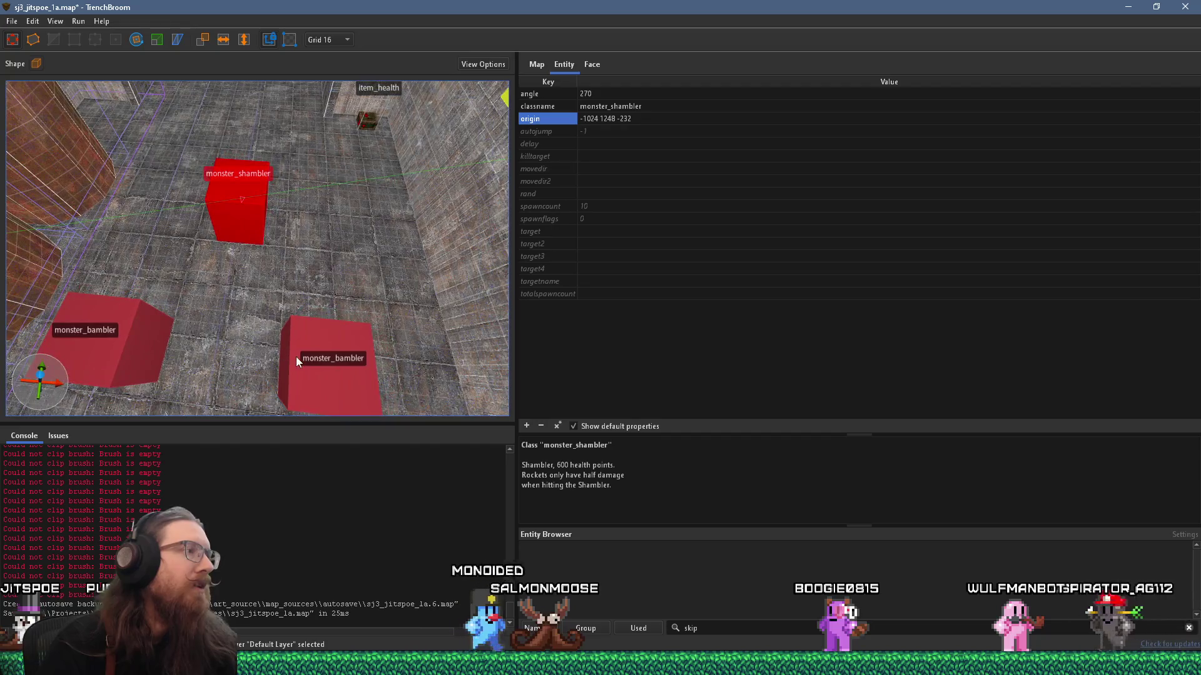
Duplicate both Bamblers forward near the health item and flag the copies Not in Easy
{"action": "left_click", "coordinate": [107, 332]}
{"action": "left_click", "coordinate": [314, 366], "text": "ctrl"}
{"action": "scroll", "coordinate": [300, 372], "scroll_direction": "down", "scroll_amount": 3}
{"action": "left_click_drag", "start_coordinate": [299, 340], "coordinate": [296, 151]}
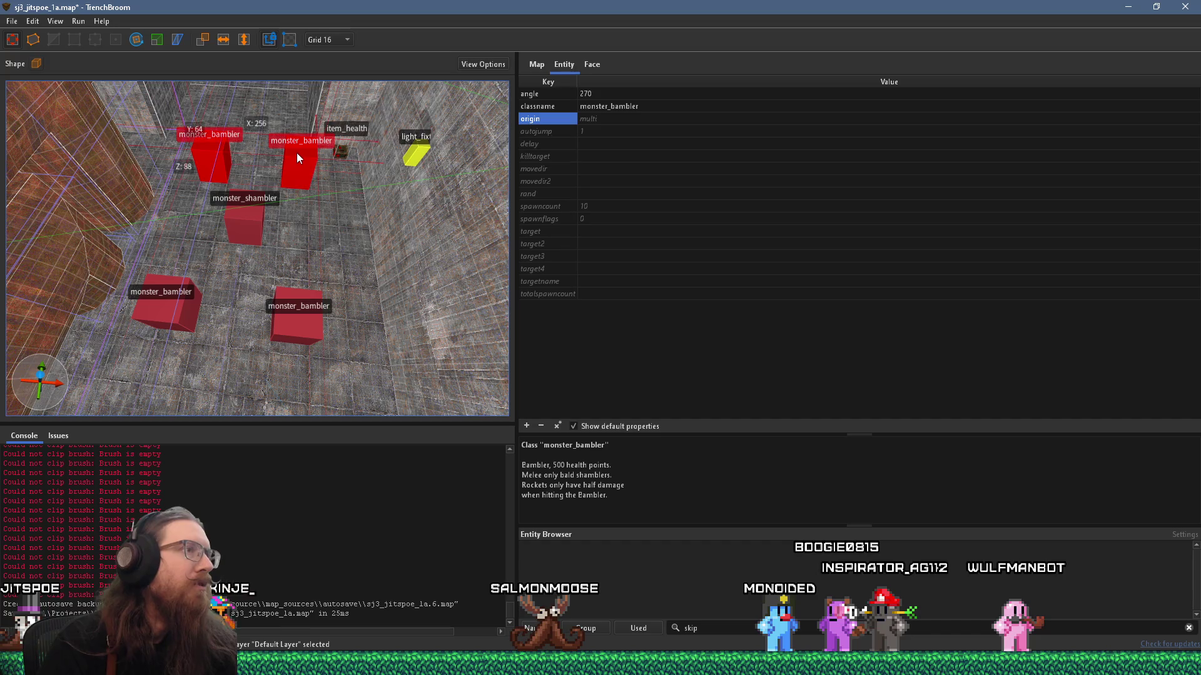
{"action": "scroll", "coordinate": [333, 242], "scroll_direction": "up", "scroll_amount": 3}
{"action": "left_click_drag", "start_coordinate": [307, 279], "coordinate": [244, 327]}
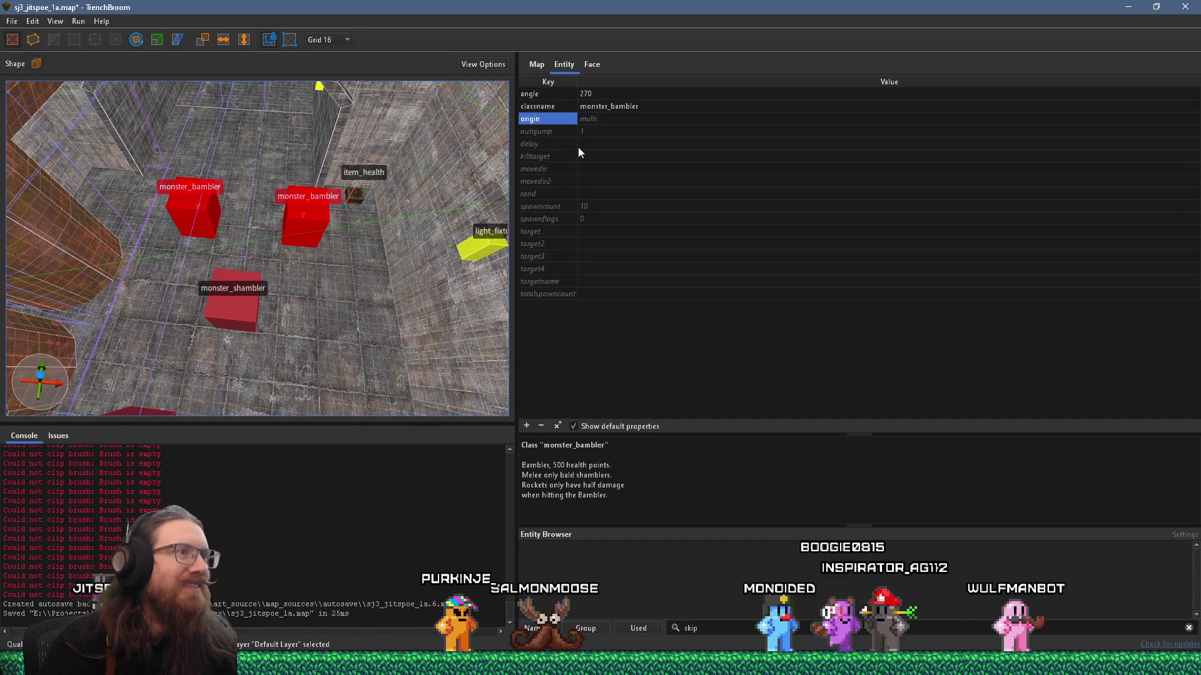
{"action": "left_click", "coordinate": [543, 219]}
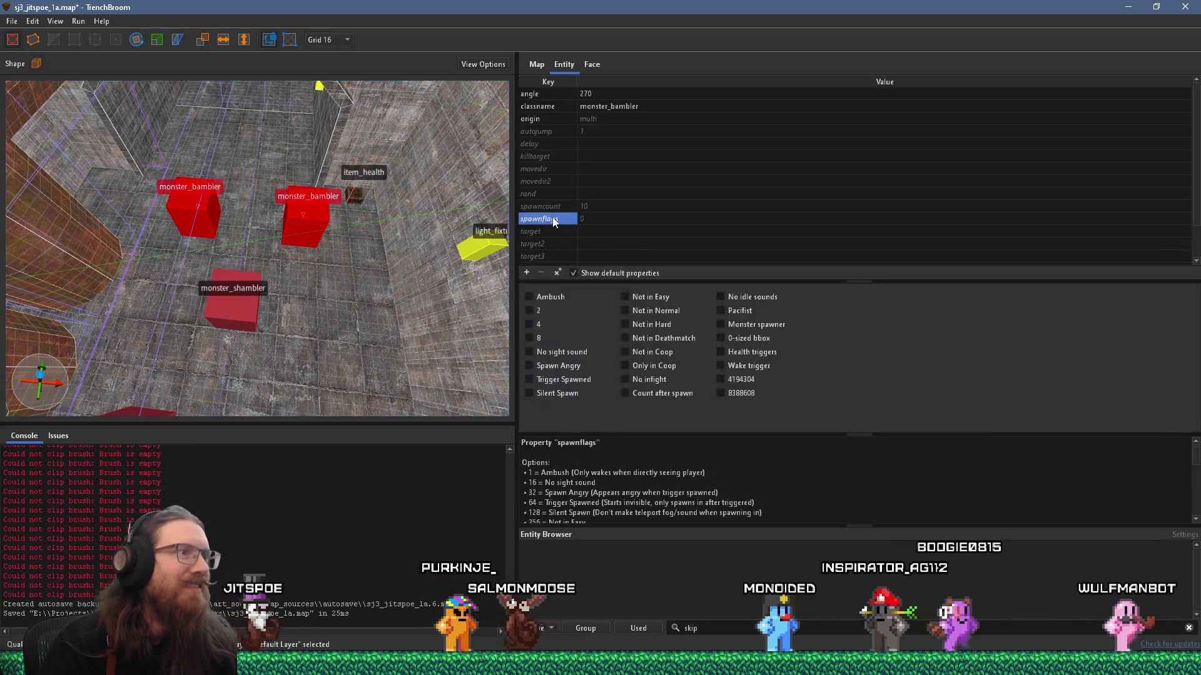
{"action": "left_click", "coordinate": [659, 303]}
Flag the bottom-left Bambler Not in Easy as well
{"action": "mouse_move", "coordinate": [284, 288]}
{"action": "left_mouse_down"}
{"action": "mouse_move", "coordinate": [327, 227]}
{"action": "mouse_move", "coordinate": [330, 186]}
{"action": "mouse_move", "coordinate": [314, 252]}
{"action": "left_mouse_up"}
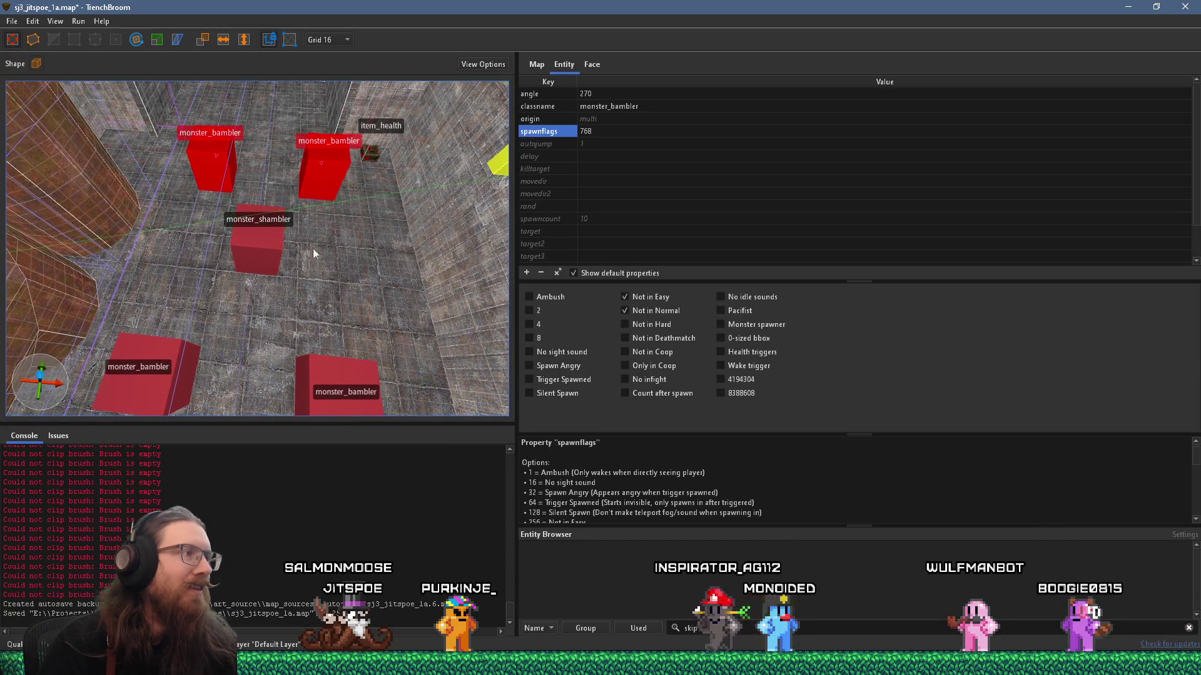
{"action": "left_click", "coordinate": [172, 367]}
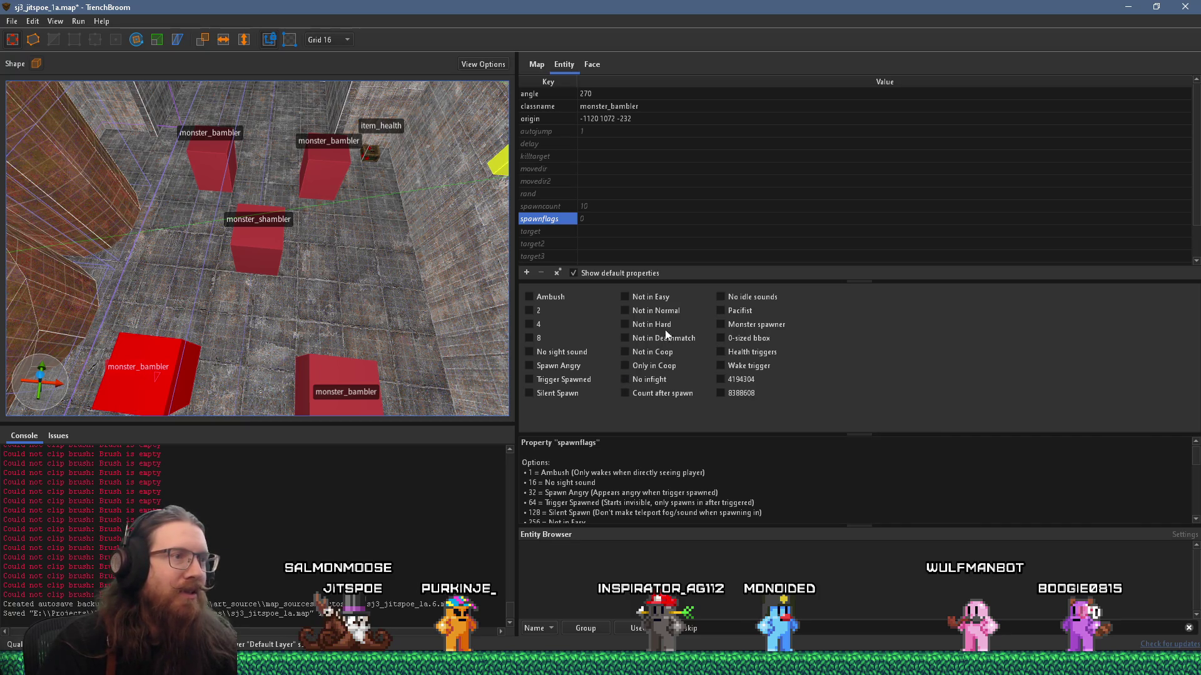
{"action": "left_click", "coordinate": [658, 297]}
{"action": "scroll", "coordinate": [260, 280], "scroll_direction": "up", "scroll_amount": 2}
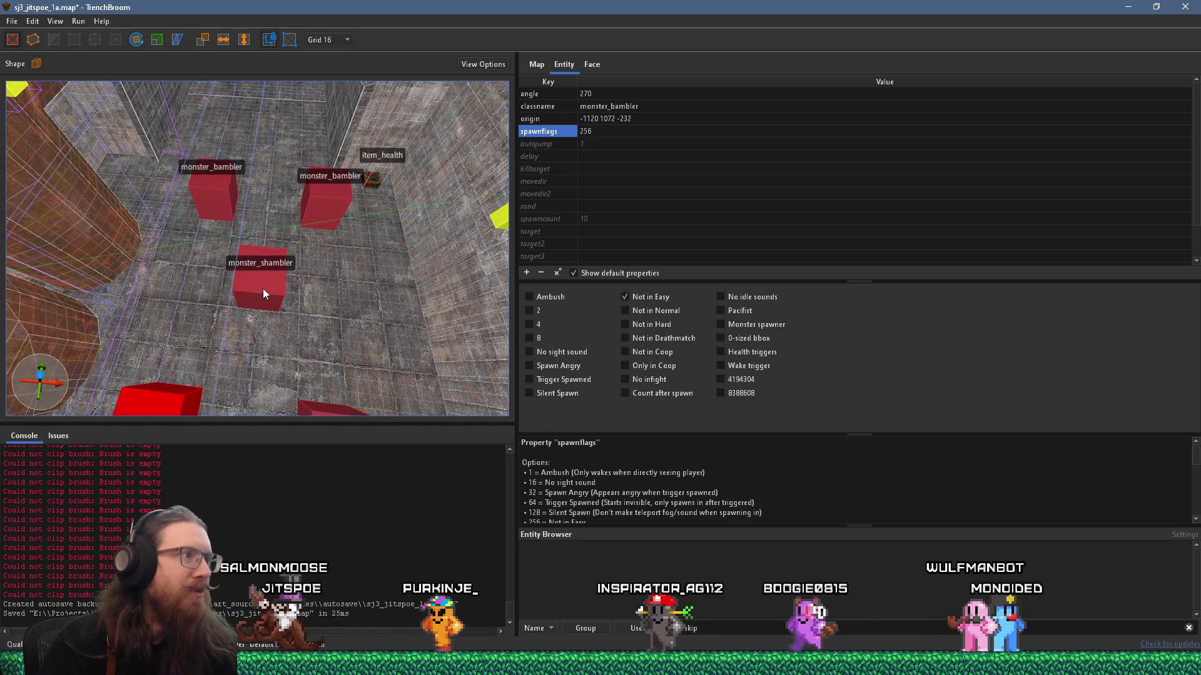
{"action": "left_click", "coordinate": [263, 287]}
{"action": "scroll", "coordinate": [293, 345], "scroll_direction": "up", "scroll_amount": 2}
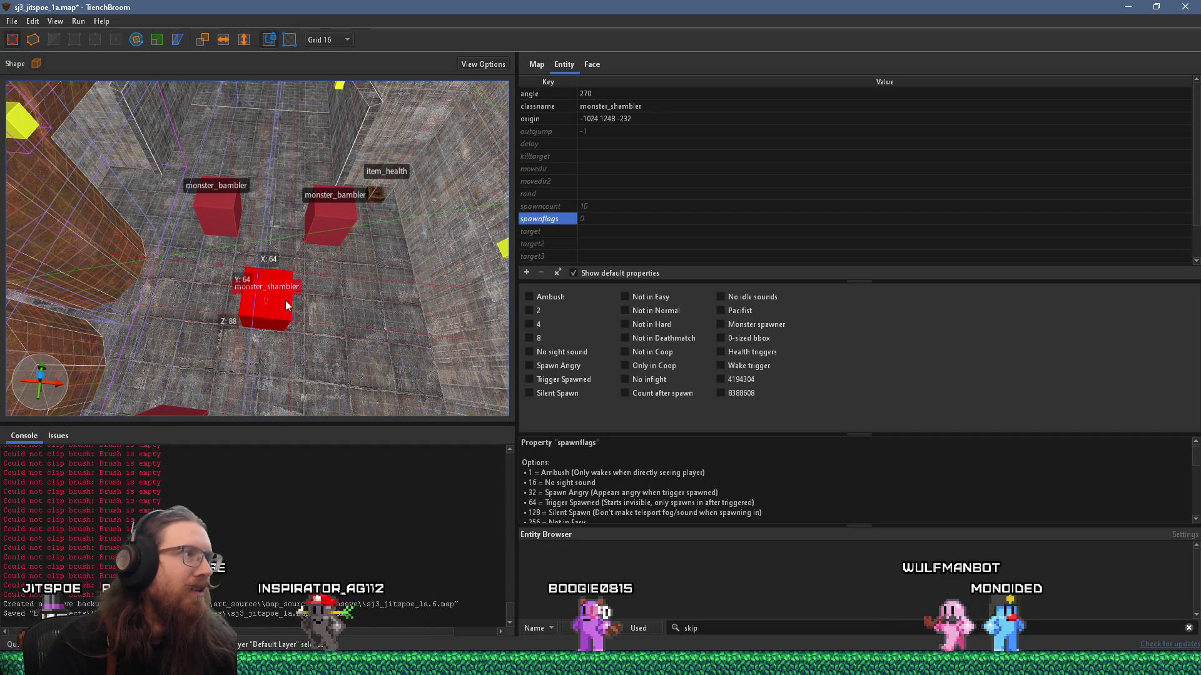
{"action": "scroll", "coordinate": [294, 384], "scroll_direction": "down", "scroll_amount": 2}
{"action": "left_click_drag", "start_coordinate": [294, 369], "coordinate": [287, 185]}
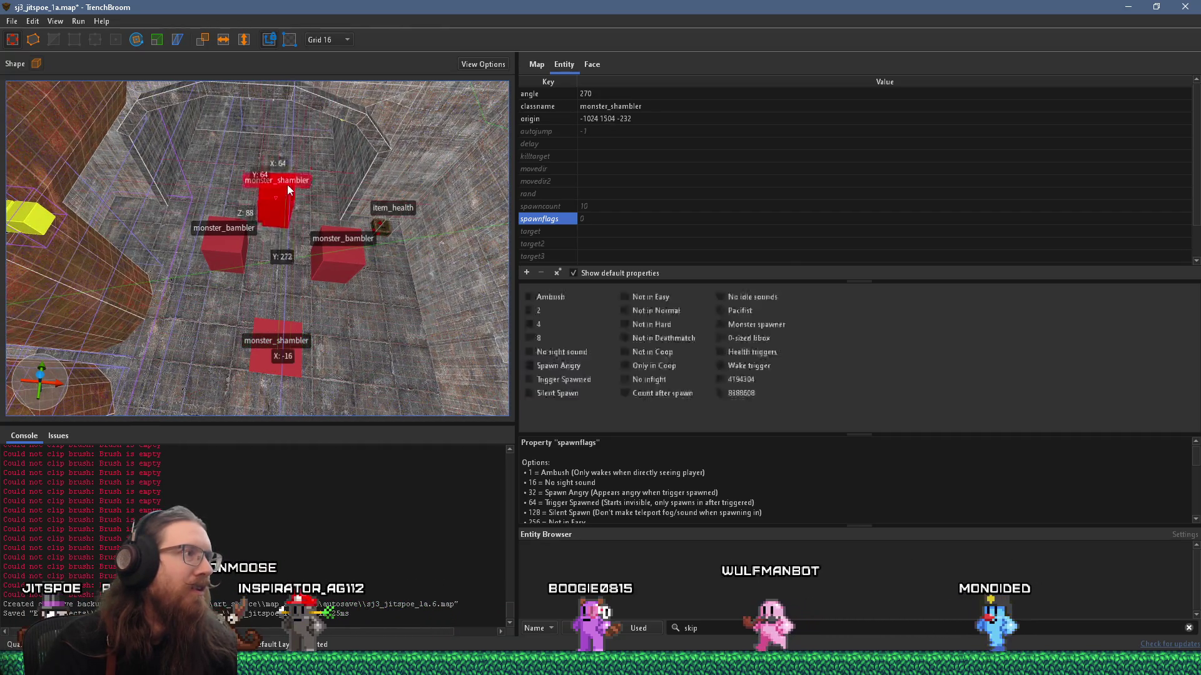
{"action": "left_click", "coordinate": [665, 311]}
{"action": "mouse_move", "coordinate": [456, 302]}
{"action": "left_mouse_down"}
{"action": "mouse_move", "coordinate": [241, 264]}
{"action": "mouse_move", "coordinate": [257, 265]}
{"action": "mouse_move", "coordinate": [272, 224]}
{"action": "left_mouse_up"}
{"action": "mouse_move", "coordinate": [317, 322]}
{"action": "left_mouse_down"}
{"action": "mouse_move", "coordinate": [283, 222]}
{"action": "mouse_move", "coordinate": [341, 257]}
{"action": "mouse_move", "coordinate": [294, 283]}
{"action": "mouse_move", "coordinate": [374, 283]}
{"action": "mouse_move", "coordinate": [327, 271]}
{"action": "mouse_move", "coordinate": [379, 257]}
{"action": "mouse_move", "coordinate": [287, 291]}
{"action": "mouse_move", "coordinate": [330, 279]}
{"action": "mouse_move", "coordinate": [298, 349]}
{"action": "mouse_move", "coordinate": [144, 306]}
{"action": "left_mouse_up"}
{"action": "key", "text": "Escape"}
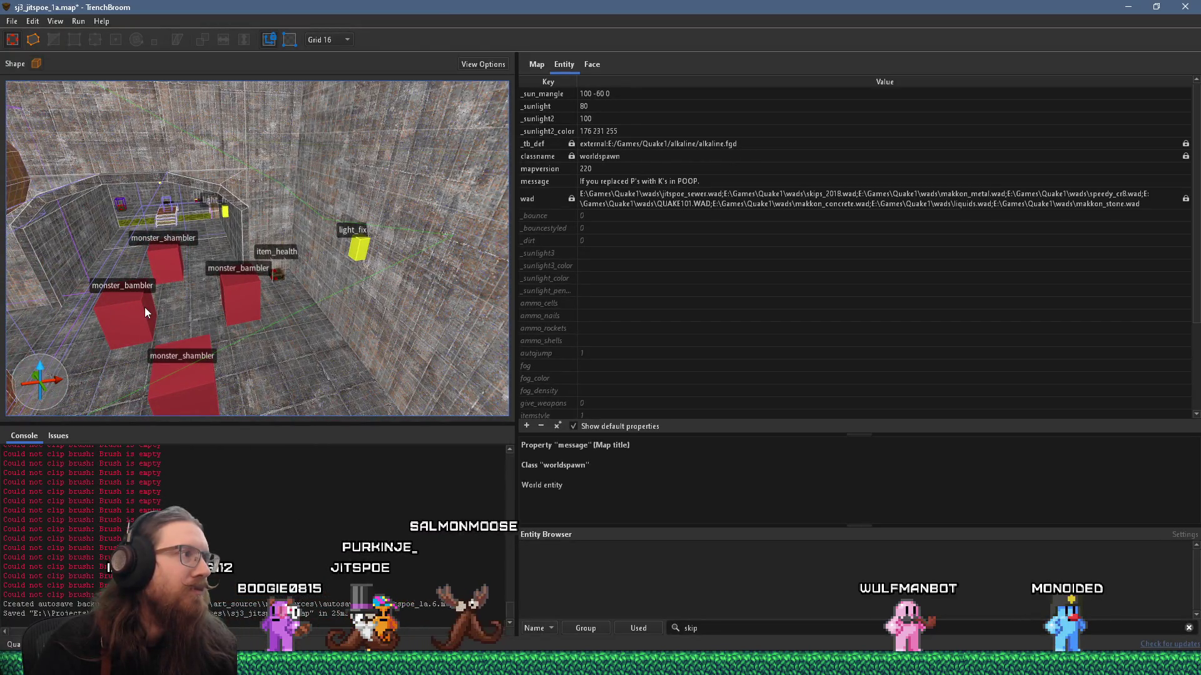
Move the detail pillar to the left foreground of the room
{"action": "mouse_move", "coordinate": [181, 309]}
{"action": "left_mouse_down"}
{"action": "mouse_move", "coordinate": [384, 206]}
{"action": "mouse_move", "coordinate": [324, 235]}
{"action": "mouse_move", "coordinate": [248, 300]}
{"action": "mouse_move", "coordinate": [196, 221]}
{"action": "mouse_move", "coordinate": [212, 228]}
{"action": "mouse_move", "coordinate": [277, 337]}
{"action": "mouse_move", "coordinate": [237, 302]}
{"action": "mouse_move", "coordinate": [339, 299]}
{"action": "mouse_move", "coordinate": [234, 238]}
{"action": "mouse_move", "coordinate": [238, 304]}
{"action": "mouse_move", "coordinate": [421, 233]}
{"action": "mouse_move", "coordinate": [348, 298]}
{"action": "mouse_move", "coordinate": [398, 239]}
{"action": "mouse_move", "coordinate": [406, 347]}
{"action": "mouse_move", "coordinate": [389, 385]}
{"action": "mouse_move", "coordinate": [307, 306]}
{"action": "mouse_move", "coordinate": [306, 215]}
{"action": "mouse_move", "coordinate": [331, 228]}
{"action": "mouse_move", "coordinate": [254, 309]}
{"action": "left_mouse_up"}
{"action": "left_click", "coordinate": [307, 213]}
{"action": "scroll", "coordinate": [349, 210], "scroll_direction": "up", "scroll_amount": 2}
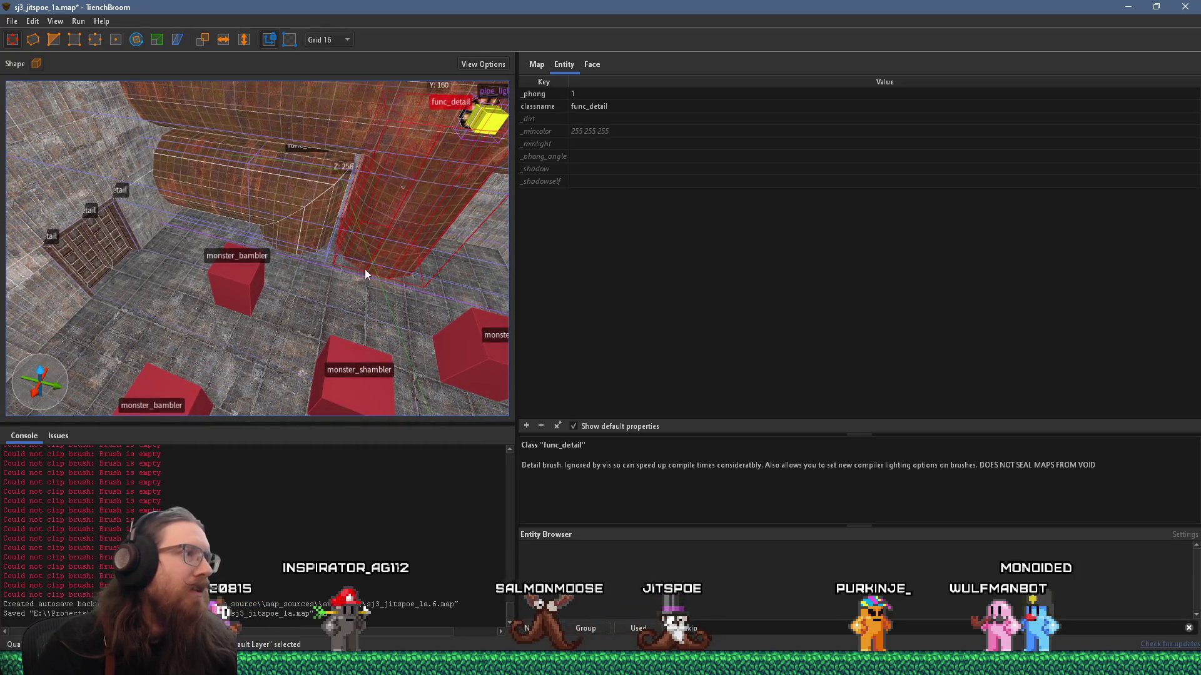
{"action": "mouse_move", "coordinate": [421, 222]}
{"action": "left_mouse_down"}
{"action": "mouse_move", "coordinate": [398, 251]}
{"action": "mouse_move", "coordinate": [189, 366]}
{"action": "left_mouse_up"}
{"action": "scroll", "coordinate": [261, 342], "scroll_direction": "down", "scroll_amount": 4}
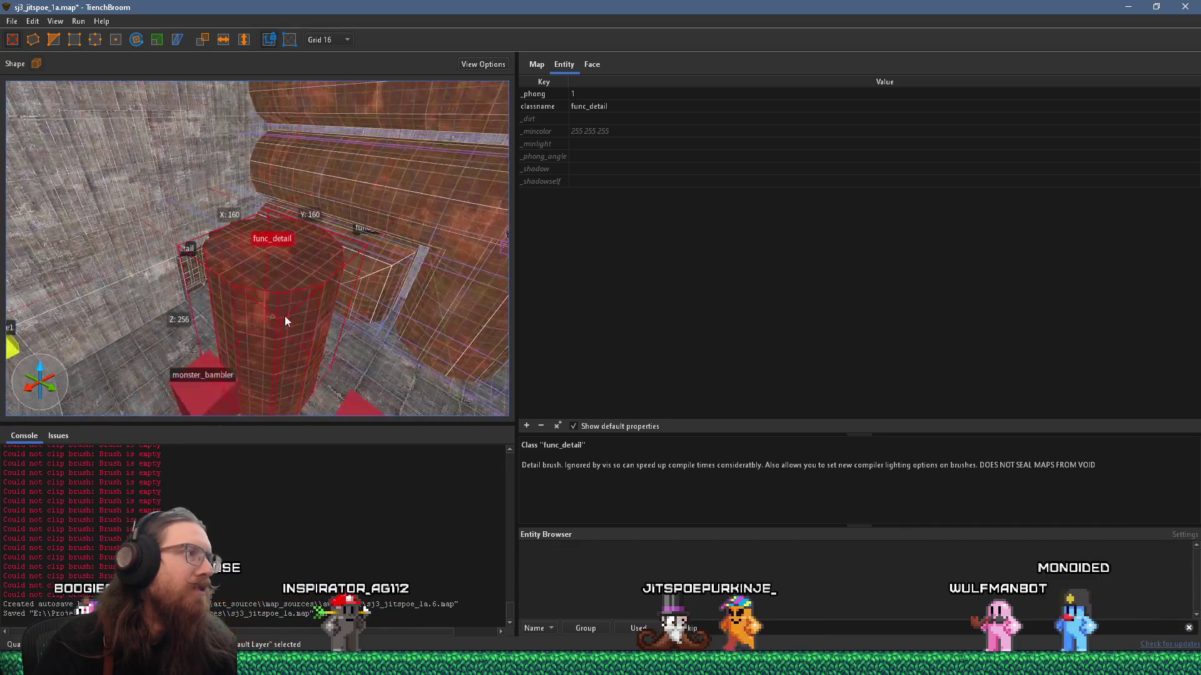
{"action": "mouse_move", "coordinate": [254, 242]}
{"action": "left_mouse_down"}
{"action": "mouse_move", "coordinate": [290, 310]}
{"action": "mouse_move", "coordinate": [246, 362]}
{"action": "mouse_move", "coordinate": [242, 180]}
{"action": "mouse_move", "coordinate": [234, 261]}
{"action": "mouse_move", "coordinate": [172, 351]}
{"action": "mouse_move", "coordinate": [215, 325]}
{"action": "mouse_move", "coordinate": [268, 341]}
{"action": "mouse_move", "coordinate": [9, 267]}
{"action": "left_mouse_up"}
Drag one Bambler up and to the right
{"action": "left_click", "coordinate": [282, 296]}
{"action": "mouse_move", "coordinate": [289, 317]}
{"action": "left_mouse_down"}
{"action": "mouse_move", "coordinate": [219, 305]}
{"action": "mouse_move", "coordinate": [403, 266]}
{"action": "mouse_move", "coordinate": [320, 284]}
{"action": "mouse_move", "coordinate": [332, 287]}
{"action": "mouse_move", "coordinate": [339, 331]}
{"action": "mouse_move", "coordinate": [302, 420]}
{"action": "mouse_move", "coordinate": [107, 360]}
{"action": "mouse_move", "coordinate": [171, 325]}
{"action": "mouse_move", "coordinate": [385, 305]}
{"action": "mouse_move", "coordinate": [353, 308]}
{"action": "mouse_move", "coordinate": [321, 385]}
{"action": "mouse_move", "coordinate": [193, 316]}
{"action": "mouse_move", "coordinate": [192, 304]}
{"action": "mouse_move", "coordinate": [137, 359]}
{"action": "left_mouse_up"}
{"action": "key", "text": "ctrl+a"}
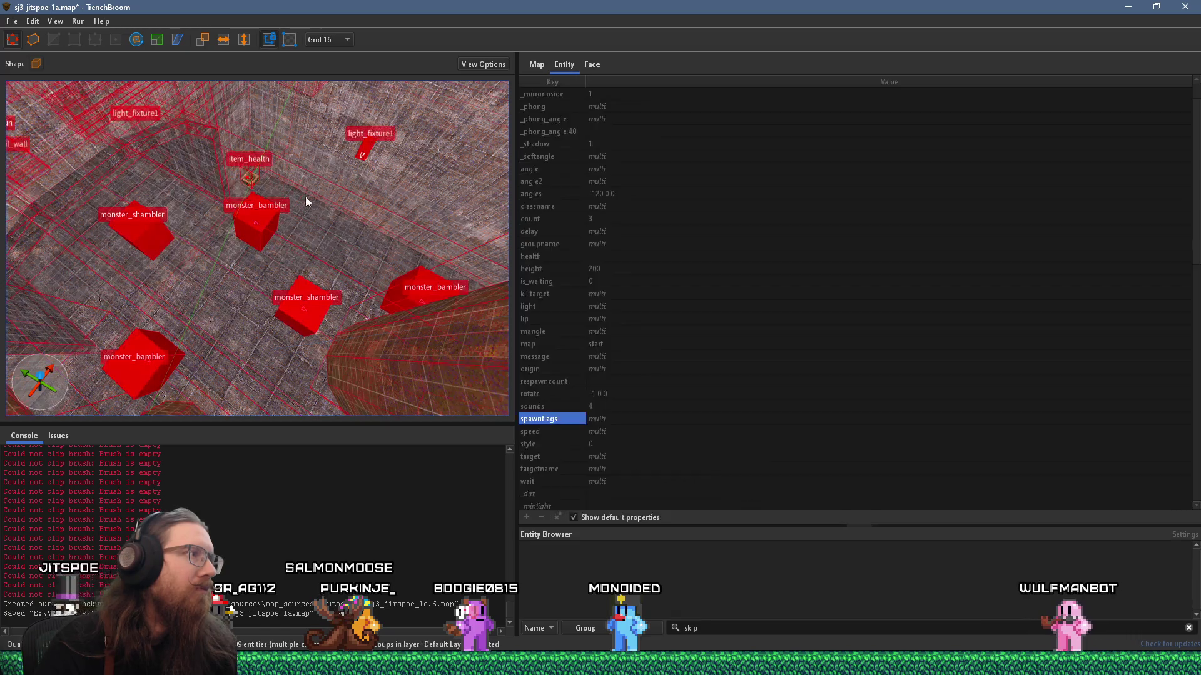
{"action": "left_click", "coordinate": [276, 212]}
{"action": "left_click_drag", "start_coordinate": [262, 217], "coordinate": [298, 203]}
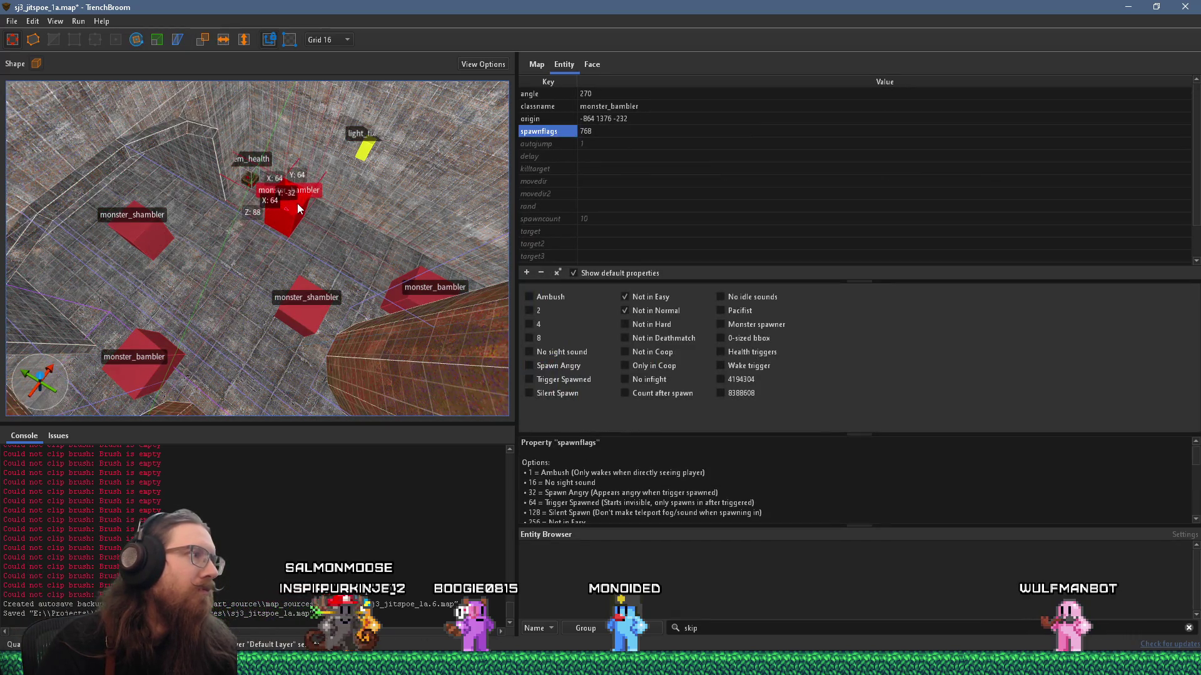
Move the detail brush toward the upper left
{"action": "left_click", "coordinate": [384, 347]}
{"action": "mouse_move", "coordinate": [174, 257]}
{"action": "left_mouse_down"}
{"action": "mouse_move", "coordinate": [201, 231]}
{"action": "mouse_move", "coordinate": [133, 195]}
{"action": "mouse_move", "coordinate": [96, 288]}
{"action": "mouse_move", "coordinate": [90, 230]}
{"action": "left_mouse_up"}
{"action": "mouse_move", "coordinate": [206, 291]}
{"action": "left_mouse_down"}
{"action": "mouse_move", "coordinate": [266, 227]}
{"action": "mouse_move", "coordinate": [332, 256]}
{"action": "mouse_move", "coordinate": [314, 170]}
{"action": "mouse_move", "coordinate": [355, 145]}
{"action": "mouse_move", "coordinate": [297, 264]}
{"action": "mouse_move", "coordinate": [257, 299]}
{"action": "mouse_move", "coordinate": [207, 276]}
{"action": "mouse_move", "coordinate": [75, 289]}
{"action": "mouse_move", "coordinate": [45, 241]}
{"action": "mouse_move", "coordinate": [145, 273]}
{"action": "mouse_move", "coordinate": [246, 264]}
{"action": "mouse_move", "coordinate": [220, 155]}
{"action": "mouse_move", "coordinate": [268, 282]}
{"action": "mouse_move", "coordinate": [266, 227]}
{"action": "mouse_move", "coordinate": [302, 155]}
{"action": "mouse_move", "coordinate": [373, 162]}
{"action": "mouse_move", "coordinate": [414, 337]}
{"action": "mouse_move", "coordinate": [217, 371]}
{"action": "mouse_move", "coordinate": [325, 338]}
{"action": "mouse_move", "coordinate": [135, 343]}
{"action": "mouse_move", "coordinate": [92, 406]}
{"action": "mouse_move", "coordinate": [39, 402]}
{"action": "mouse_move", "coordinate": [265, 204]}
{"action": "mouse_move", "coordinate": [281, 233]}
{"action": "mouse_move", "coordinate": [401, 320]}
{"action": "mouse_move", "coordinate": [383, 323]}
{"action": "mouse_move", "coordinate": [394, 253]}
{"action": "mouse_move", "coordinate": [365, 250]}
{"action": "mouse_move", "coordinate": [424, 256]}
{"action": "mouse_move", "coordinate": [377, 310]}
{"action": "mouse_move", "coordinate": [161, 309]}
{"action": "mouse_move", "coordinate": [245, 301]}
{"action": "mouse_move", "coordinate": [258, 313]}
{"action": "mouse_move", "coordinate": [220, 315]}
{"action": "mouse_move", "coordinate": [324, 296]}
{"action": "mouse_move", "coordinate": [279, 292]}
{"action": "mouse_move", "coordinate": [302, 282]}
{"action": "left_mouse_up"}
Place a large item_shells box on the floor at origin -880 912 -256
{"action": "right_click", "coordinate": [301, 282]}
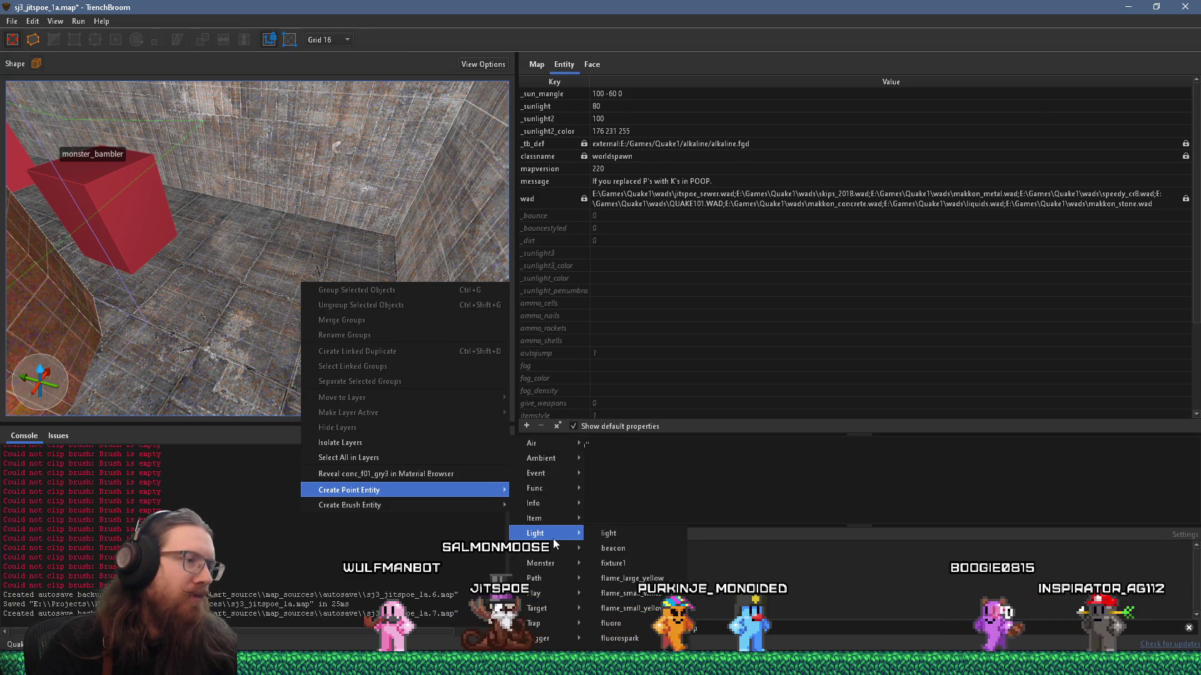
{"action": "mouse_move", "coordinate": [560, 519]}
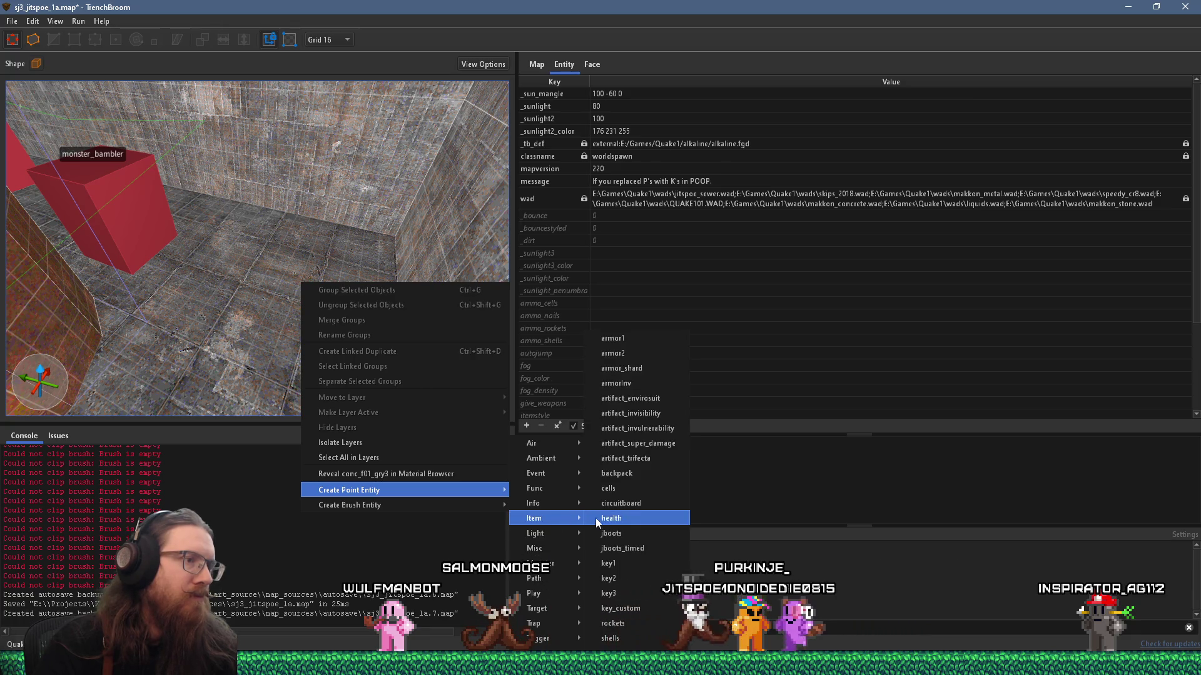
{"action": "left_click", "coordinate": [628, 639]}
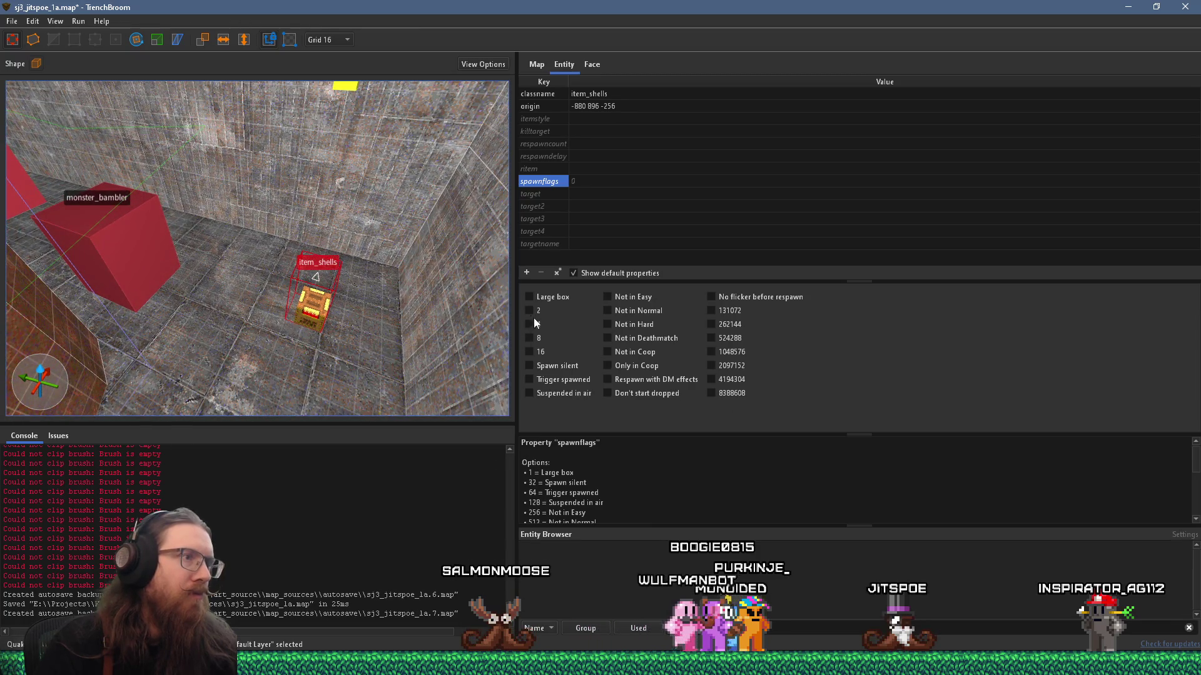
{"action": "mouse_move", "coordinate": [438, 328]}
{"action": "left_mouse_down"}
{"action": "mouse_move", "coordinate": [223, 304]}
{"action": "mouse_move", "coordinate": [289, 298]}
{"action": "mouse_move", "coordinate": [220, 208]}
{"action": "mouse_move", "coordinate": [167, 271]}
{"action": "mouse_move", "coordinate": [205, 249]}
{"action": "left_mouse_up"}
{"action": "key", "text": "Up"}
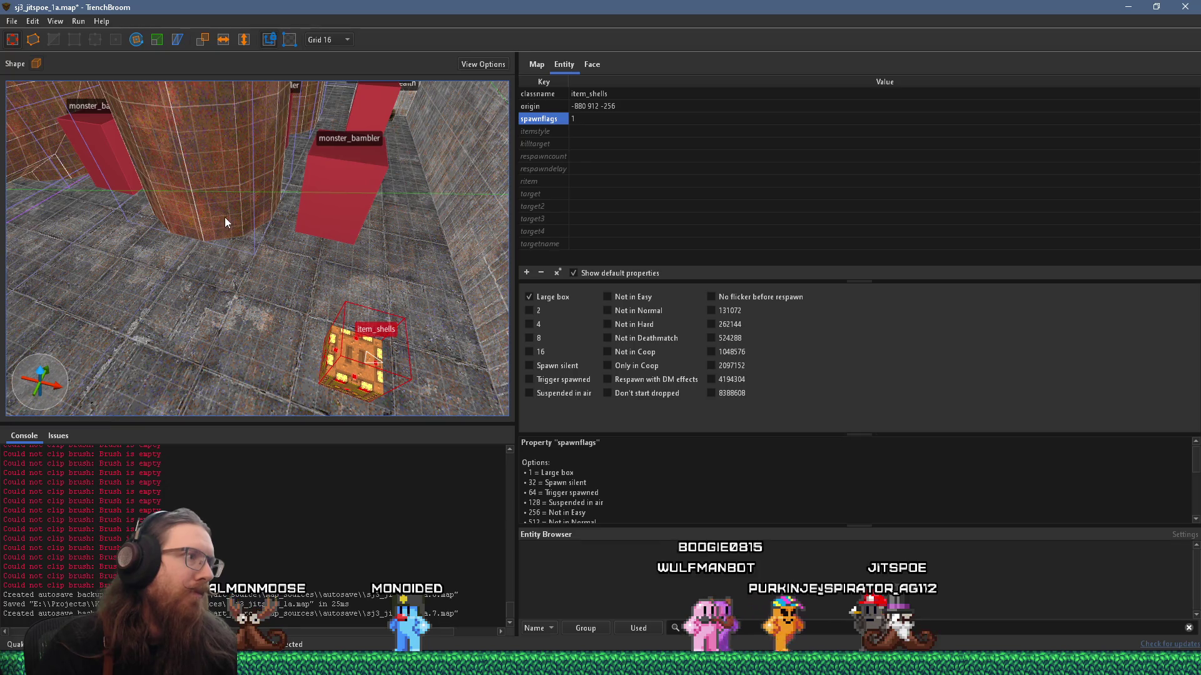
Deselect item_shells so the Entity panel shows worldspawn properties
{"action": "mouse_move", "coordinate": [224, 216]}
{"action": "left_mouse_down"}
{"action": "mouse_move", "coordinate": [150, 374]}
{"action": "mouse_move", "coordinate": [246, 279]}
{"action": "mouse_move", "coordinate": [217, 245]}
{"action": "mouse_move", "coordinate": [188, 281]}
{"action": "mouse_move", "coordinate": [218, 245]}
{"action": "mouse_move", "coordinate": [177, 246]}
{"action": "mouse_move", "coordinate": [304, 241]}
{"action": "mouse_move", "coordinate": [182, 260]}
{"action": "mouse_move", "coordinate": [132, 392]}
{"action": "left_mouse_up"}
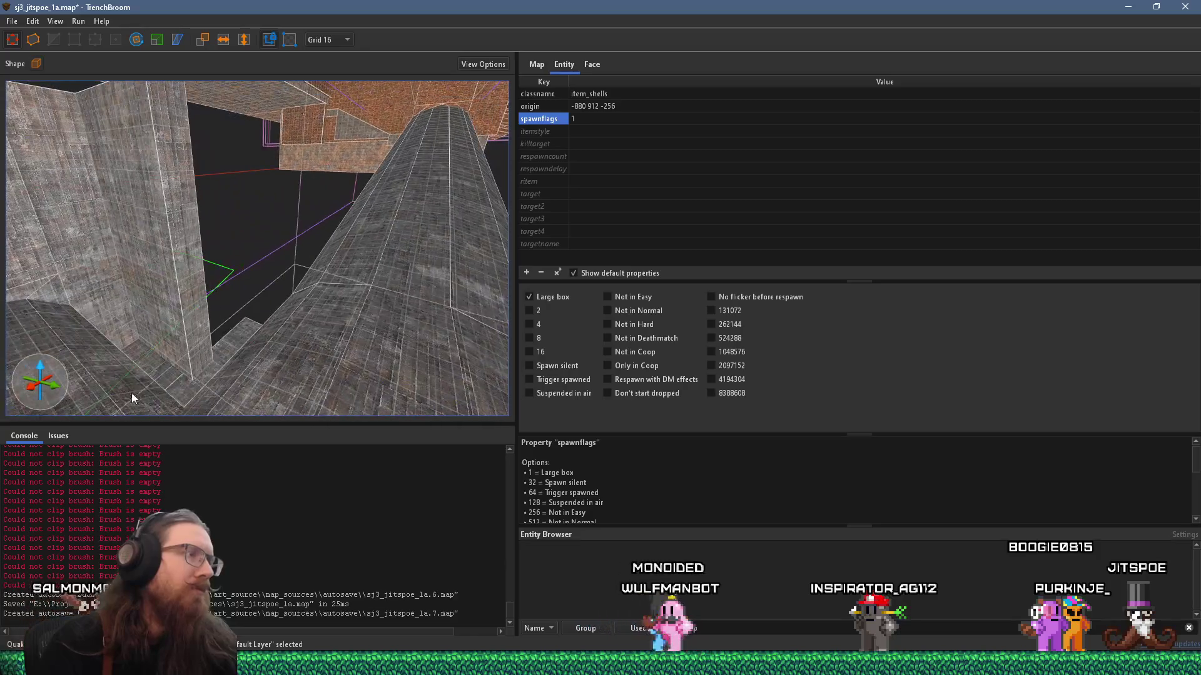
{"action": "mouse_move", "coordinate": [222, 352]}
{"action": "left_mouse_down"}
{"action": "mouse_move", "coordinate": [184, 336]}
{"action": "mouse_move", "coordinate": [210, 326]}
{"action": "left_mouse_up"}
{"action": "key", "text": "Escape"}
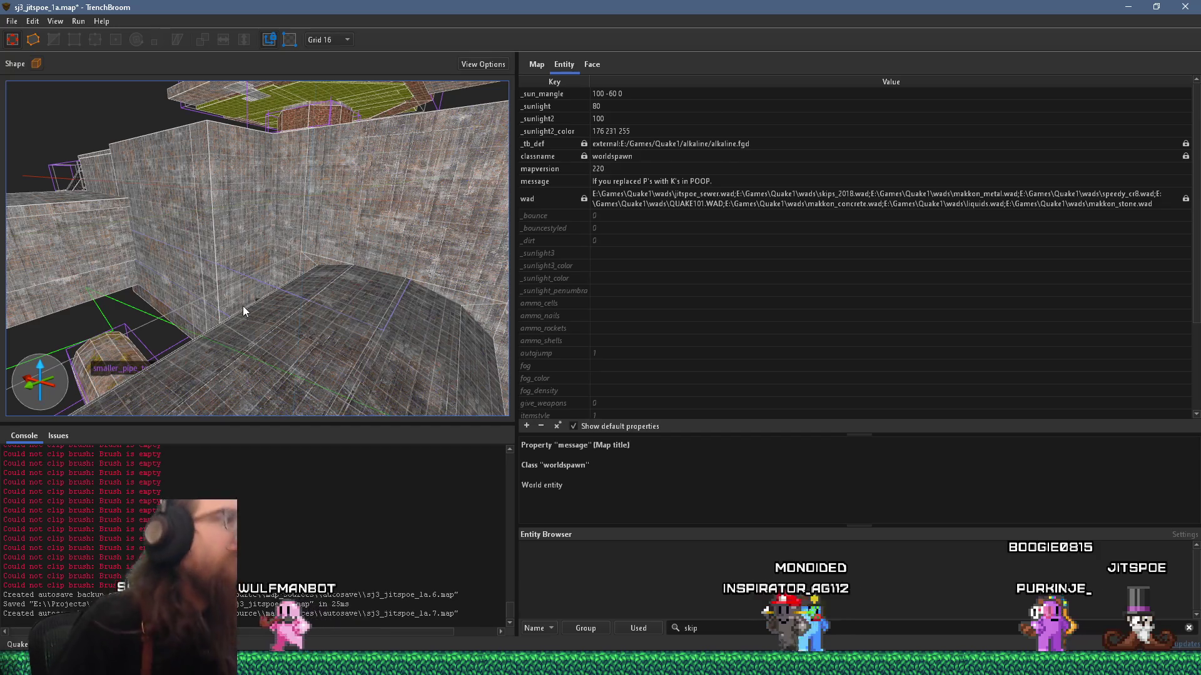
{"action": "mouse_move", "coordinate": [242, 306]}
{"action": "left_mouse_down"}
{"action": "mouse_move", "coordinate": [201, 288]}
{"action": "mouse_move", "coordinate": [231, 275]}
{"action": "mouse_move", "coordinate": [225, 341]}
{"action": "mouse_move", "coordinate": [402, 349]}
{"action": "mouse_move", "coordinate": [224, 260]}
{"action": "left_mouse_up"}
{"action": "mouse_move", "coordinate": [280, 292]}
{"action": "left_mouse_down"}
{"action": "mouse_move", "coordinate": [317, 246]}
{"action": "mouse_move", "coordinate": [354, 262]}
{"action": "mouse_move", "coordinate": [188, 214]}
{"action": "mouse_move", "coordinate": [246, 220]}
{"action": "mouse_move", "coordinate": [53, 193]}
{"action": "mouse_move", "coordinate": [140, 192]}
{"action": "mouse_move", "coordinate": [107, 174]}
{"action": "mouse_move", "coordinate": [221, 262]}
{"action": "mouse_move", "coordinate": [178, 228]}
{"action": "mouse_move", "coordinate": [348, 252]}
{"action": "mouse_move", "coordinate": [253, 263]}
{"action": "mouse_move", "coordinate": [340, 242]}
{"action": "left_mouse_up"}
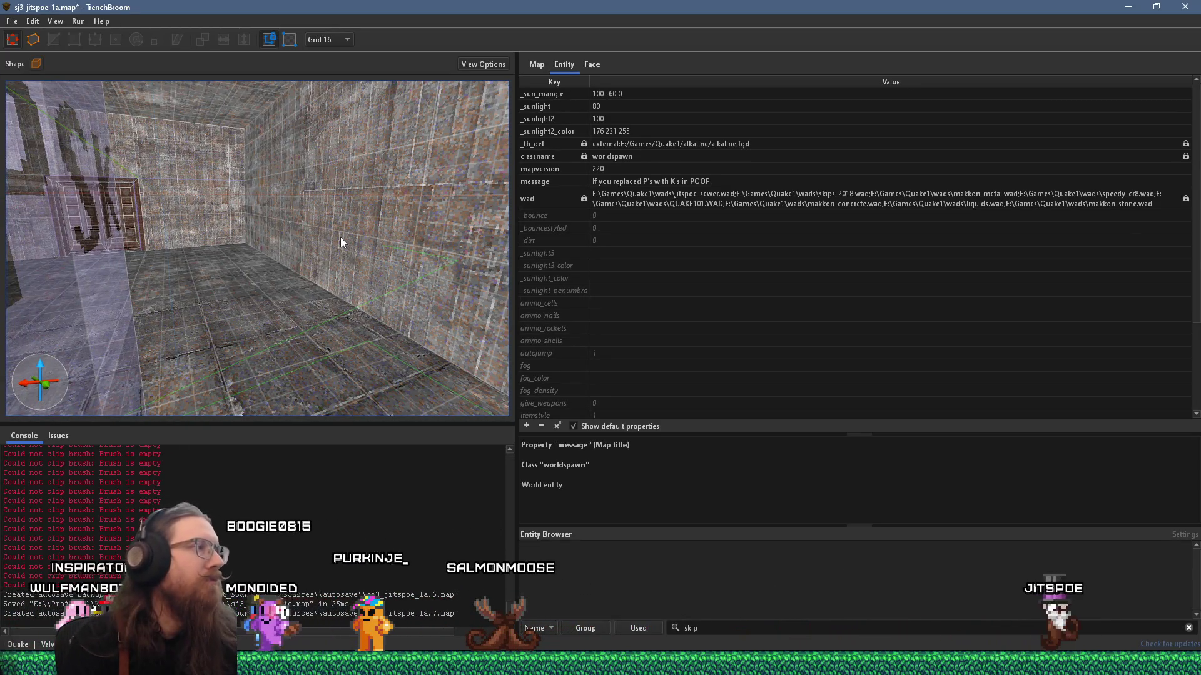
{"action": "mouse_move", "coordinate": [374, 220]}
{"action": "left_mouse_down"}
{"action": "mouse_move", "coordinate": [26, 200]}
{"action": "mouse_move", "coordinate": [48, 200]}
{"action": "left_mouse_up"}
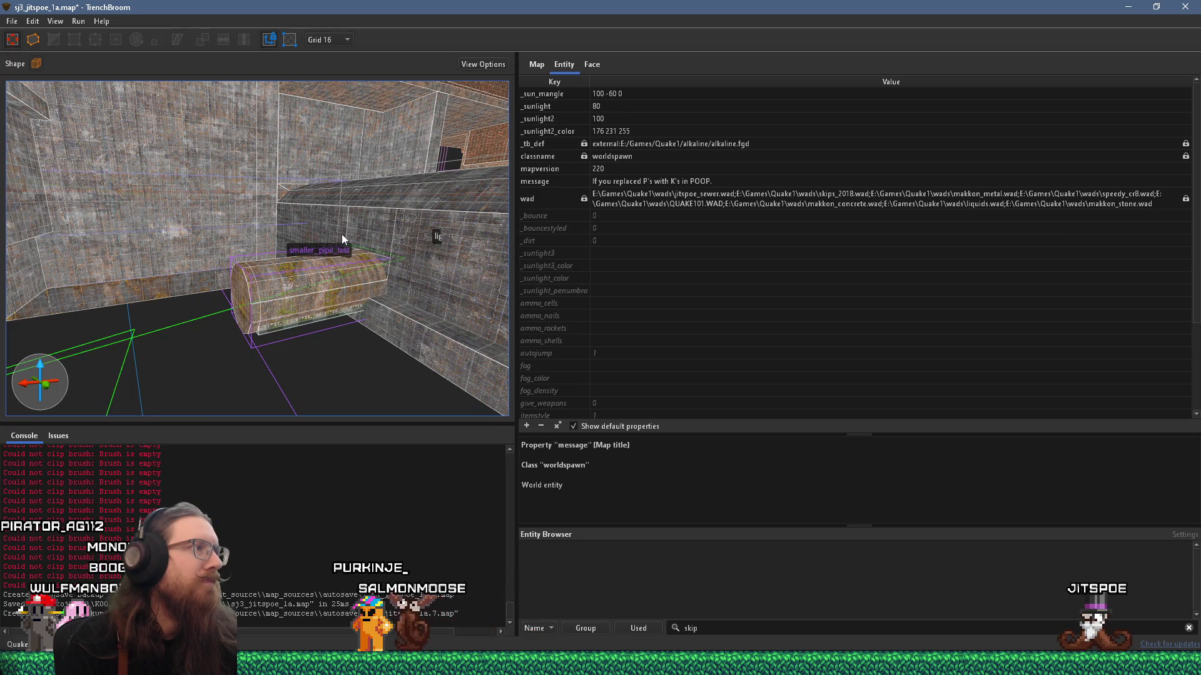
{"action": "mouse_move", "coordinate": [11, 302]}
{"action": "left_mouse_down"}
{"action": "mouse_move", "coordinate": [341, 257]}
{"action": "mouse_move", "coordinate": [212, 277]}
{"action": "left_mouse_up"}
{"action": "mouse_move", "coordinate": [355, 254]}
{"action": "left_mouse_down"}
{"action": "mouse_move", "coordinate": [279, 296]}
{"action": "mouse_move", "coordinate": [346, 280]}
{"action": "mouse_move", "coordinate": [241, 280]}
{"action": "mouse_move", "coordinate": [291, 264]}
{"action": "mouse_move", "coordinate": [364, 347]}
{"action": "mouse_move", "coordinate": [352, 323]}
{"action": "mouse_move", "coordinate": [263, 275]}
{"action": "mouse_move", "coordinate": [53, 310]}
{"action": "left_mouse_up"}
{"action": "mouse_move", "coordinate": [200, 267]}
{"action": "left_mouse_down"}
{"action": "mouse_move", "coordinate": [74, 269]}
{"action": "mouse_move", "coordinate": [291, 209]}
{"action": "mouse_move", "coordinate": [34, 320]}
{"action": "mouse_move", "coordinate": [291, 246]}
{"action": "mouse_move", "coordinate": [226, 265]}
{"action": "mouse_move", "coordinate": [116, 241]}
{"action": "mouse_move", "coordinate": [207, 250]}
{"action": "mouse_move", "coordinate": [160, 242]}
{"action": "mouse_move", "coordinate": [433, 325]}
{"action": "mouse_move", "coordinate": [276, 412]}
{"action": "mouse_move", "coordinate": [198, 332]}
{"action": "mouse_move", "coordinate": [268, 317]}
{"action": "mouse_move", "coordinate": [148, 291]}
{"action": "mouse_move", "coordinate": [279, 235]}
{"action": "mouse_move", "coordinate": [338, 231]}
{"action": "left_mouse_up"}
{"action": "scroll", "coordinate": [189, 324], "scroll_direction": "up", "scroll_amount": 2}
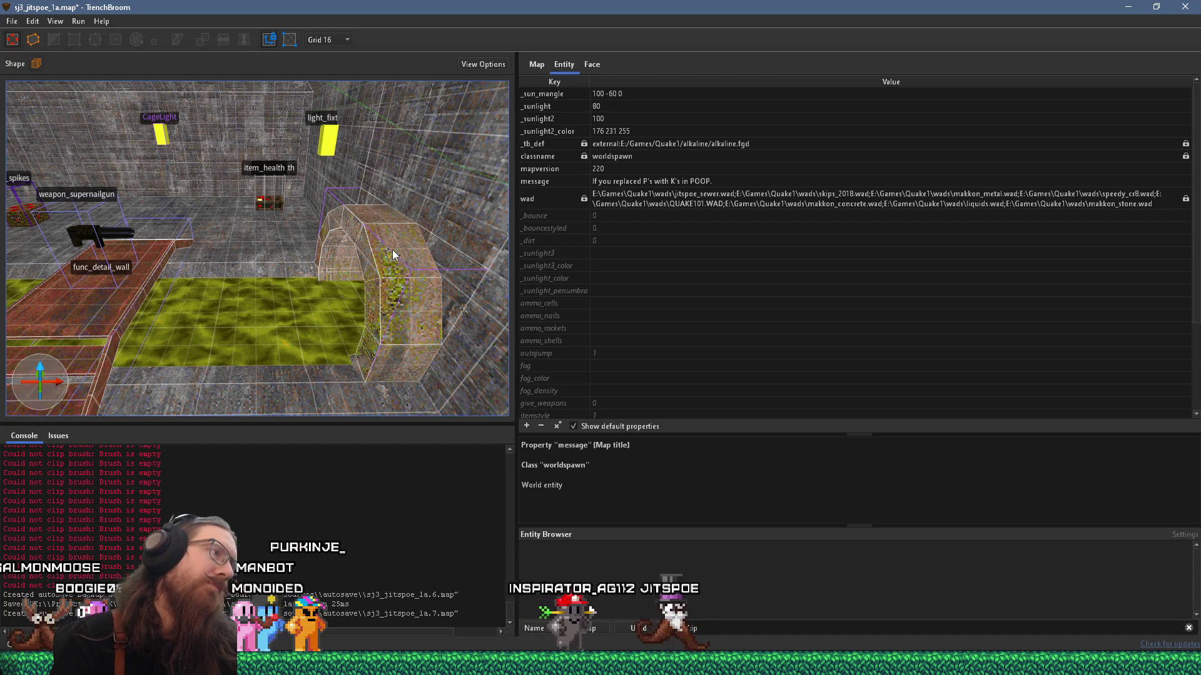
{"action": "mouse_move", "coordinate": [429, 239]}
{"action": "left_mouse_down"}
{"action": "mouse_move", "coordinate": [306, 250]}
{"action": "mouse_move", "coordinate": [107, 237]}
{"action": "mouse_move", "coordinate": [346, 254]}
{"action": "mouse_move", "coordinate": [264, 202]}
{"action": "left_mouse_up"}
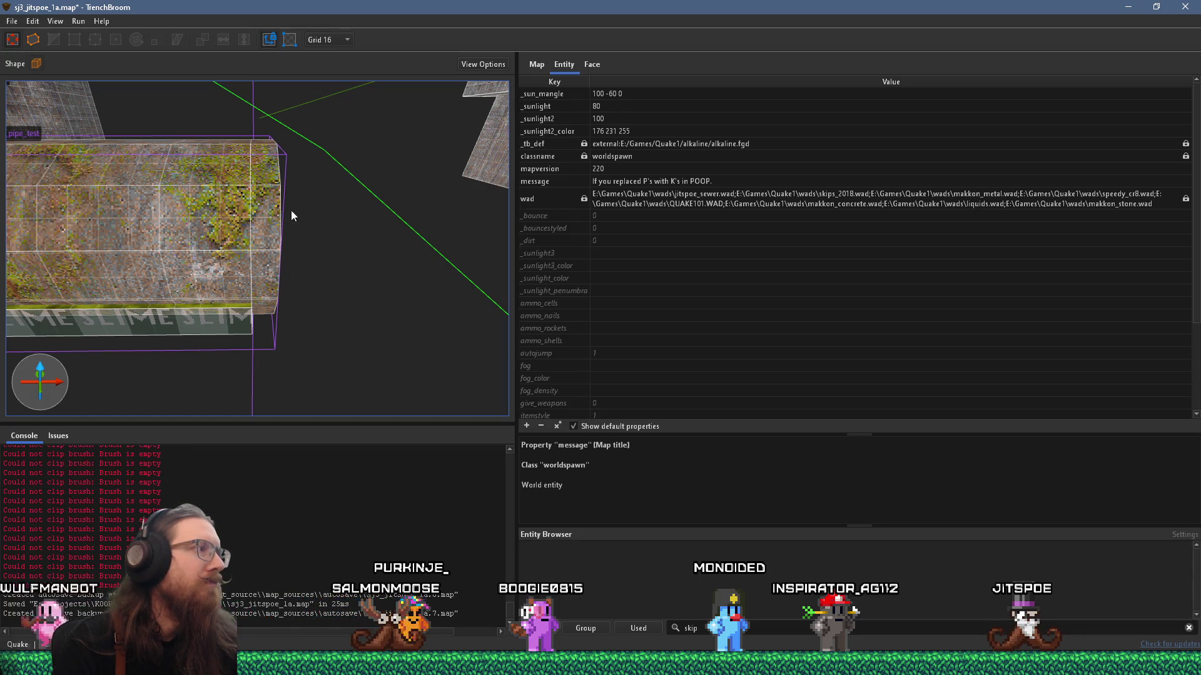
{"action": "left_click_drag", "start_coordinate": [327, 217], "coordinate": [121, 245]}
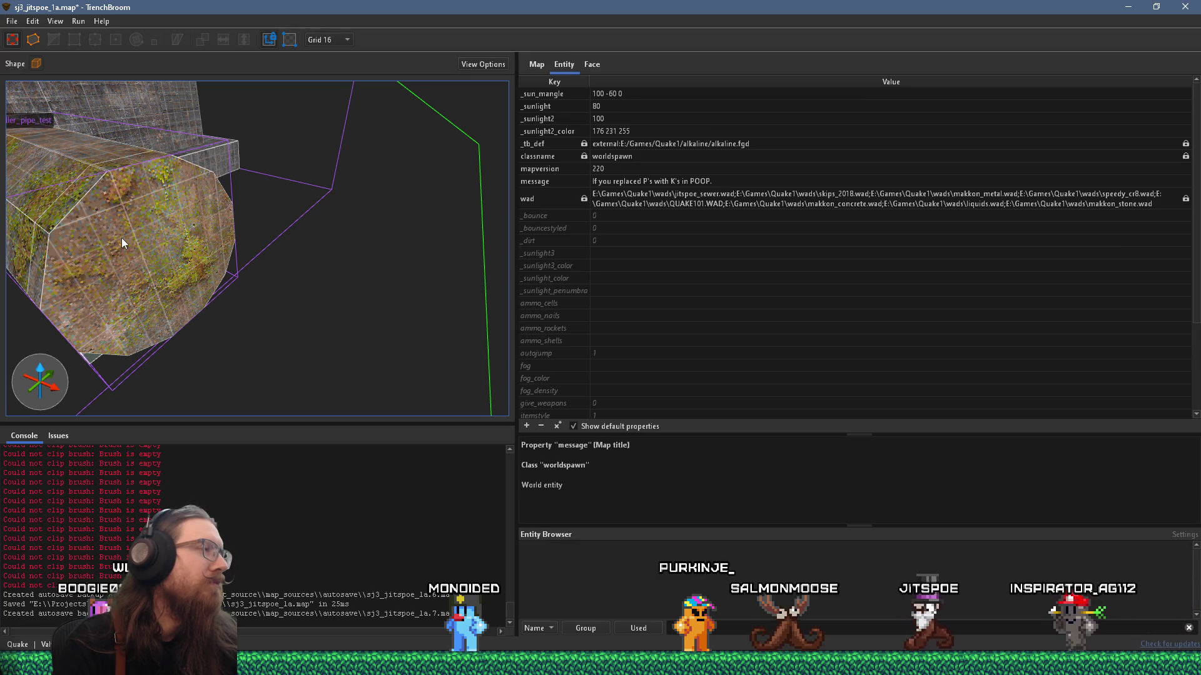
{"action": "left_click_drag", "start_coordinate": [212, 223], "coordinate": [145, 203]}
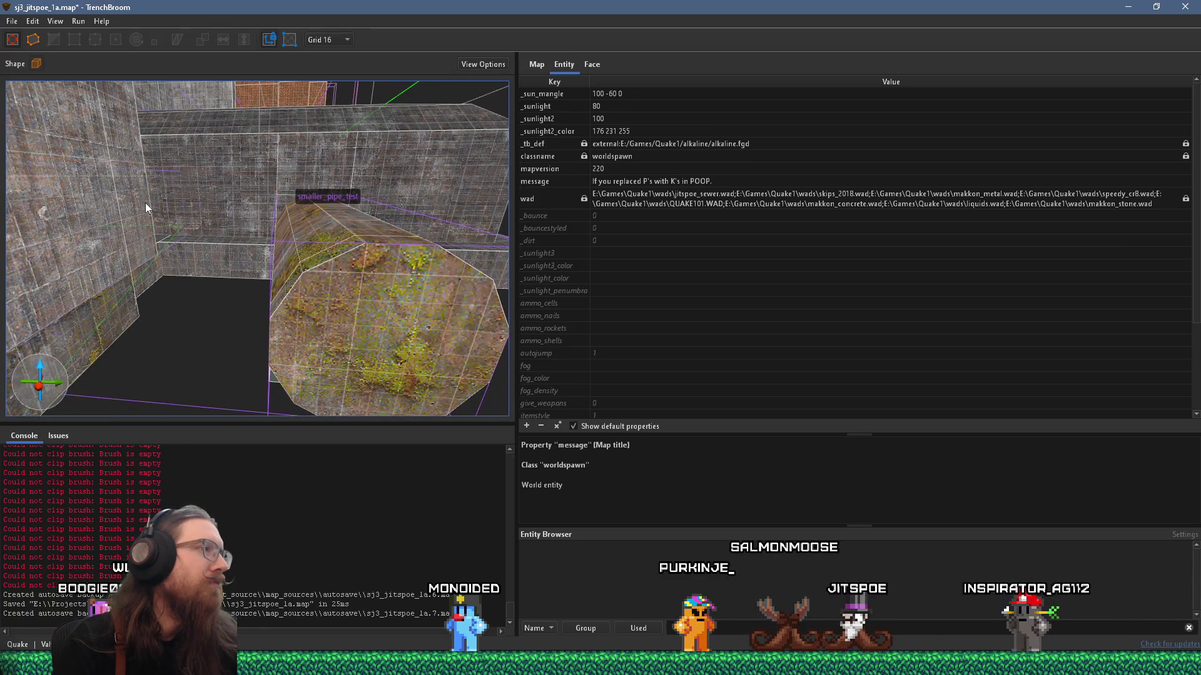
{"action": "left_click_drag", "start_coordinate": [145, 203], "coordinate": [324, 209]}
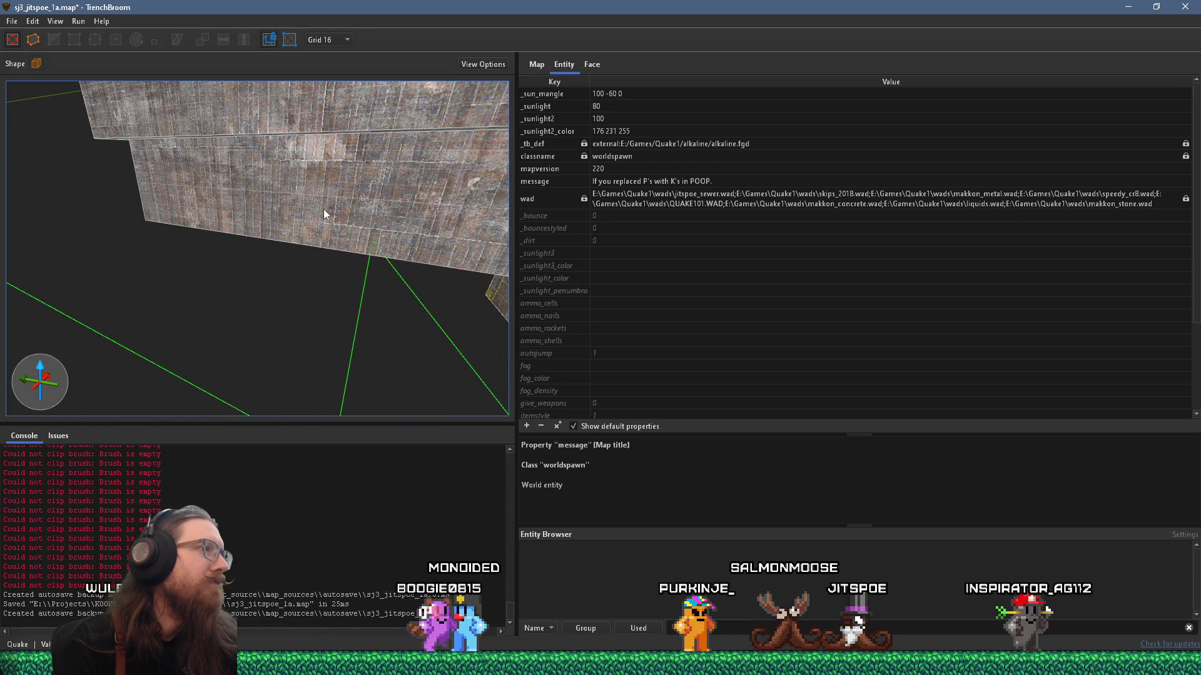
{"action": "mouse_move", "coordinate": [324, 209]}
{"action": "left_mouse_down"}
{"action": "mouse_move", "coordinate": [200, 209]}
{"action": "mouse_move", "coordinate": [385, 207]}
{"action": "mouse_move", "coordinate": [368, 212]}
{"action": "mouse_move", "coordinate": [202, 213]}
{"action": "mouse_move", "coordinate": [285, 225]}
{"action": "mouse_move", "coordinate": [394, 171]}
{"action": "mouse_move", "coordinate": [377, 177]}
{"action": "mouse_move", "coordinate": [343, 279]}
{"action": "mouse_move", "coordinate": [317, 275]}
{"action": "left_mouse_up"}
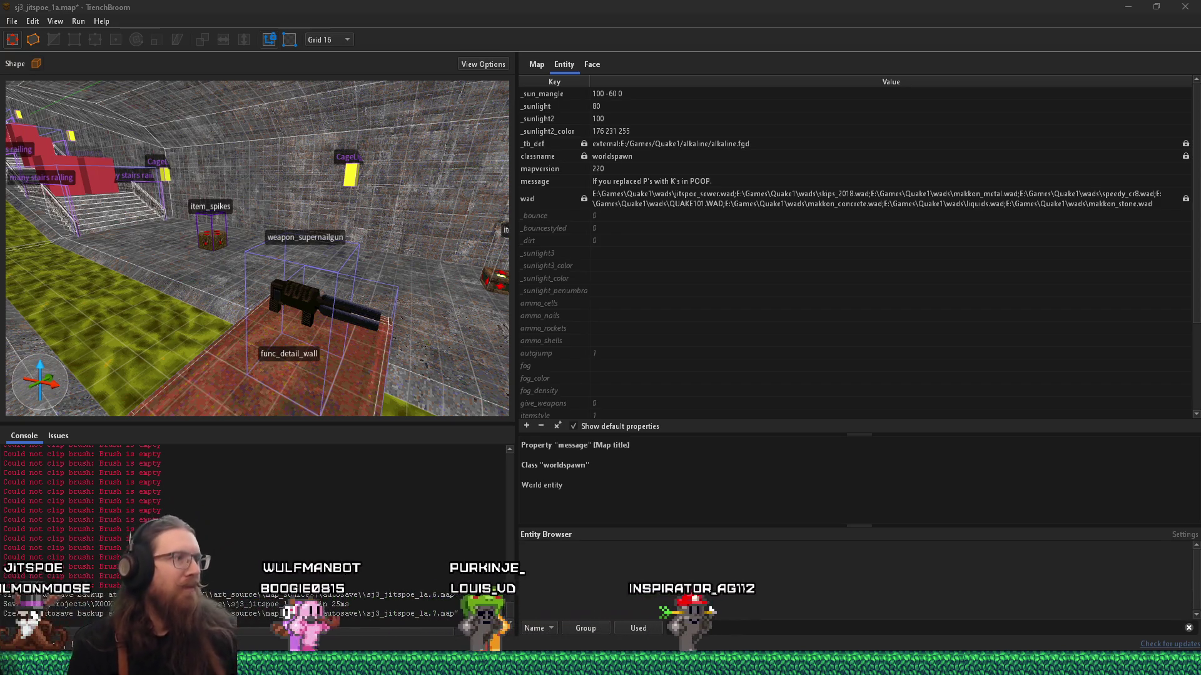
{"action": "mouse_move", "coordinate": [337, 296]}
{"action": "left_mouse_down"}
{"action": "mouse_move", "coordinate": [250, 279]}
{"action": "mouse_move", "coordinate": [208, 289]}
{"action": "mouse_move", "coordinate": [201, 276]}
{"action": "mouse_move", "coordinate": [245, 264]}
{"action": "mouse_move", "coordinate": [82, 294]}
{"action": "left_mouse_up"}
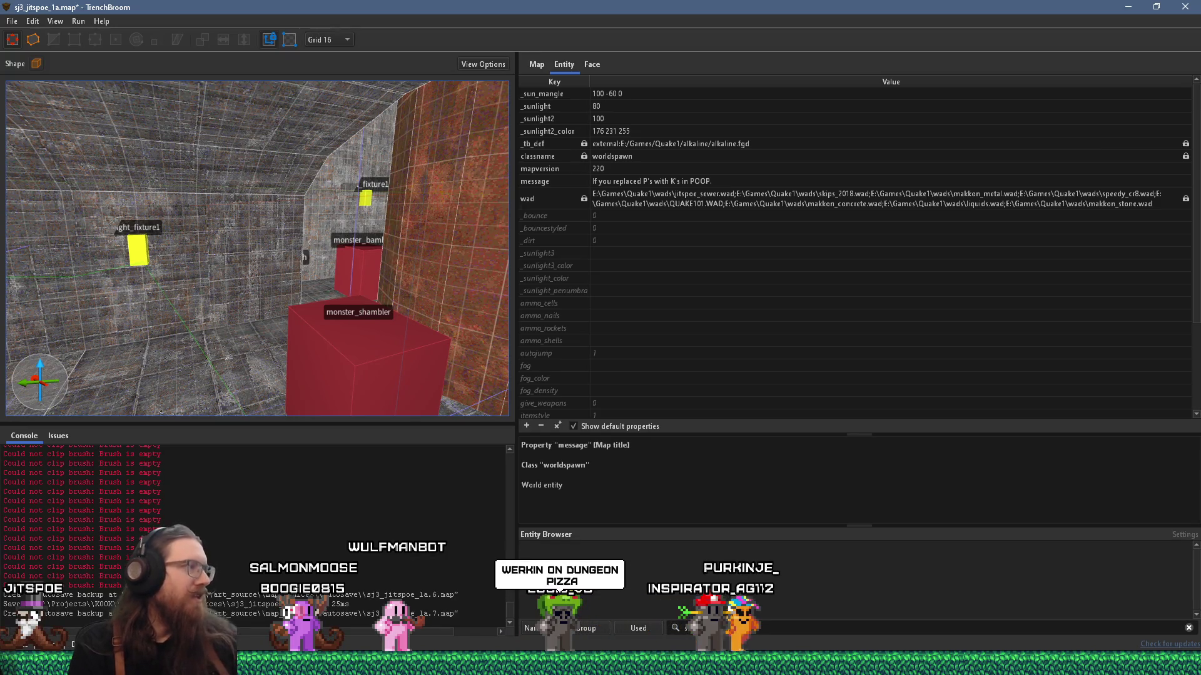
{"action": "mouse_move", "coordinate": [120, 292]}
{"action": "left_mouse_down"}
{"action": "mouse_move", "coordinate": [137, 280]}
{"action": "mouse_move", "coordinate": [244, 305]}
{"action": "mouse_move", "coordinate": [250, 276]}
{"action": "mouse_move", "coordinate": [240, 276]}
{"action": "mouse_move", "coordinate": [276, 270]}
{"action": "mouse_move", "coordinate": [277, 292]}
{"action": "left_mouse_up"}
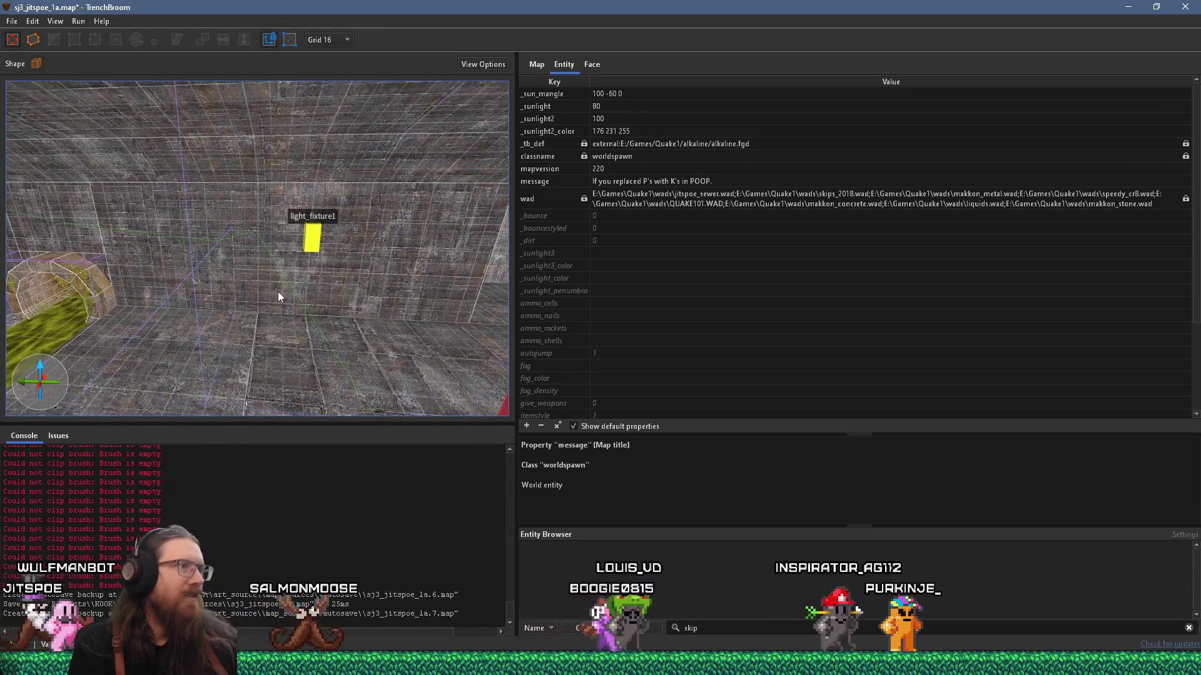
{"action": "left_click", "coordinate": [313, 247]}
{"action": "left_click_drag", "start_coordinate": [314, 244], "coordinate": [306, 244]}
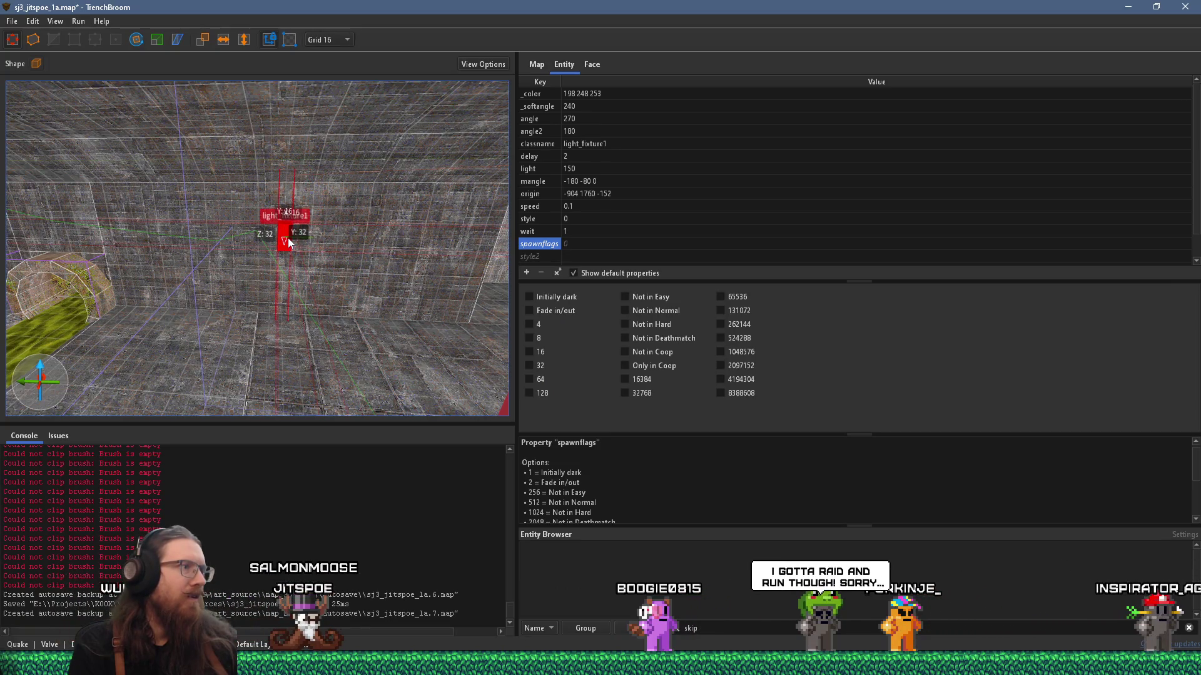
{"action": "mouse_move", "coordinate": [288, 241]}
{"action": "left_mouse_down"}
{"action": "mouse_move", "coordinate": [316, 263]}
{"action": "mouse_move", "coordinate": [460, 261]}
{"action": "mouse_move", "coordinate": [449, 223]}
{"action": "mouse_move", "coordinate": [357, 209]}
{"action": "mouse_move", "coordinate": [182, 212]}
{"action": "mouse_move", "coordinate": [248, 242]}
{"action": "mouse_move", "coordinate": [317, 310]}
{"action": "mouse_move", "coordinate": [369, 298]}
{"action": "mouse_move", "coordinate": [307, 283]}
{"action": "mouse_move", "coordinate": [333, 287]}
{"action": "left_mouse_up"}
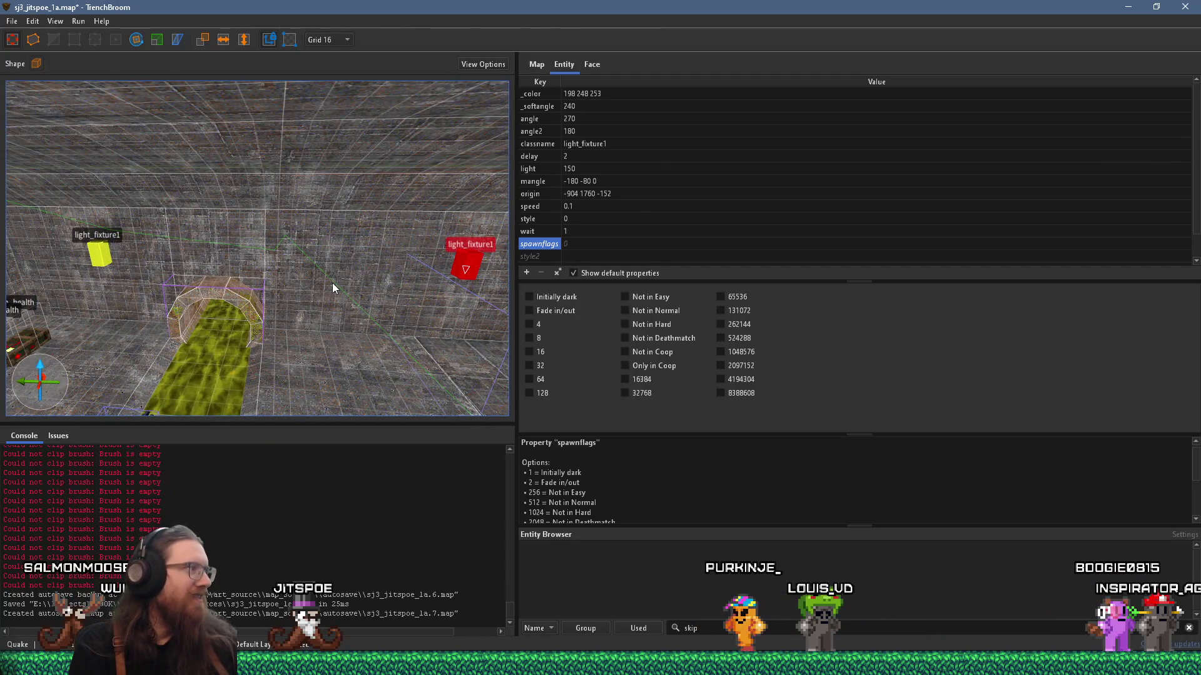
{"action": "mouse_move", "coordinate": [332, 283]}
{"action": "left_mouse_down"}
{"action": "mouse_move", "coordinate": [300, 302]}
{"action": "mouse_move", "coordinate": [50, 277]}
{"action": "left_mouse_up"}
{"action": "mouse_move", "coordinate": [150, 273]}
{"action": "left_mouse_down"}
{"action": "mouse_move", "coordinate": [32, 268]}
{"action": "mouse_move", "coordinate": [316, 265]}
{"action": "mouse_move", "coordinate": [225, 287]}
{"action": "mouse_move", "coordinate": [312, 290]}
{"action": "mouse_move", "coordinate": [164, 307]}
{"action": "mouse_move", "coordinate": [119, 333]}
{"action": "mouse_move", "coordinate": [274, 310]}
{"action": "mouse_move", "coordinate": [247, 325]}
{"action": "mouse_move", "coordinate": [388, 314]}
{"action": "mouse_move", "coordinate": [192, 340]}
{"action": "mouse_move", "coordinate": [117, 325]}
{"action": "mouse_move", "coordinate": [278, 278]}
{"action": "mouse_move", "coordinate": [212, 343]}
{"action": "mouse_move", "coordinate": [126, 84]}
{"action": "mouse_move", "coordinate": [215, 312]}
{"action": "mouse_move", "coordinate": [231, 206]}
{"action": "mouse_move", "coordinate": [299, 179]}
{"action": "mouse_move", "coordinate": [291, 237]}
{"action": "mouse_move", "coordinate": [251, 247]}
{"action": "left_mouse_up"}
Rotate the pillar brush 75° about its vertical axis
{"action": "left_click", "coordinate": [208, 278]}
{"action": "left_click", "coordinate": [144, 41]}
{"action": "key", "text": "r"}
{"action": "left_click", "coordinate": [295, 246]}
{"action": "key", "text": "Escape"}
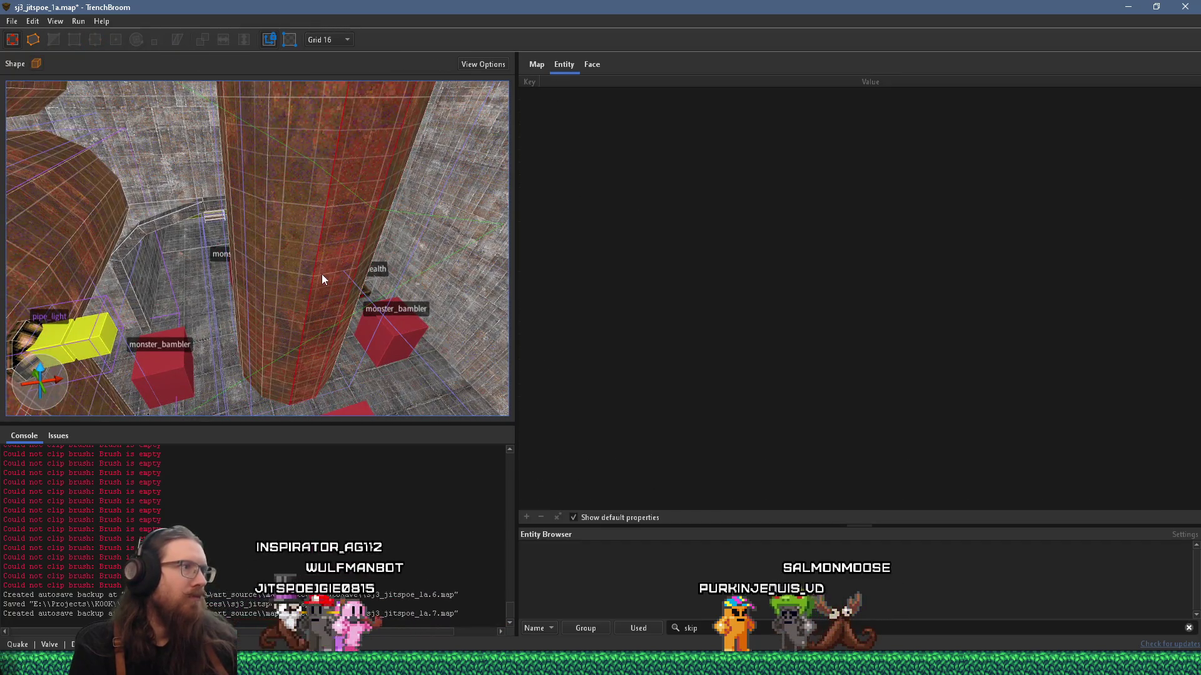
Set a pillar face's rust texture angle to 90
{"action": "left_click_drag", "start_coordinate": [321, 274], "coordinate": [376, 324]}
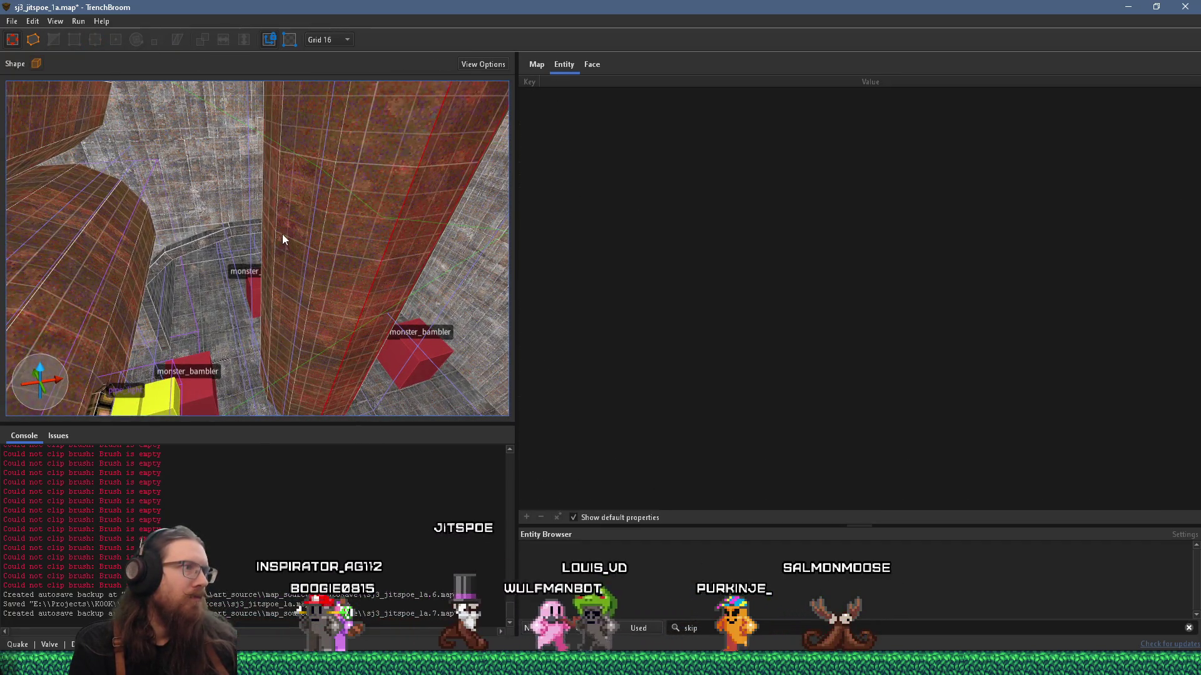
{"action": "mouse_move", "coordinate": [282, 234]}
{"action": "left_mouse_down"}
{"action": "mouse_move", "coordinate": [171, 298]}
{"action": "mouse_move", "coordinate": [230, 266]}
{"action": "left_mouse_up"}
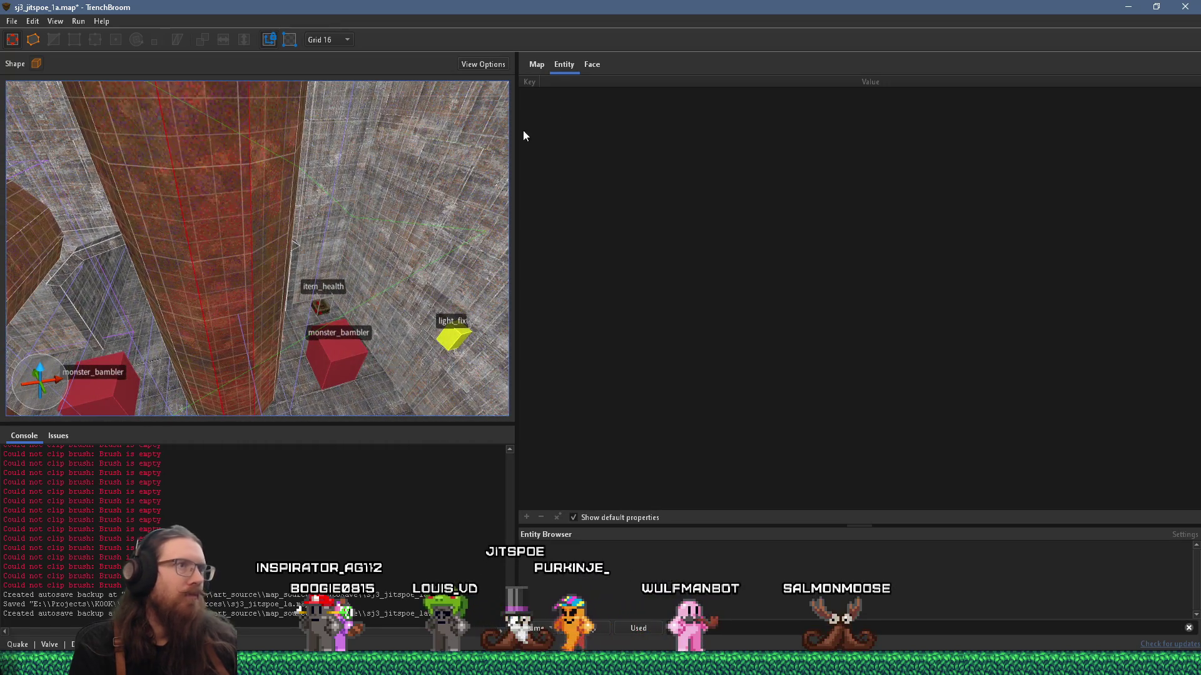
{"action": "left_click", "coordinate": [591, 65]}
{"action": "left_click", "coordinate": [595, 284]}
{"action": "left_click_drag", "start_coordinate": [363, 289], "coordinate": [191, 267]}
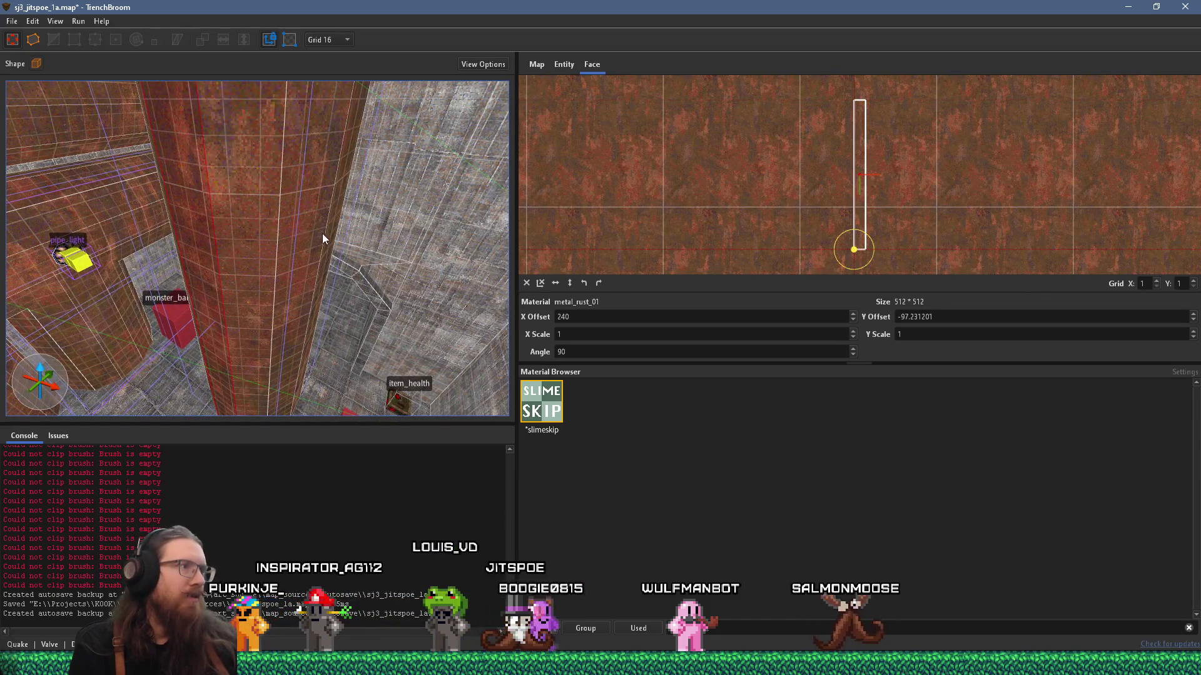
Slide that face's horizontal texture offset to about -31
{"action": "left_click_drag", "start_coordinate": [287, 256], "coordinate": [127, 283]}
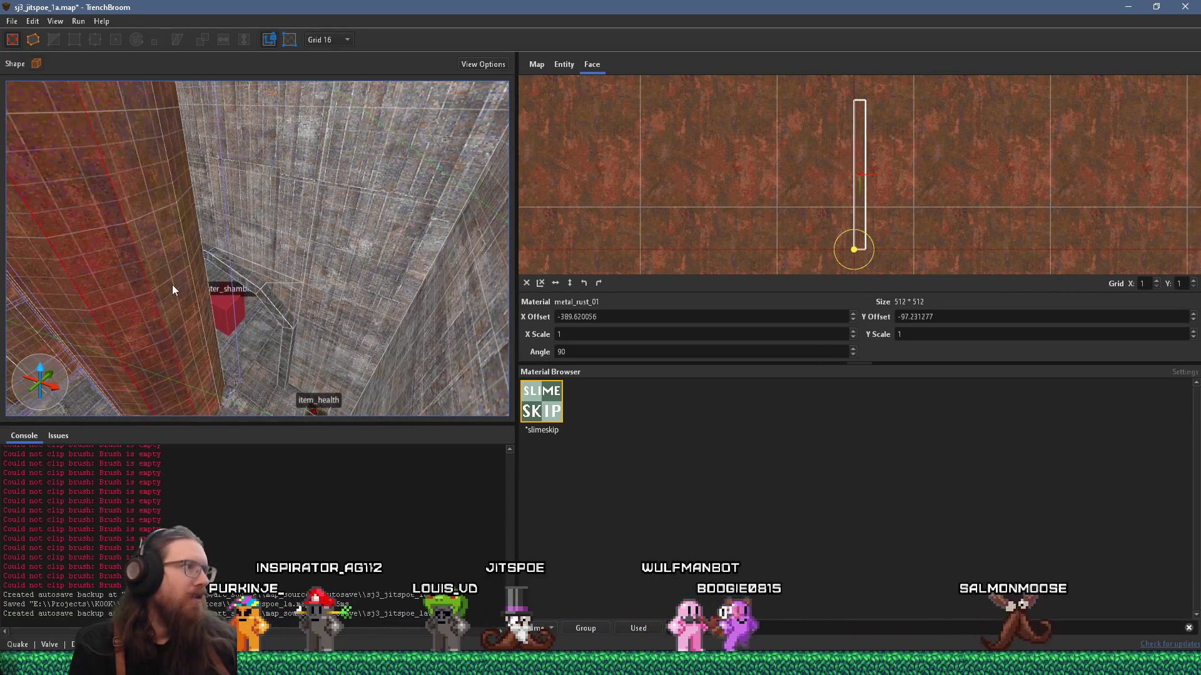
{"action": "mouse_move", "coordinate": [200, 257]}
{"action": "left_mouse_down"}
{"action": "mouse_move", "coordinate": [197, 272]}
{"action": "mouse_move", "coordinate": [368, 317]}
{"action": "left_mouse_up"}
{"action": "key", "text": "ctrl+z"}
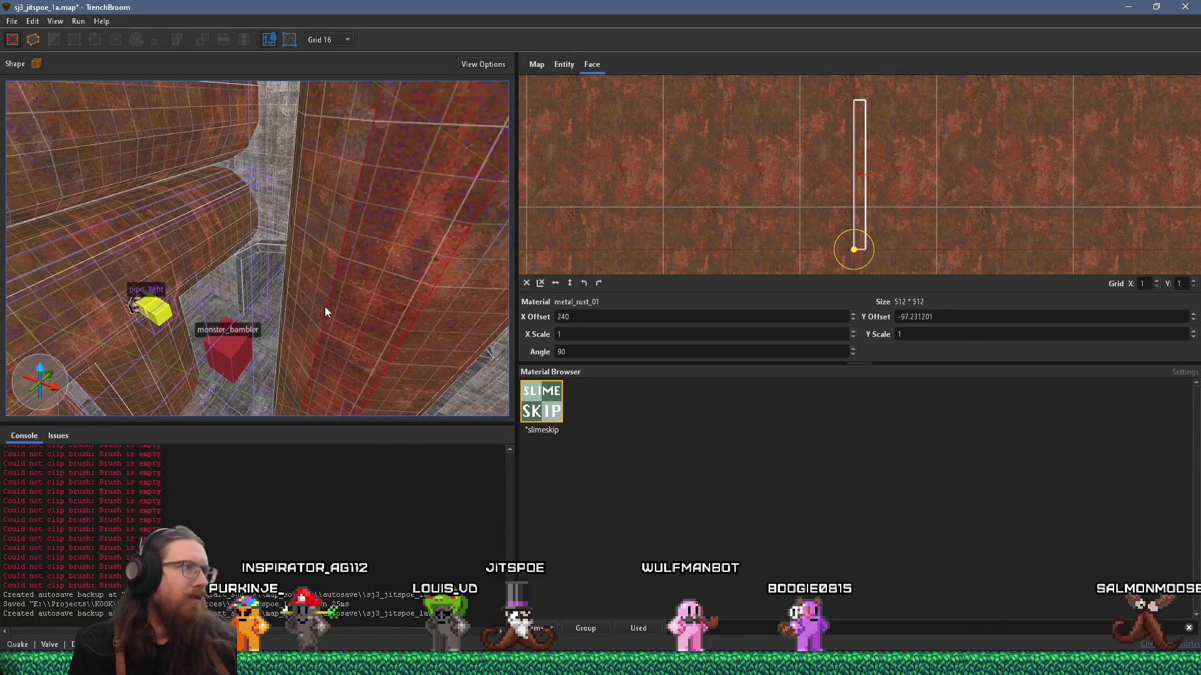
{"action": "mouse_move", "coordinate": [303, 260]}
{"action": "left_mouse_down"}
{"action": "mouse_move", "coordinate": [310, 284]}
{"action": "mouse_move", "coordinate": [341, 293]}
{"action": "left_mouse_up"}
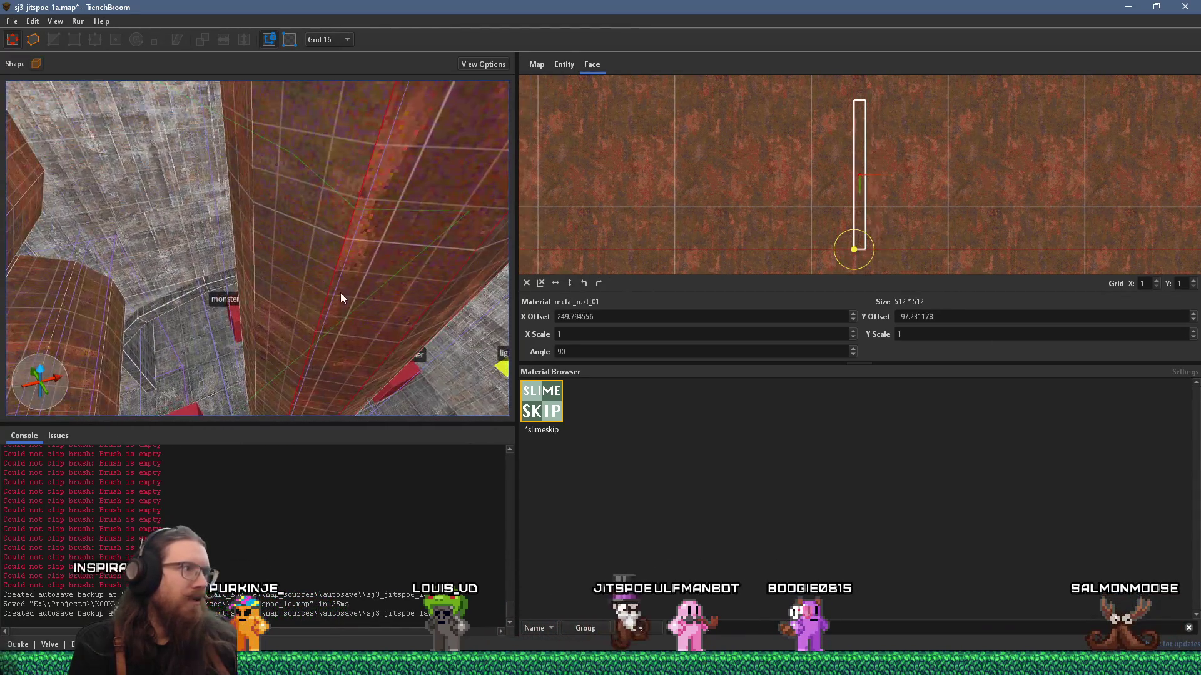
{"action": "mouse_move", "coordinate": [253, 266]}
{"action": "left_mouse_down"}
{"action": "mouse_move", "coordinate": [325, 219]}
{"action": "mouse_move", "coordinate": [407, 247]}
{"action": "mouse_move", "coordinate": [386, 260]}
{"action": "left_mouse_up"}
{"action": "mouse_move", "coordinate": [245, 219]}
{"action": "left_mouse_down"}
{"action": "mouse_move", "coordinate": [329, 256]}
{"action": "mouse_move", "coordinate": [373, 326]}
{"action": "mouse_move", "coordinate": [375, 289]}
{"action": "mouse_move", "coordinate": [389, 369]}
{"action": "mouse_move", "coordinate": [348, 332]}
{"action": "mouse_move", "coordinate": [418, 350]}
{"action": "mouse_move", "coordinate": [351, 331]}
{"action": "mouse_move", "coordinate": [372, 320]}
{"action": "mouse_move", "coordinate": [511, 374]}
{"action": "mouse_move", "coordinate": [368, 346]}
{"action": "mouse_move", "coordinate": [322, 306]}
{"action": "mouse_move", "coordinate": [425, 247]}
{"action": "mouse_move", "coordinate": [306, 229]}
{"action": "left_mouse_up"}
{"action": "left_click_drag", "start_coordinate": [417, 236], "coordinate": [94, 257]}
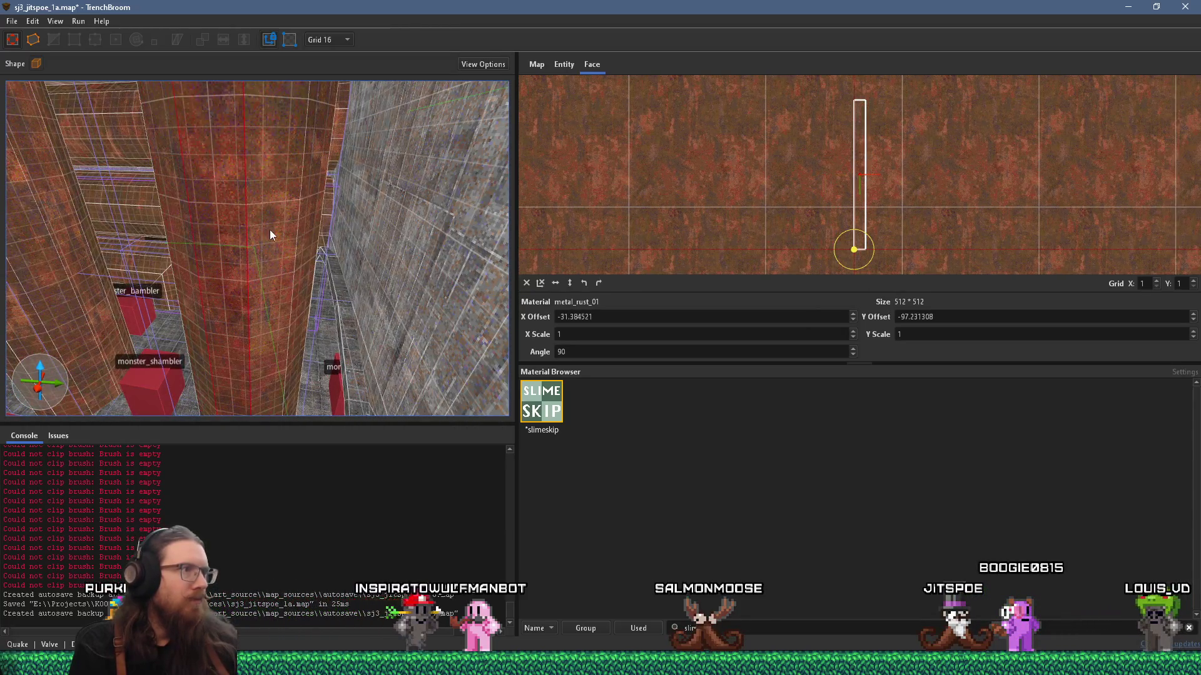
{"action": "key", "text": "Escape"}
Delete the selected column and shift the large pillar 16 units along Y
{"action": "mouse_move", "coordinate": [191, 268]}
{"action": "left_mouse_down"}
{"action": "mouse_move", "coordinate": [329, 305]}
{"action": "mouse_move", "coordinate": [193, 279]}
{"action": "left_mouse_up"}
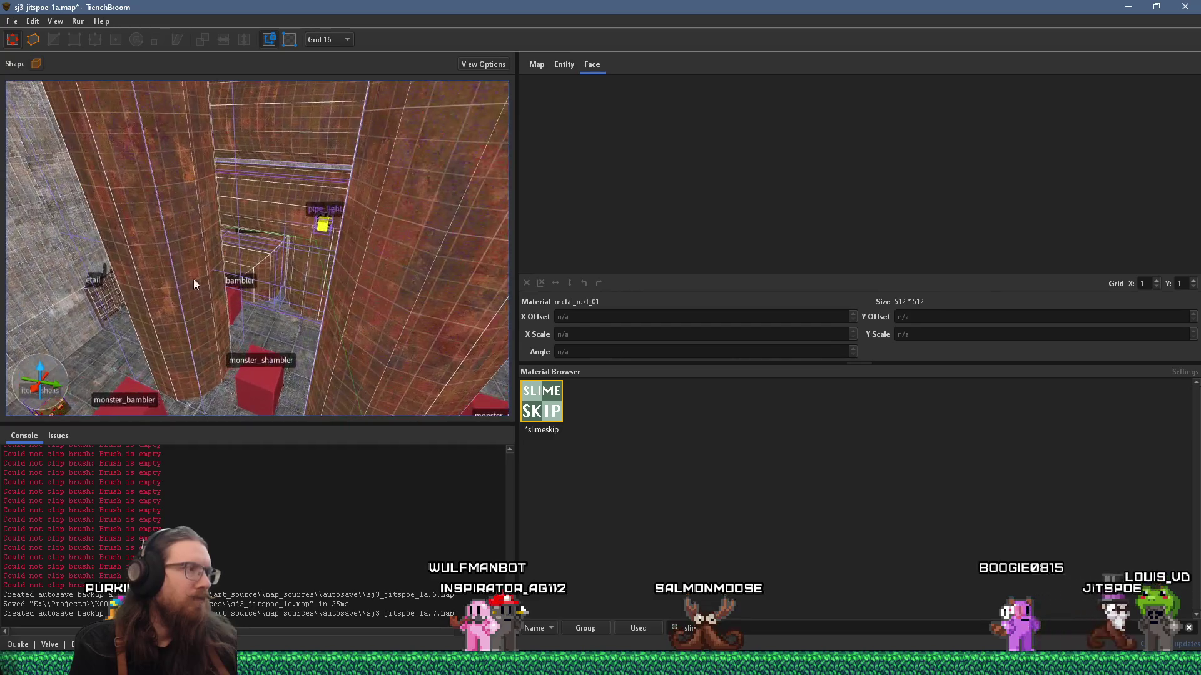
{"action": "key", "text": "Delete"}
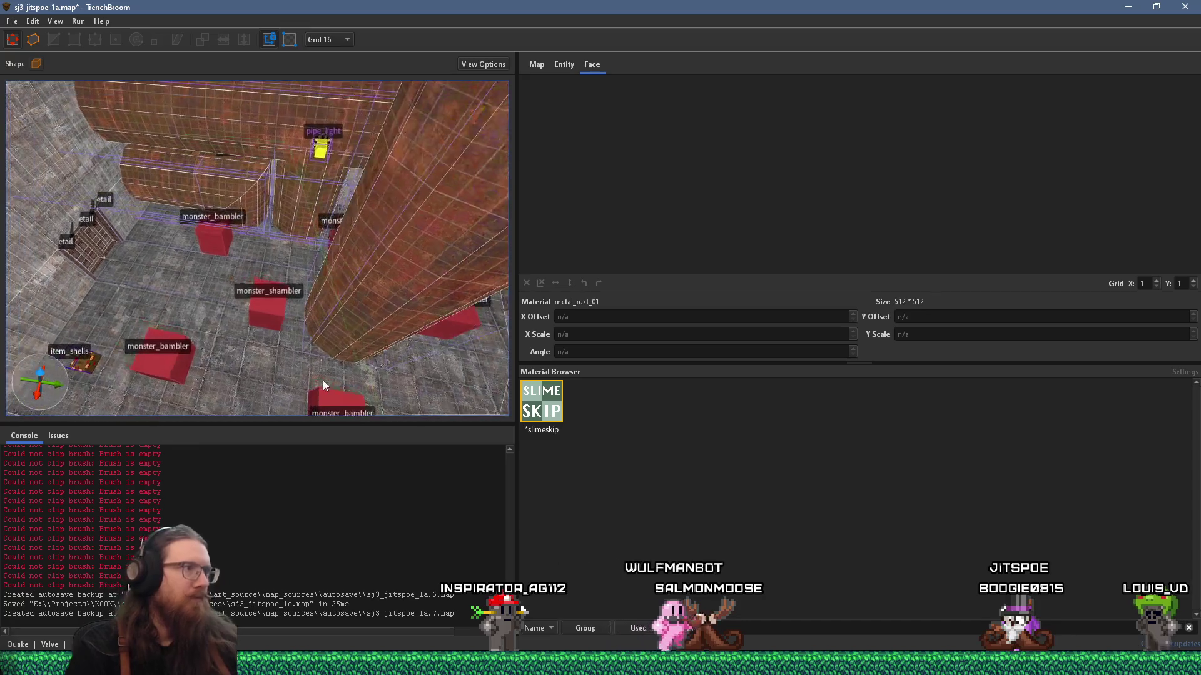
{"action": "left_click", "coordinate": [382, 314]}
{"action": "mouse_move", "coordinate": [385, 298]}
{"action": "left_mouse_down"}
{"action": "mouse_move", "coordinate": [398, 299]}
{"action": "mouse_move", "coordinate": [196, 255]}
{"action": "mouse_move", "coordinate": [189, 264]}
{"action": "left_mouse_up"}
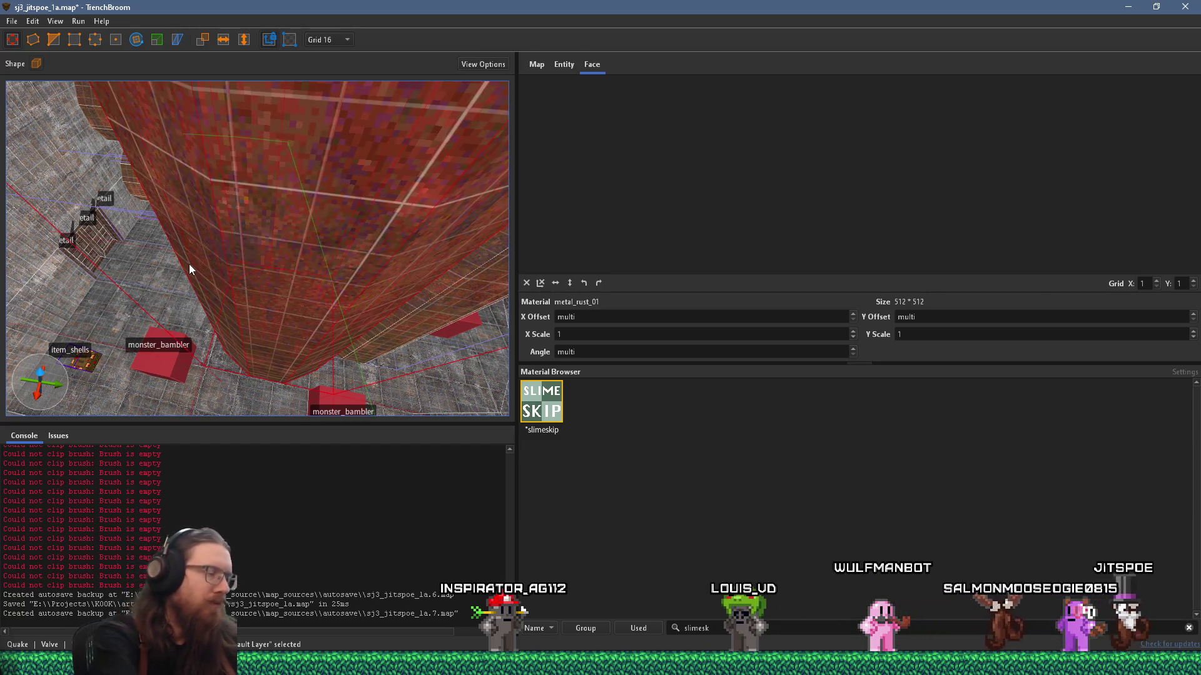
Replace the pillar with a copy placed left of the original, rotated 90 degrees
{"action": "key", "text": "Delete"}
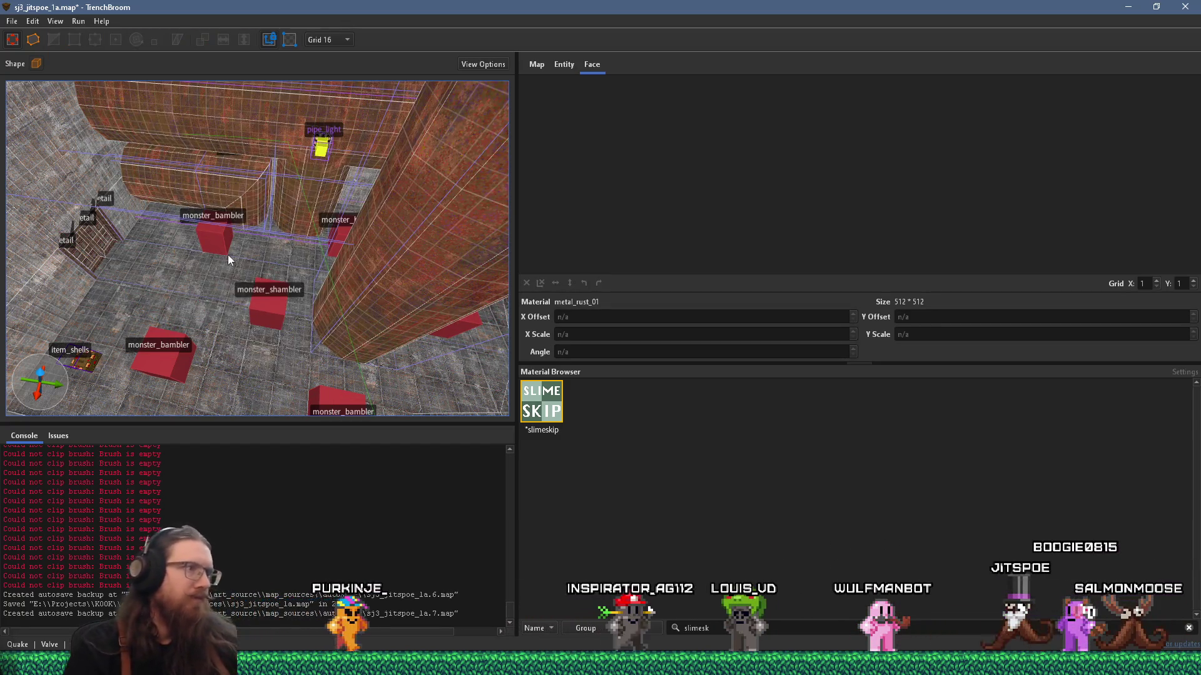
{"action": "left_click", "coordinate": [382, 326]}
{"action": "left_click_drag", "start_coordinate": [388, 316], "coordinate": [122, 253]}
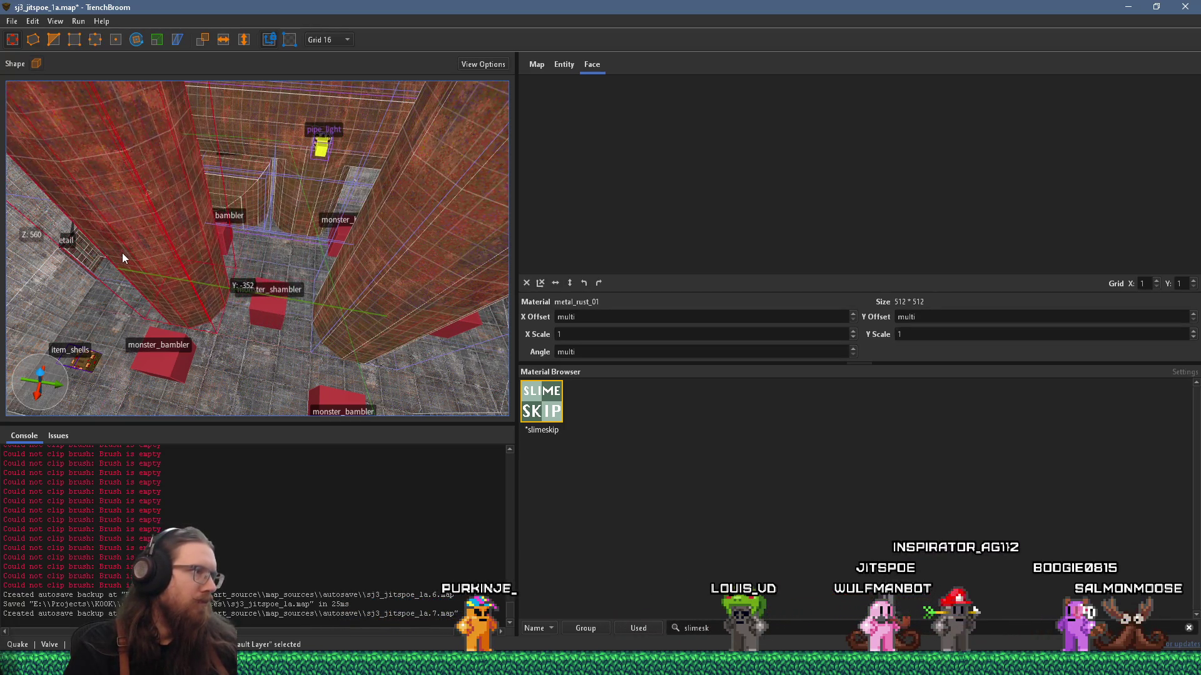
{"action": "key", "text": "a"}
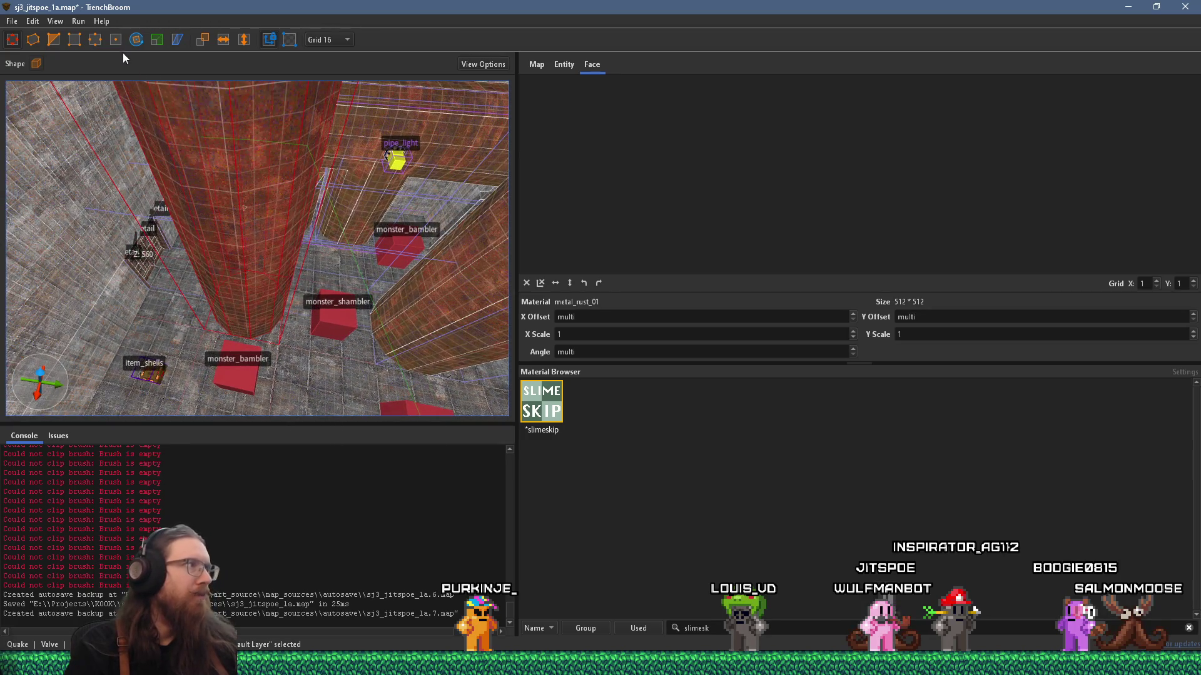
{"action": "mouse_move", "coordinate": [267, 256]}
{"action": "left_mouse_down"}
{"action": "mouse_move", "coordinate": [331, 212]}
{"action": "mouse_move", "coordinate": [344, 179]}
{"action": "left_mouse_up"}
{"action": "key", "text": "Escape"}
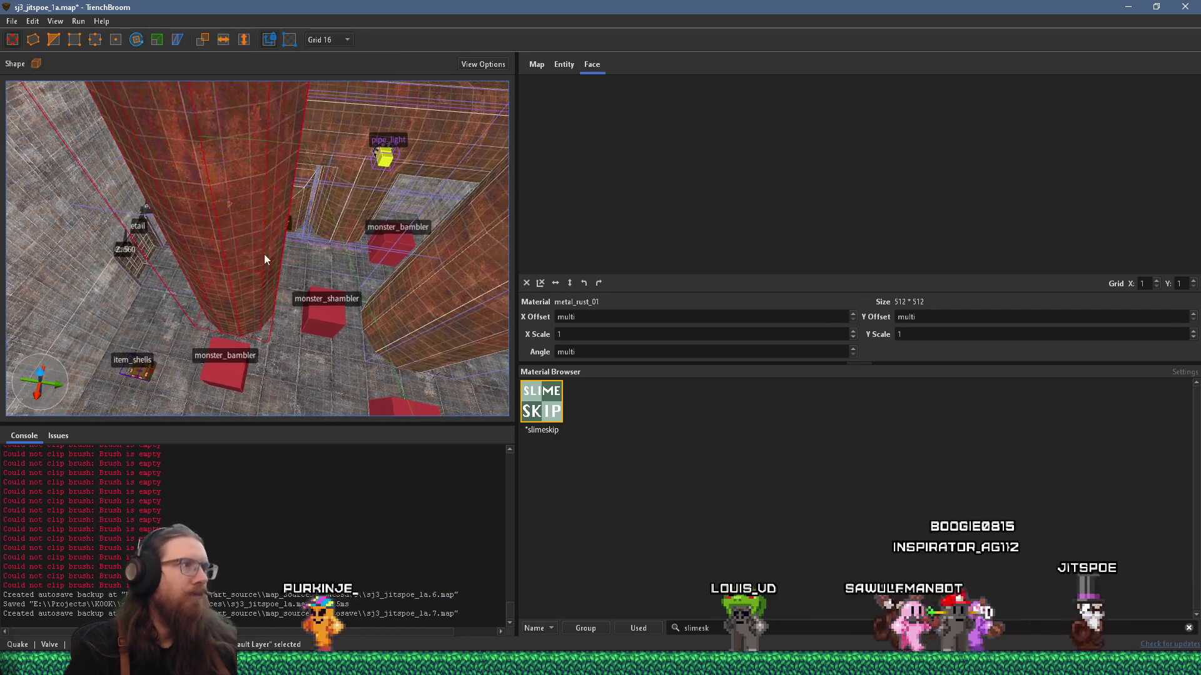
Fly between the pillars and select the left pillar brush, viewing its top
{"action": "key", "text": "w"}
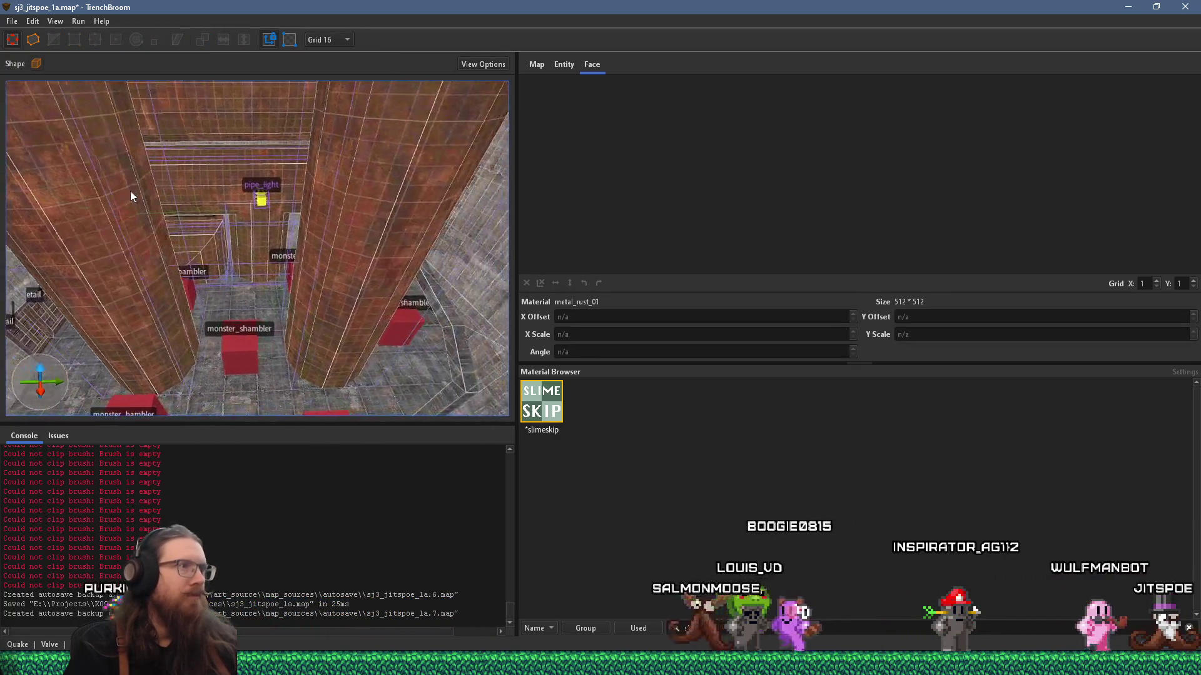
{"action": "key", "text": "w"}
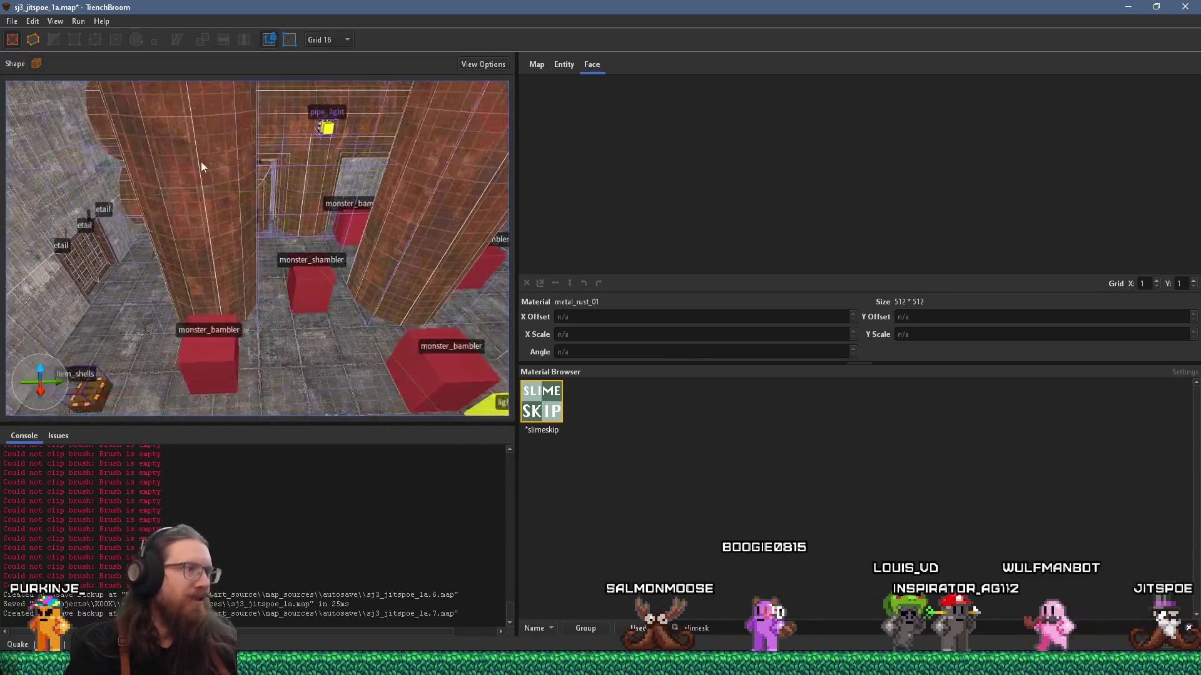
{"action": "key", "text": "w"}
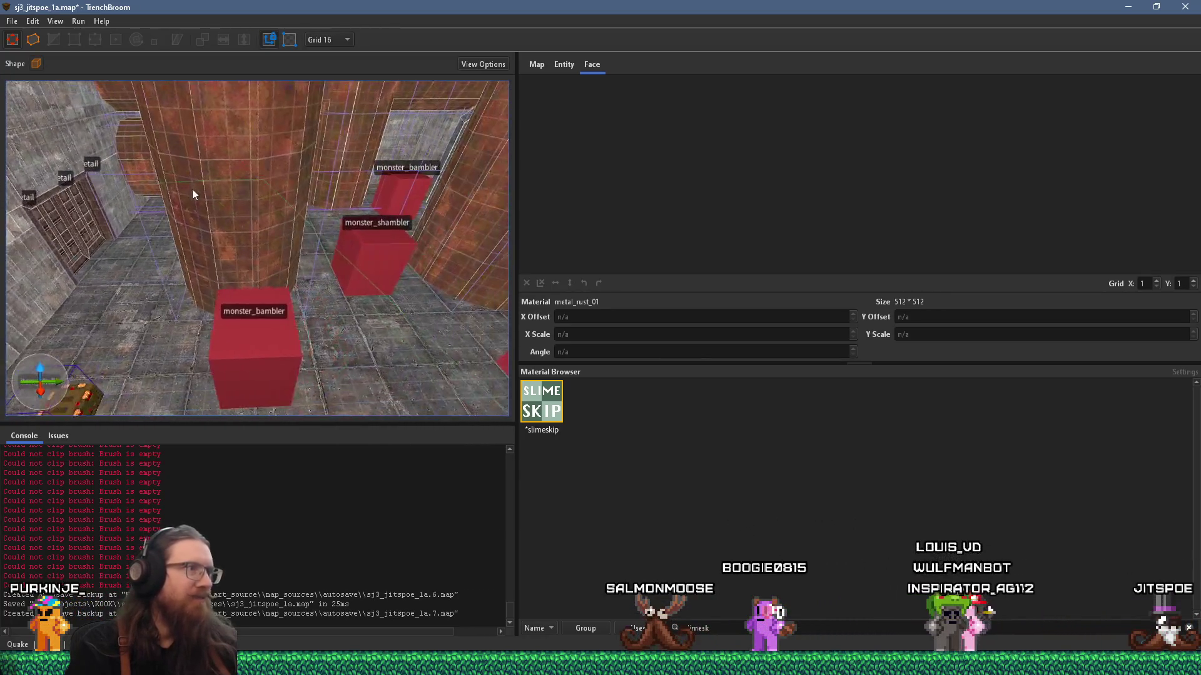
{"action": "key", "text": "w"}
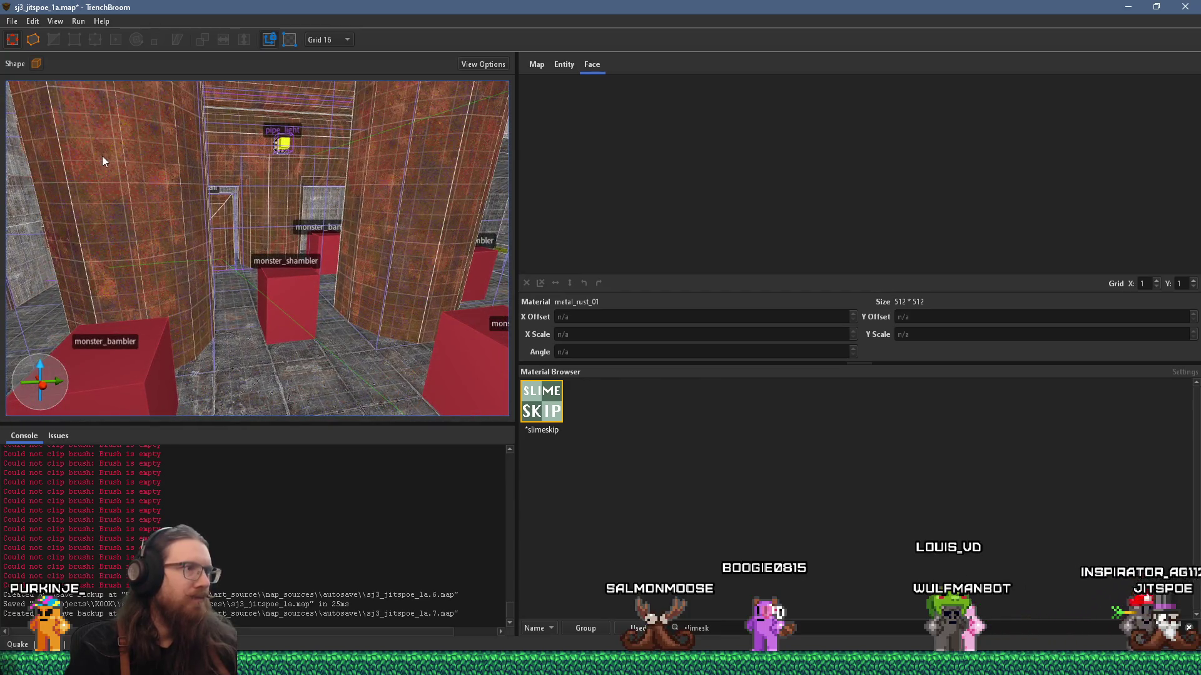
{"action": "left_click", "coordinate": [103, 162]}
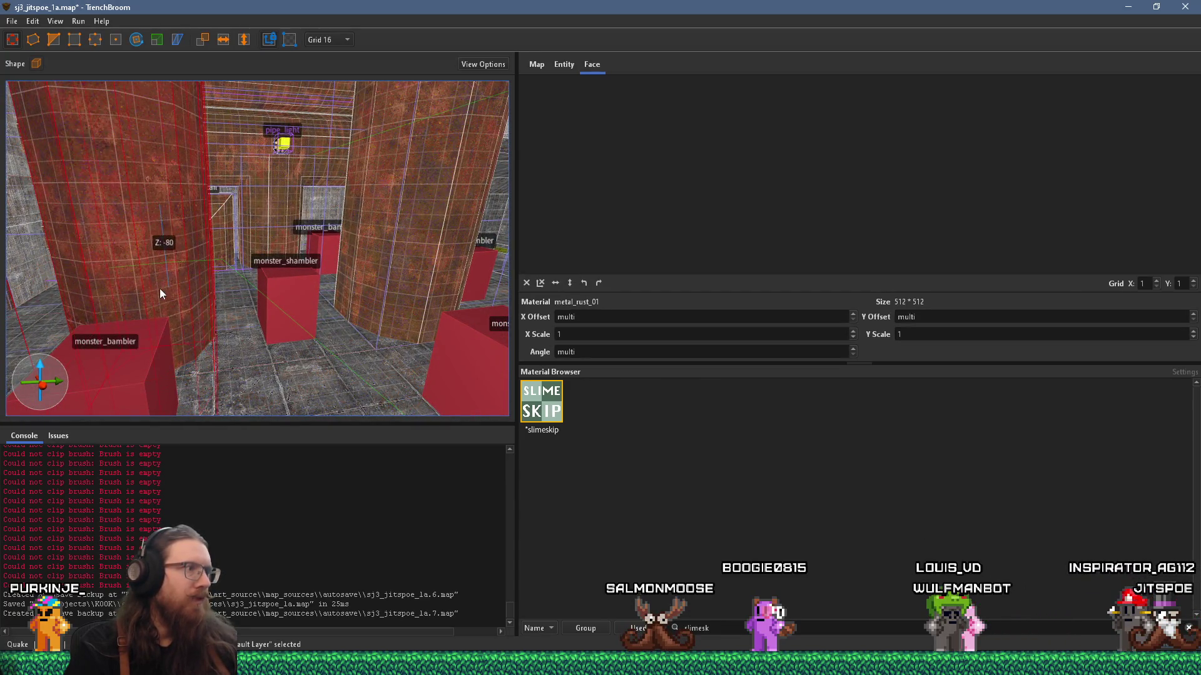
{"action": "left_click_drag", "start_coordinate": [181, 312], "coordinate": [224, 371]}
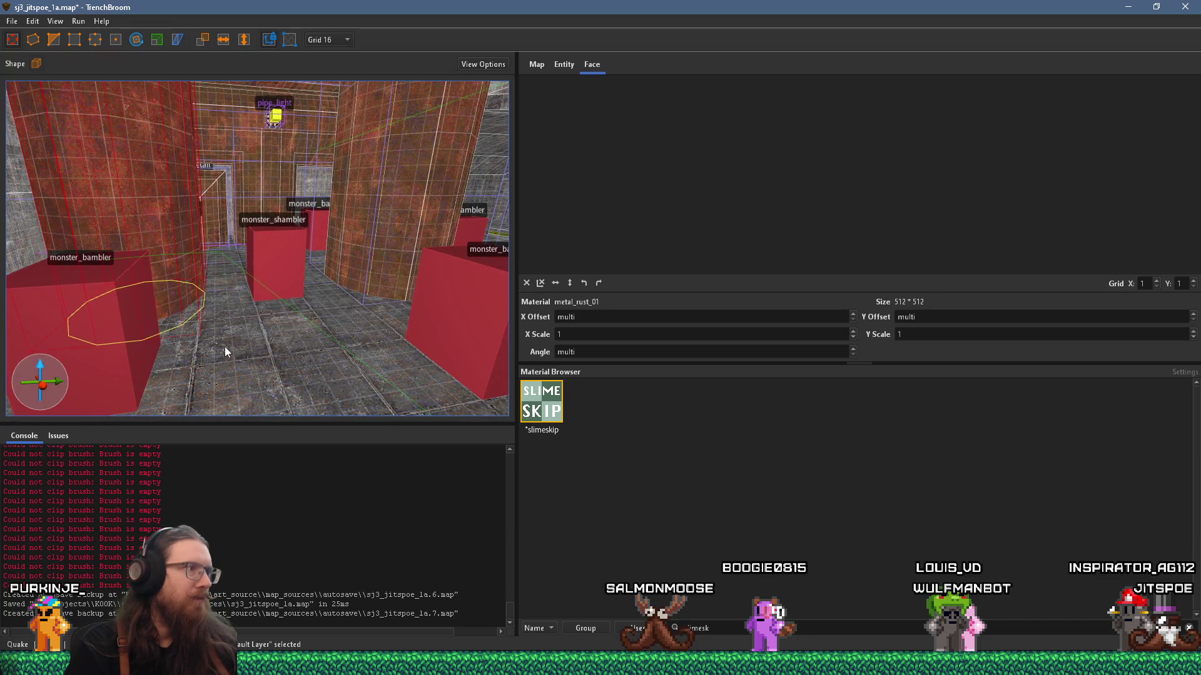
{"action": "key", "text": "w"}
{"action": "mouse_move", "coordinate": [202, 280]}
{"action": "left_mouse_down"}
{"action": "mouse_move", "coordinate": [256, 335]}
{"action": "mouse_move", "coordinate": [291, 157]}
{"action": "left_mouse_up"}
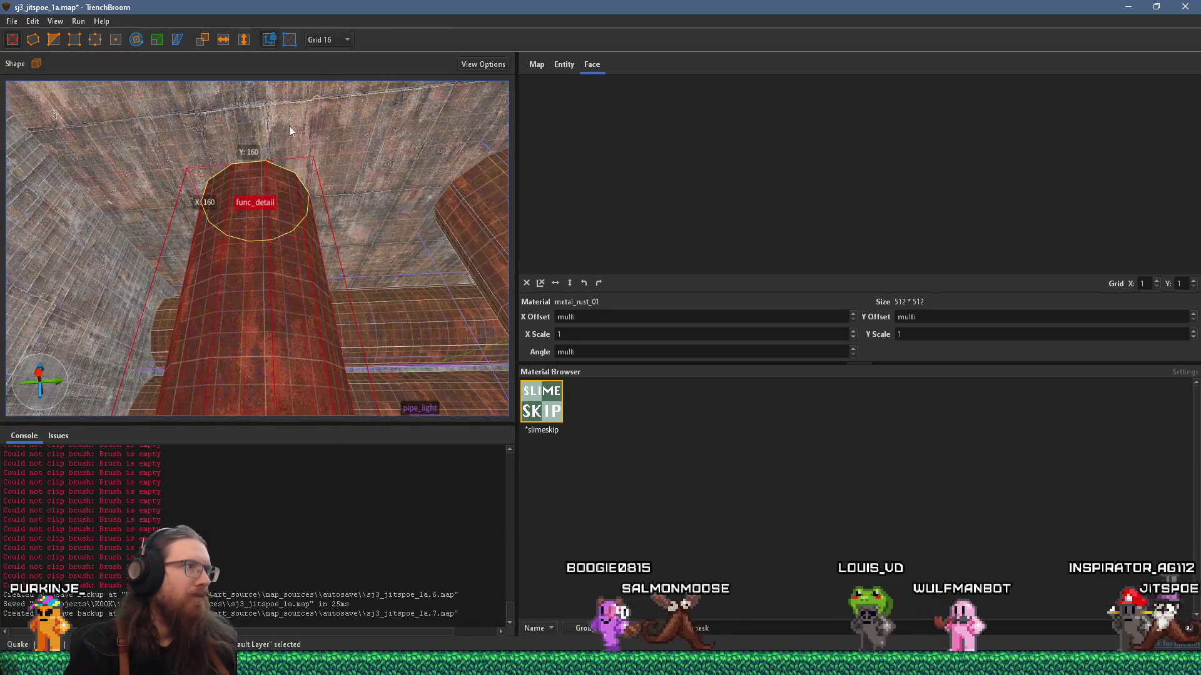
{"action": "left_click_drag", "start_coordinate": [288, 125], "coordinate": [266, 249]}
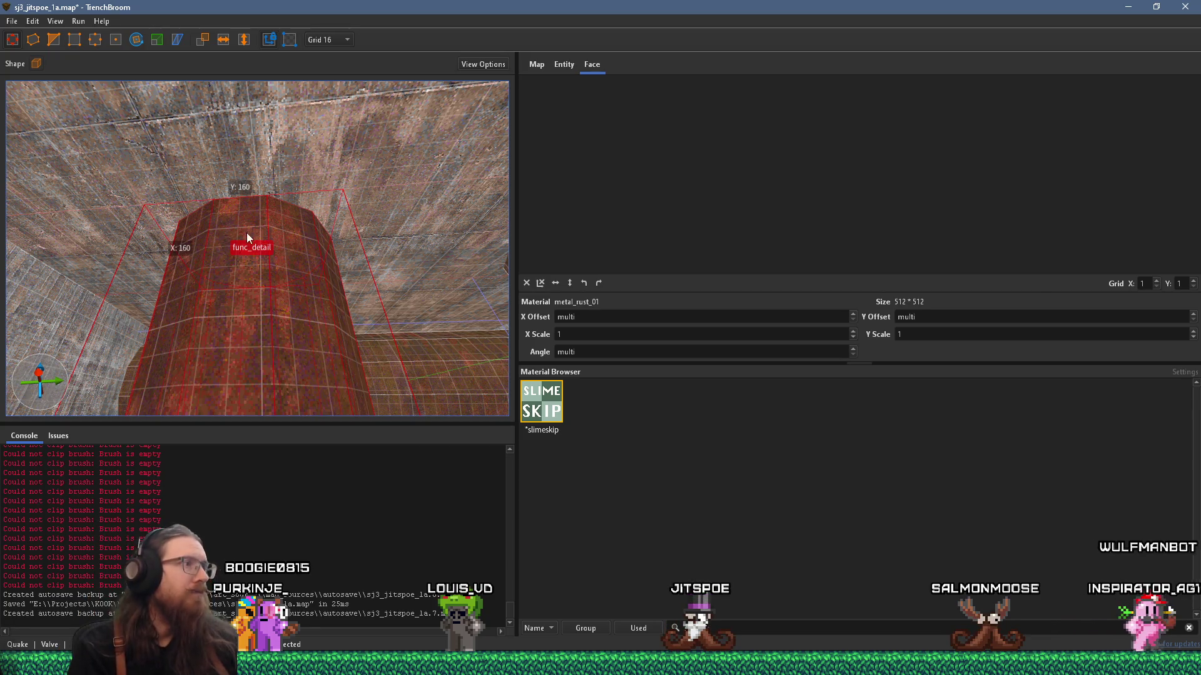
{"action": "left_click_drag", "start_coordinate": [246, 233], "coordinate": [260, 229]}
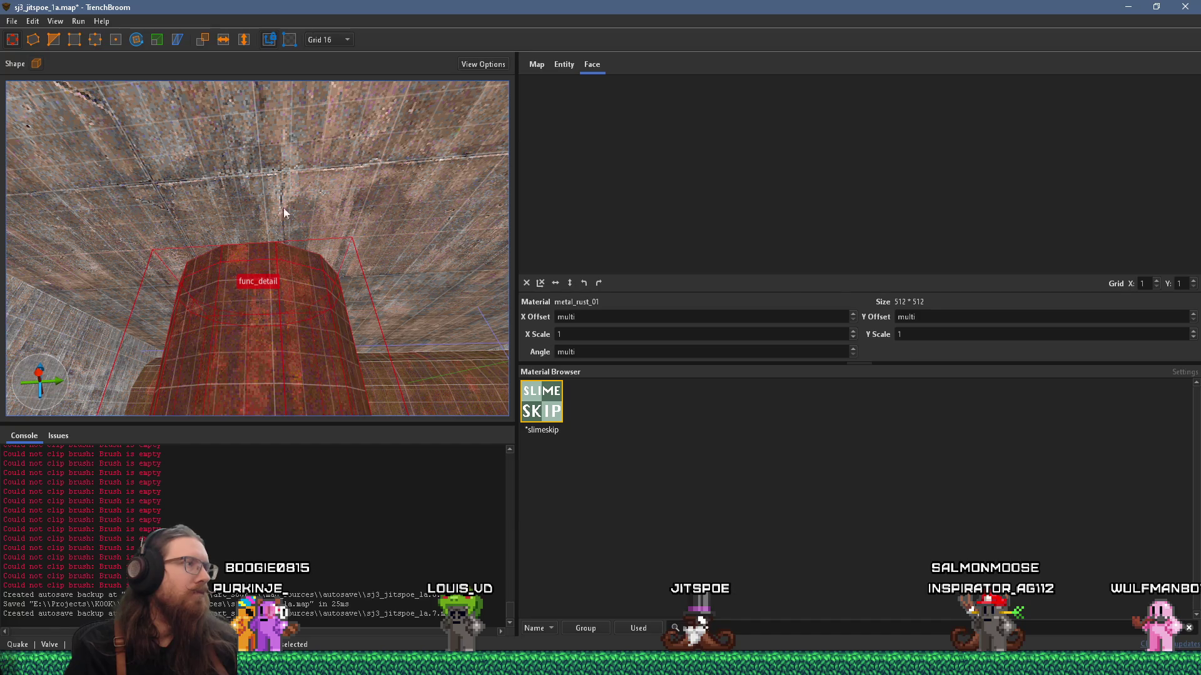
Use the Scale tool to drag the left pillar's top face upward toward the ceiling
{"action": "left_click", "coordinate": [158, 42]}
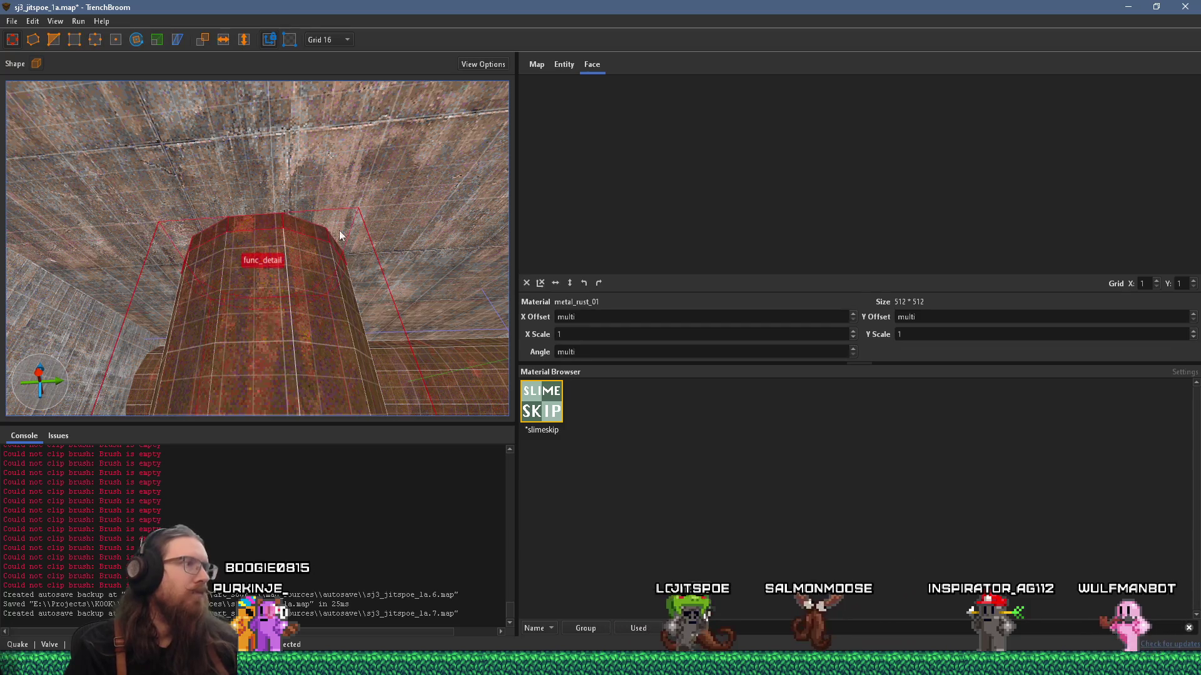
{"action": "left_click", "coordinate": [157, 39]}
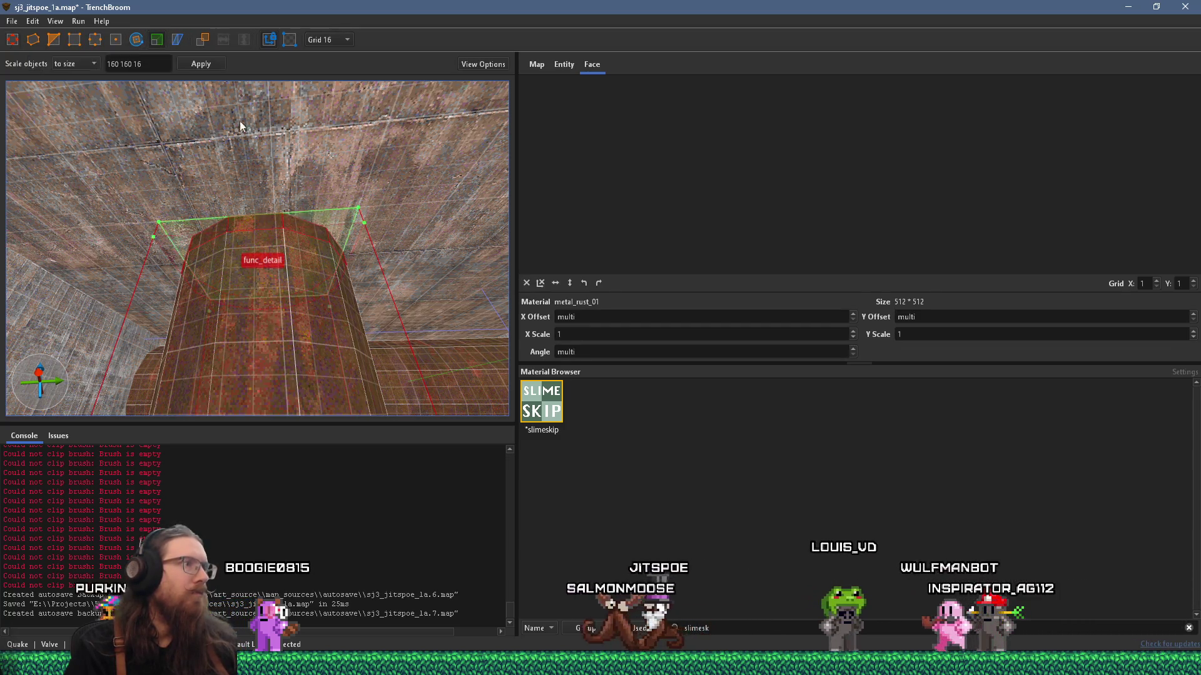
{"action": "key", "text": "Escape"}
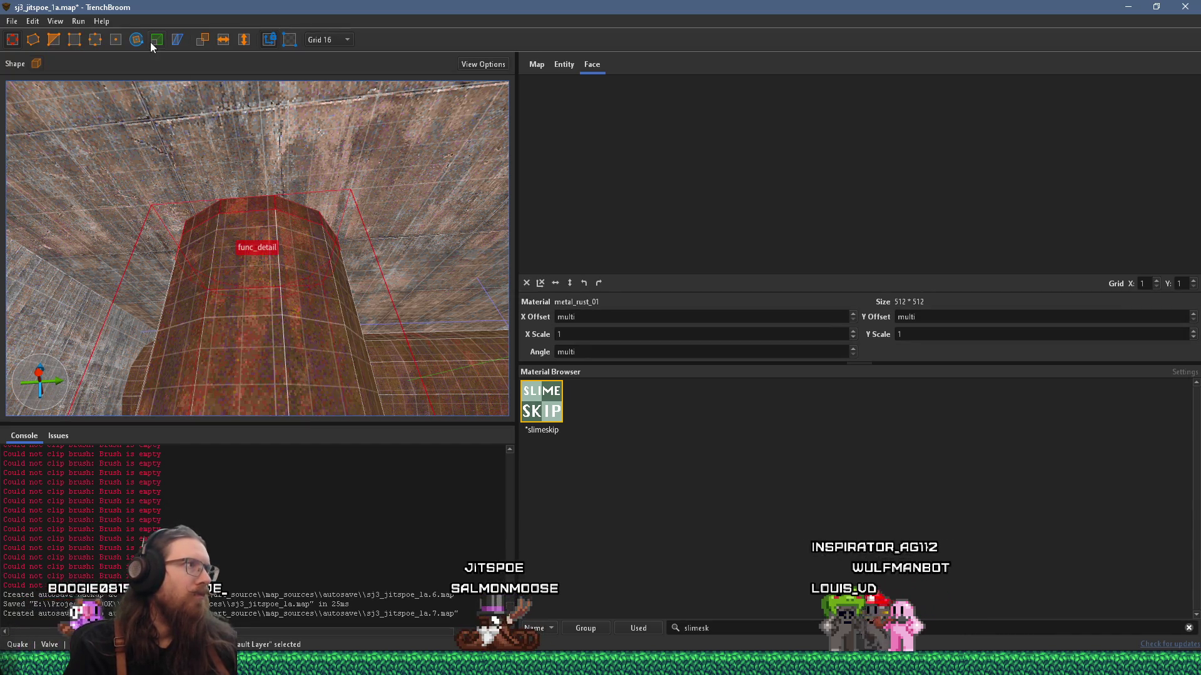
{"action": "left_click", "coordinate": [340, 194]}
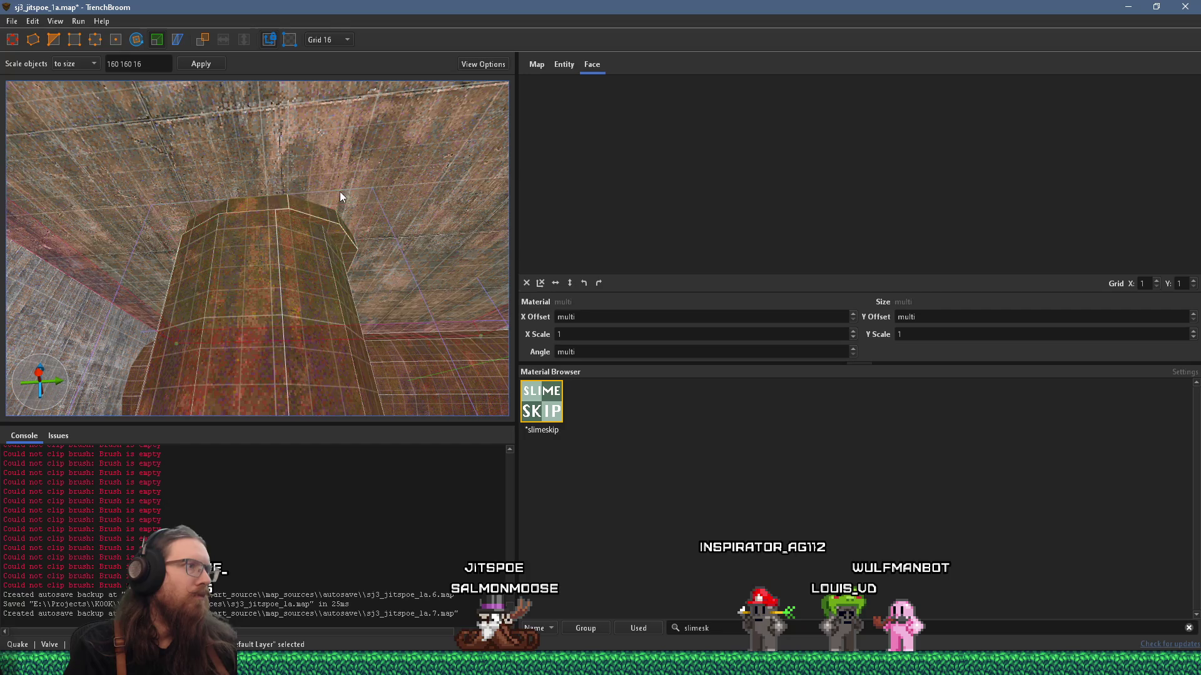
{"action": "left_click", "coordinate": [333, 211]}
{"action": "left_click_drag", "start_coordinate": [315, 196], "coordinate": [314, 185]}
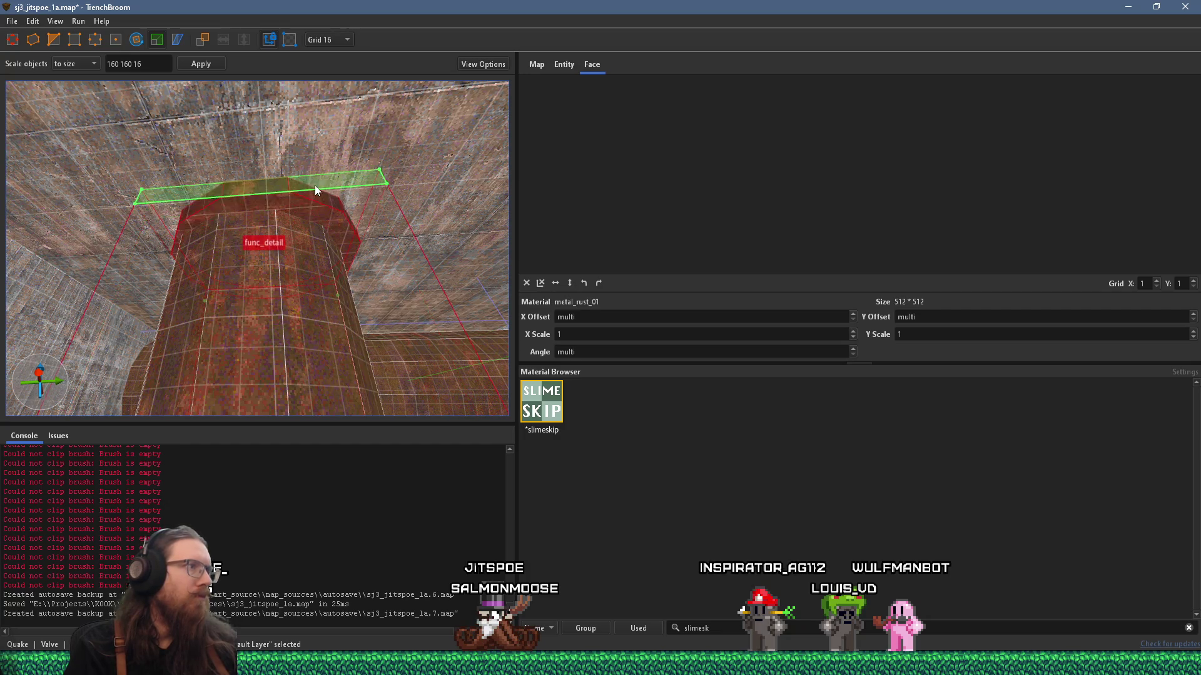
{"action": "mouse_move", "coordinate": [256, 267]}
{"action": "left_mouse_down"}
{"action": "mouse_move", "coordinate": [215, 234]}
{"action": "mouse_move", "coordinate": [260, 238]}
{"action": "left_mouse_up"}
{"action": "mouse_move", "coordinate": [357, 258]}
{"action": "left_mouse_down"}
{"action": "mouse_move", "coordinate": [292, 281]}
{"action": "mouse_move", "coordinate": [243, 278]}
{"action": "mouse_move", "coordinate": [360, 358]}
{"action": "left_mouse_up"}
{"action": "key", "text": "Escape"}
{"action": "mouse_move", "coordinate": [264, 256]}
{"action": "left_mouse_down"}
{"action": "mouse_move", "coordinate": [220, 241]}
{"action": "mouse_move", "coordinate": [276, 274]}
{"action": "mouse_move", "coordinate": [257, 148]}
{"action": "mouse_move", "coordinate": [355, 193]}
{"action": "mouse_move", "coordinate": [141, 220]}
{"action": "mouse_move", "coordinate": [279, 195]}
{"action": "mouse_move", "coordinate": [224, 163]}
{"action": "mouse_move", "coordinate": [224, 44]}
{"action": "left_mouse_up"}
{"action": "left_click", "coordinate": [260, 152]}
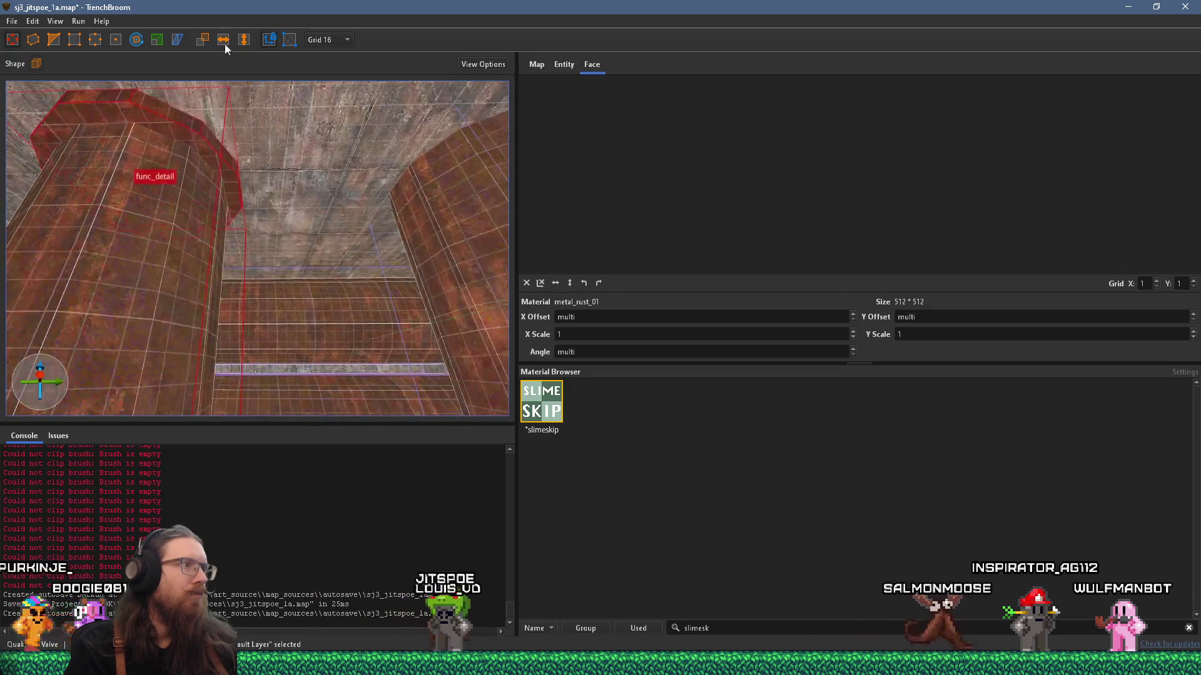
{"action": "left_click", "coordinate": [478, 177]}
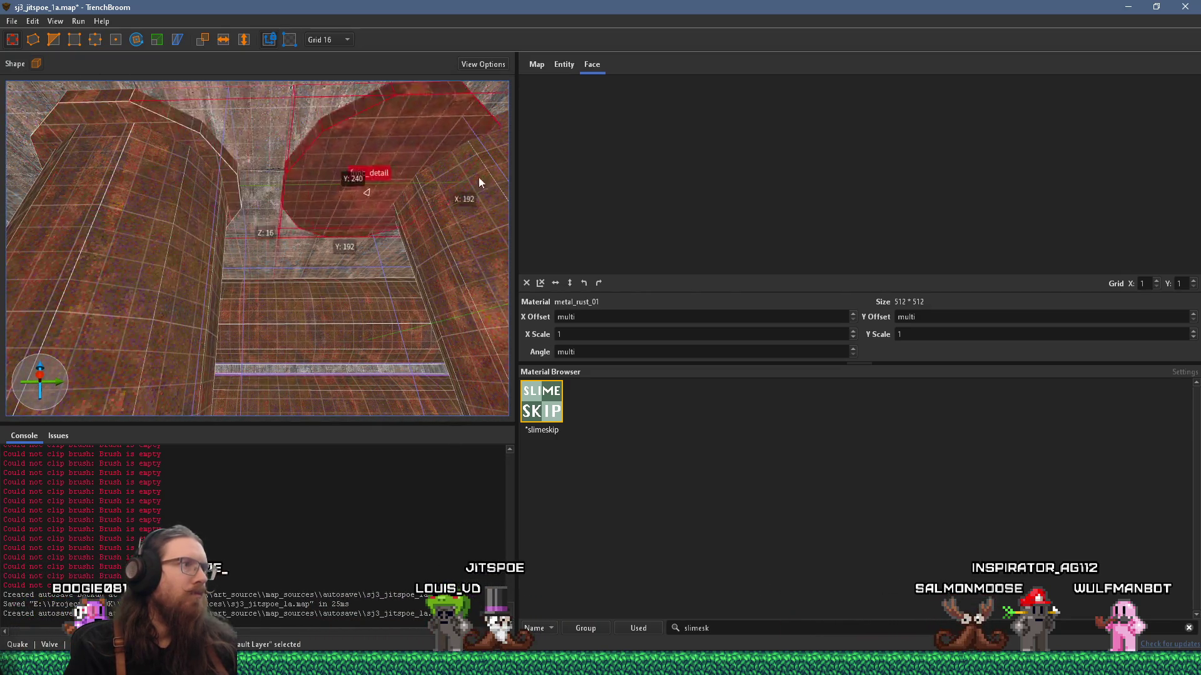
{"action": "mouse_move", "coordinate": [483, 179]}
{"action": "left_mouse_down"}
{"action": "mouse_move", "coordinate": [163, 190]}
{"action": "mouse_move", "coordinate": [129, 168]}
{"action": "mouse_move", "coordinate": [241, 180]}
{"action": "mouse_move", "coordinate": [200, 233]}
{"action": "mouse_move", "coordinate": [257, 199]}
{"action": "mouse_move", "coordinate": [257, 247]}
{"action": "mouse_move", "coordinate": [287, 179]}
{"action": "mouse_move", "coordinate": [273, 212]}
{"action": "mouse_move", "coordinate": [223, 145]}
{"action": "mouse_move", "coordinate": [291, 145]}
{"action": "mouse_move", "coordinate": [332, 128]}
{"action": "mouse_move", "coordinate": [240, 167]}
{"action": "mouse_move", "coordinate": [178, 478]}
{"action": "mouse_move", "coordinate": [242, 229]}
{"action": "left_mouse_up"}
{"action": "mouse_move", "coordinate": [257, 437]}
{"action": "left_mouse_down"}
{"action": "mouse_move", "coordinate": [220, 377]}
{"action": "mouse_move", "coordinate": [298, 260]}
{"action": "mouse_move", "coordinate": [206, 250]}
{"action": "mouse_move", "coordinate": [212, 265]}
{"action": "mouse_move", "coordinate": [358, 271]}
{"action": "mouse_move", "coordinate": [369, 309]}
{"action": "mouse_move", "coordinate": [290, 301]}
{"action": "mouse_move", "coordinate": [392, 362]}
{"action": "mouse_move", "coordinate": [298, 315]}
{"action": "mouse_move", "coordinate": [189, 412]}
{"action": "mouse_move", "coordinate": [250, 325]}
{"action": "mouse_move", "coordinate": [123, 316]}
{"action": "mouse_move", "coordinate": [200, 288]}
{"action": "left_mouse_up"}
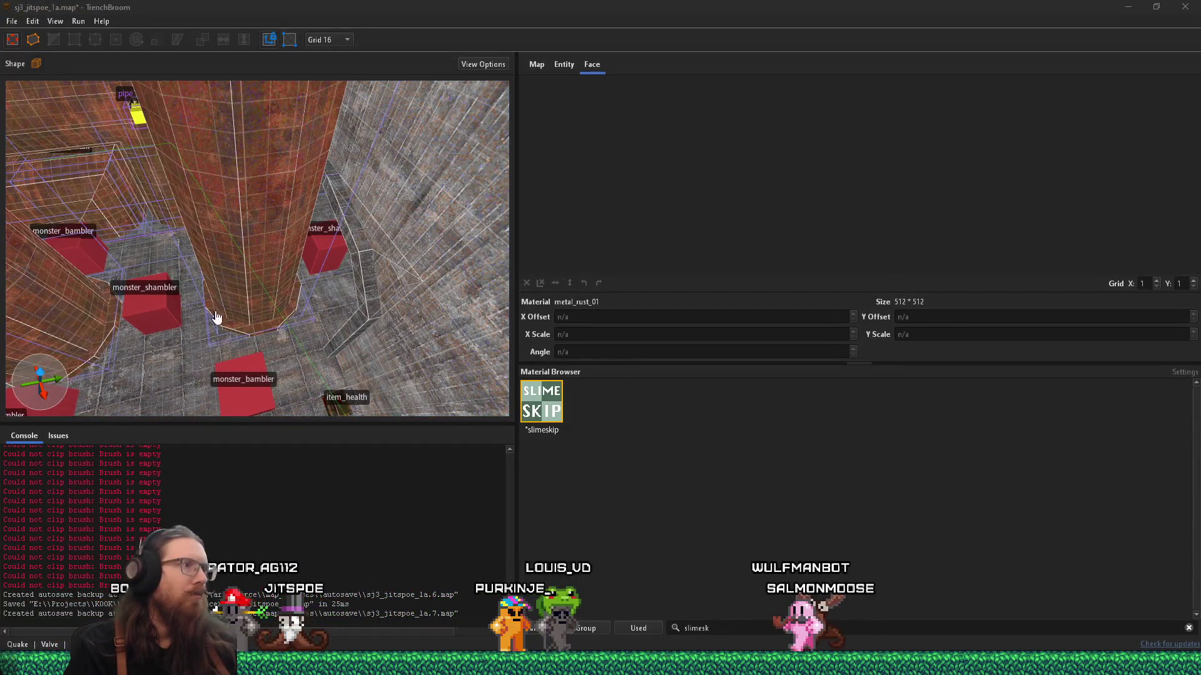
{"action": "mouse_move", "coordinate": [330, 298]}
{"action": "left_mouse_down"}
{"action": "mouse_move", "coordinate": [227, 184]}
{"action": "mouse_move", "coordinate": [227, 216]}
{"action": "mouse_move", "coordinate": [67, 274]}
{"action": "mouse_move", "coordinate": [312, 271]}
{"action": "mouse_move", "coordinate": [324, 307]}
{"action": "mouse_move", "coordinate": [228, 155]}
{"action": "mouse_move", "coordinate": [306, 160]}
{"action": "mouse_move", "coordinate": [392, 127]}
{"action": "mouse_move", "coordinate": [444, 167]}
{"action": "mouse_move", "coordinate": [199, 318]}
{"action": "mouse_move", "coordinate": [342, 283]}
{"action": "mouse_move", "coordinate": [322, 282]}
{"action": "mouse_move", "coordinate": [233, 382]}
{"action": "mouse_move", "coordinate": [46, 336]}
{"action": "mouse_move", "coordinate": [102, 367]}
{"action": "mouse_move", "coordinate": [68, 369]}
{"action": "mouse_move", "coordinate": [206, 275]}
{"action": "mouse_move", "coordinate": [155, 335]}
{"action": "mouse_move", "coordinate": [260, 221]}
{"action": "mouse_move", "coordinate": [244, 178]}
{"action": "mouse_move", "coordinate": [230, 324]}
{"action": "mouse_move", "coordinate": [177, 322]}
{"action": "mouse_move", "coordinate": [360, 264]}
{"action": "mouse_move", "coordinate": [419, 286]}
{"action": "mouse_move", "coordinate": [394, 291]}
{"action": "mouse_move", "coordinate": [264, 430]}
{"action": "left_mouse_up"}
{"action": "left_click", "coordinate": [316, 271]}
{"action": "left_click", "coordinate": [163, 324]}
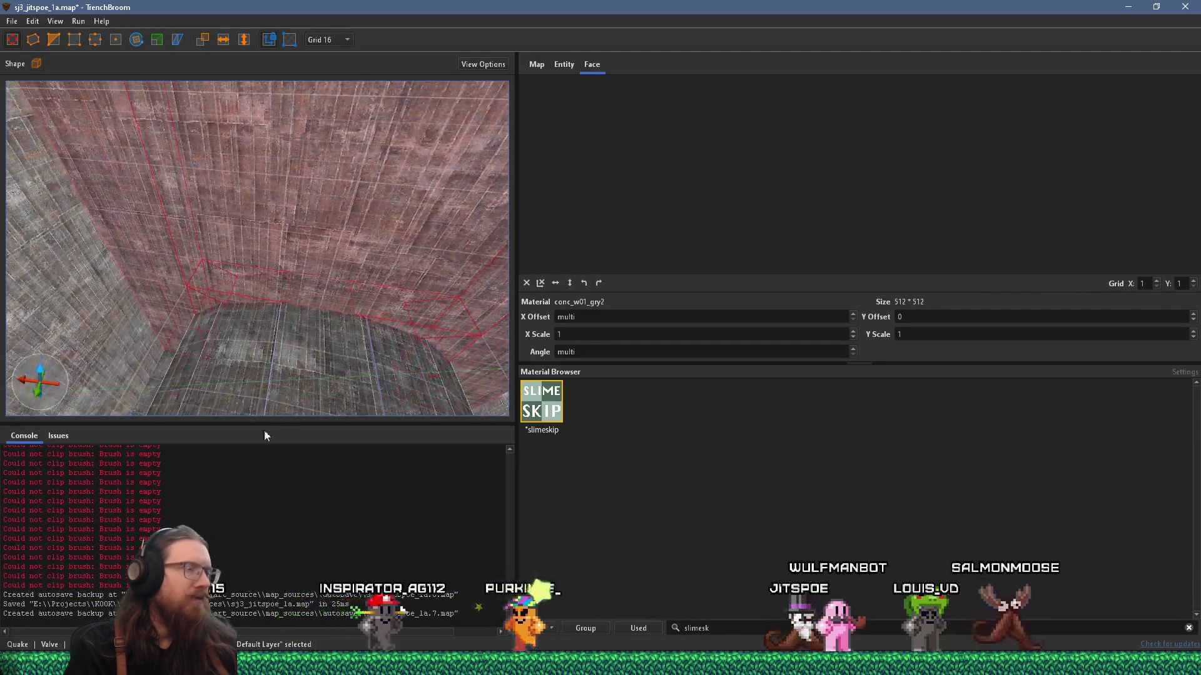
Set the grid to 64, select the floor brush, then return the grid to 16
{"action": "mouse_move", "coordinate": [239, 313]}
{"action": "left_mouse_down"}
{"action": "mouse_move", "coordinate": [179, 378]}
{"action": "mouse_move", "coordinate": [91, 355]}
{"action": "mouse_move", "coordinate": [215, 330]}
{"action": "mouse_move", "coordinate": [244, 439]}
{"action": "left_mouse_up"}
{"action": "scroll", "coordinate": [178, 377], "scroll_direction": "up", "scroll_amount": 5}
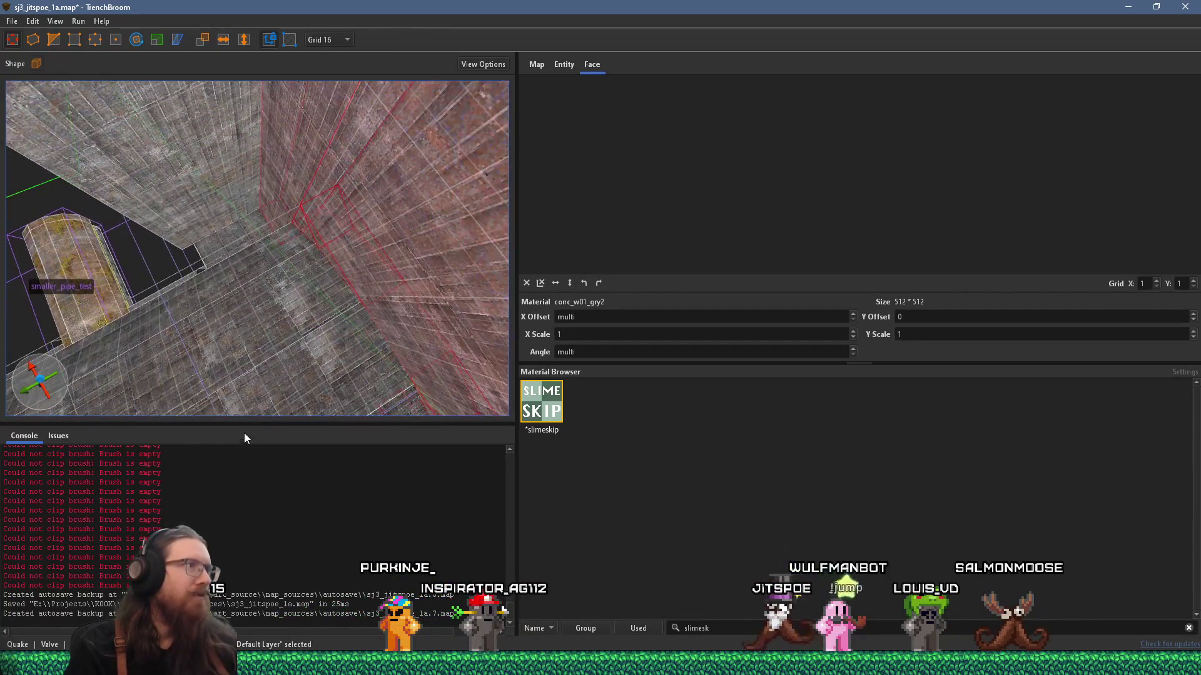
{"action": "left_click", "coordinate": [327, 39]}
{"action": "left_click", "coordinate": [332, 142]}
{"action": "mouse_move", "coordinate": [359, 195]}
{"action": "left_mouse_down"}
{"action": "mouse_move", "coordinate": [336, 228]}
{"action": "mouse_move", "coordinate": [234, 305]}
{"action": "mouse_move", "coordinate": [101, 318]}
{"action": "mouse_move", "coordinate": [244, 317]}
{"action": "mouse_move", "coordinate": [250, 287]}
{"action": "mouse_move", "coordinate": [250, 354]}
{"action": "mouse_move", "coordinate": [415, 315]}
{"action": "mouse_move", "coordinate": [343, 328]}
{"action": "mouse_move", "coordinate": [368, 309]}
{"action": "left_mouse_up"}
{"action": "key", "text": "Escape"}
{"action": "left_click", "coordinate": [369, 304]}
{"action": "mouse_move", "coordinate": [293, 330]}
{"action": "left_mouse_down"}
{"action": "mouse_move", "coordinate": [339, 279]}
{"action": "mouse_move", "coordinate": [323, 212]}
{"action": "mouse_move", "coordinate": [265, 235]}
{"action": "mouse_move", "coordinate": [272, 213]}
{"action": "mouse_move", "coordinate": [238, 241]}
{"action": "mouse_move", "coordinate": [320, 274]}
{"action": "mouse_move", "coordinate": [380, 274]}
{"action": "mouse_move", "coordinate": [359, 265]}
{"action": "mouse_move", "coordinate": [292, 309]}
{"action": "mouse_move", "coordinate": [350, 204]}
{"action": "mouse_move", "coordinate": [312, 238]}
{"action": "mouse_move", "coordinate": [355, 223]}
{"action": "mouse_move", "coordinate": [280, 283]}
{"action": "mouse_move", "coordinate": [394, 297]}
{"action": "mouse_move", "coordinate": [330, 320]}
{"action": "mouse_move", "coordinate": [174, 318]}
{"action": "mouse_move", "coordinate": [206, 316]}
{"action": "mouse_move", "coordinate": [256, 244]}
{"action": "left_mouse_up"}
{"action": "left_click", "coordinate": [340, 113]}
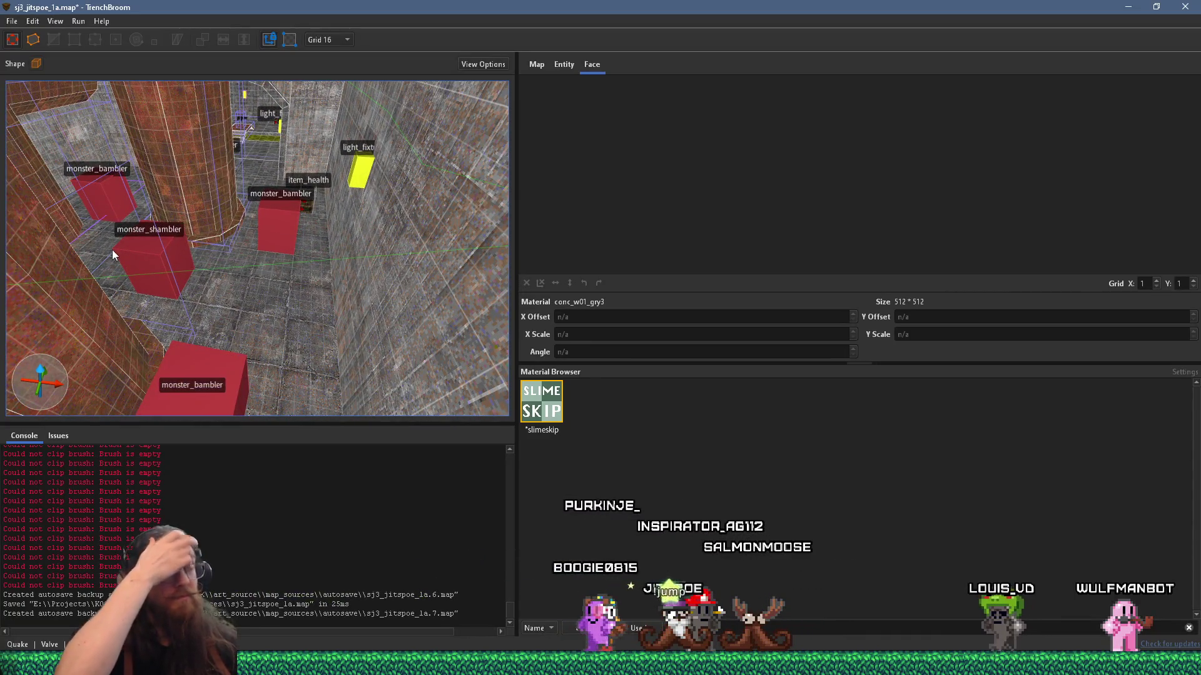
Filter materials by cr8 and draw a 128 × 16 × 128 cr8_lamp_pan1 lamp-panel brush
{"action": "mouse_move", "coordinate": [140, 253]}
{"action": "left_mouse_down"}
{"action": "mouse_move", "coordinate": [137, 290]}
{"action": "mouse_move", "coordinate": [167, 316]}
{"action": "mouse_move", "coordinate": [233, 309]}
{"action": "mouse_move", "coordinate": [244, 331]}
{"action": "left_mouse_up"}
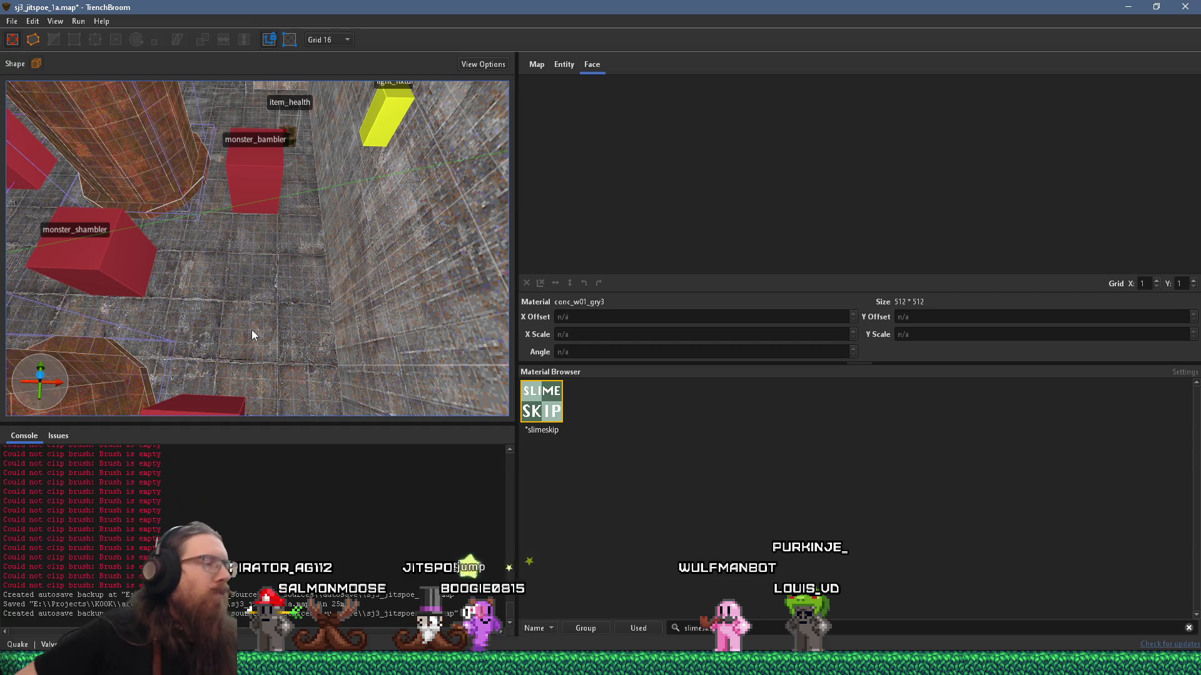
{"action": "mouse_move", "coordinate": [305, 170]}
{"action": "left_mouse_down"}
{"action": "mouse_move", "coordinate": [254, 232]}
{"action": "mouse_move", "coordinate": [174, 244]}
{"action": "mouse_move", "coordinate": [190, 206]}
{"action": "mouse_move", "coordinate": [62, 182]}
{"action": "mouse_move", "coordinate": [305, 135]}
{"action": "mouse_move", "coordinate": [224, 32]}
{"action": "mouse_move", "coordinate": [159, 118]}
{"action": "mouse_move", "coordinate": [187, 118]}
{"action": "left_mouse_up"}
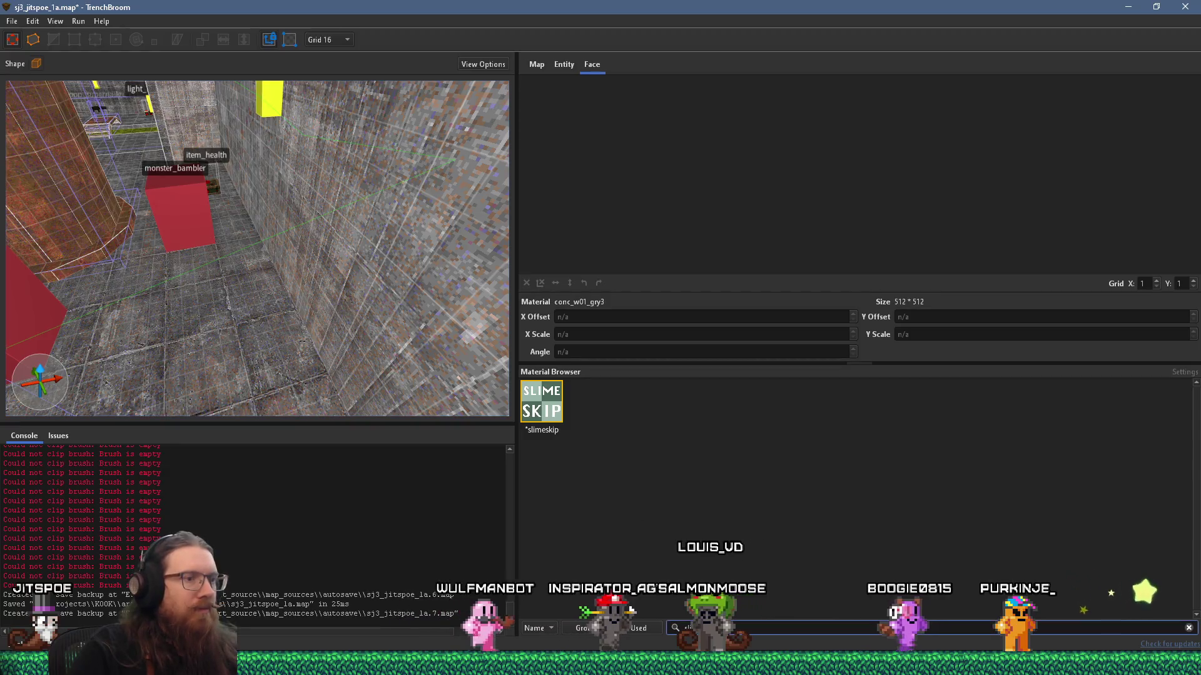
{"action": "type", "text": "cr8"}
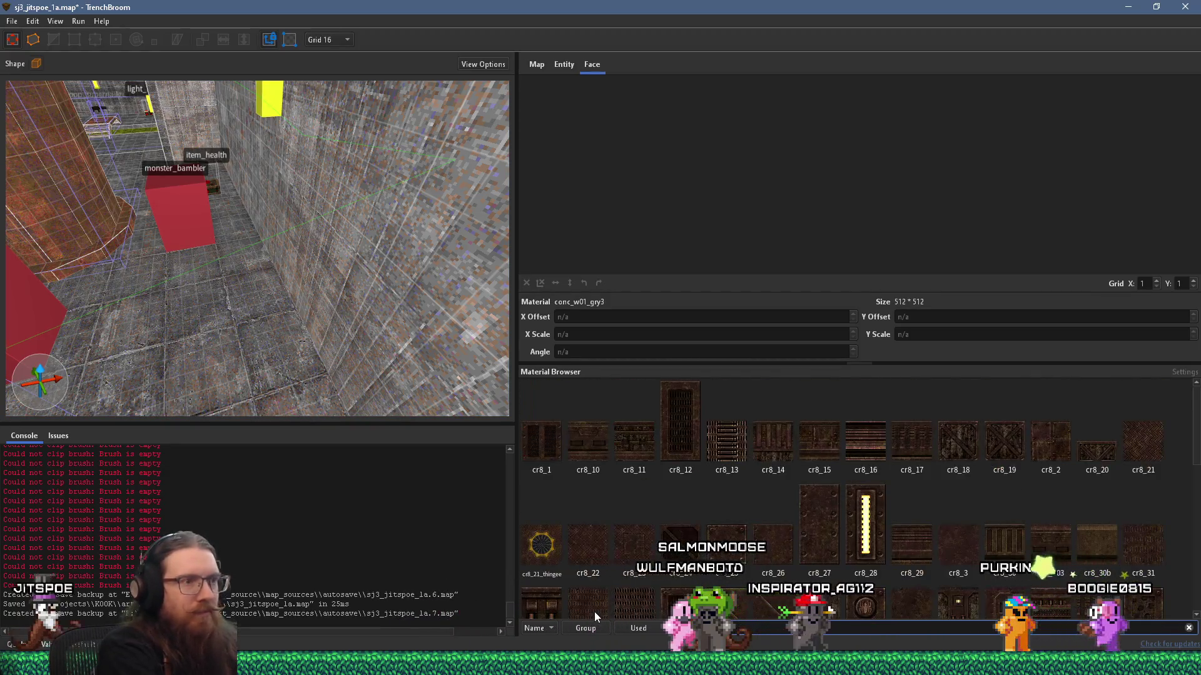
{"action": "scroll", "coordinate": [594, 612], "scroll_direction": "down", "scroll_amount": 5}
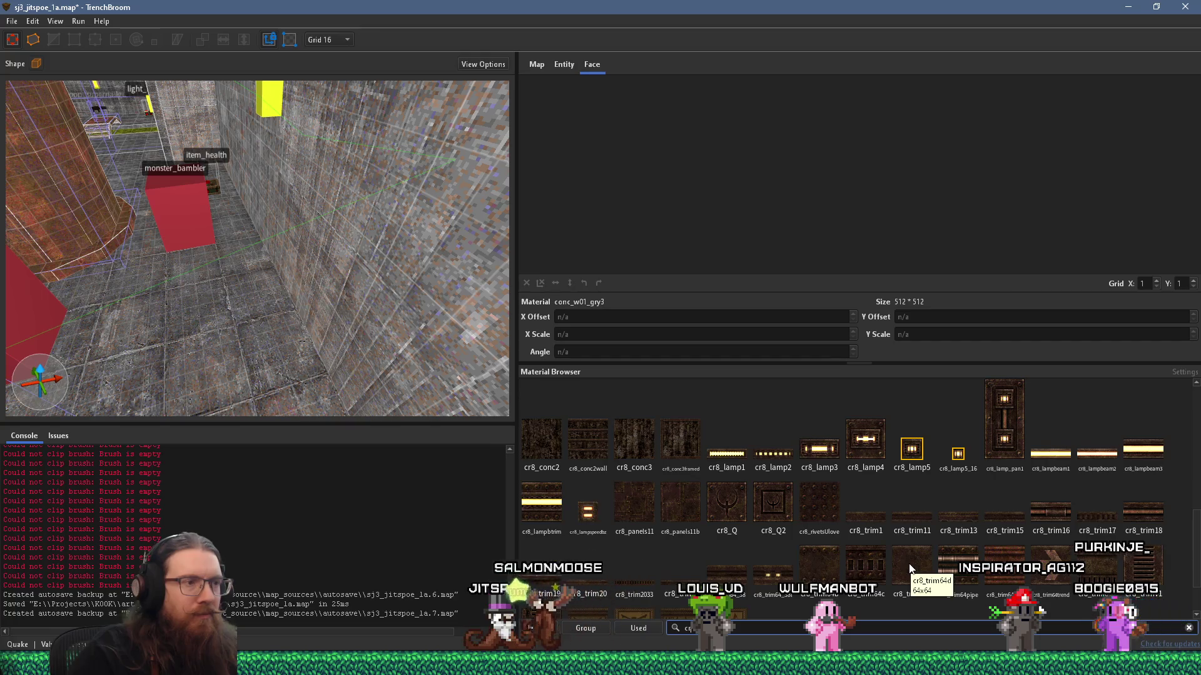
{"action": "scroll", "coordinate": [909, 567], "scroll_direction": "down", "scroll_amount": 1}
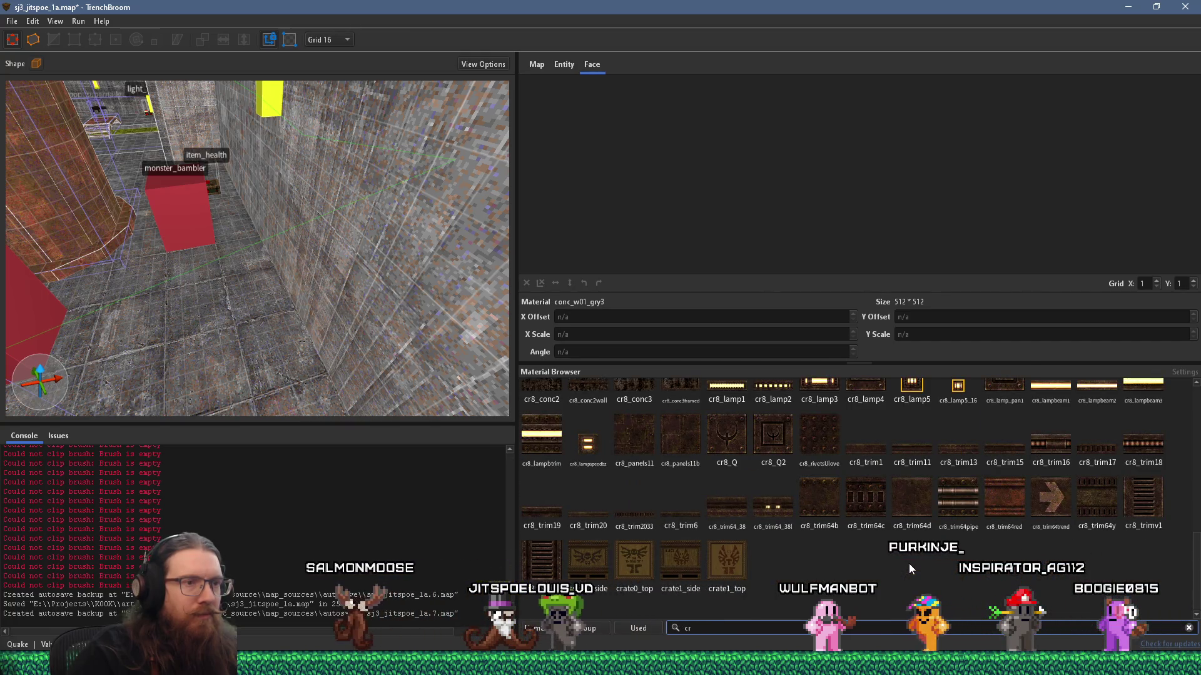
{"action": "scroll", "coordinate": [909, 564], "scroll_direction": "up", "scroll_amount": 1}
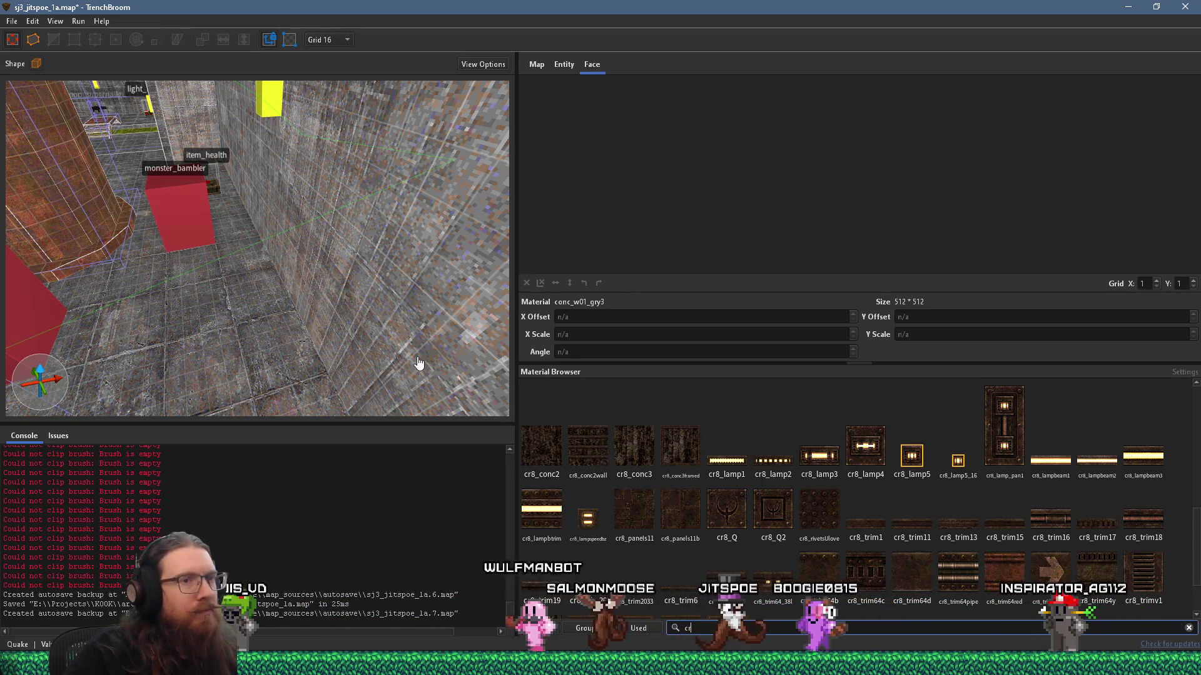
{"action": "scroll", "coordinate": [388, 344], "scroll_direction": "down", "scroll_amount": 5}
{"action": "scroll", "coordinate": [364, 302], "scroll_direction": "down", "scroll_amount": 2}
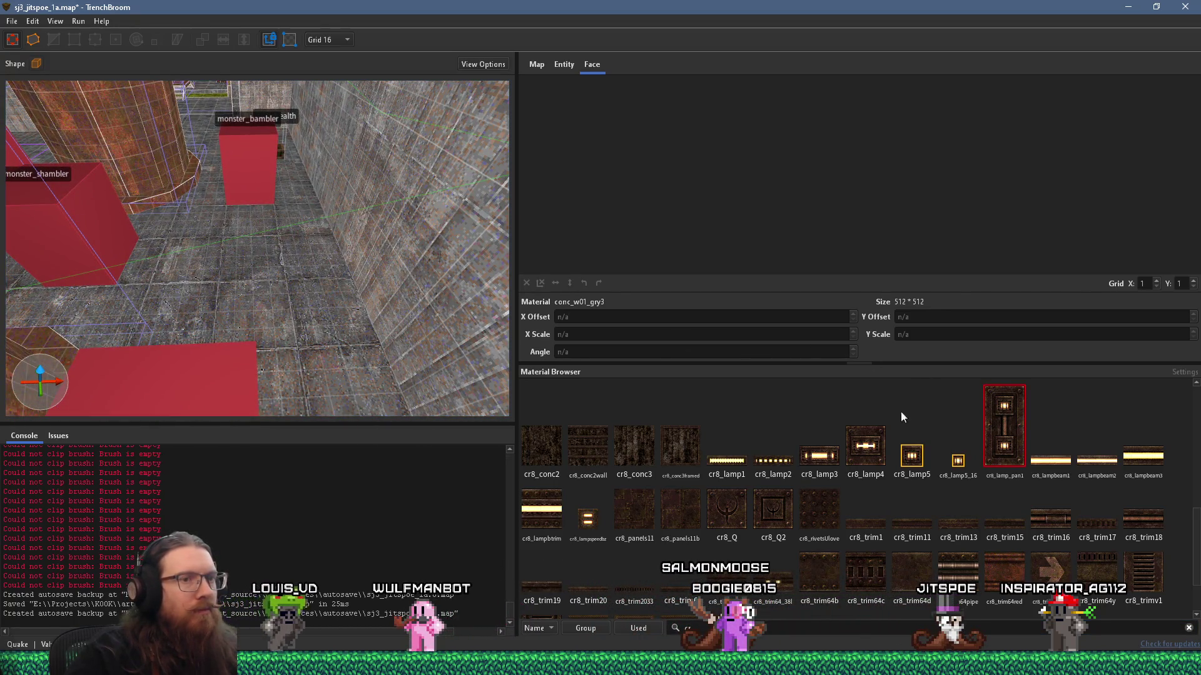
{"action": "scroll", "coordinate": [390, 325], "scroll_direction": "down", "scroll_amount": 2}
{"action": "mouse_move", "coordinate": [308, 355]}
{"action": "left_mouse_down"}
{"action": "mouse_move", "coordinate": [338, 325]}
{"action": "mouse_move", "coordinate": [362, 242]}
{"action": "mouse_move", "coordinate": [325, 260]}
{"action": "mouse_move", "coordinate": [335, 239]}
{"action": "left_mouse_up"}
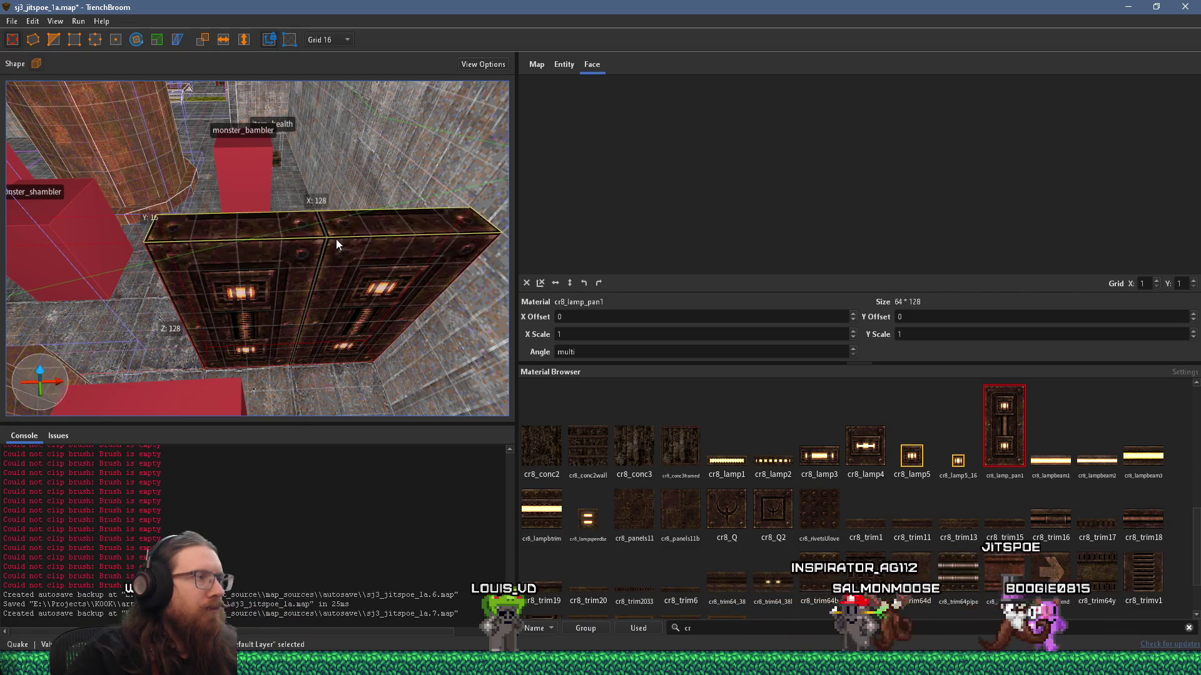
Drag the lamp-panel brush's faces into a 128 × 64 × 64 block and select one side face
{"action": "scroll", "coordinate": [320, 310], "scroll_direction": "up", "scroll_amount": 5}
{"action": "key", "text": "d"}
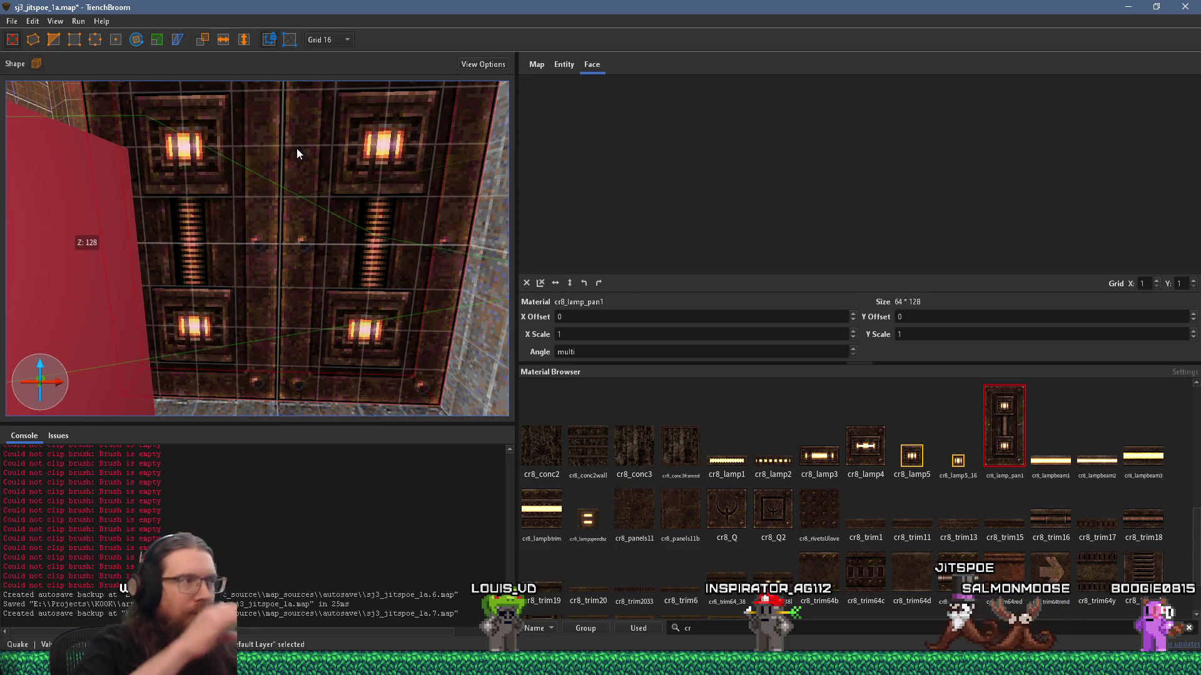
{"action": "key", "text": "q"}
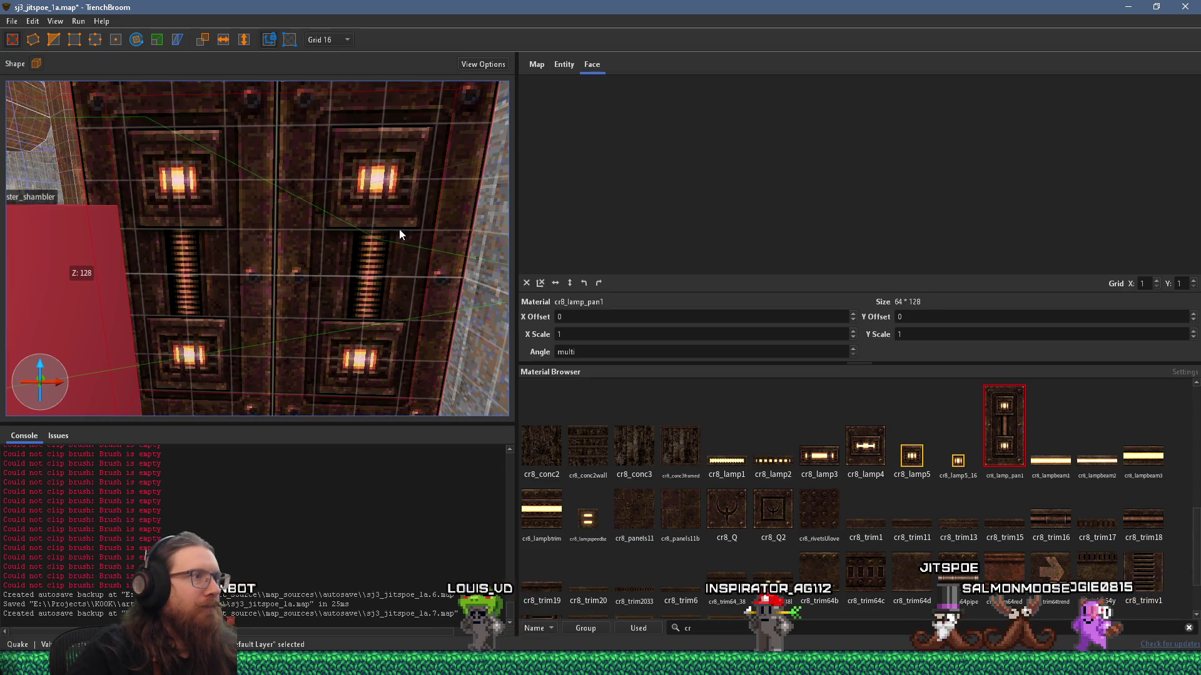
{"action": "scroll", "coordinate": [433, 222], "scroll_direction": "down", "scroll_amount": 3}
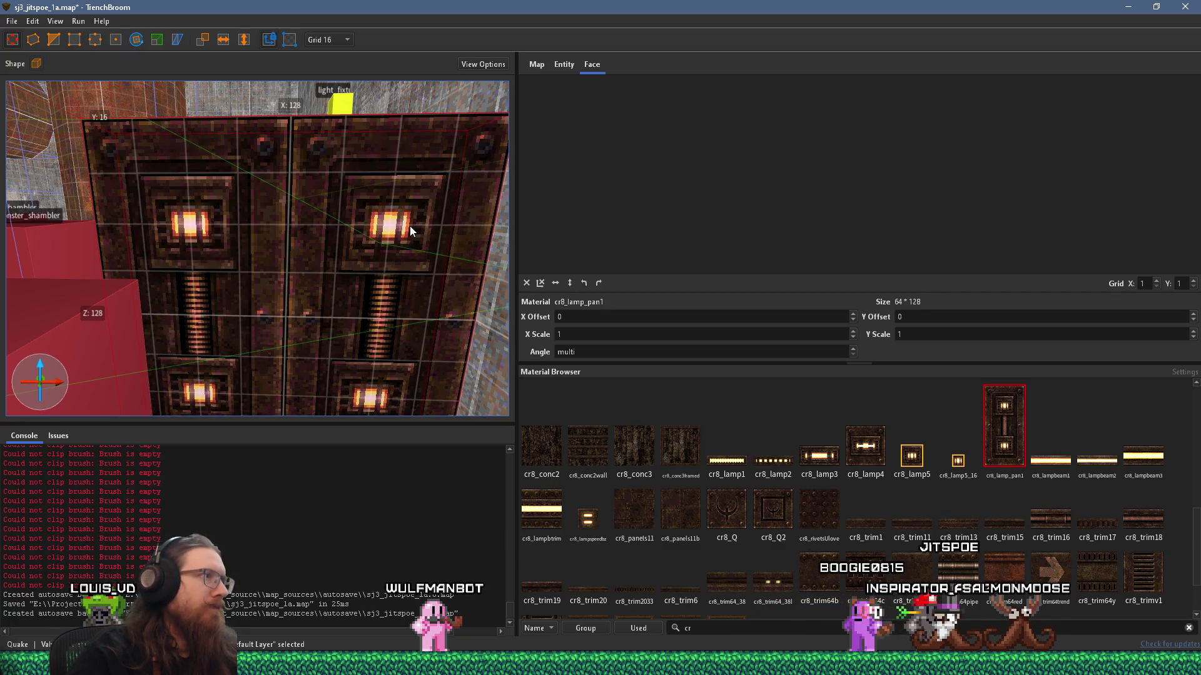
{"action": "scroll", "coordinate": [410, 225], "scroll_direction": "down", "scroll_amount": 3}
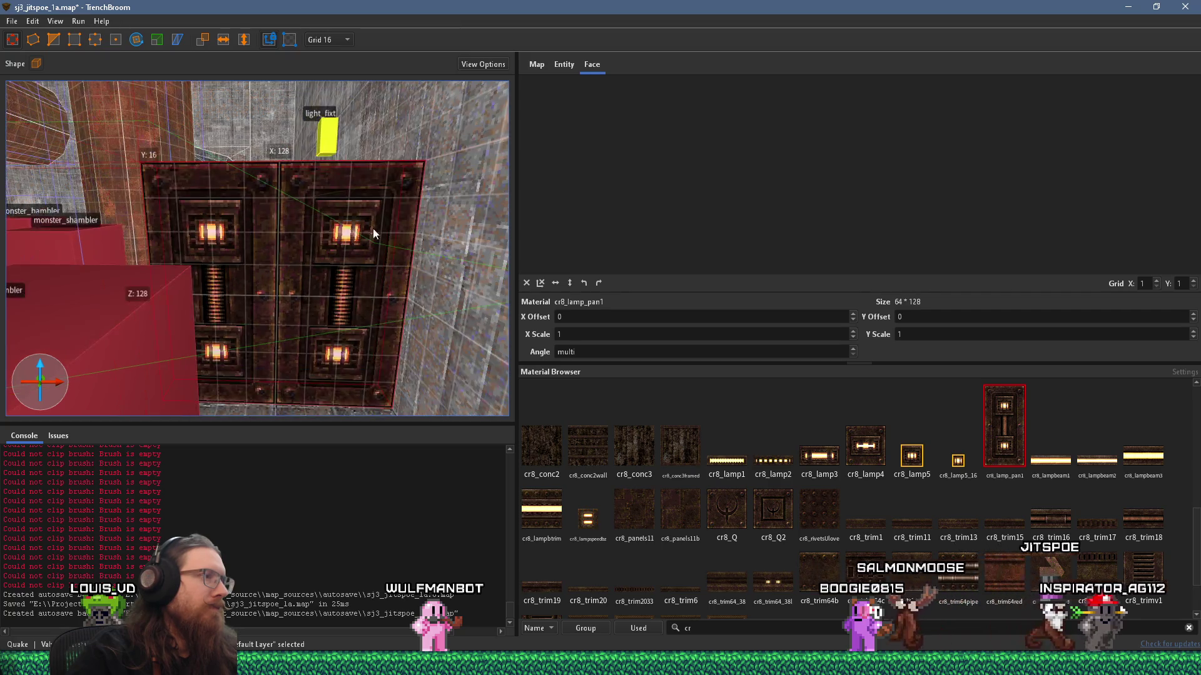
{"action": "mouse_move", "coordinate": [246, 260]}
{"action": "left_mouse_down"}
{"action": "mouse_move", "coordinate": [321, 268]}
{"action": "mouse_move", "coordinate": [322, 257]}
{"action": "mouse_move", "coordinate": [365, 358]}
{"action": "mouse_move", "coordinate": [343, 355]}
{"action": "left_mouse_up"}
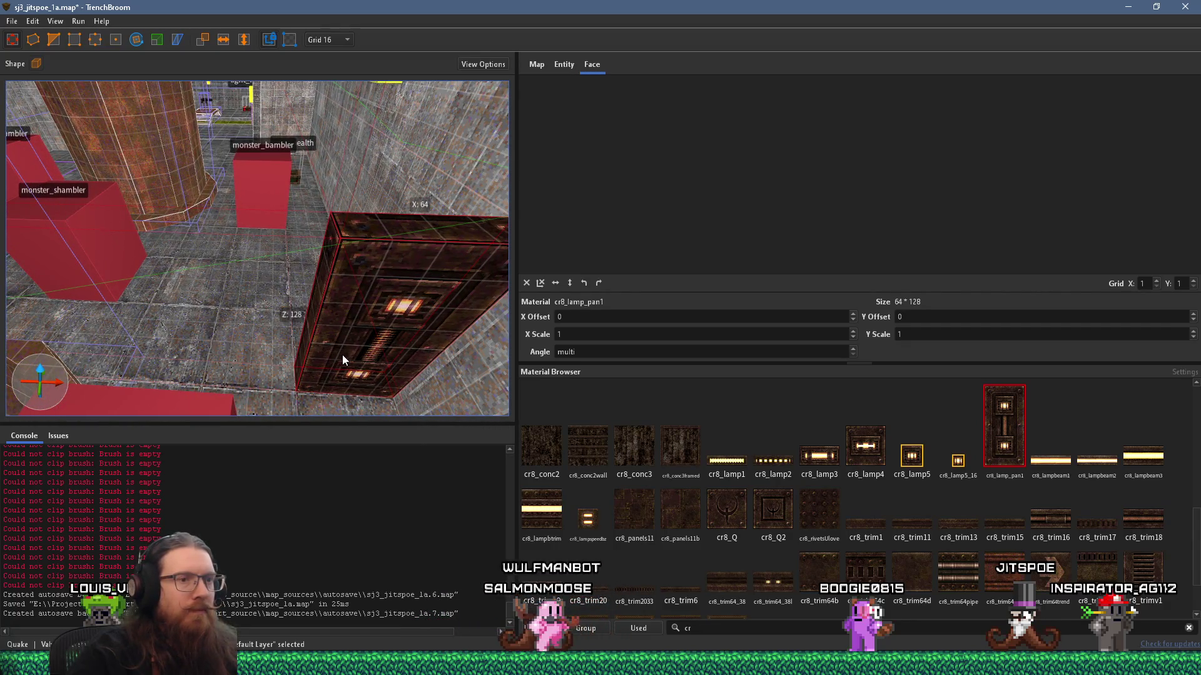
{"action": "scroll", "coordinate": [342, 355], "scroll_direction": "up", "scroll_amount": 3}
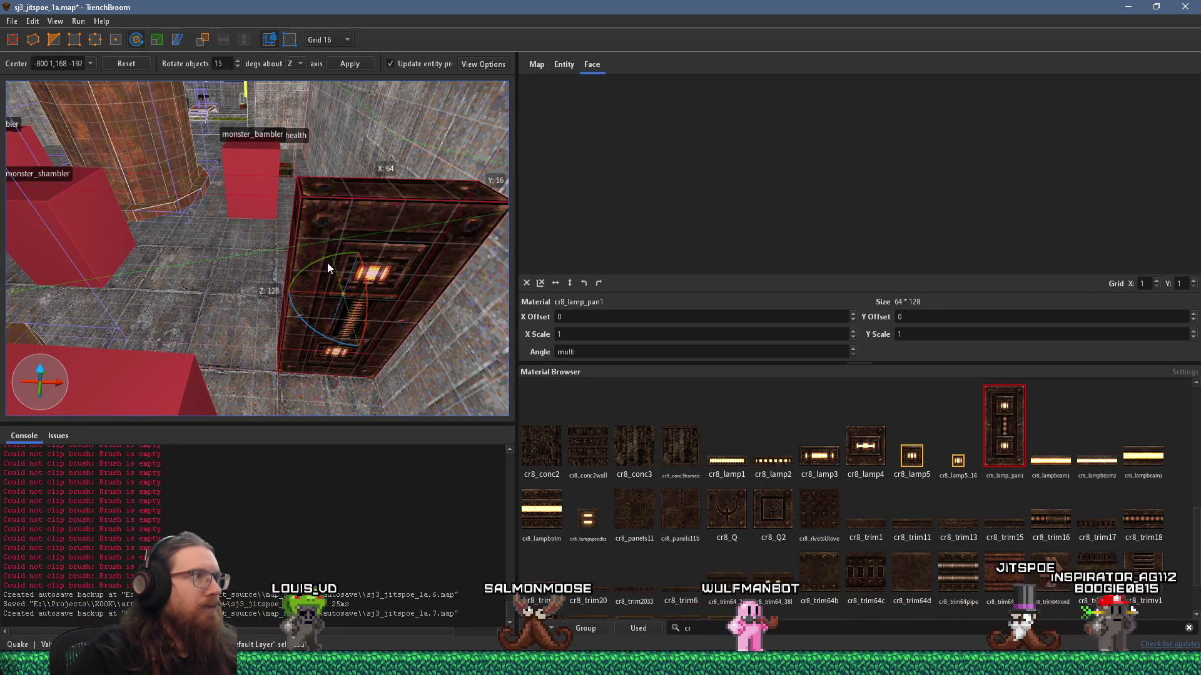
{"action": "mouse_move", "coordinate": [325, 260]}
{"action": "left_mouse_down"}
{"action": "mouse_move", "coordinate": [235, 294]}
{"action": "mouse_move", "coordinate": [218, 327]}
{"action": "left_mouse_up"}
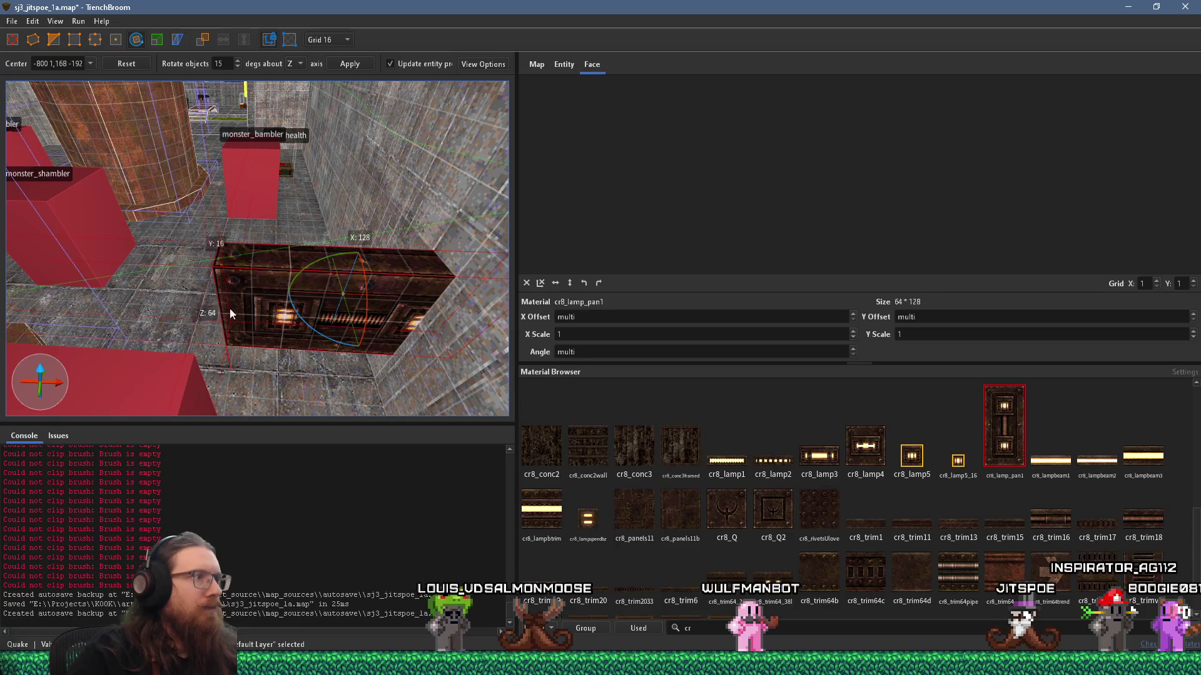
{"action": "mouse_move", "coordinate": [354, 280]}
{"action": "left_mouse_down"}
{"action": "mouse_move", "coordinate": [261, 261]}
{"action": "mouse_move", "coordinate": [306, 314]}
{"action": "mouse_move", "coordinate": [299, 353]}
{"action": "mouse_move", "coordinate": [401, 359]}
{"action": "mouse_move", "coordinate": [362, 229]}
{"action": "mouse_move", "coordinate": [125, 285]}
{"action": "mouse_move", "coordinate": [127, 141]}
{"action": "mouse_move", "coordinate": [171, 129]}
{"action": "mouse_move", "coordinate": [144, 121]}
{"action": "mouse_move", "coordinate": [249, 172]}
{"action": "mouse_move", "coordinate": [411, 191]}
{"action": "mouse_move", "coordinate": [212, 195]}
{"action": "mouse_move", "coordinate": [223, 205]}
{"action": "mouse_move", "coordinate": [189, 235]}
{"action": "mouse_move", "coordinate": [239, 231]}
{"action": "mouse_move", "coordinate": [273, 140]}
{"action": "mouse_move", "coordinate": [148, 305]}
{"action": "mouse_move", "coordinate": [205, 285]}
{"action": "left_mouse_up"}
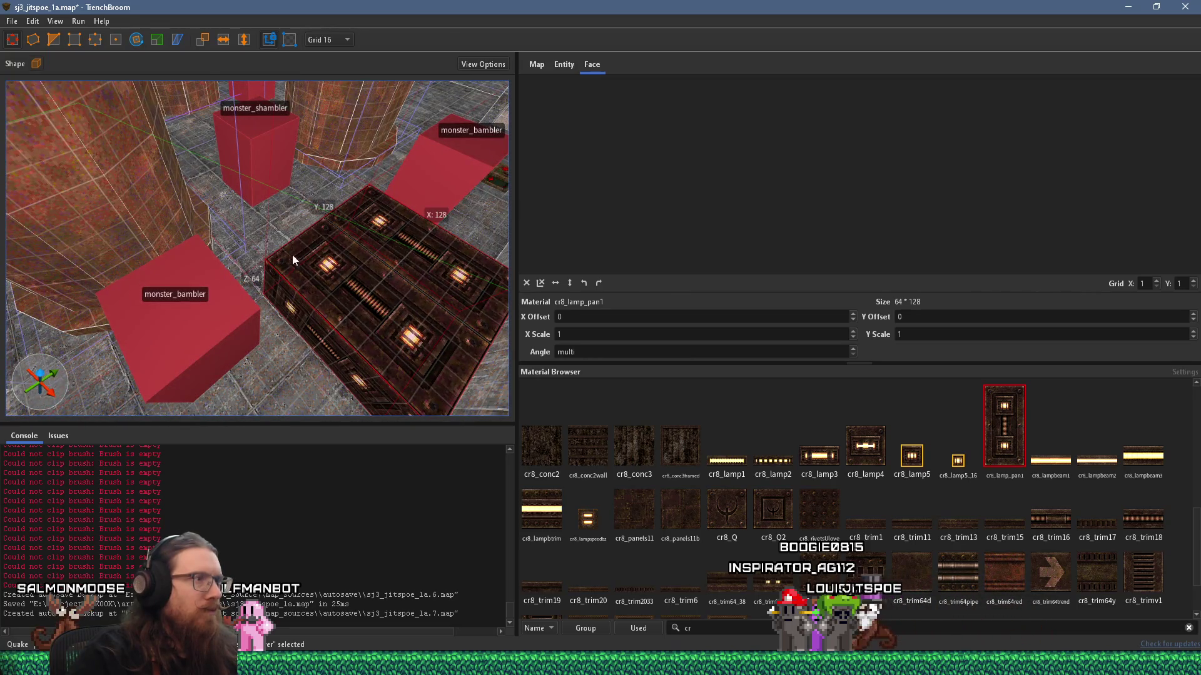
{"action": "mouse_move", "coordinate": [354, 269]}
{"action": "left_mouse_down"}
{"action": "mouse_move", "coordinate": [351, 324]}
{"action": "mouse_move", "coordinate": [392, 305]}
{"action": "mouse_move", "coordinate": [313, 287]}
{"action": "mouse_move", "coordinate": [403, 290]}
{"action": "mouse_move", "coordinate": [335, 287]}
{"action": "mouse_move", "coordinate": [527, 178]}
{"action": "left_mouse_up"}
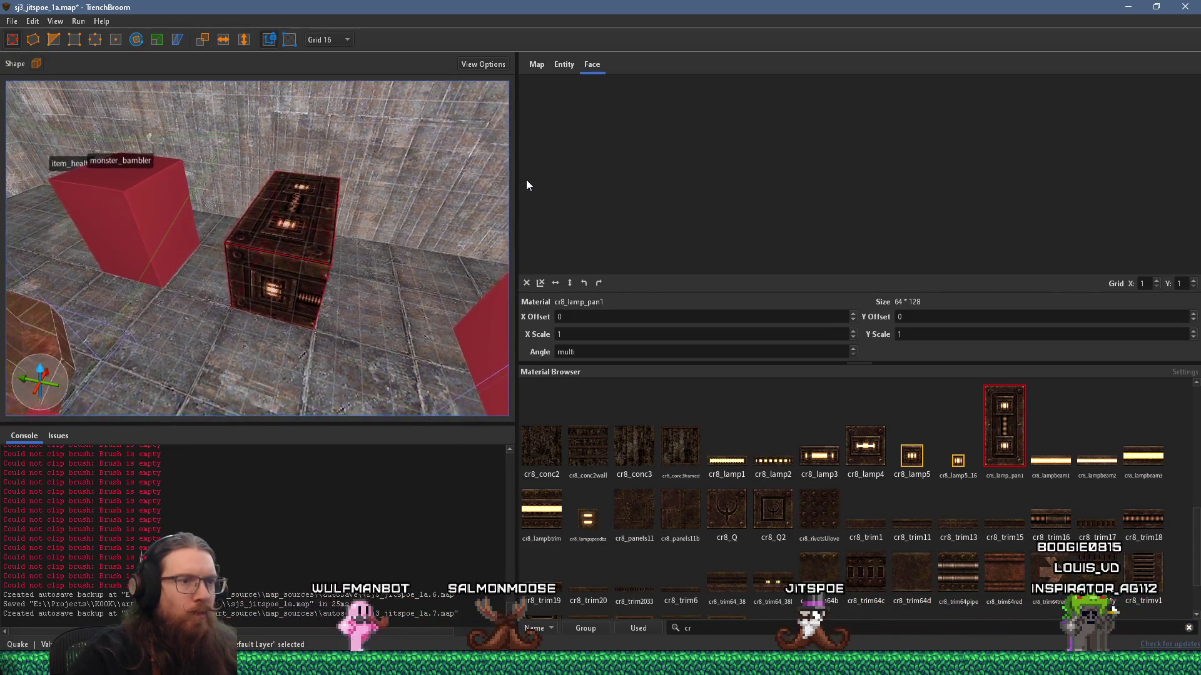
{"action": "left_click", "coordinate": [291, 287], "text": "shift"}
Texture the box's side with cr8_lamp5, then swap to the smaller cr8_lamp5_16 lamps
{"action": "left_click", "coordinate": [912, 457]}
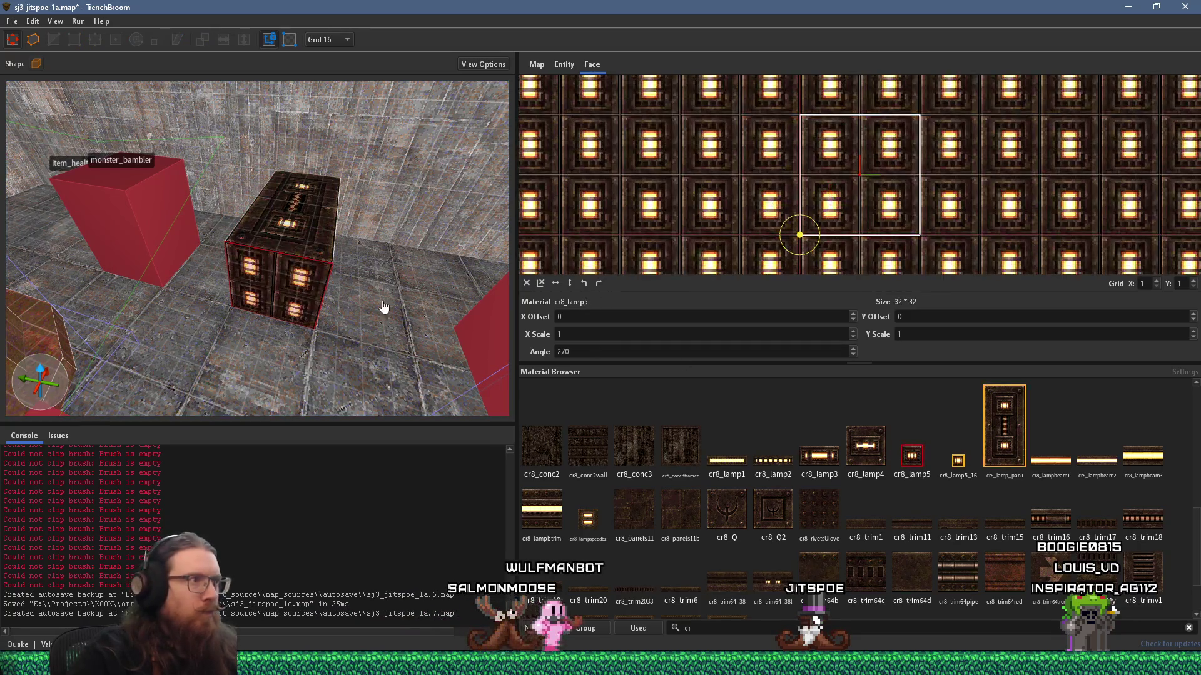
{"action": "mouse_move", "coordinate": [348, 265]}
{"action": "left_mouse_down"}
{"action": "mouse_move", "coordinate": [412, 249]}
{"action": "mouse_move", "coordinate": [434, 286]}
{"action": "mouse_move", "coordinate": [369, 297]}
{"action": "mouse_move", "coordinate": [423, 185]}
{"action": "mouse_move", "coordinate": [376, 138]}
{"action": "mouse_move", "coordinate": [329, 170]}
{"action": "left_mouse_up"}
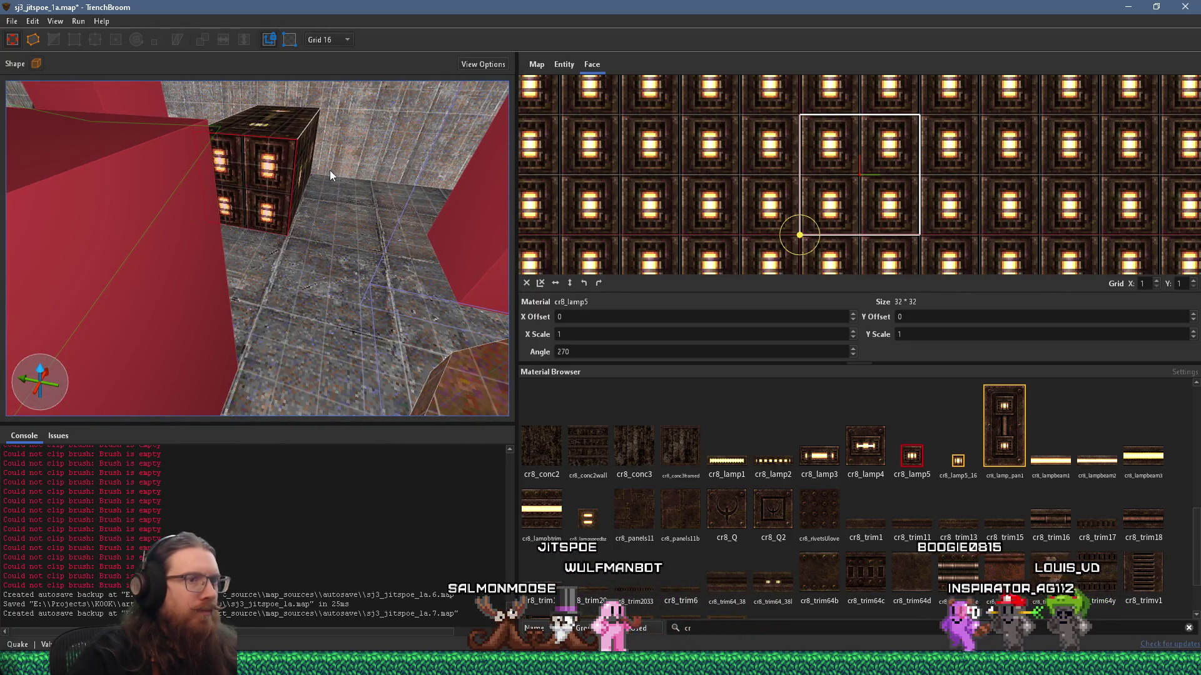
{"action": "left_click", "coordinate": [958, 461]}
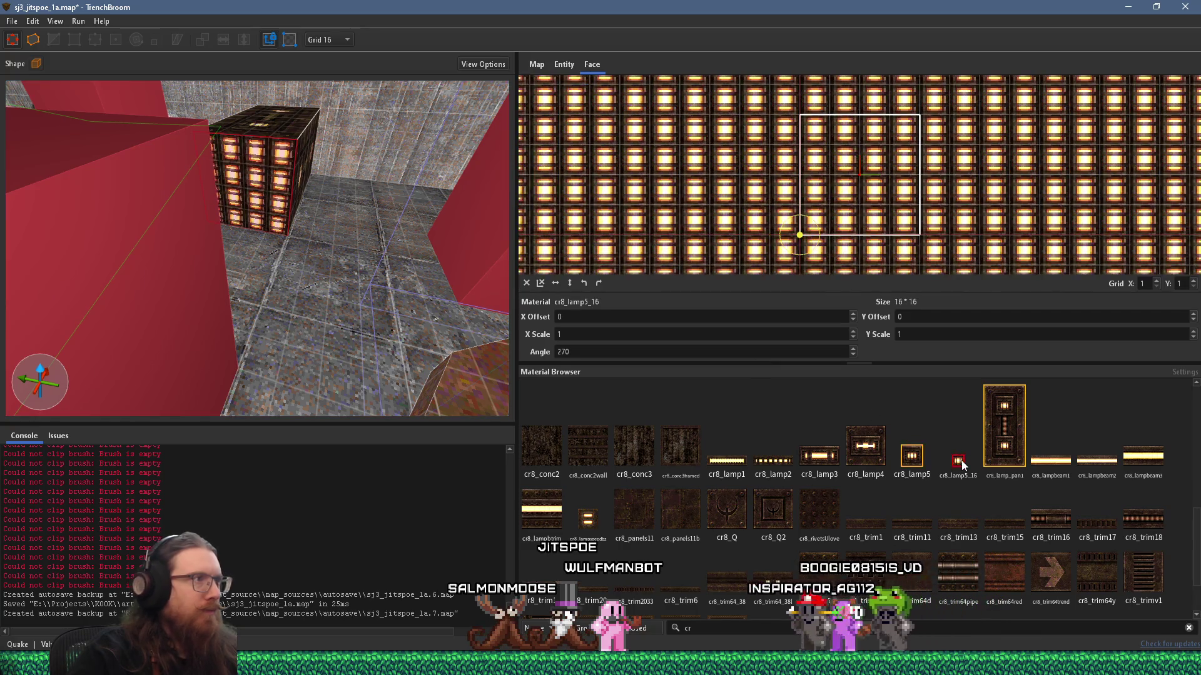
{"action": "mouse_move", "coordinate": [313, 237]}
{"action": "left_mouse_down"}
{"action": "mouse_move", "coordinate": [265, 254]}
{"action": "mouse_move", "coordinate": [246, 304]}
{"action": "mouse_move", "coordinate": [88, 264]}
{"action": "mouse_move", "coordinate": [239, 290]}
{"action": "mouse_move", "coordinate": [388, 254]}
{"action": "left_mouse_up"}
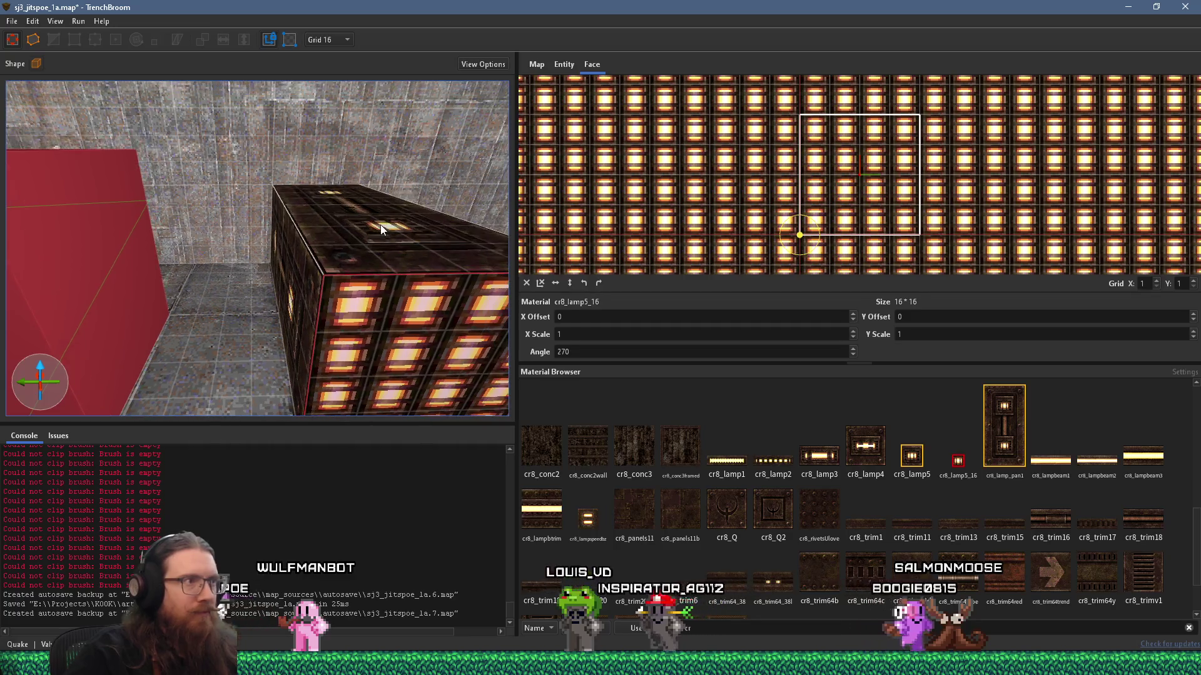
Apply cr8_panels11 to the top face of the lamp box
{"action": "left_click", "coordinate": [380, 224]}
{"action": "left_click", "coordinate": [633, 507]}
{"action": "mouse_move", "coordinate": [428, 219]}
{"action": "left_mouse_down"}
{"action": "mouse_move", "coordinate": [351, 249]}
{"action": "mouse_move", "coordinate": [342, 311]}
{"action": "left_mouse_up"}
{"action": "scroll", "coordinate": [742, 459], "scroll_direction": "down", "scroll_amount": 1}
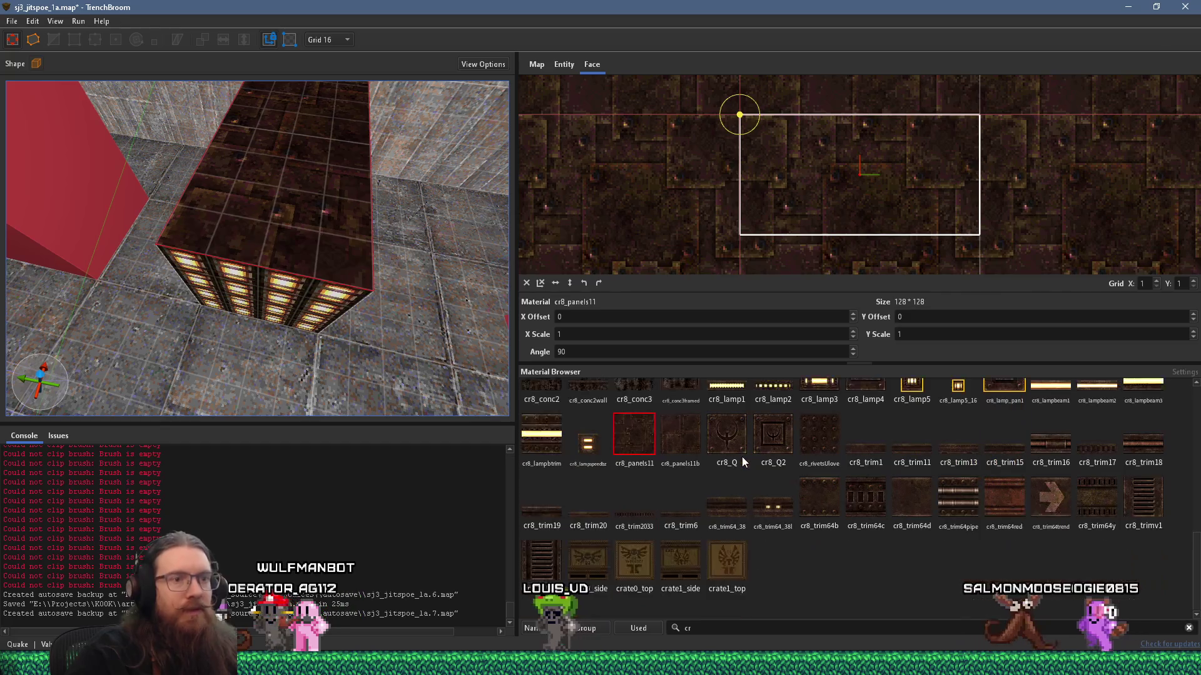
Try cr8_brick1trim, cr8_brick2, cr8_brick1, cr8_7y and cr8_8 on the box's top face
{"action": "scroll", "coordinate": [741, 460], "scroll_direction": "up", "scroll_amount": 5}
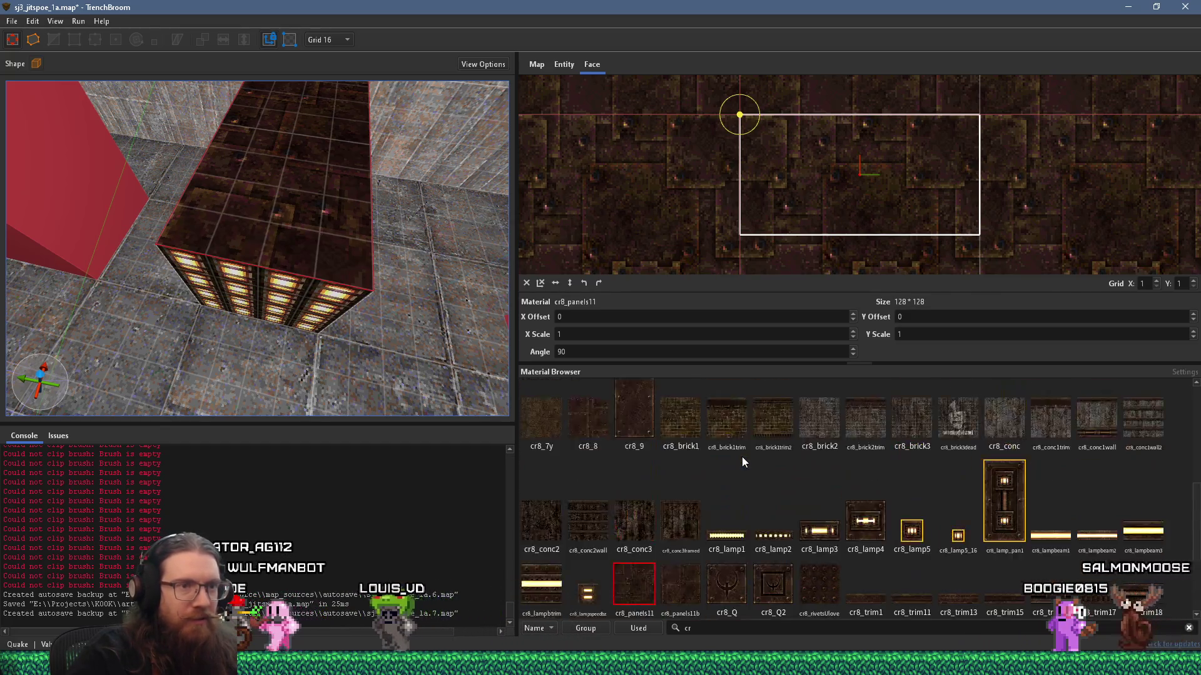
{"action": "scroll", "coordinate": [743, 461], "scroll_direction": "down", "scroll_amount": 2}
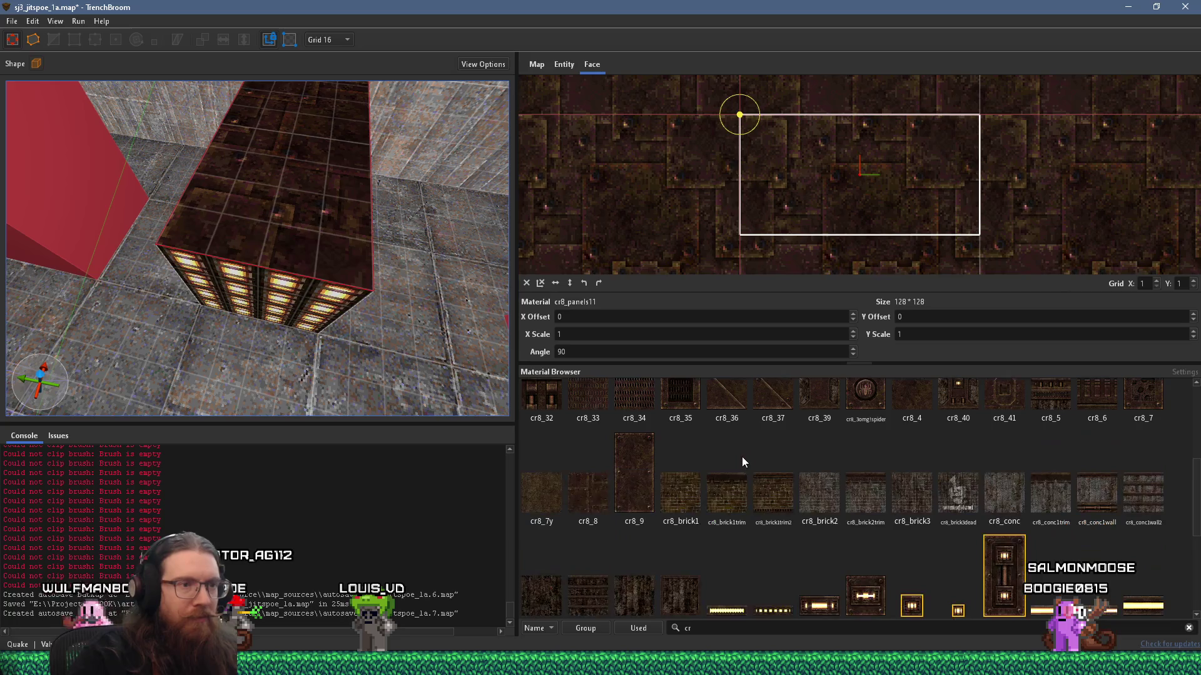
{"action": "double_click", "coordinate": [744, 490]}
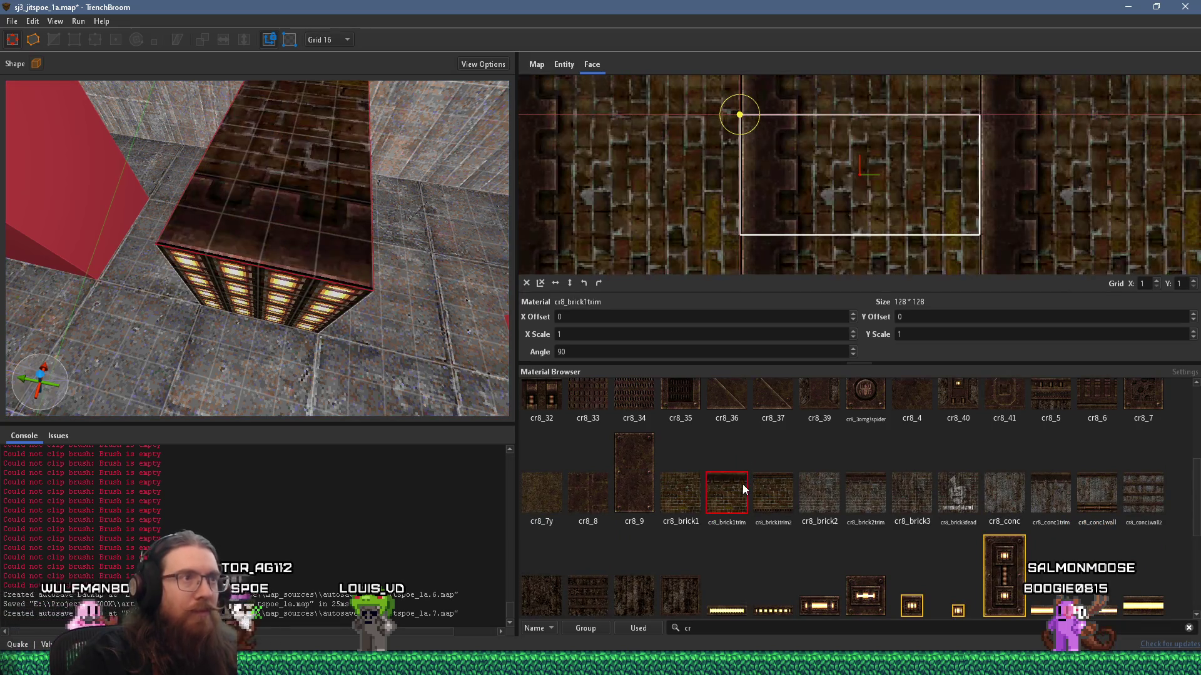
{"action": "scroll", "coordinate": [744, 490], "scroll_direction": "up", "scroll_amount": 3}
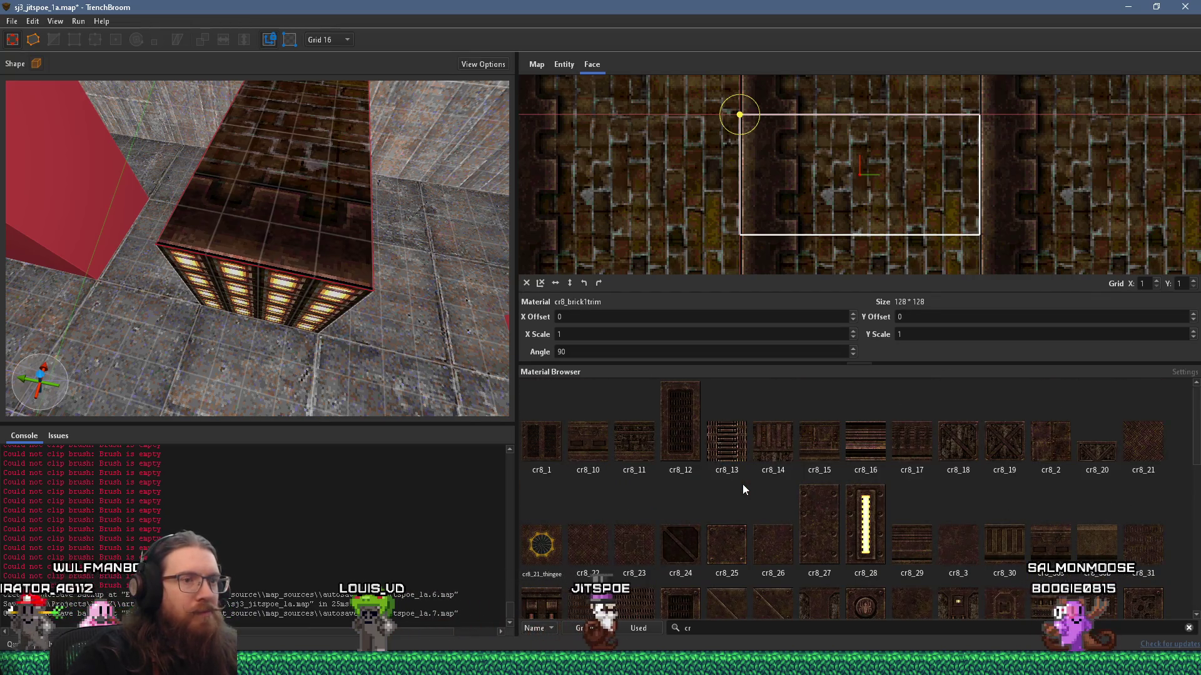
{"action": "scroll", "coordinate": [743, 487], "scroll_direction": "down", "scroll_amount": 3}
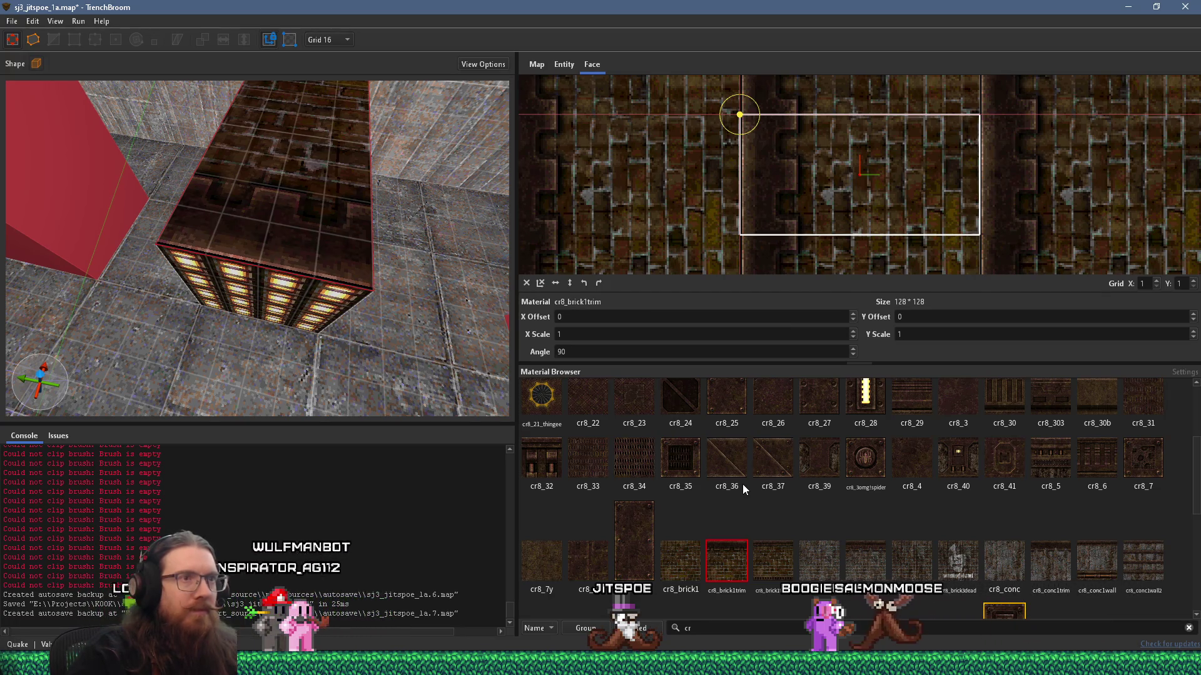
{"action": "left_click", "coordinate": [822, 558]}
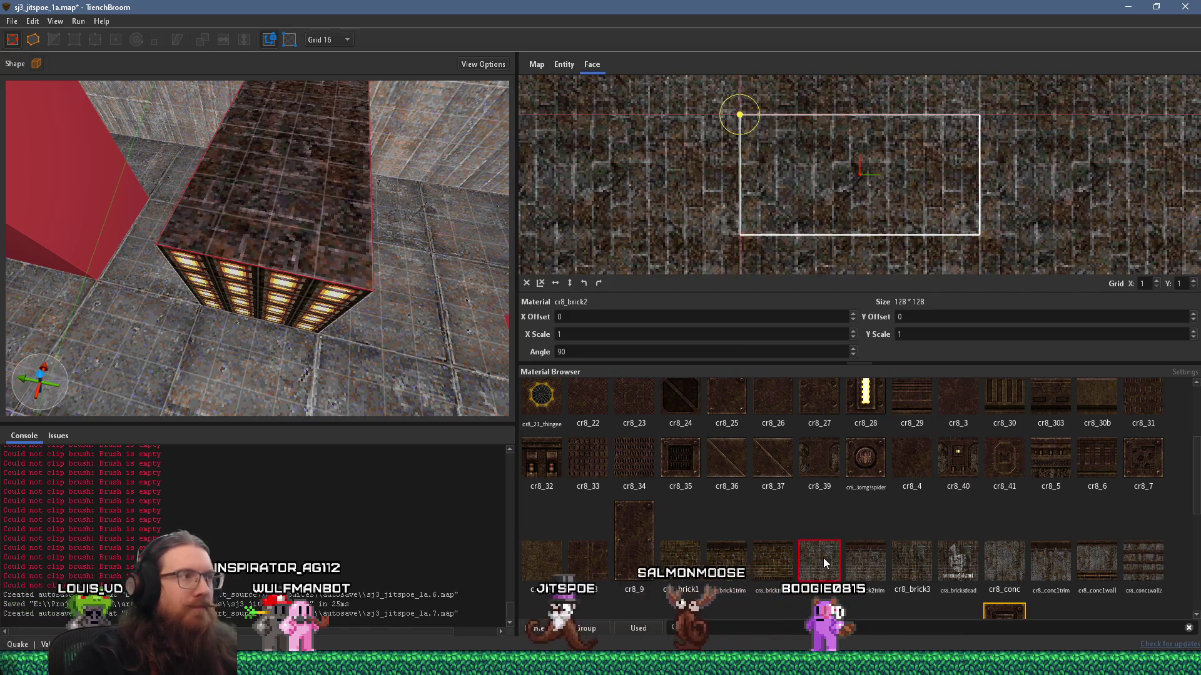
{"action": "left_click", "coordinate": [678, 572]}
{"action": "left_click", "coordinate": [639, 552]}
{"action": "left_click", "coordinate": [550, 565]}
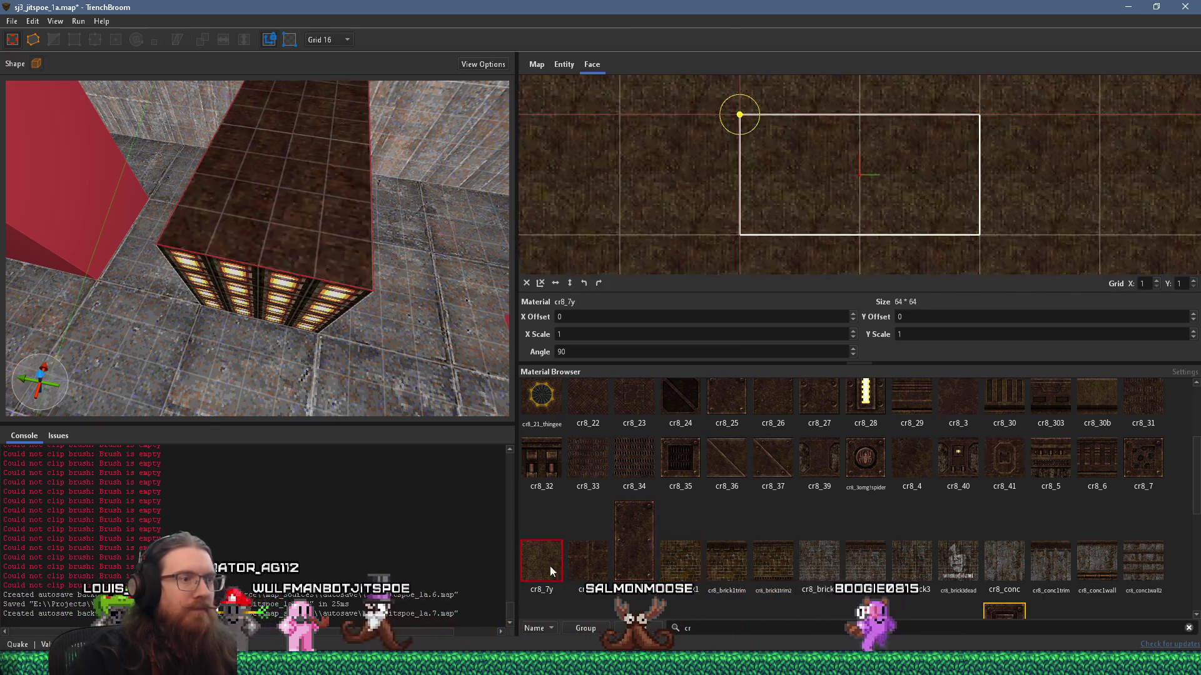
{"action": "left_click", "coordinate": [587, 561]}
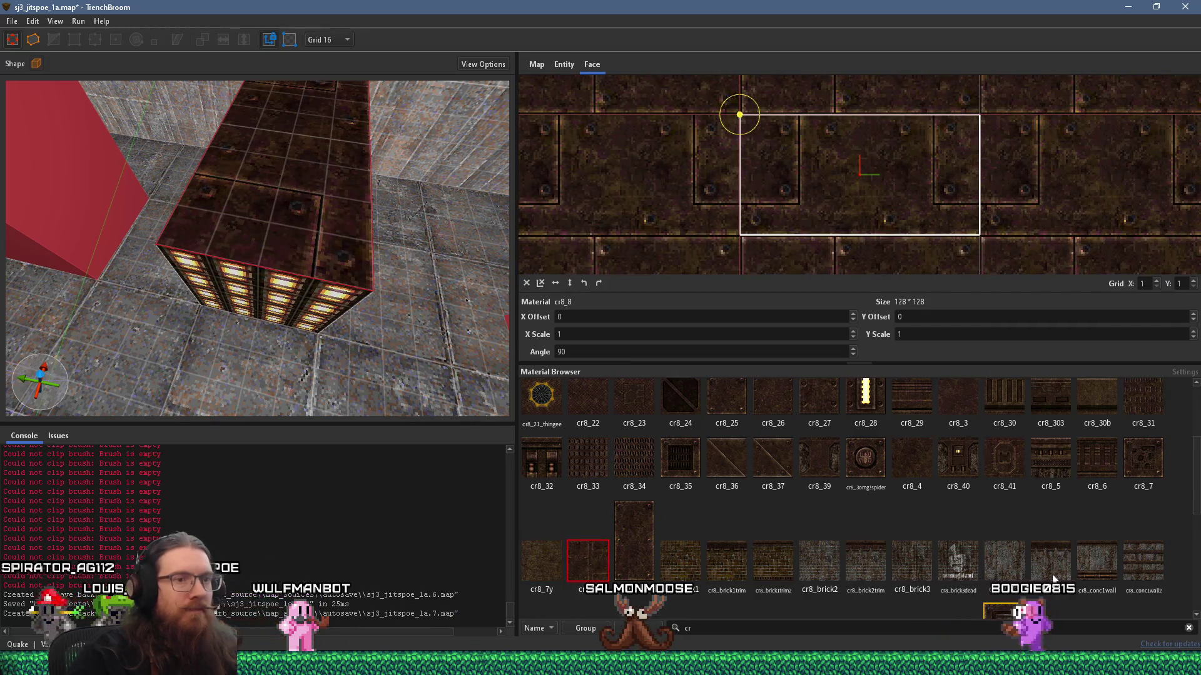
Try cr8_conc1wall, cr8_conc1wall2 and cr8_13 on the top, settling on the cr8_3omg/spider emblem
{"action": "left_click", "coordinate": [1106, 569]}
{"action": "left_click", "coordinate": [1138, 563]}
{"action": "left_click", "coordinate": [1095, 573]}
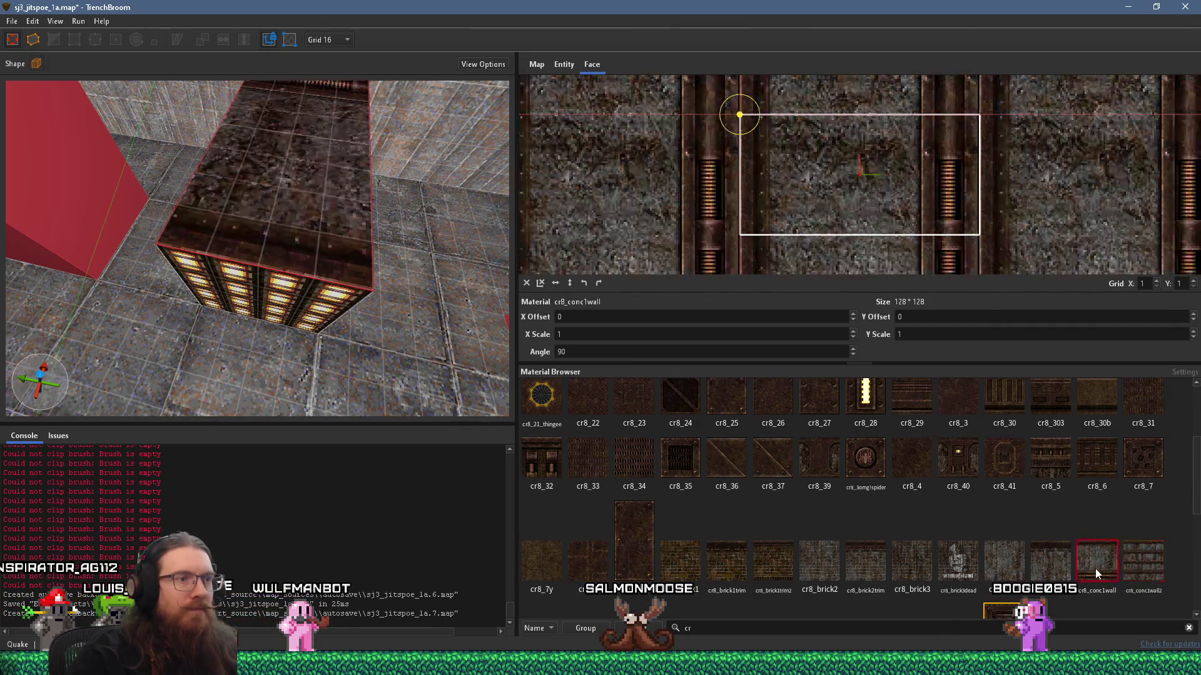
{"action": "scroll", "coordinate": [721, 467], "scroll_direction": "up", "scroll_amount": 3}
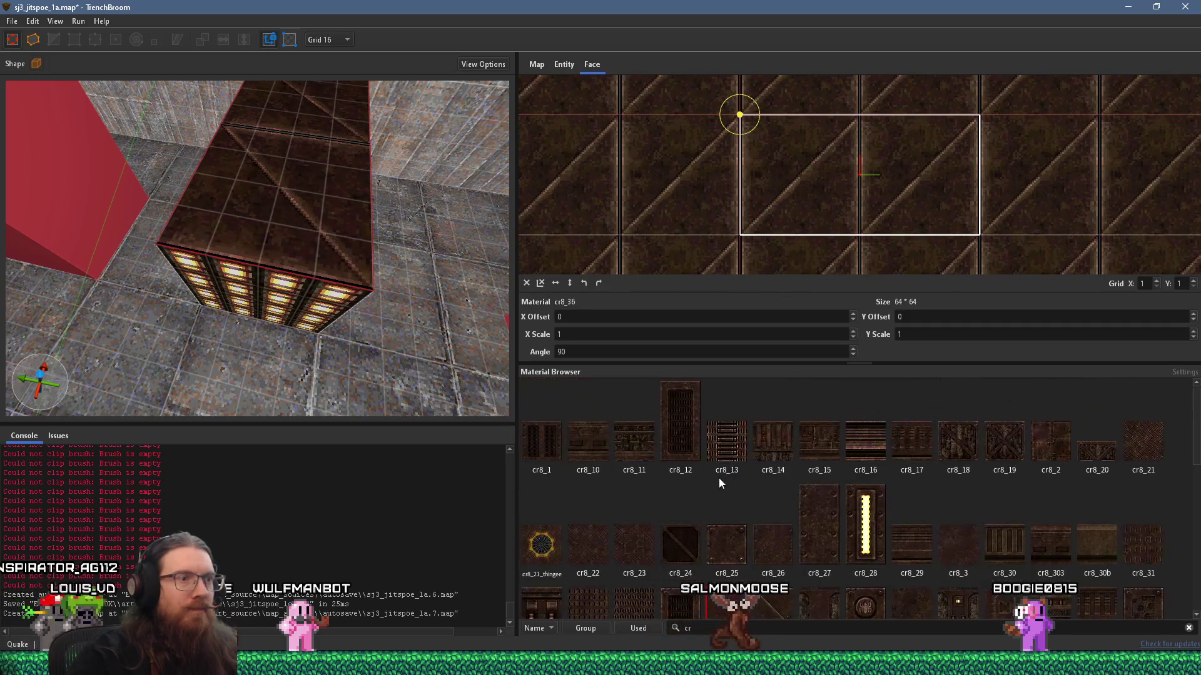
{"action": "left_click", "coordinate": [731, 455]}
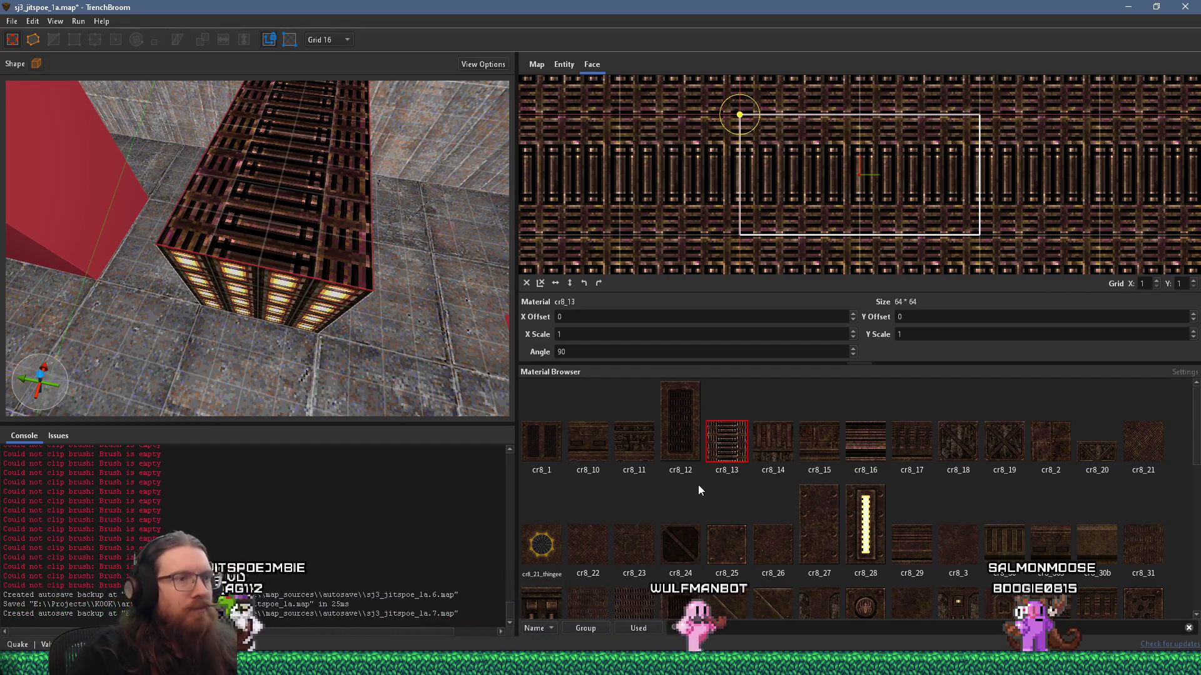
{"action": "scroll", "coordinate": [747, 490], "scroll_direction": "down", "scroll_amount": 3}
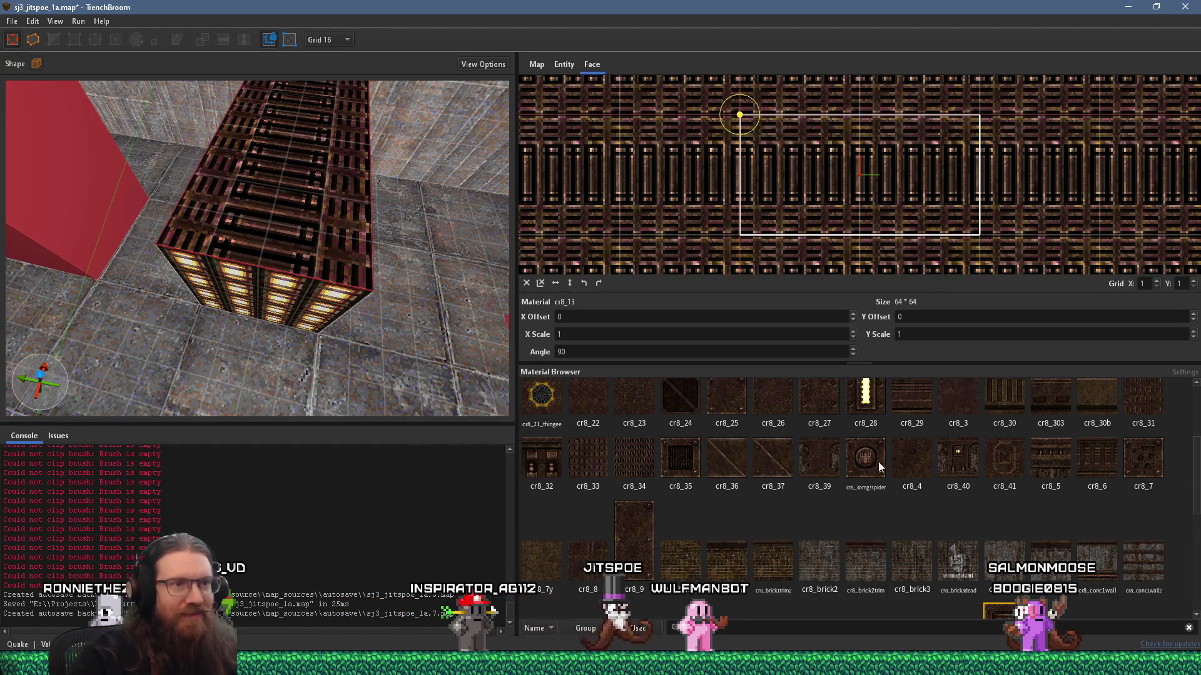
{"action": "left_click", "coordinate": [860, 451]}
Put the spider emblem texture on the box's lit front face too
{"action": "mouse_move", "coordinate": [438, 331]}
{"action": "left_mouse_down"}
{"action": "mouse_move", "coordinate": [337, 289]}
{"action": "mouse_move", "coordinate": [365, 235]}
{"action": "mouse_move", "coordinate": [387, 255]}
{"action": "left_mouse_up"}
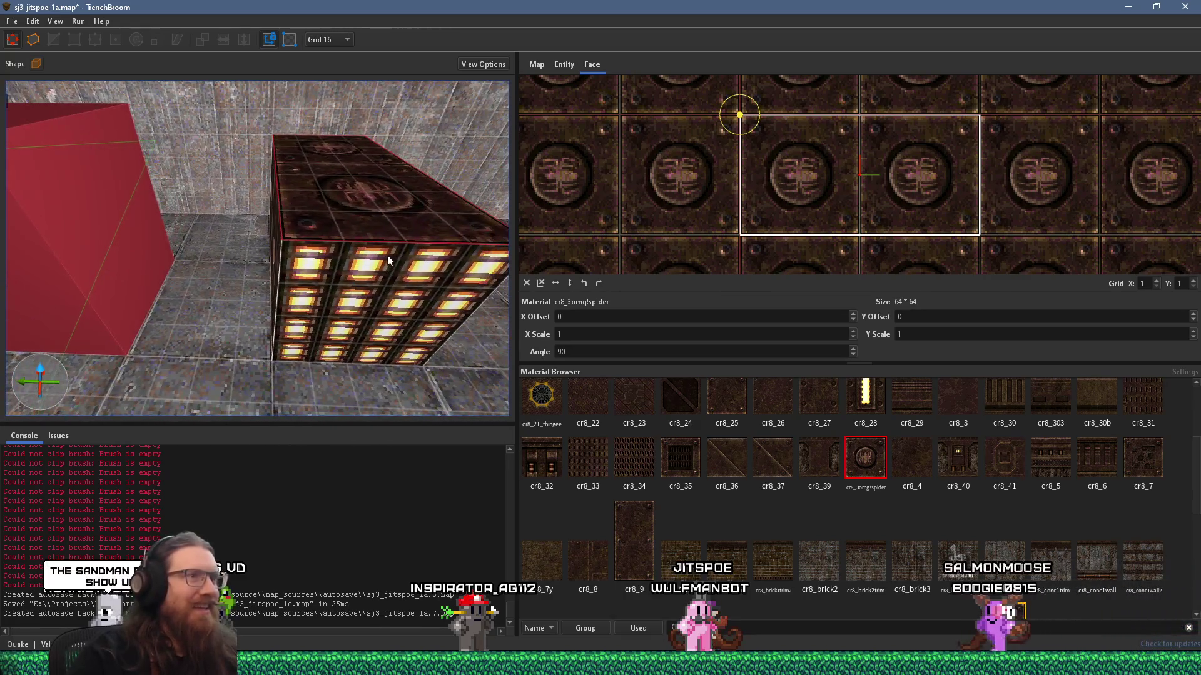
{"action": "left_click", "coordinate": [387, 295], "text": "shift"}
{"action": "left_click", "coordinate": [857, 477]}
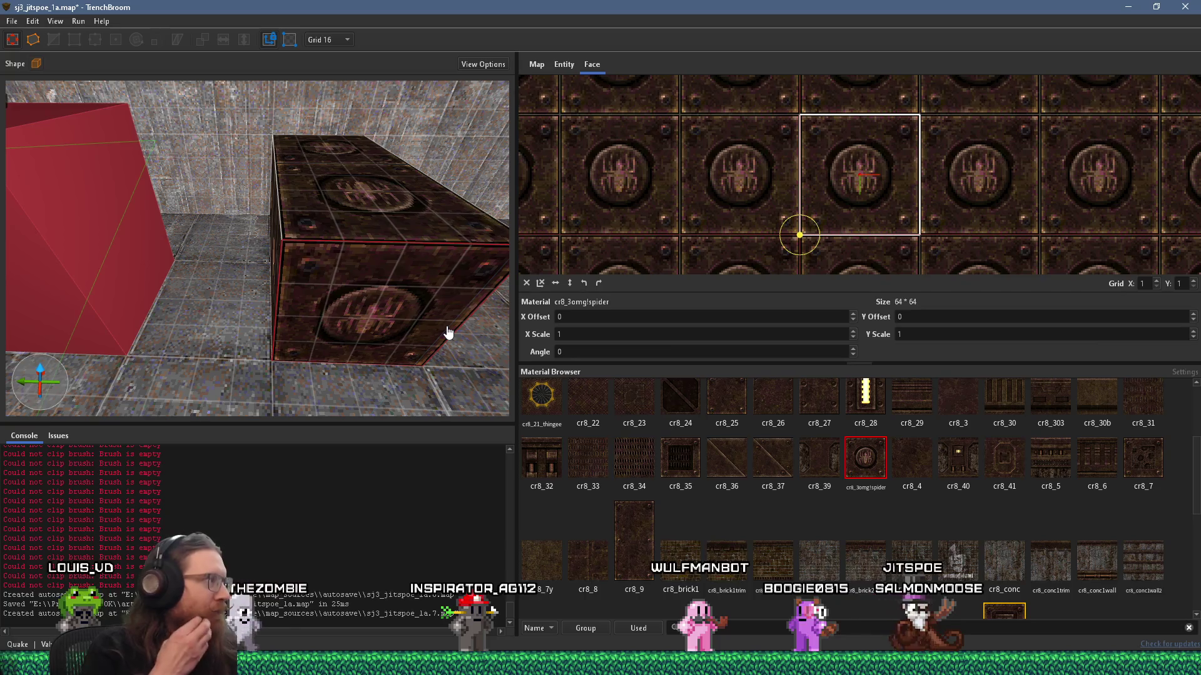
{"action": "mouse_move", "coordinate": [448, 332]}
{"action": "left_mouse_down"}
{"action": "mouse_move", "coordinate": [380, 296]}
{"action": "mouse_move", "coordinate": [362, 320]}
{"action": "mouse_move", "coordinate": [132, 235]}
{"action": "mouse_move", "coordinate": [266, 244]}
{"action": "mouse_move", "coordinate": [263, 293]}
{"action": "mouse_move", "coordinate": [177, 249]}
{"action": "mouse_move", "coordinate": [217, 258]}
{"action": "mouse_move", "coordinate": [216, 292]}
{"action": "left_mouse_up"}
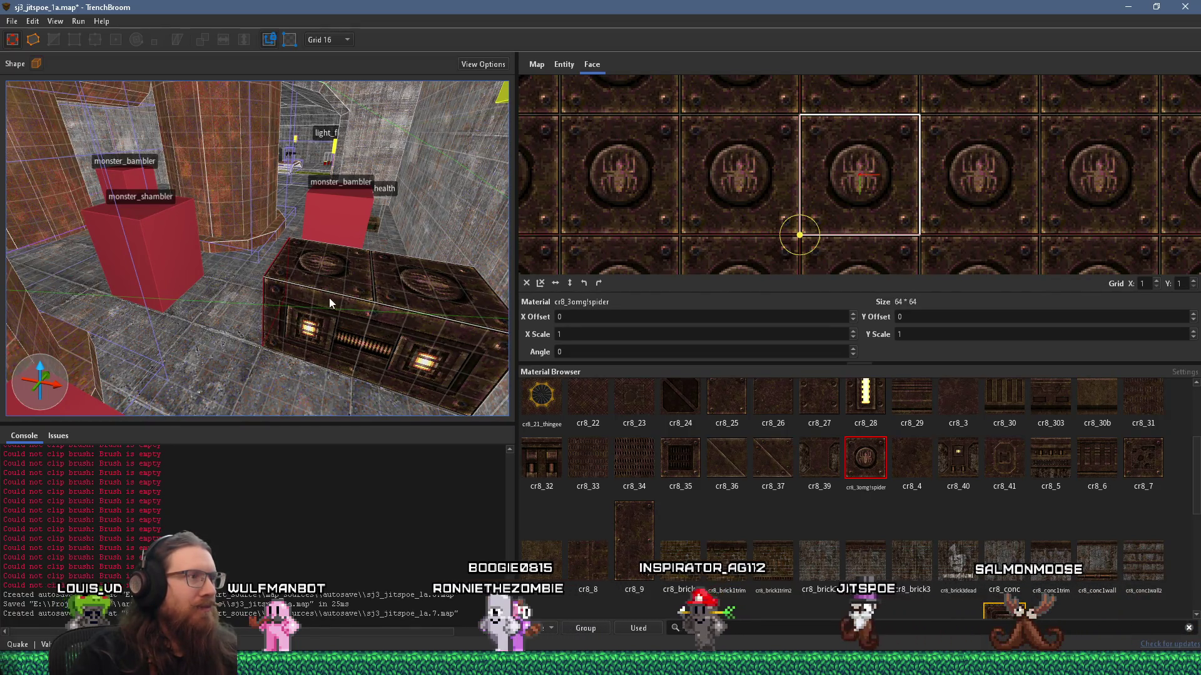
{"action": "mouse_move", "coordinate": [329, 298]}
{"action": "left_mouse_down"}
{"action": "mouse_move", "coordinate": [299, 246]}
{"action": "mouse_move", "coordinate": [349, 290]}
{"action": "mouse_move", "coordinate": [400, 295]}
{"action": "mouse_move", "coordinate": [316, 217]}
{"action": "mouse_move", "coordinate": [328, 239]}
{"action": "mouse_move", "coordinate": [217, 242]}
{"action": "mouse_move", "coordinate": [316, 235]}
{"action": "mouse_move", "coordinate": [247, 238]}
{"action": "mouse_move", "coordinate": [290, 240]}
{"action": "mouse_move", "coordinate": [399, 291]}
{"action": "mouse_move", "coordinate": [407, 279]}
{"action": "mouse_move", "coordinate": [334, 291]}
{"action": "mouse_move", "coordinate": [287, 277]}
{"action": "mouse_move", "coordinate": [329, 310]}
{"action": "mouse_move", "coordinate": [345, 303]}
{"action": "mouse_move", "coordinate": [193, 283]}
{"action": "mouse_move", "coordinate": [350, 243]}
{"action": "mouse_move", "coordinate": [347, 232]}
{"action": "mouse_move", "coordinate": [526, 251]}
{"action": "mouse_move", "coordinate": [338, 230]}
{"action": "mouse_move", "coordinate": [450, 244]}
{"action": "mouse_move", "coordinate": [424, 253]}
{"action": "mouse_move", "coordinate": [429, 206]}
{"action": "mouse_move", "coordinate": [437, 225]}
{"action": "mouse_move", "coordinate": [447, 217]}
{"action": "mouse_move", "coordinate": [525, 243]}
{"action": "mouse_move", "coordinate": [471, 250]}
{"action": "mouse_move", "coordinate": [410, 237]}
{"action": "mouse_move", "coordinate": [493, 226]}
{"action": "mouse_move", "coordinate": [437, 235]}
{"action": "mouse_move", "coordinate": [375, 217]}
{"action": "mouse_move", "coordinate": [385, 287]}
{"action": "mouse_move", "coordinate": [357, 299]}
{"action": "left_mouse_up"}
Select the yellow cage light brush next to the pillar in the pipe corridor
{"action": "left_click", "coordinate": [360, 201]}
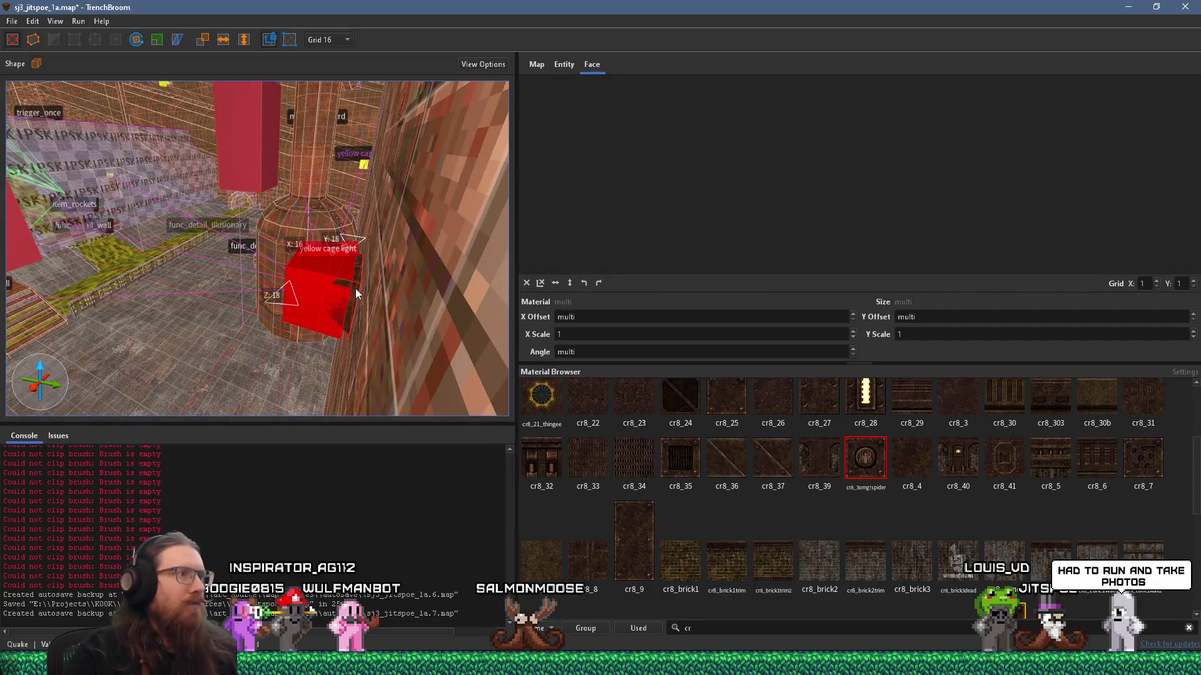
Get an overhead view of the yellow cage light and turn it with the Rotate tool
{"action": "right_click", "coordinate": [356, 288]}
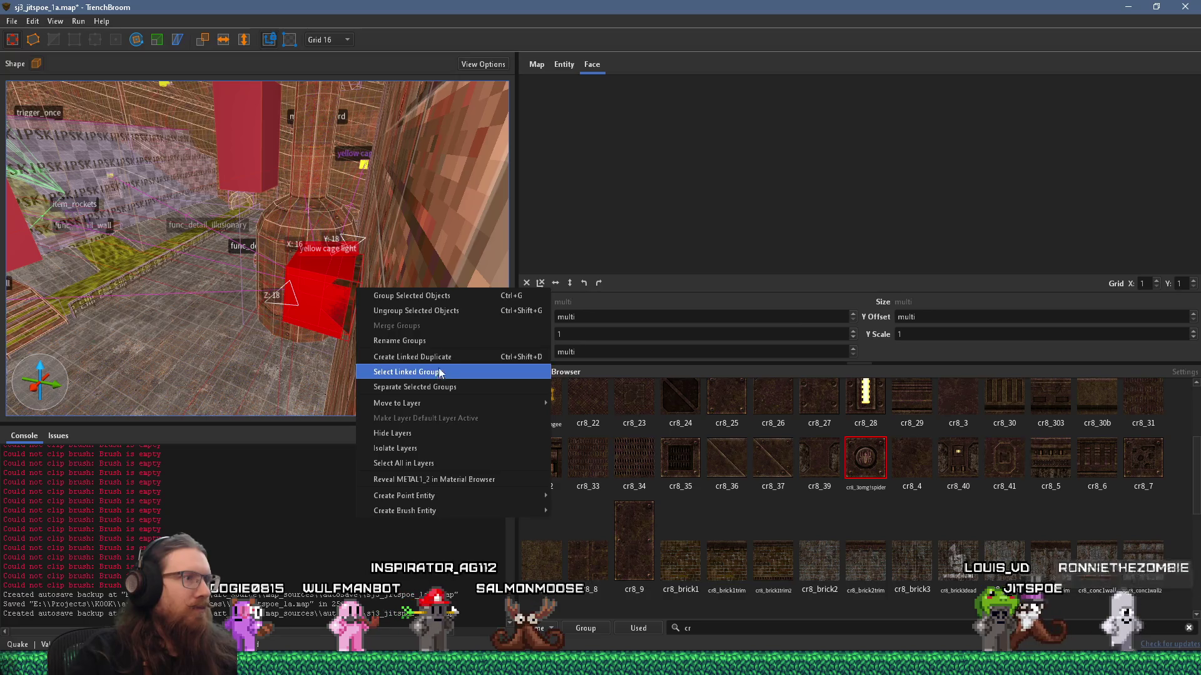
{"action": "left_click", "coordinate": [430, 357]}
{"action": "mouse_move", "coordinate": [353, 287]}
{"action": "left_mouse_down"}
{"action": "mouse_move", "coordinate": [227, 376]}
{"action": "mouse_move", "coordinate": [249, 280]}
{"action": "mouse_move", "coordinate": [269, 298]}
{"action": "mouse_move", "coordinate": [129, 268]}
{"action": "mouse_move", "coordinate": [198, 286]}
{"action": "mouse_move", "coordinate": [251, 275]}
{"action": "mouse_move", "coordinate": [271, 50]}
{"action": "left_mouse_up"}
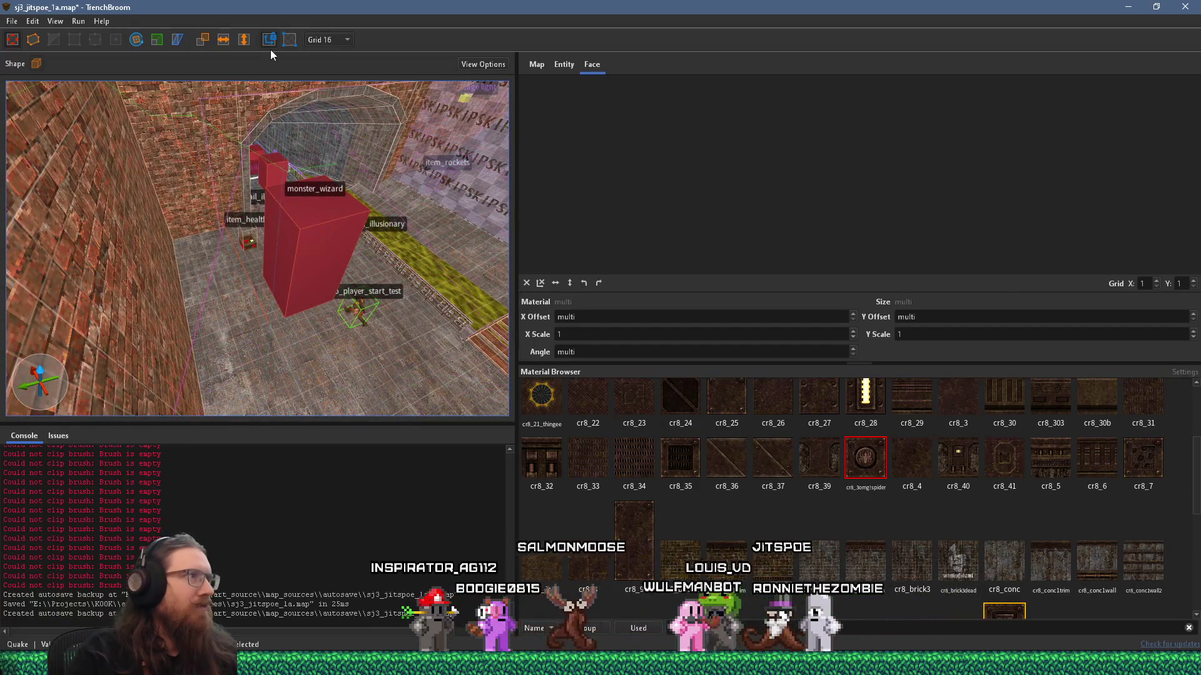
{"action": "mouse_move", "coordinate": [298, 96]}
{"action": "left_mouse_down"}
{"action": "mouse_move", "coordinate": [351, 145]}
{"action": "mouse_move", "coordinate": [206, 253]}
{"action": "mouse_move", "coordinate": [169, 339]}
{"action": "mouse_move", "coordinate": [224, 260]}
{"action": "mouse_move", "coordinate": [206, 234]}
{"action": "mouse_move", "coordinate": [211, 298]}
{"action": "mouse_move", "coordinate": [243, 294]}
{"action": "mouse_move", "coordinate": [276, 262]}
{"action": "mouse_move", "coordinate": [57, 303]}
{"action": "left_mouse_up"}
{"action": "mouse_move", "coordinate": [166, 294]}
{"action": "left_mouse_down"}
{"action": "mouse_move", "coordinate": [225, 250]}
{"action": "mouse_move", "coordinate": [283, 234]}
{"action": "mouse_move", "coordinate": [272, 224]}
{"action": "mouse_move", "coordinate": [320, 191]}
{"action": "mouse_move", "coordinate": [270, 220]}
{"action": "mouse_move", "coordinate": [287, 200]}
{"action": "mouse_move", "coordinate": [404, 241]}
{"action": "mouse_move", "coordinate": [153, 216]}
{"action": "left_mouse_up"}
{"action": "mouse_move", "coordinate": [144, 275]}
{"action": "left_mouse_down"}
{"action": "mouse_move", "coordinate": [213, 267]}
{"action": "mouse_move", "coordinate": [185, 273]}
{"action": "mouse_move", "coordinate": [279, 178]}
{"action": "mouse_move", "coordinate": [238, 209]}
{"action": "mouse_move", "coordinate": [140, 356]}
{"action": "mouse_move", "coordinate": [323, 323]}
{"action": "left_mouse_up"}
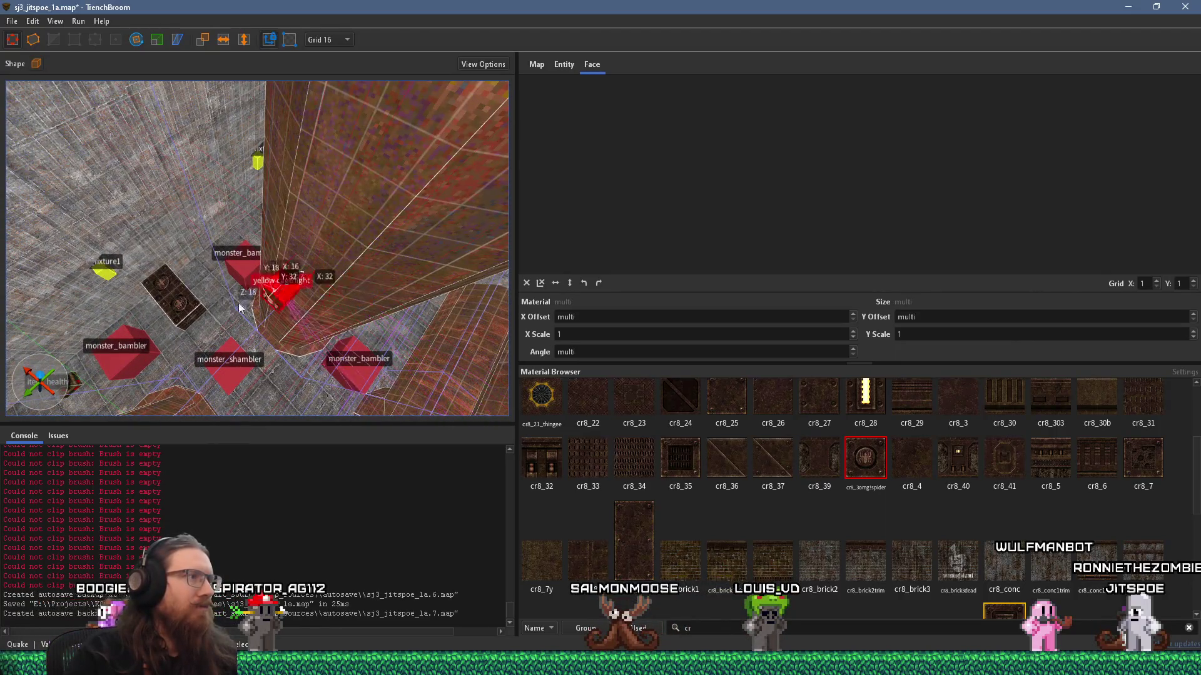
{"action": "mouse_move", "coordinate": [143, 229]}
{"action": "left_mouse_down"}
{"action": "mouse_move", "coordinate": [227, 238]}
{"action": "mouse_move", "coordinate": [288, 264]}
{"action": "left_mouse_up"}
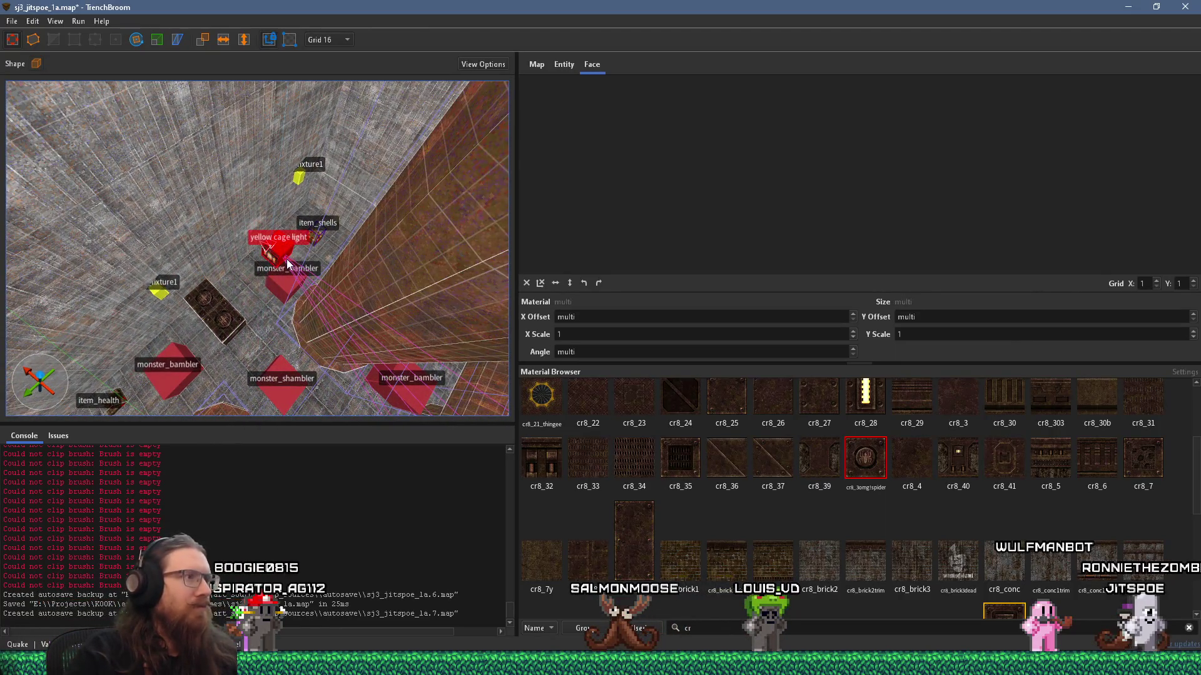
{"action": "left_click", "coordinate": [137, 40]}
{"action": "mouse_move", "coordinate": [290, 303]}
{"action": "left_mouse_down"}
{"action": "mouse_move", "coordinate": [202, 268]}
{"action": "mouse_move", "coordinate": [262, 247]}
{"action": "mouse_move", "coordinate": [187, 122]}
{"action": "mouse_move", "coordinate": [224, 182]}
{"action": "mouse_move", "coordinate": [94, 127]}
{"action": "mouse_move", "coordinate": [145, 154]}
{"action": "left_mouse_up"}
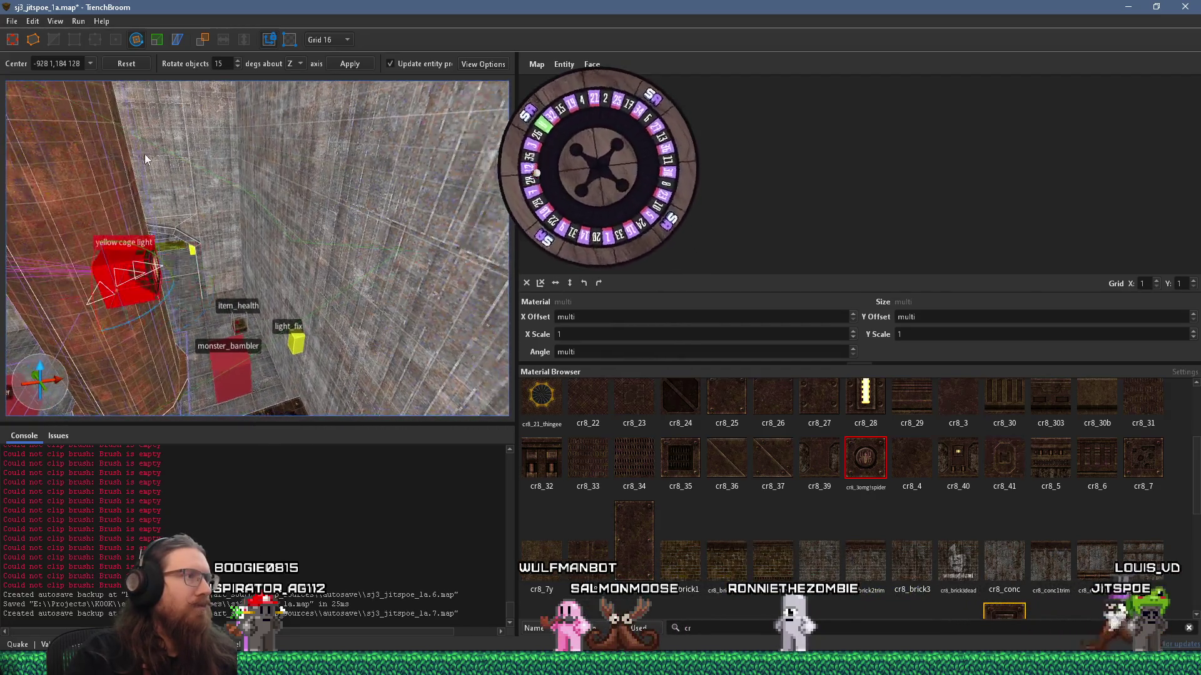
Leave rotation mode and delete the light_fixture brush and light_fixture1
{"action": "left_click", "coordinate": [139, 40]}
{"action": "mouse_move", "coordinate": [133, 222]}
{"action": "left_mouse_down"}
{"action": "mouse_move", "coordinate": [125, 240]}
{"action": "mouse_move", "coordinate": [159, 350]}
{"action": "mouse_move", "coordinate": [223, 347]}
{"action": "mouse_move", "coordinate": [162, 266]}
{"action": "mouse_move", "coordinate": [332, 238]}
{"action": "mouse_move", "coordinate": [350, 197]}
{"action": "mouse_move", "coordinate": [349, 282]}
{"action": "mouse_move", "coordinate": [334, 318]}
{"action": "mouse_move", "coordinate": [368, 302]}
{"action": "mouse_move", "coordinate": [293, 289]}
{"action": "mouse_move", "coordinate": [328, 129]}
{"action": "mouse_move", "coordinate": [375, 219]}
{"action": "mouse_move", "coordinate": [464, 226]}
{"action": "mouse_move", "coordinate": [407, 187]}
{"action": "mouse_move", "coordinate": [434, 230]}
{"action": "mouse_move", "coordinate": [389, 140]}
{"action": "mouse_move", "coordinate": [462, 142]}
{"action": "mouse_move", "coordinate": [264, 161]}
{"action": "mouse_move", "coordinate": [395, 208]}
{"action": "mouse_move", "coordinate": [321, 235]}
{"action": "mouse_move", "coordinate": [294, 285]}
{"action": "mouse_move", "coordinate": [314, 206]}
{"action": "mouse_move", "coordinate": [225, 324]}
{"action": "mouse_move", "coordinate": [343, 400]}
{"action": "left_mouse_up"}
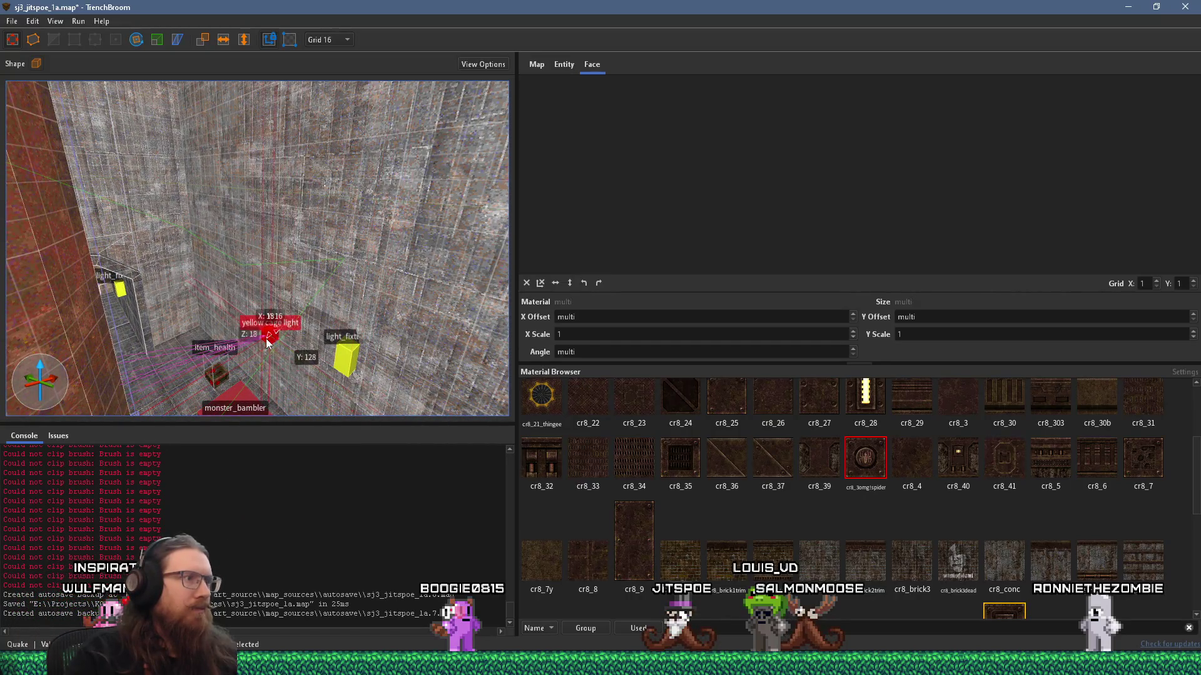
{"action": "mouse_move", "coordinate": [260, 332]}
{"action": "left_mouse_down"}
{"action": "mouse_move", "coordinate": [110, 298]}
{"action": "mouse_move", "coordinate": [114, 164]}
{"action": "mouse_move", "coordinate": [136, 168]}
{"action": "left_mouse_up"}
{"action": "left_click_drag", "start_coordinate": [275, 314], "coordinate": [275, 220]}
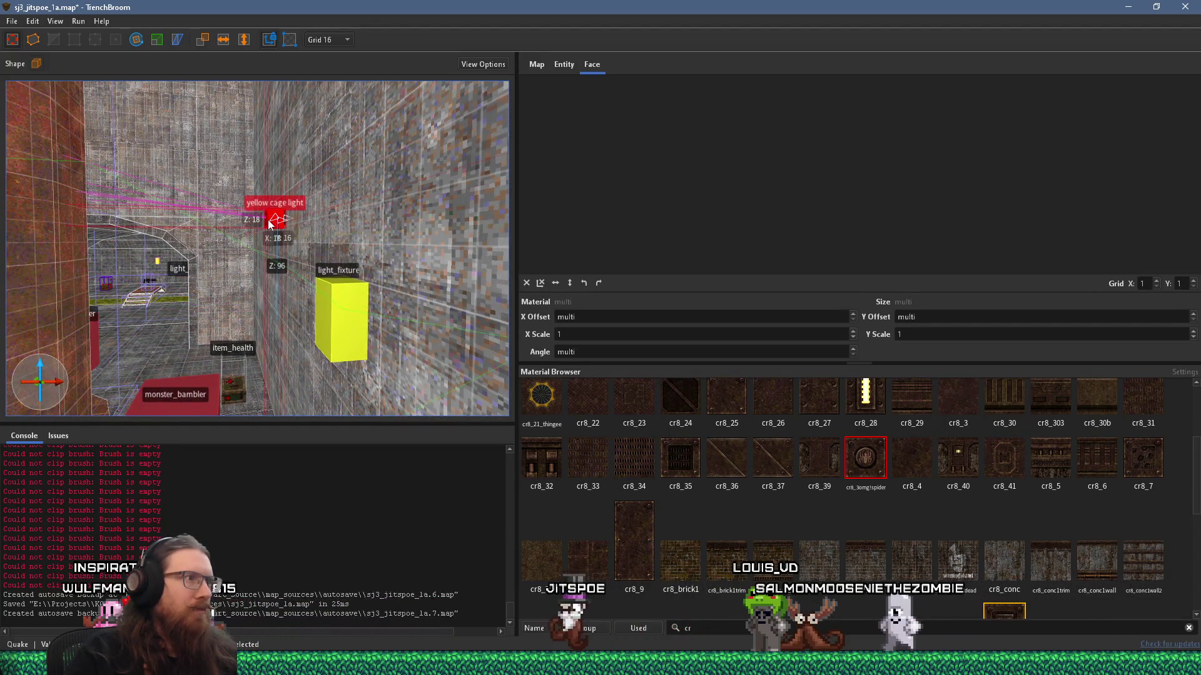
{"action": "left_click", "coordinate": [333, 295]}
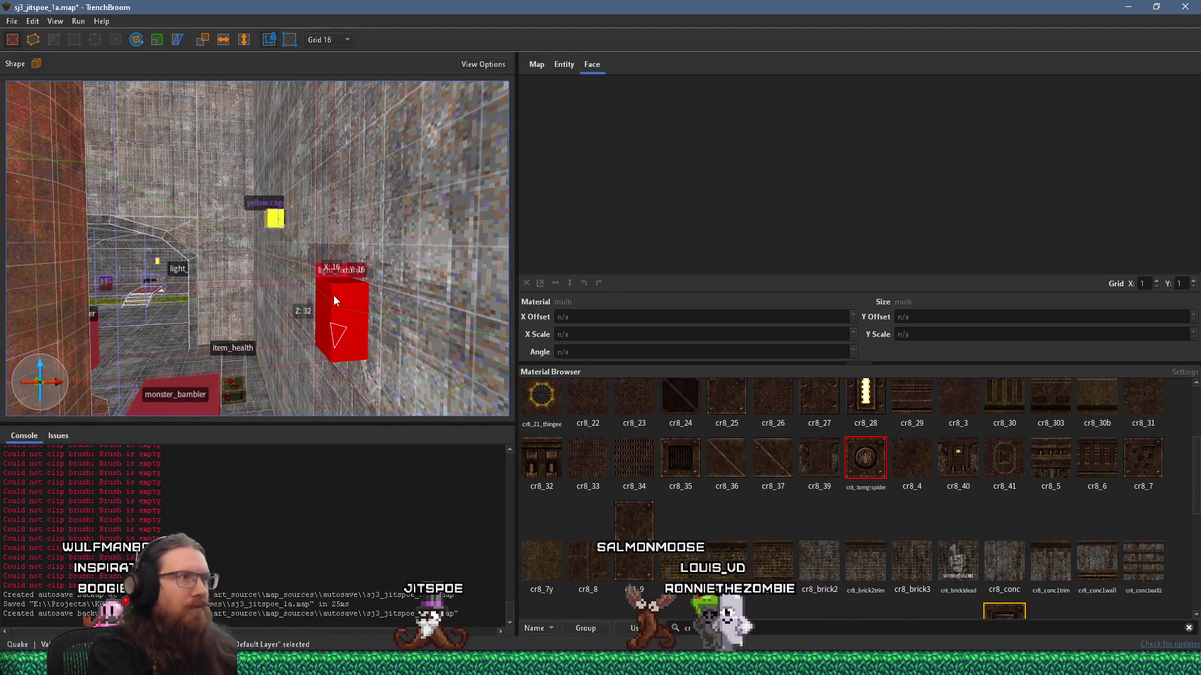
{"action": "key", "text": "Delete"}
{"action": "left_click_drag", "start_coordinate": [332, 278], "coordinate": [463, 291]}
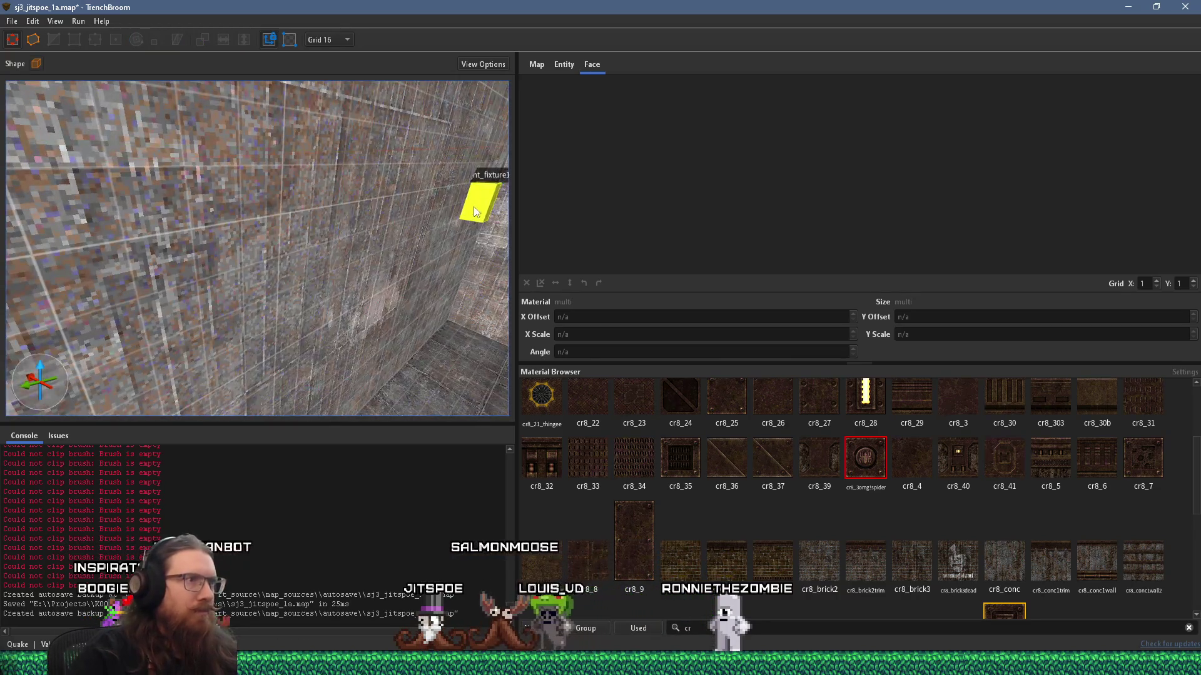
{"action": "key", "text": "Delete"}
Select the light inside the yellow cage and Alt-drag a copy down beside the cage
{"action": "mouse_move", "coordinate": [368, 268]}
{"action": "left_mouse_down"}
{"action": "mouse_move", "coordinate": [177, 245]}
{"action": "mouse_move", "coordinate": [161, 222]}
{"action": "left_mouse_up"}
{"action": "left_click", "coordinate": [207, 196]}
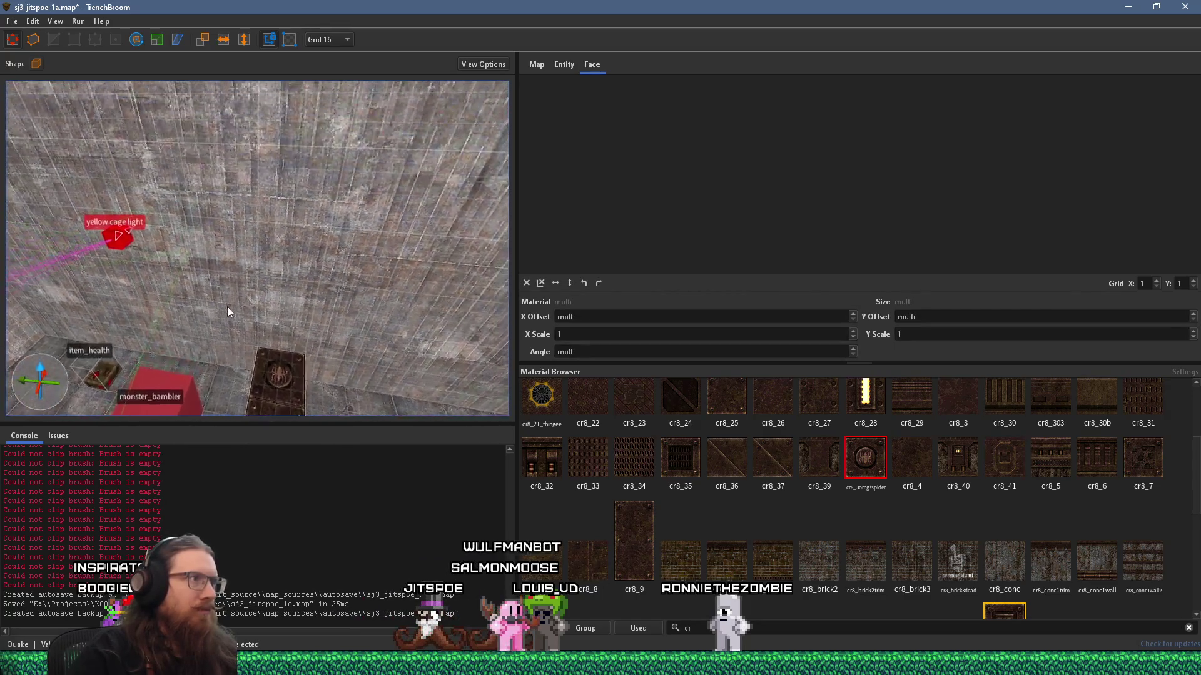
{"action": "mouse_move", "coordinate": [475, 275]}
{"action": "left_mouse_down"}
{"action": "mouse_move", "coordinate": [347, 264]}
{"action": "mouse_move", "coordinate": [244, 283]}
{"action": "mouse_move", "coordinate": [422, 306]}
{"action": "mouse_move", "coordinate": [343, 294]}
{"action": "mouse_move", "coordinate": [311, 313]}
{"action": "mouse_move", "coordinate": [306, 283]}
{"action": "mouse_move", "coordinate": [413, 256]}
{"action": "mouse_move", "coordinate": [238, 276]}
{"action": "mouse_move", "coordinate": [231, 220]}
{"action": "mouse_move", "coordinate": [254, 235]}
{"action": "mouse_move", "coordinate": [229, 237]}
{"action": "left_mouse_up"}
{"action": "left_click", "coordinate": [271, 284], "text": "ctrl"}
{"action": "left_click", "coordinate": [270, 280], "text": "ctrl"}
{"action": "left_click_drag", "start_coordinate": [270, 280], "coordinate": [223, 236]}
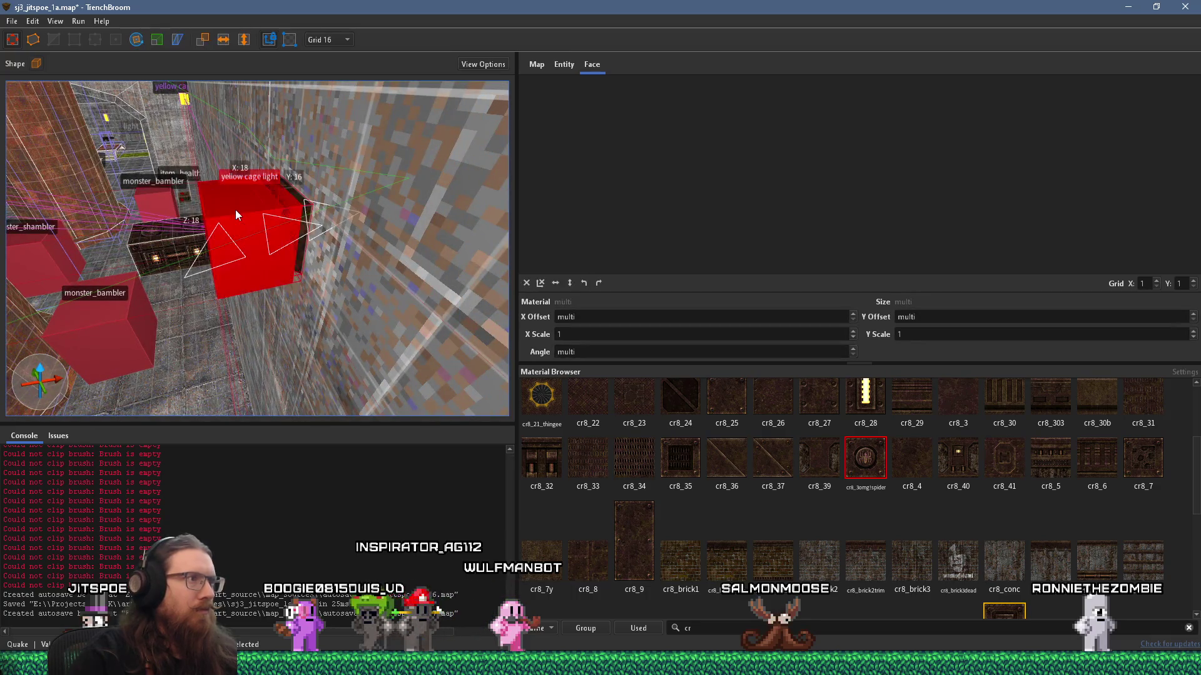
{"action": "left_click", "coordinate": [291, 282]}
{"action": "left_click_drag", "start_coordinate": [243, 223], "coordinate": [312, 352]}
{"action": "right_click", "coordinate": [313, 346]}
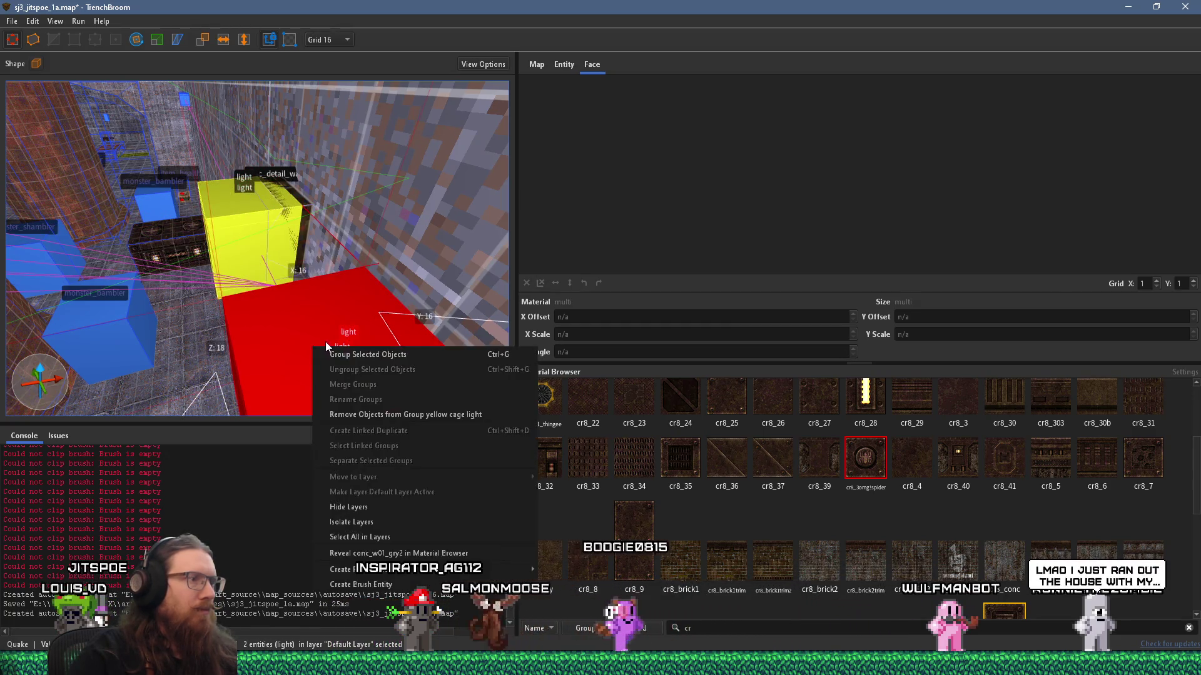
Show the Entity properties tab and select both overlapping light entities beside the crate
{"action": "mouse_move", "coordinate": [442, 425]}
{"action": "left_mouse_down"}
{"action": "mouse_move", "coordinate": [450, 415]}
{"action": "mouse_move", "coordinate": [385, 363]}
{"action": "mouse_move", "coordinate": [441, 339]}
{"action": "mouse_move", "coordinate": [426, 351]}
{"action": "mouse_move", "coordinate": [320, 280]}
{"action": "left_mouse_up"}
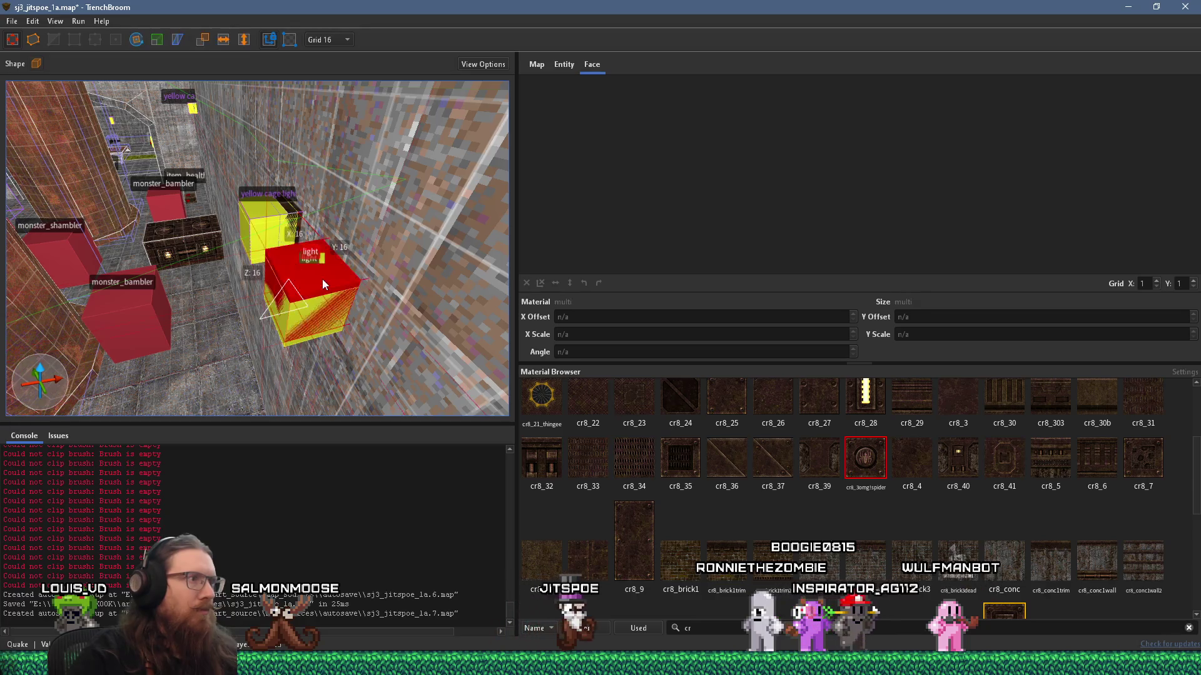
{"action": "left_click", "coordinate": [558, 60]}
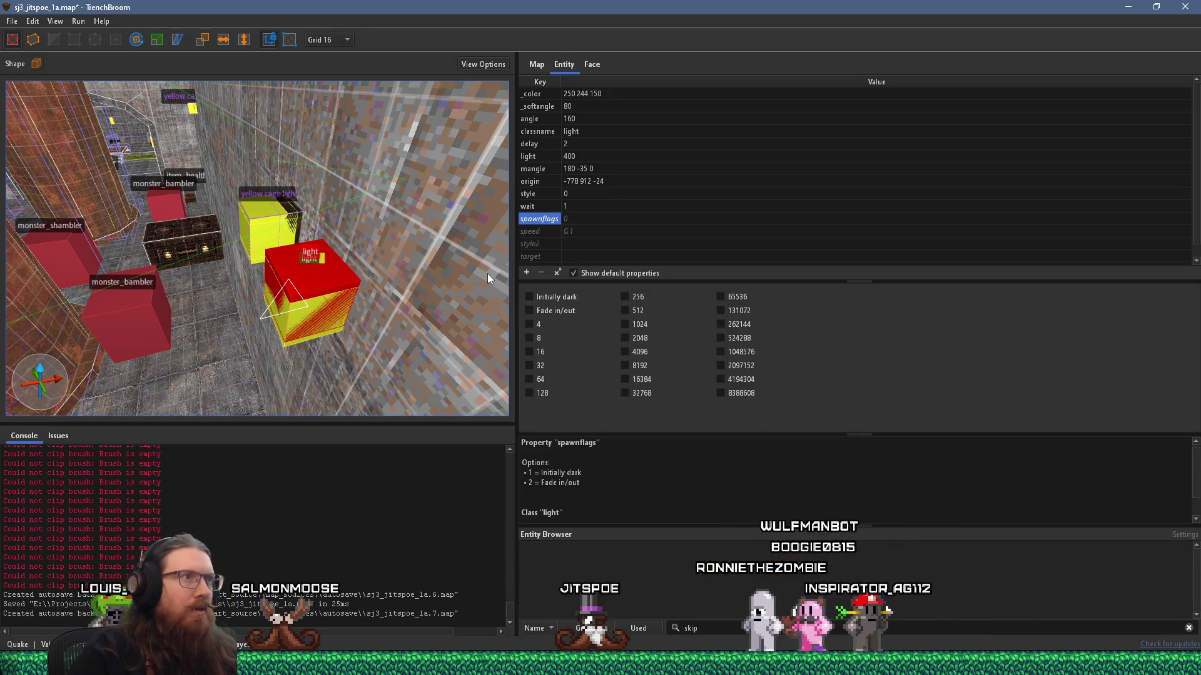
{"action": "left_click", "coordinate": [313, 336]}
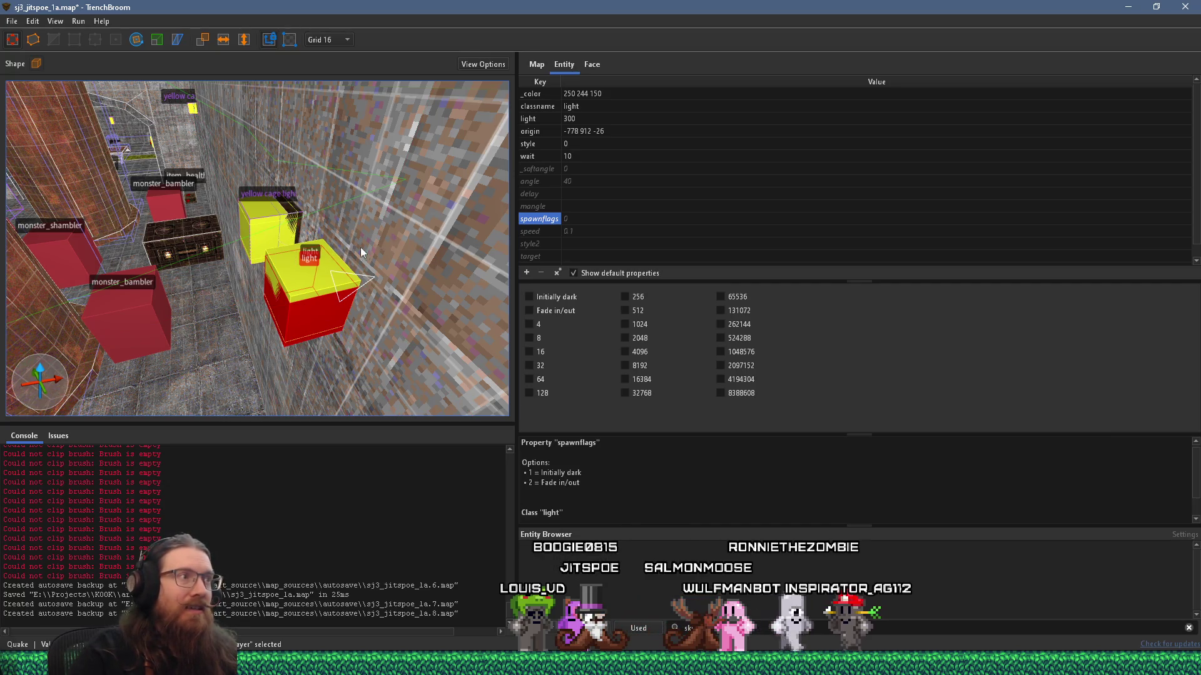
{"action": "left_click", "coordinate": [307, 271], "text": "ctrl"}
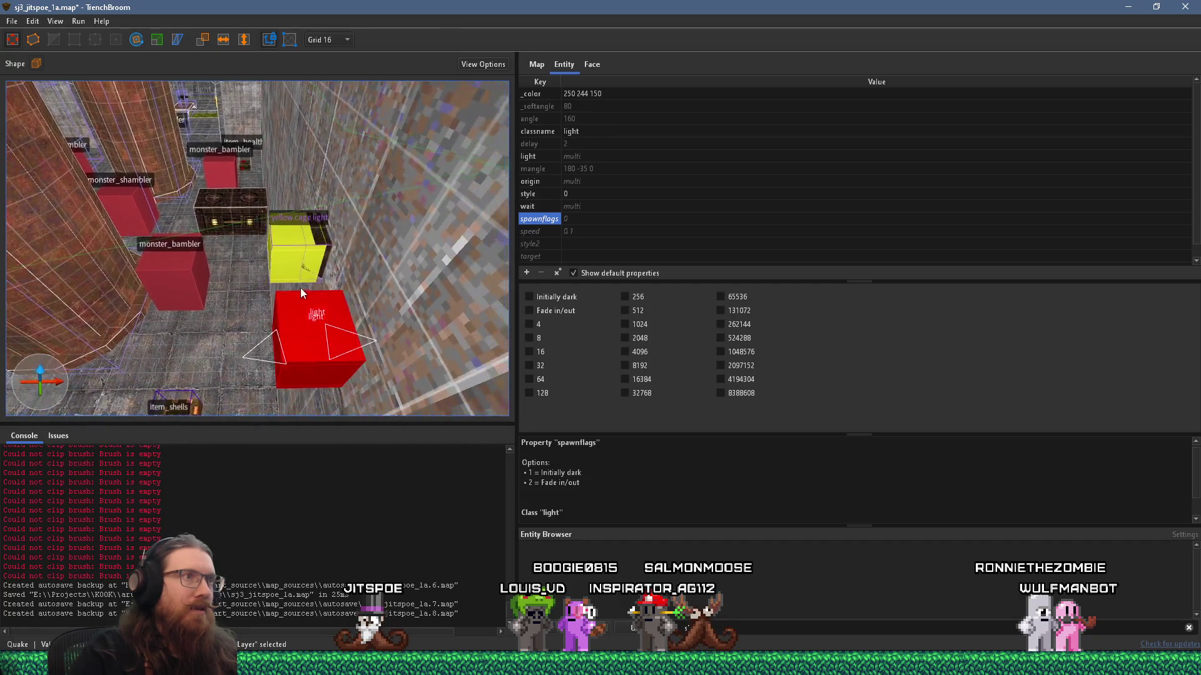
Turn the two selected lights 90° about the vertical axis
{"action": "left_click_drag", "start_coordinate": [305, 293], "coordinate": [226, 158]}
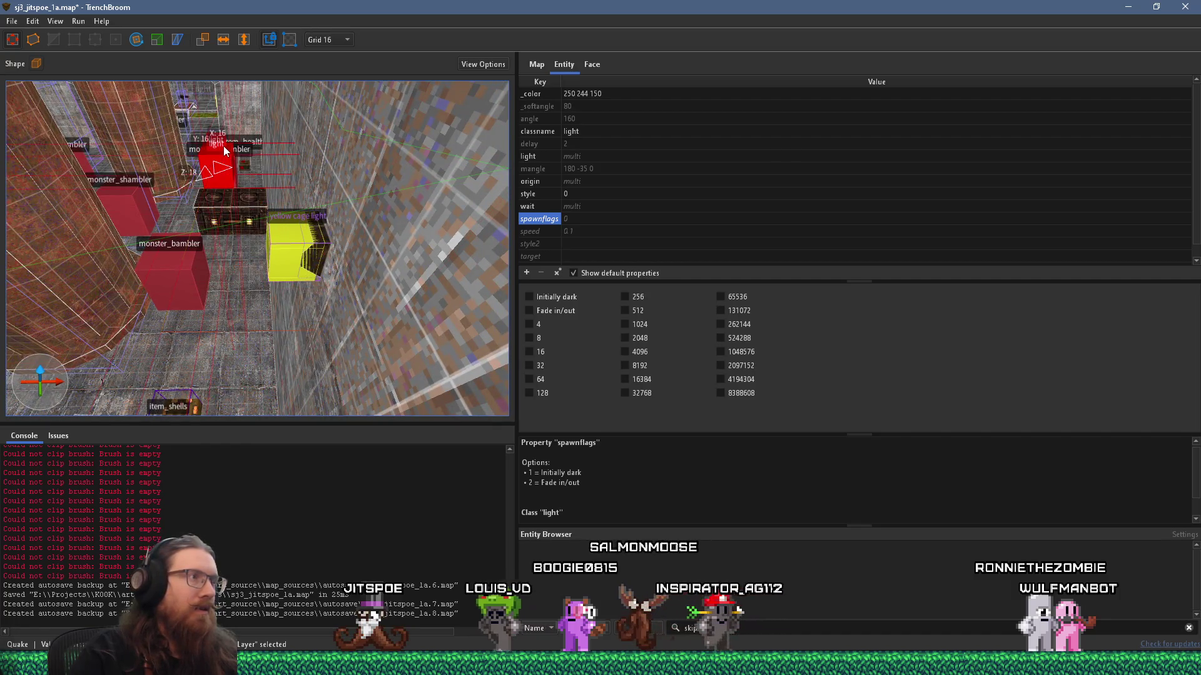
{"action": "scroll", "coordinate": [301, 210], "scroll_direction": "up", "scroll_amount": 5}
{"action": "key", "text": "ctrl+z"}
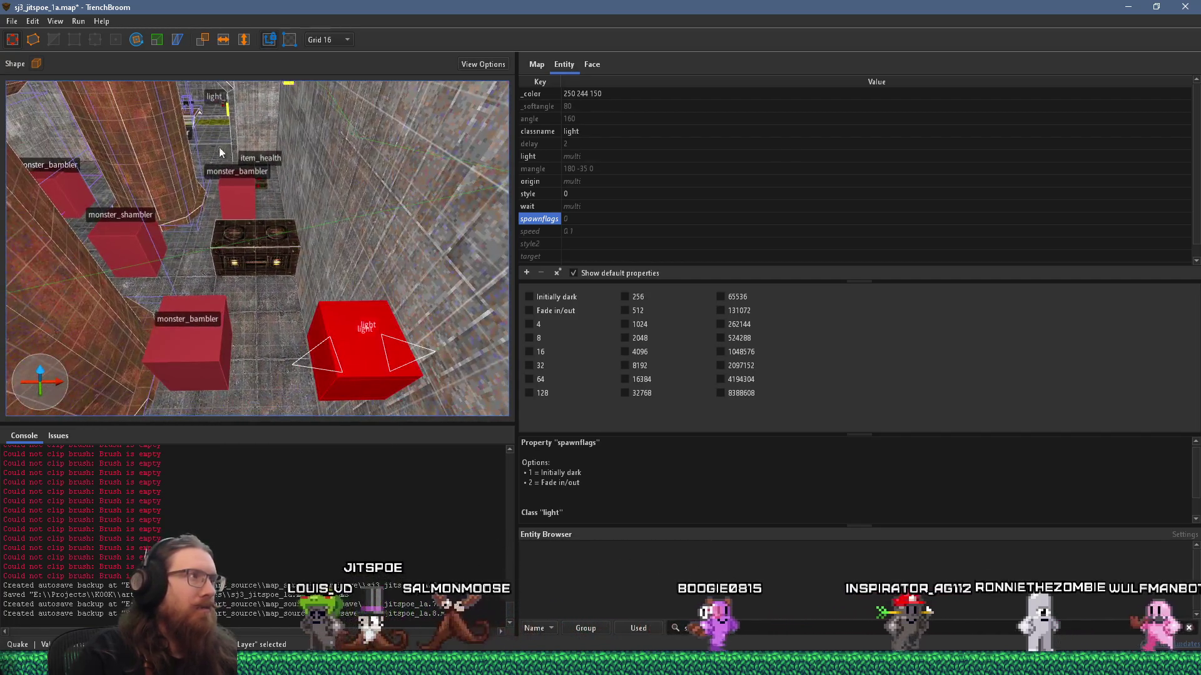
{"action": "key", "text": "r"}
{"action": "left_click_drag", "start_coordinate": [326, 334], "coordinate": [408, 354]}
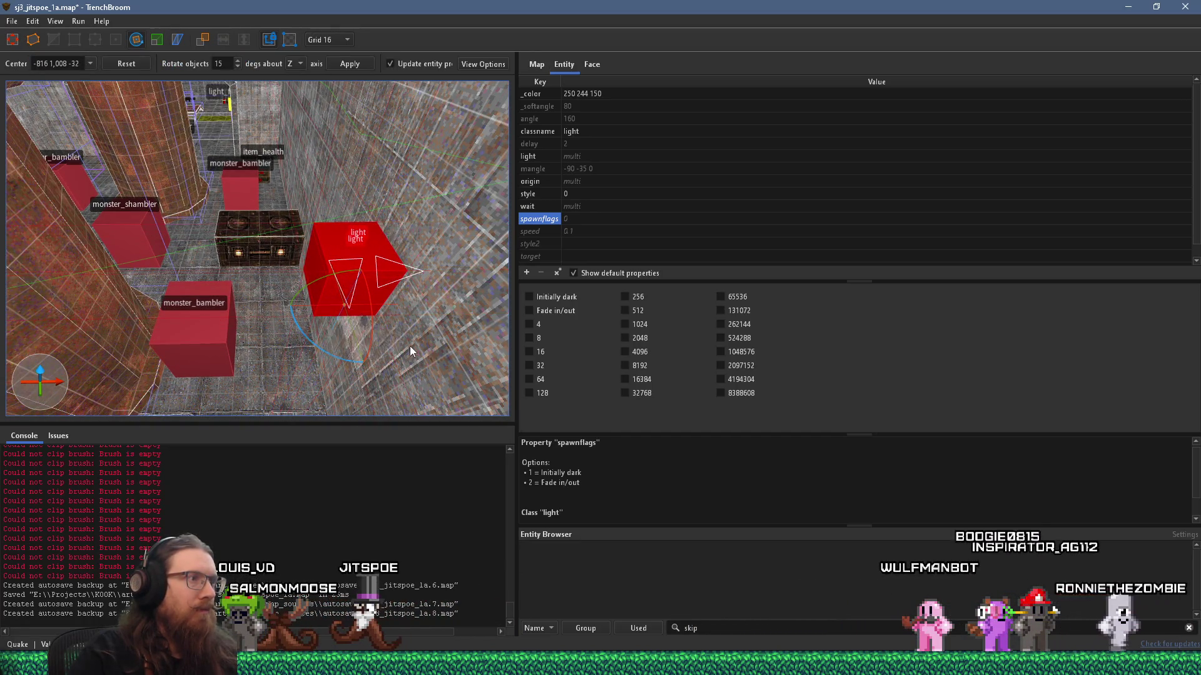
Lower the lights 128 units onto the crate's front face beside its lamp
{"action": "scroll", "coordinate": [360, 358], "scroll_direction": "down", "scroll_amount": 3}
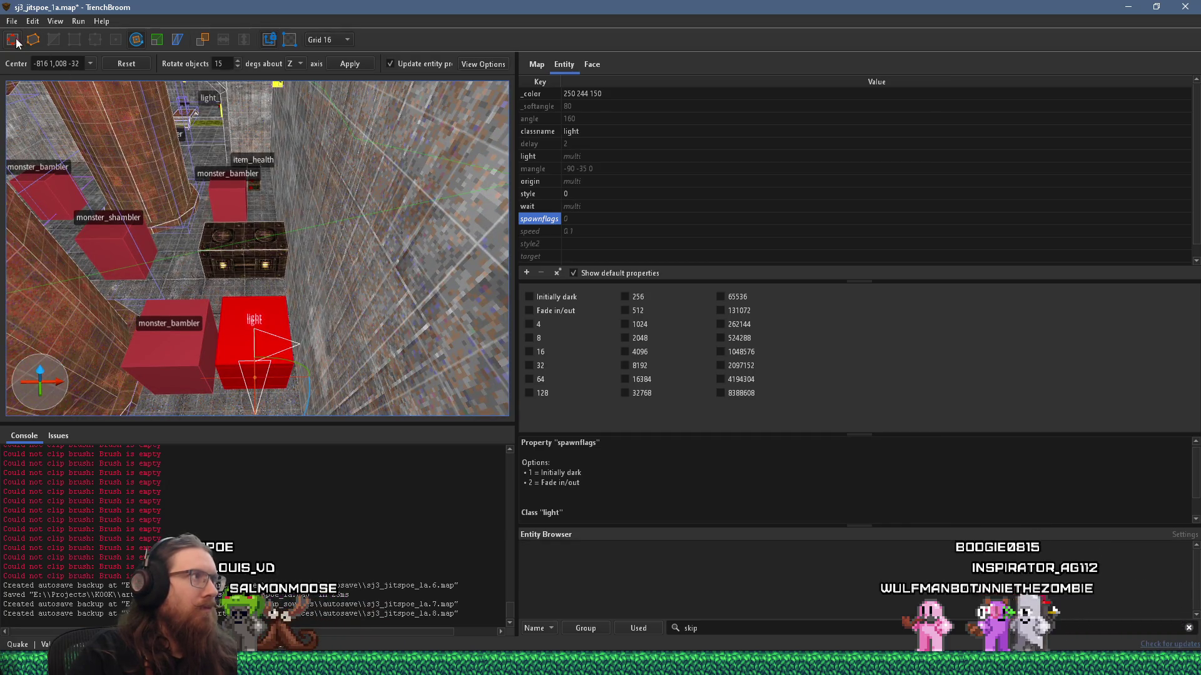
{"action": "key", "text": "s"}
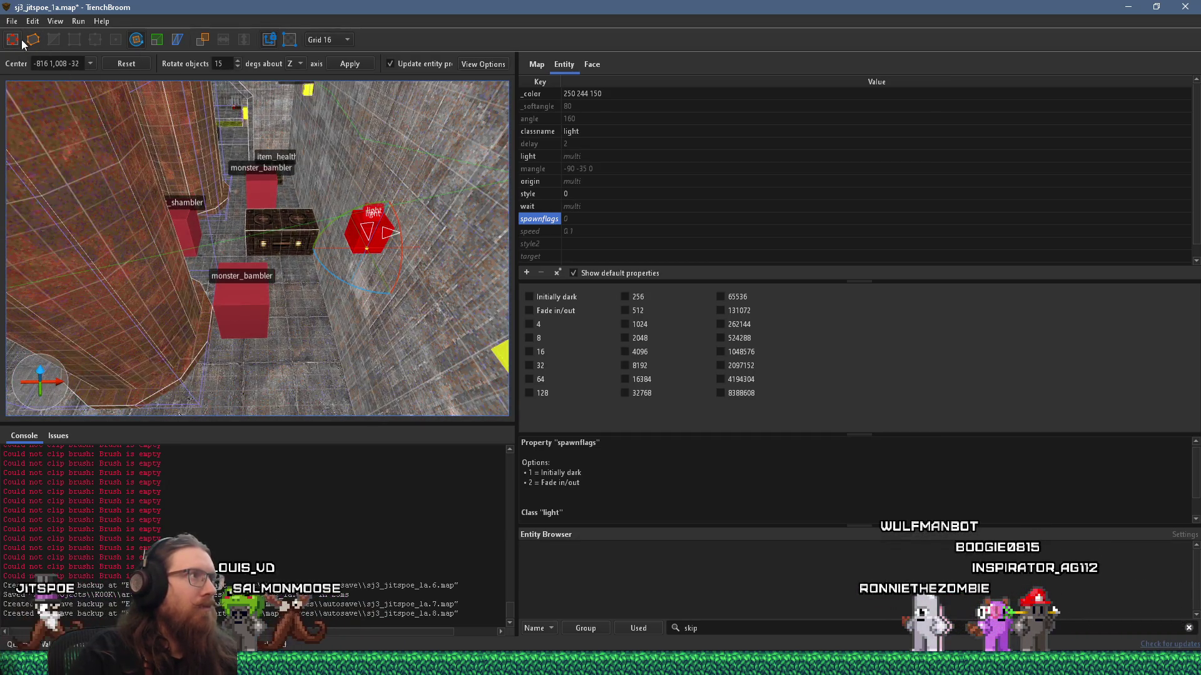
{"action": "left_click_drag", "start_coordinate": [365, 234], "coordinate": [330, 355]}
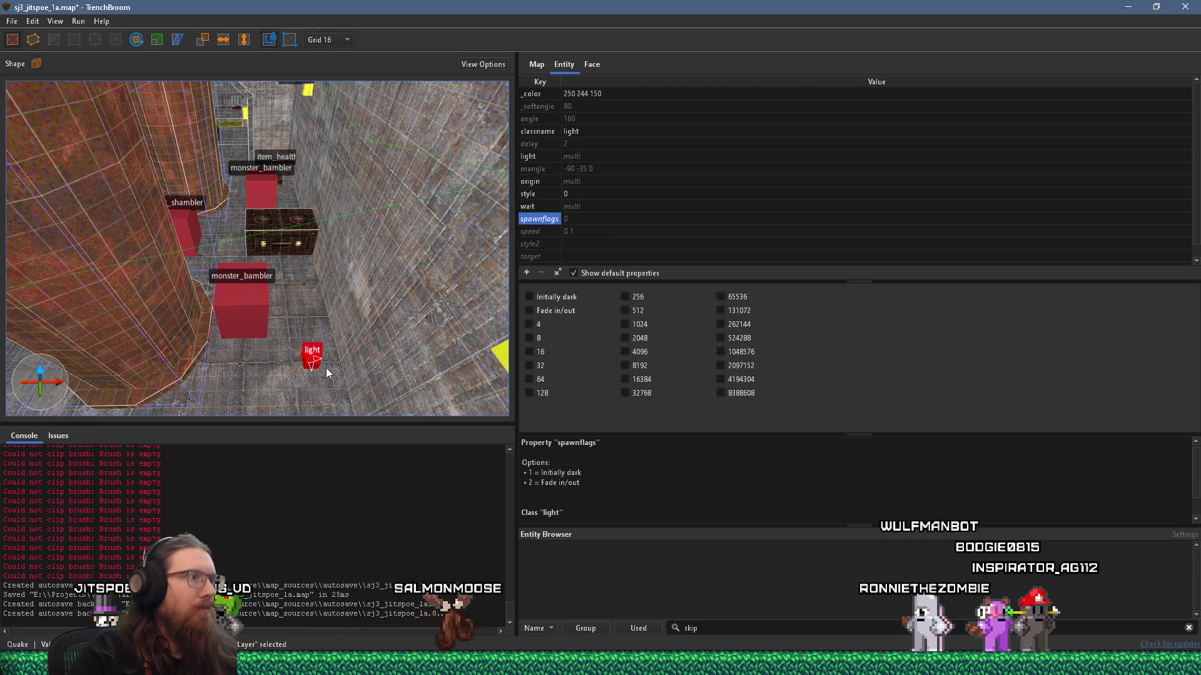
{"action": "scroll", "coordinate": [309, 257], "scroll_direction": "up", "scroll_amount": 10}
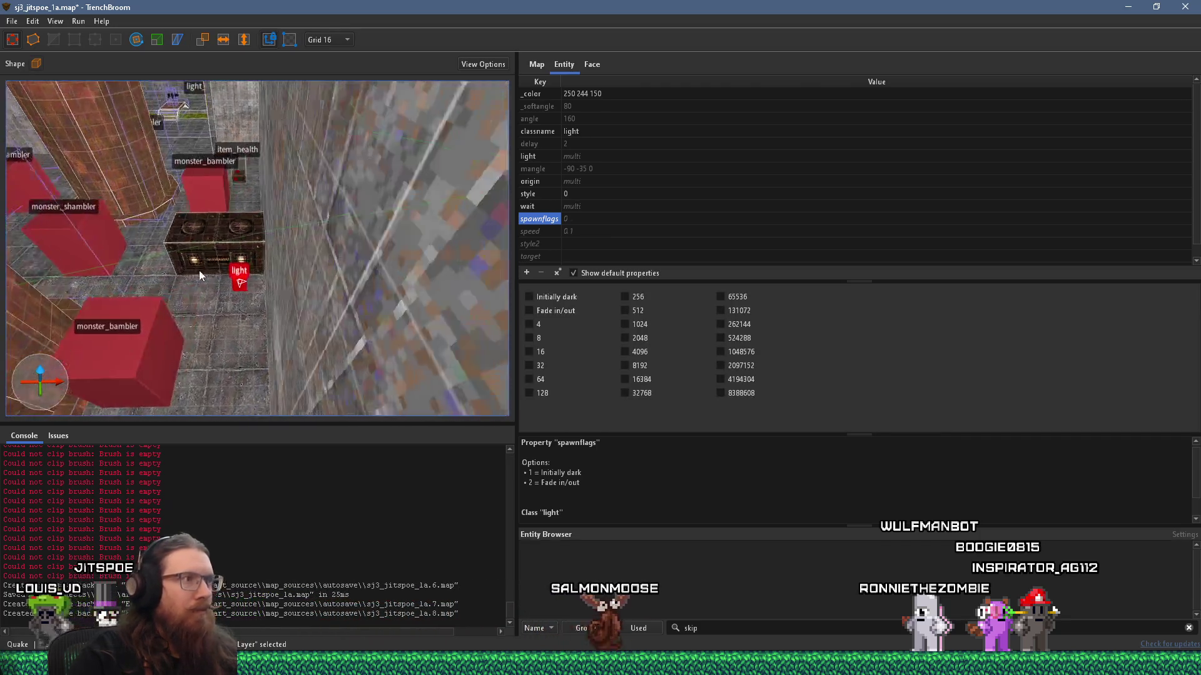
{"action": "scroll", "coordinate": [299, 311], "scroll_direction": "down", "scroll_amount": 8}
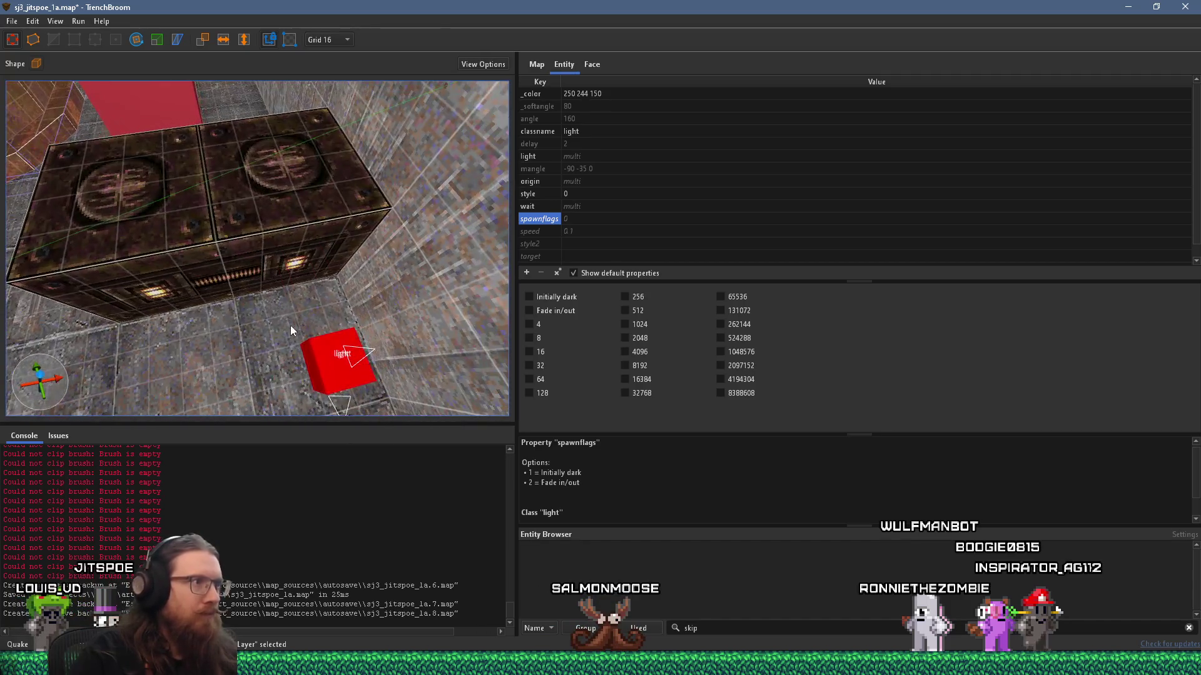
{"action": "scroll", "coordinate": [306, 275], "scroll_direction": "up", "scroll_amount": 5}
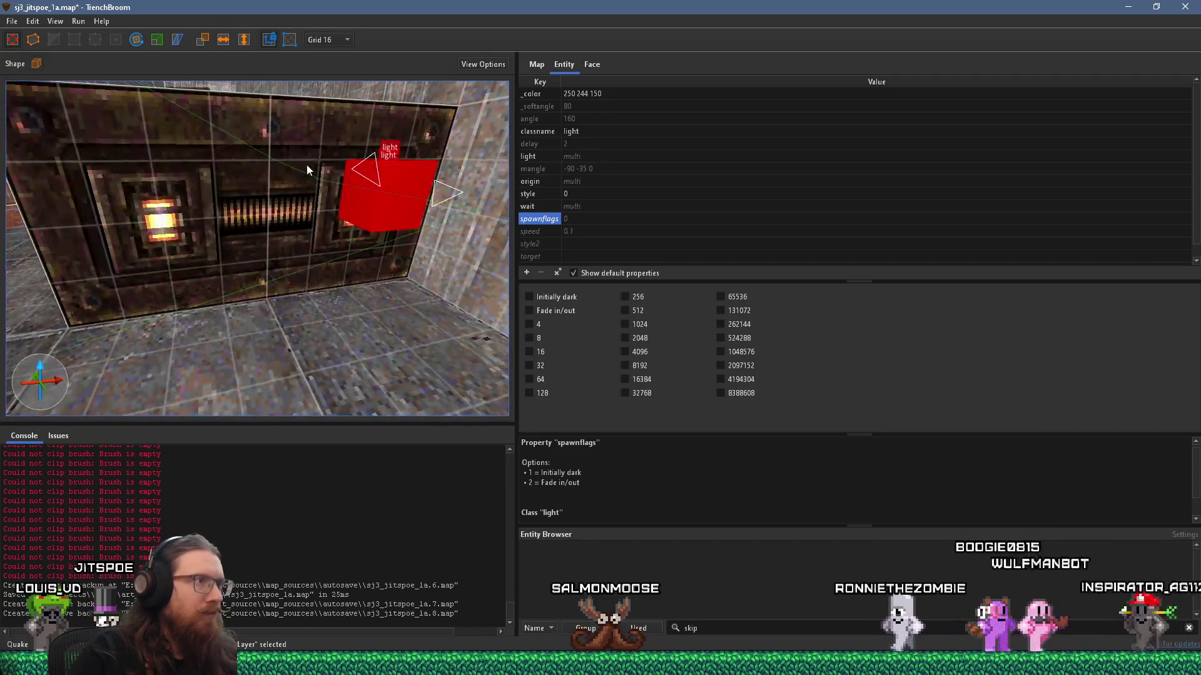
{"action": "left_click_drag", "start_coordinate": [384, 199], "coordinate": [379, 213]}
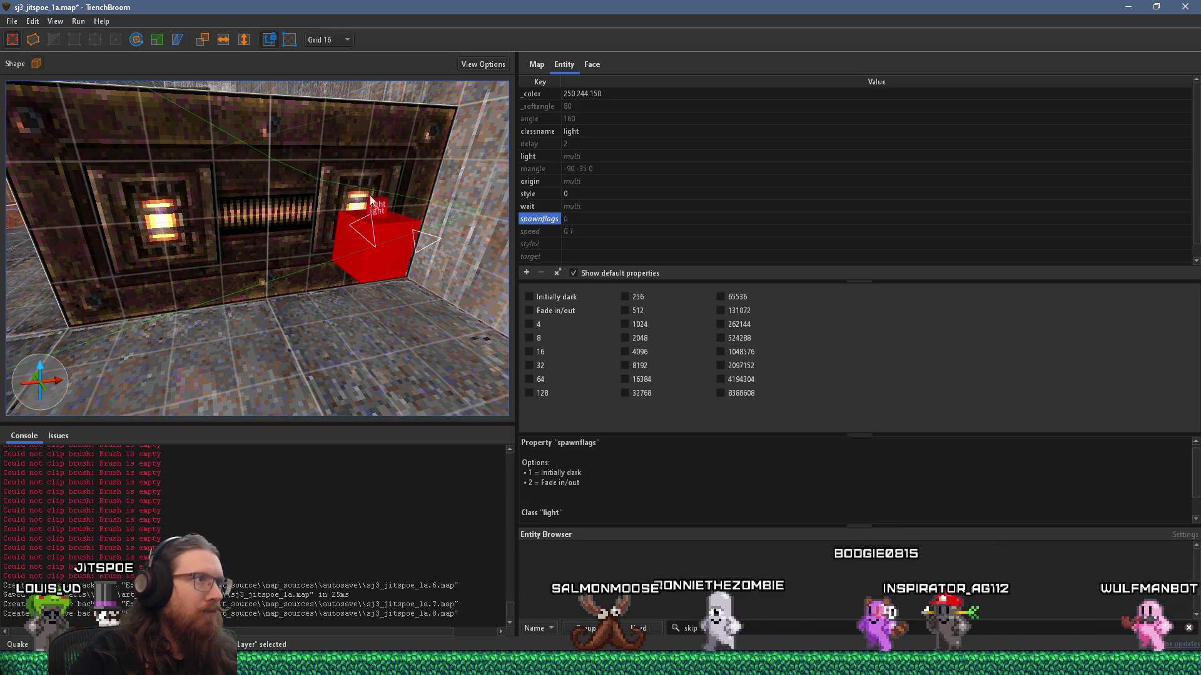
Set the grid size to 8
{"action": "left_click", "coordinate": [326, 40]}
{"action": "left_click", "coordinate": [338, 99]}
{"action": "scroll", "coordinate": [317, 203], "scroll_direction": "up", "scroll_amount": 3}
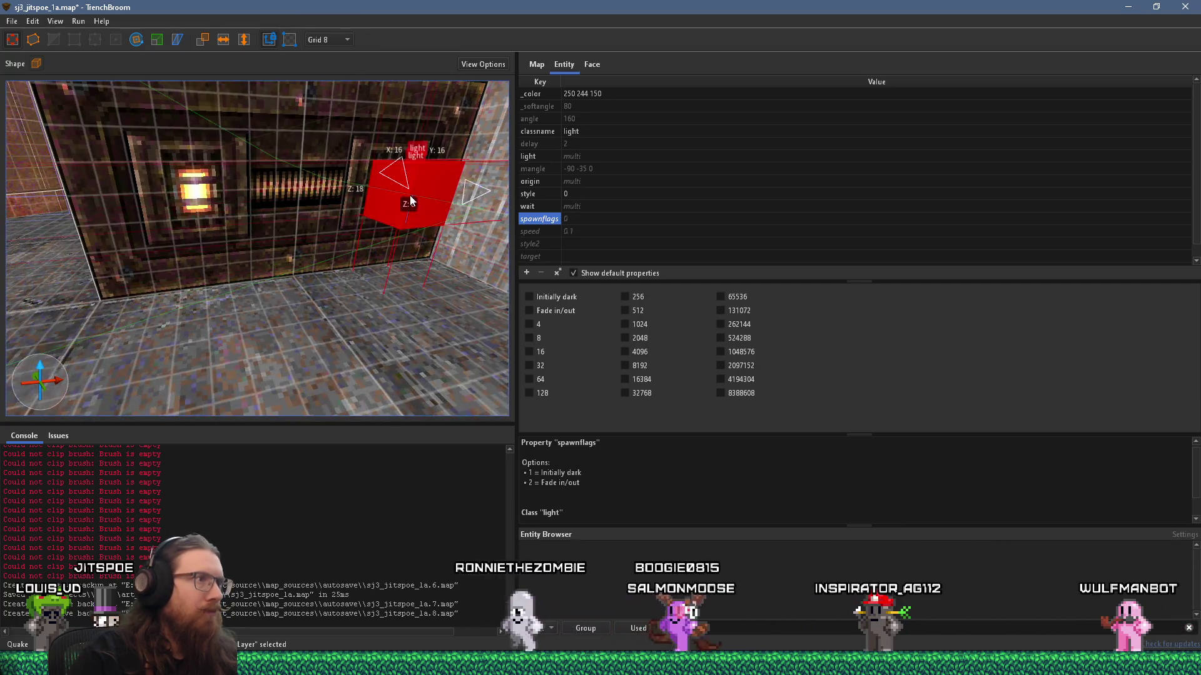
{"action": "scroll", "coordinate": [317, 204], "scroll_direction": "up", "scroll_amount": 5}
{"action": "right_click", "coordinate": [321, 197]}
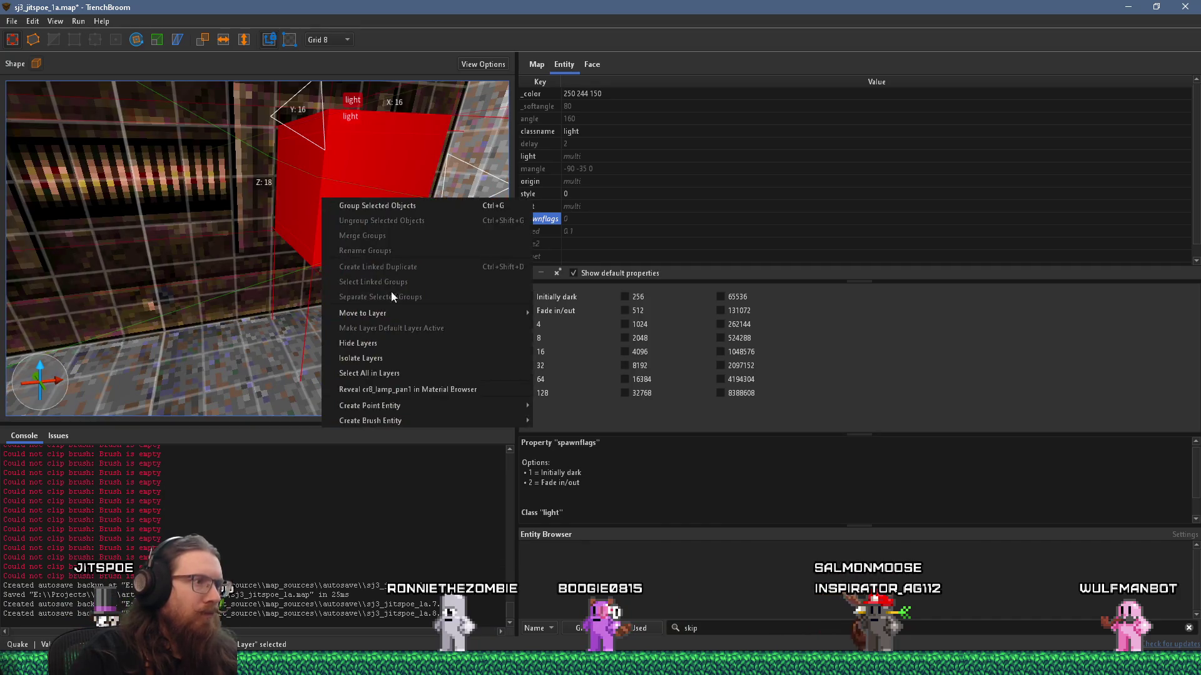
Group the two lights under the name 'cr surf l', then switch over to Discord
{"action": "left_click", "coordinate": [414, 207]}
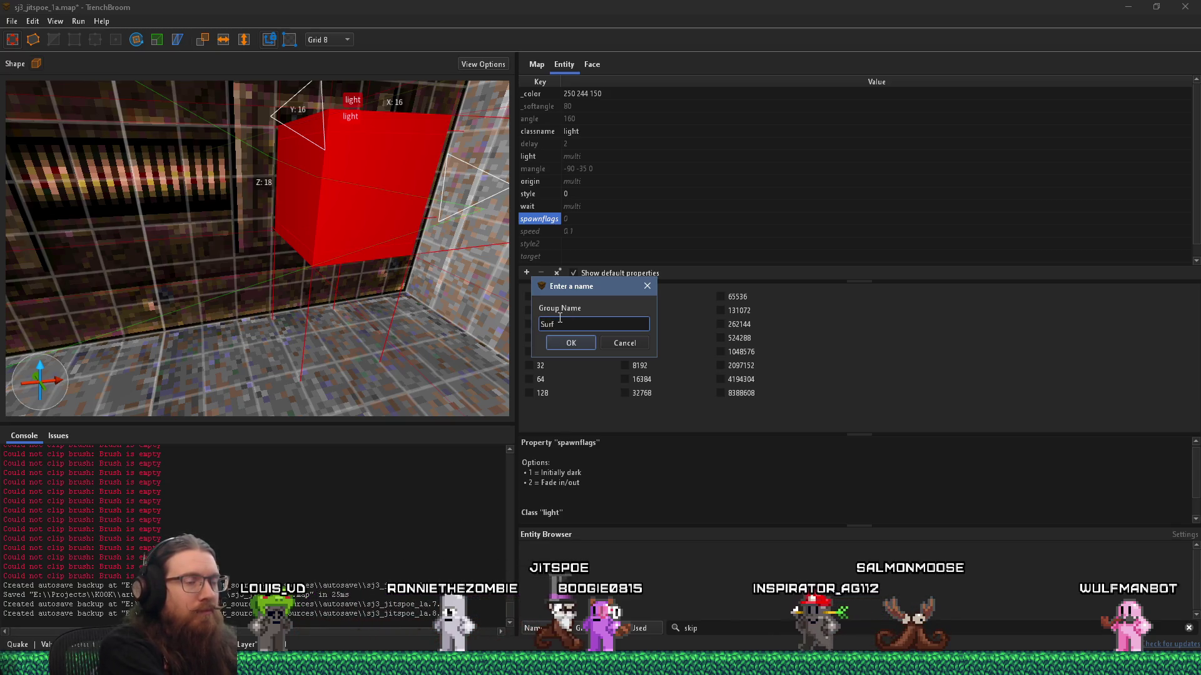
{"action": "key", "text": "BackSpace"}
{"action": "key", "text": "BackSpace"}
{"action": "key", "text": "BackSpace"}
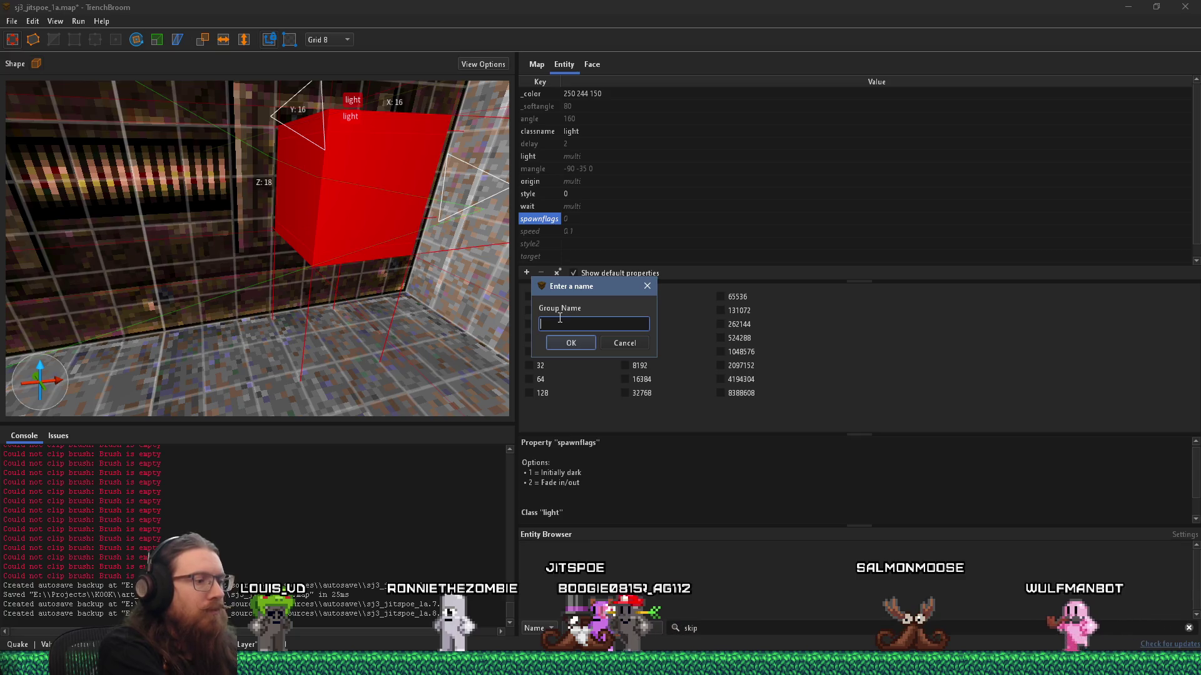
{"action": "type", "text": "ccr surf l"}
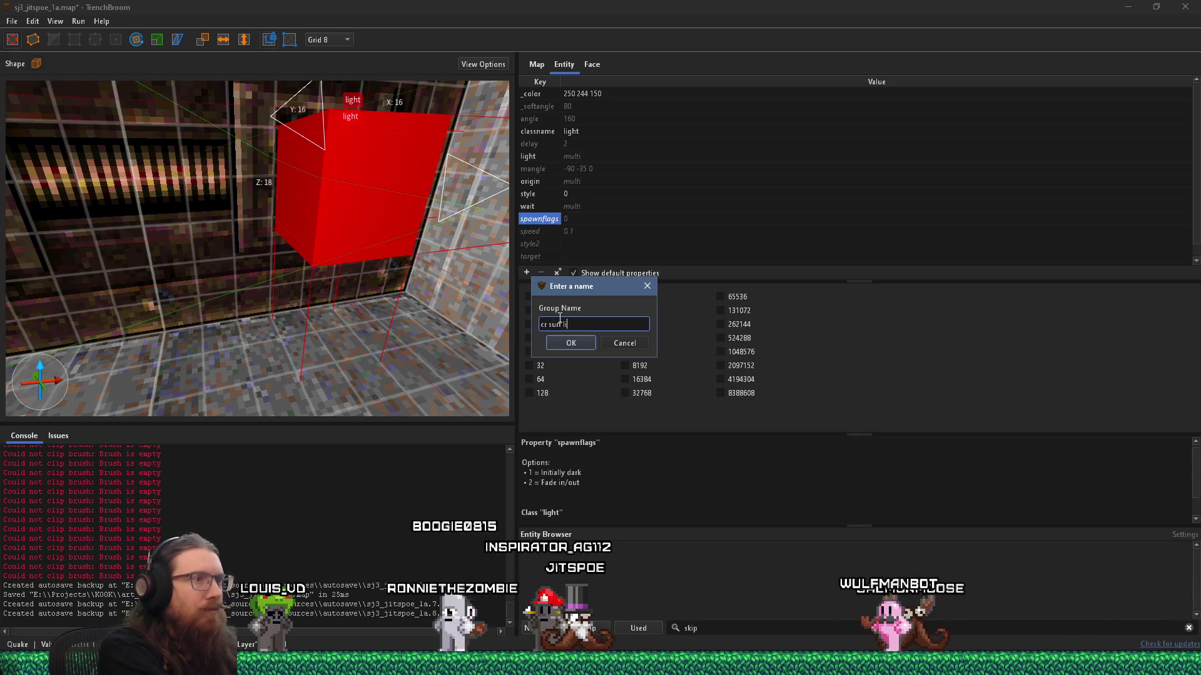
{"action": "key", "text": "Return"}
{"action": "scroll", "coordinate": [360, 287], "scroll_direction": "up", "scroll_amount": 3}
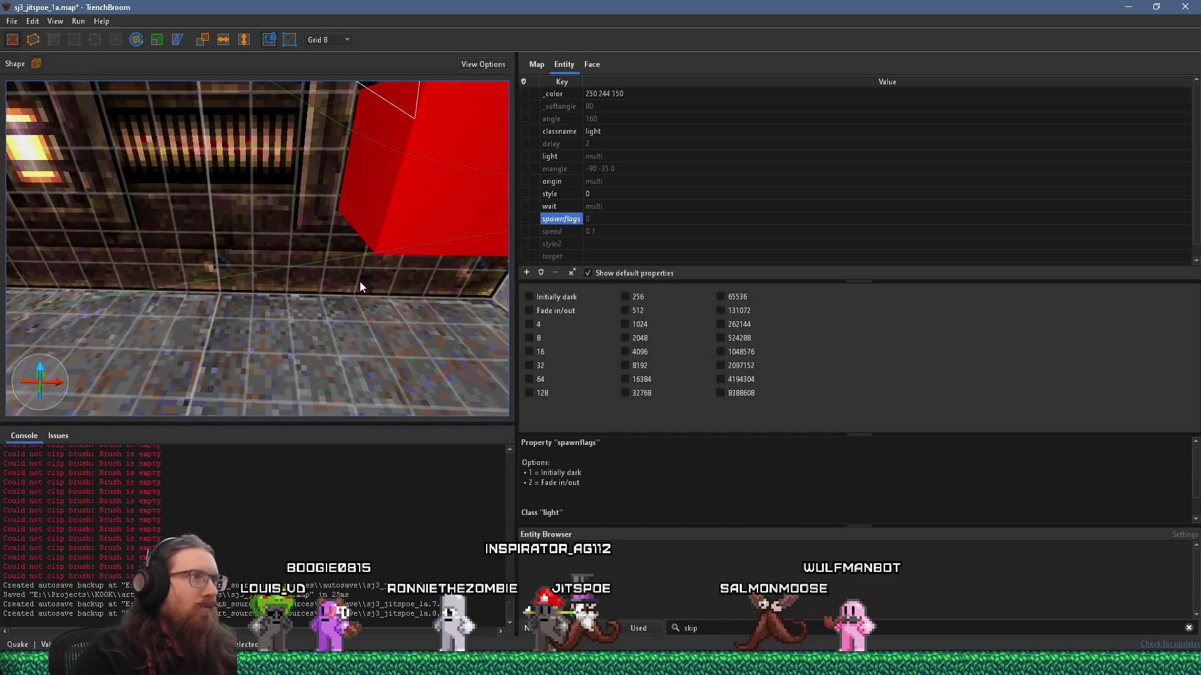
{"action": "scroll", "coordinate": [369, 294], "scroll_direction": "down", "scroll_amount": 3}
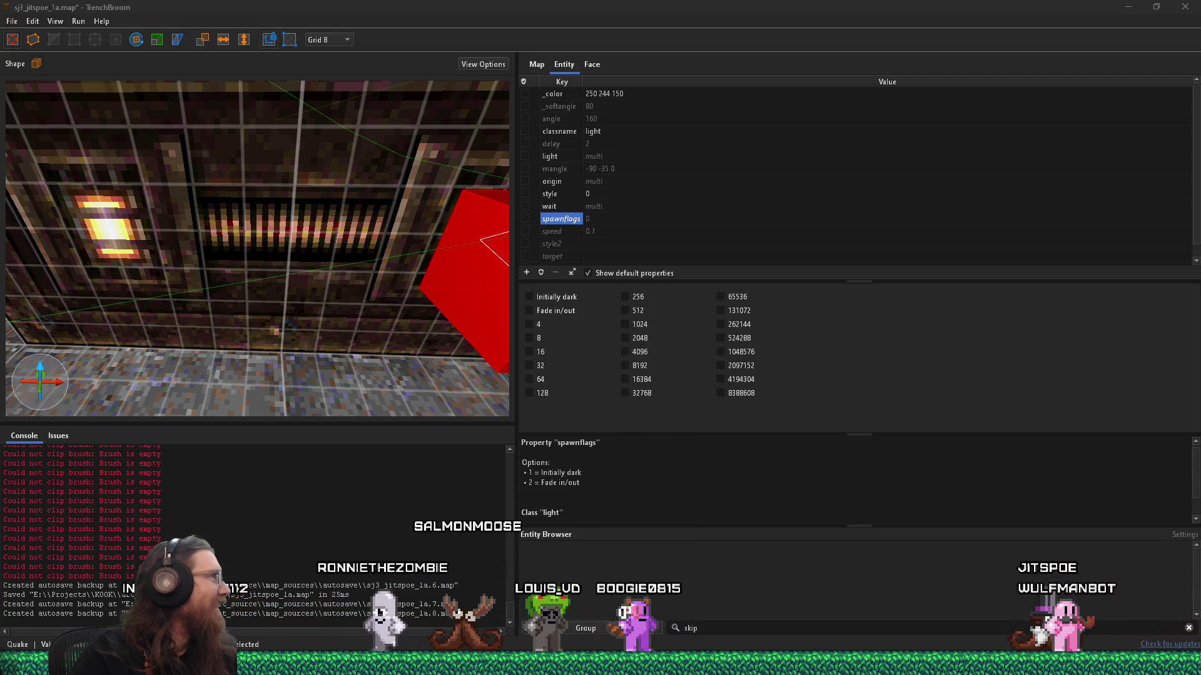
{"action": "key", "text": "alt+Tab"}
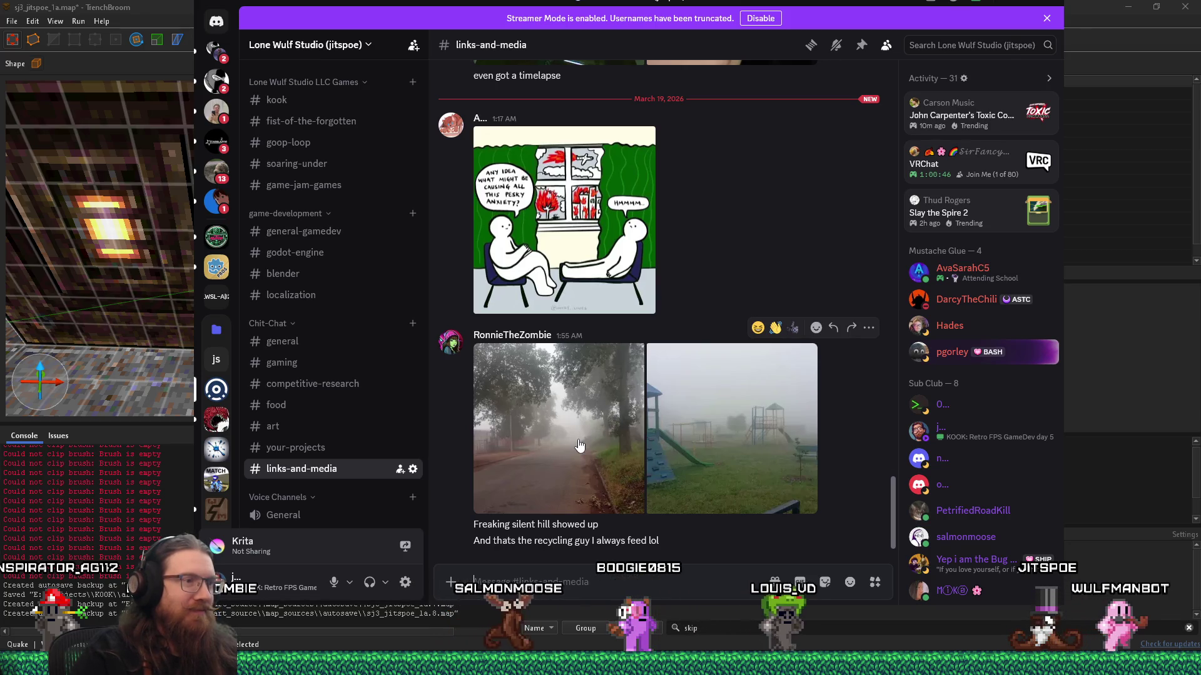
{"action": "left_click", "coordinate": [592, 430]}
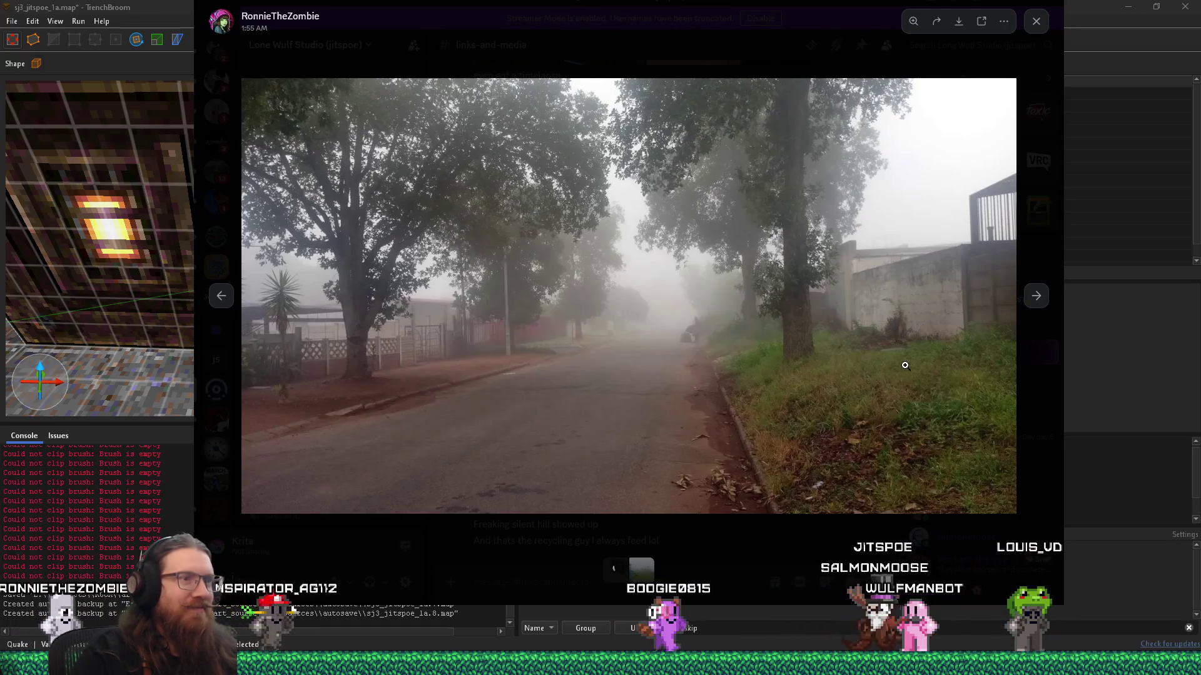
{"action": "left_click", "coordinate": [1034, 306]}
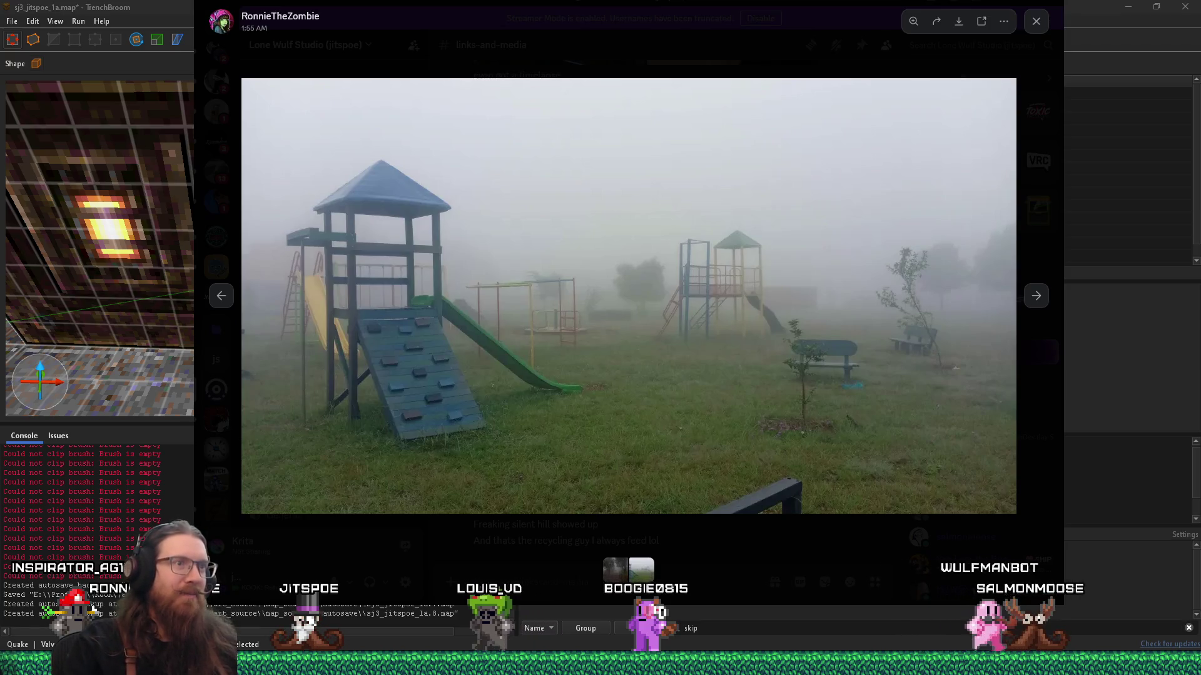
{"action": "left_click", "coordinate": [634, 72]}
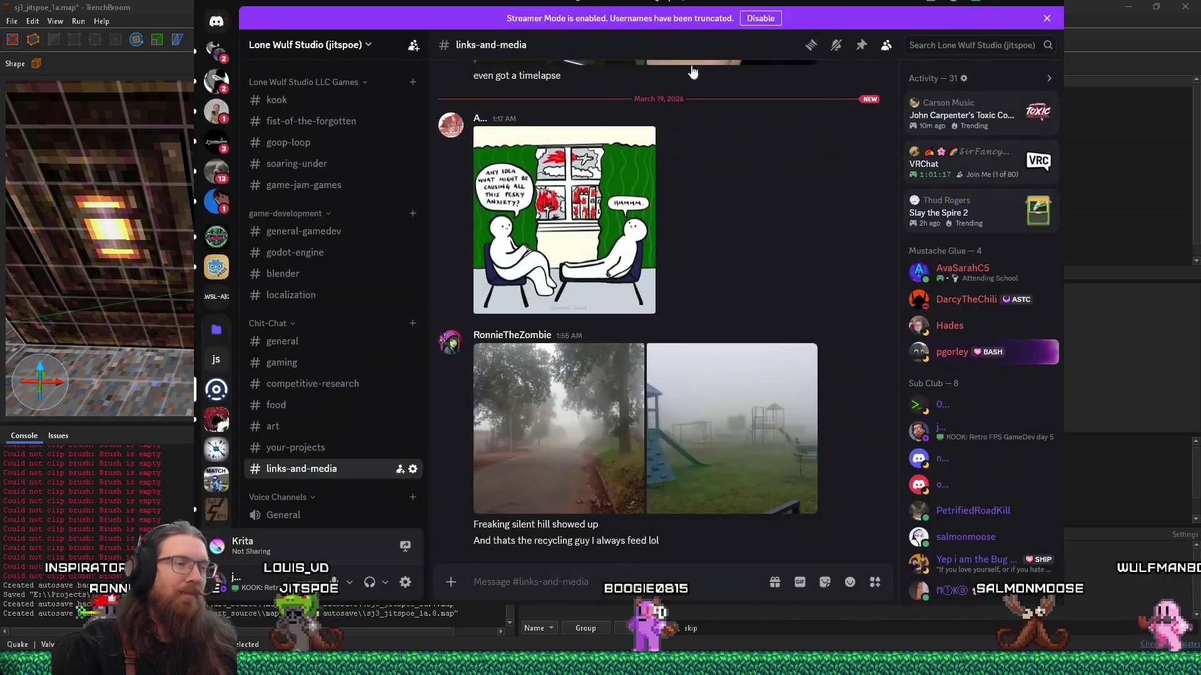
{"action": "mouse_move", "coordinate": [842, 6]}
{"action": "left_mouse_down"}
{"action": "mouse_move", "coordinate": [4, 3]}
{"action": "mouse_move", "coordinate": [961, 53]}
{"action": "left_mouse_up"}
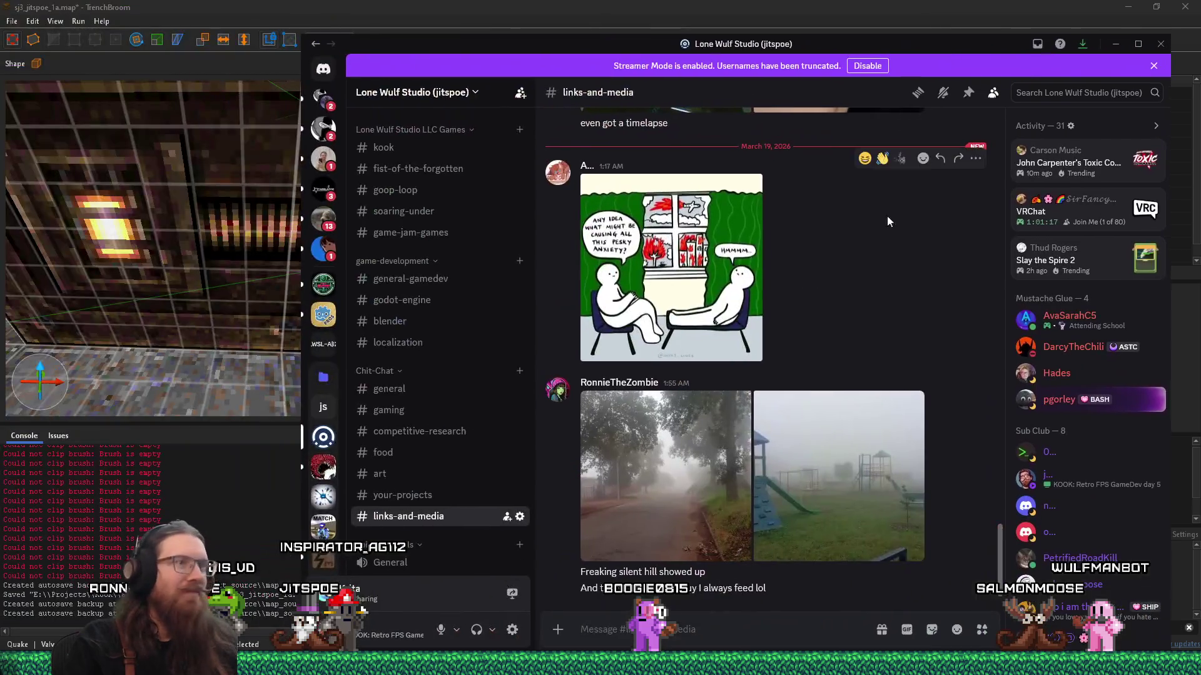
{"action": "left_click", "coordinate": [694, 227]}
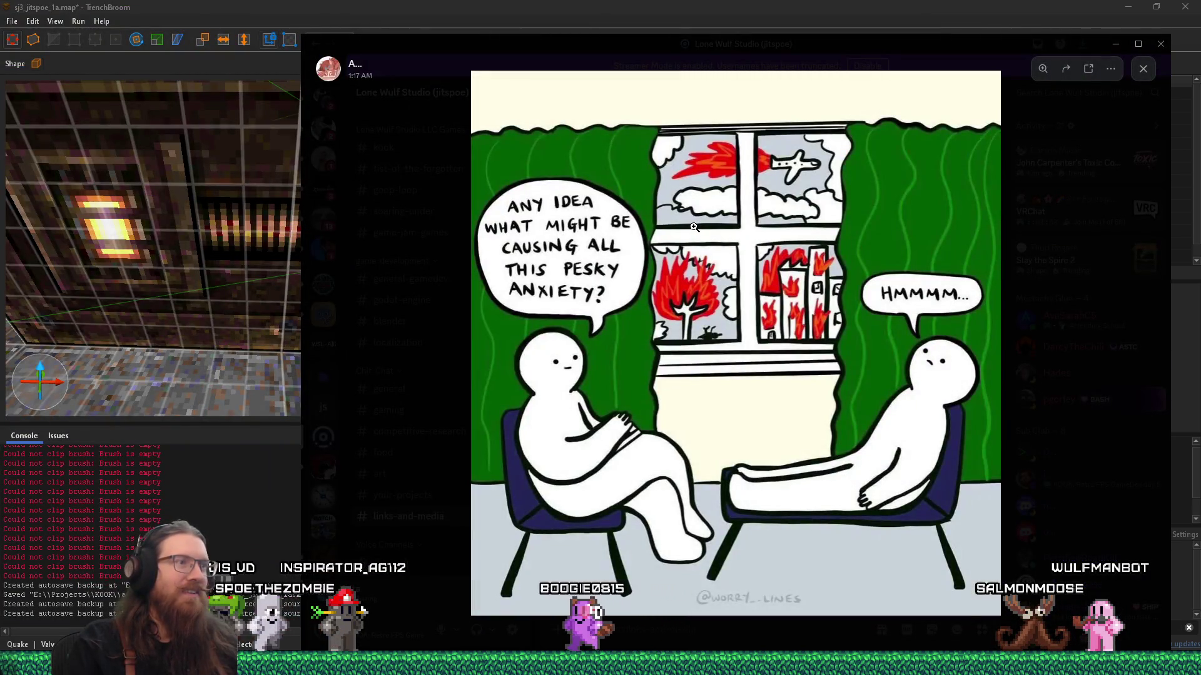
{"action": "left_click", "coordinate": [1037, 202]}
{"action": "left_click_drag", "start_coordinate": [843, 47], "coordinate": [0, 44]}
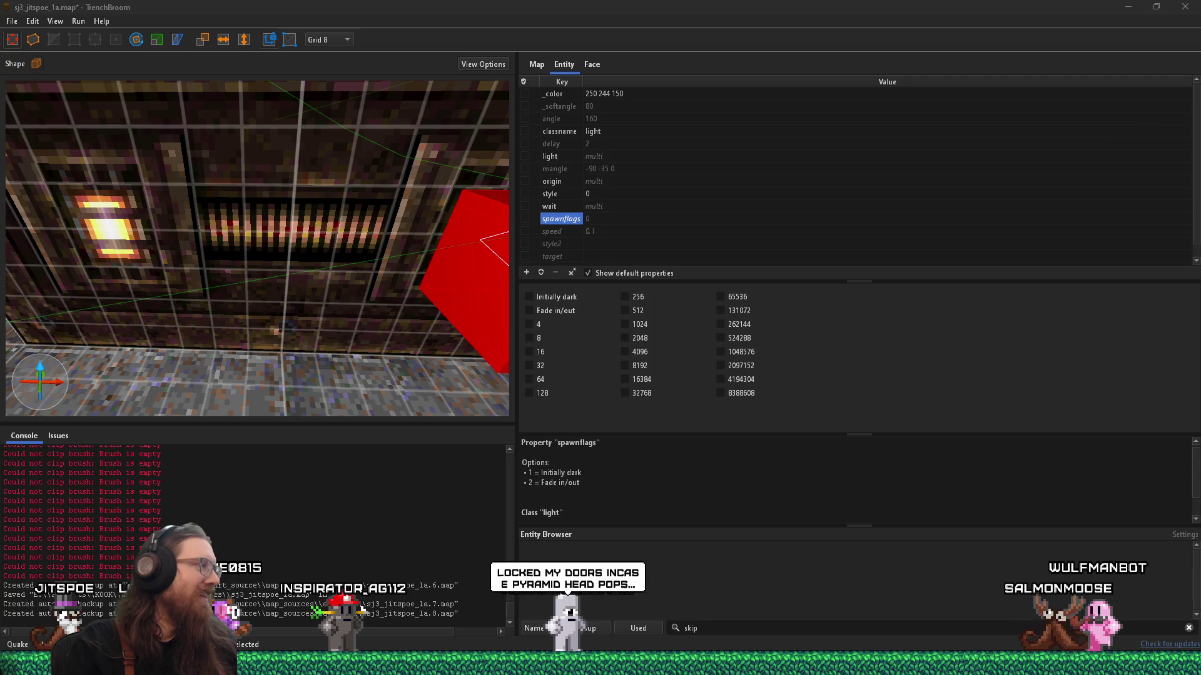
Duplicate the surf light and move the copy 24 units left on the box
{"action": "scroll", "coordinate": [284, 336], "scroll_direction": "down", "scroll_amount": 5}
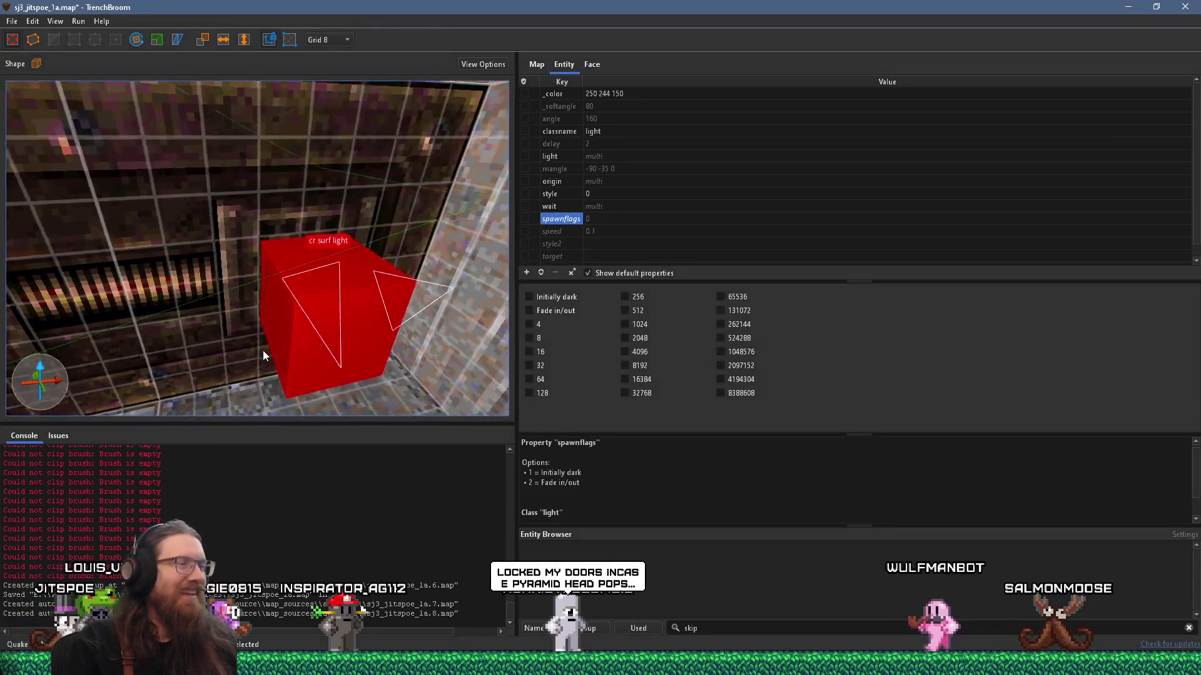
{"action": "scroll", "coordinate": [272, 351], "scroll_direction": "up", "scroll_amount": 5}
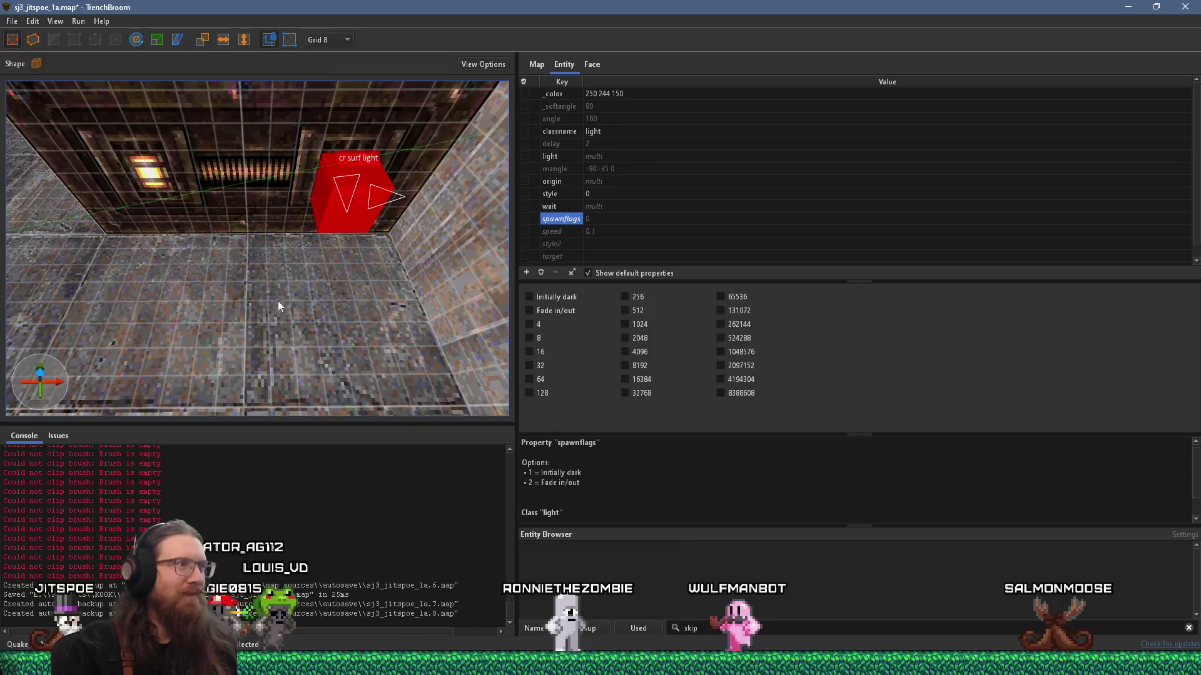
{"action": "right_click", "coordinate": [374, 298]}
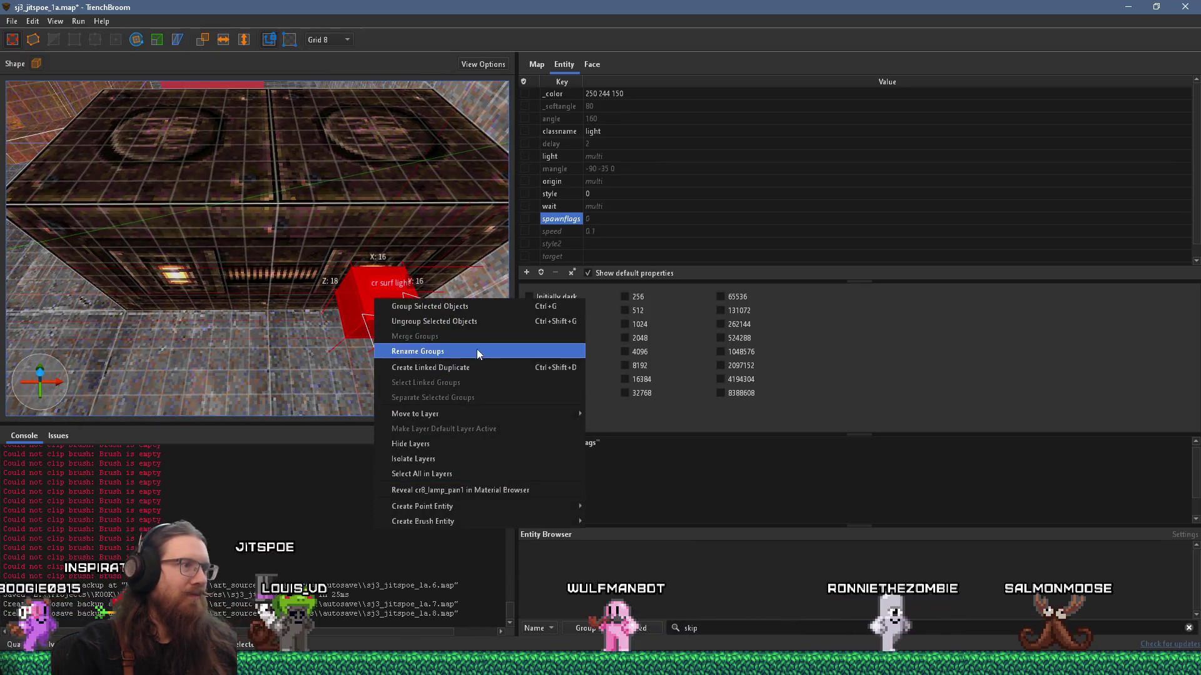
{"action": "key", "text": "Escape"}
{"action": "mouse_move", "coordinate": [420, 325]}
{"action": "left_mouse_down"}
{"action": "mouse_move", "coordinate": [254, 291]}
{"action": "mouse_move", "coordinate": [167, 292]}
{"action": "left_mouse_up"}
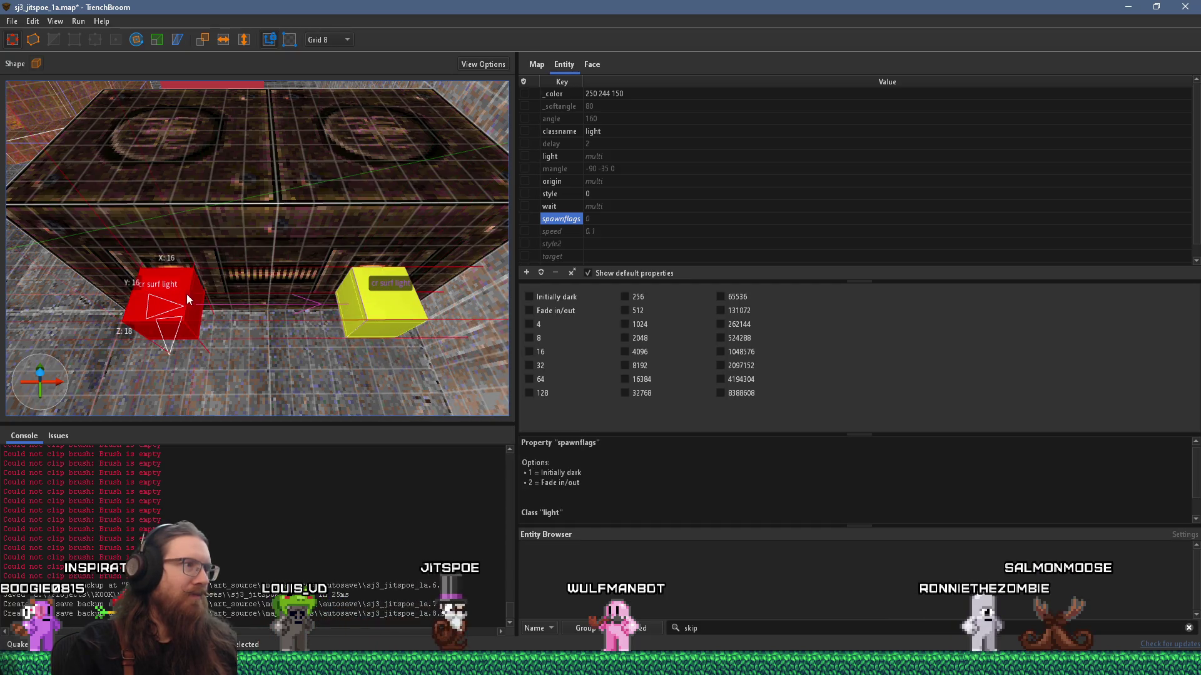
{"action": "key", "text": "d"}
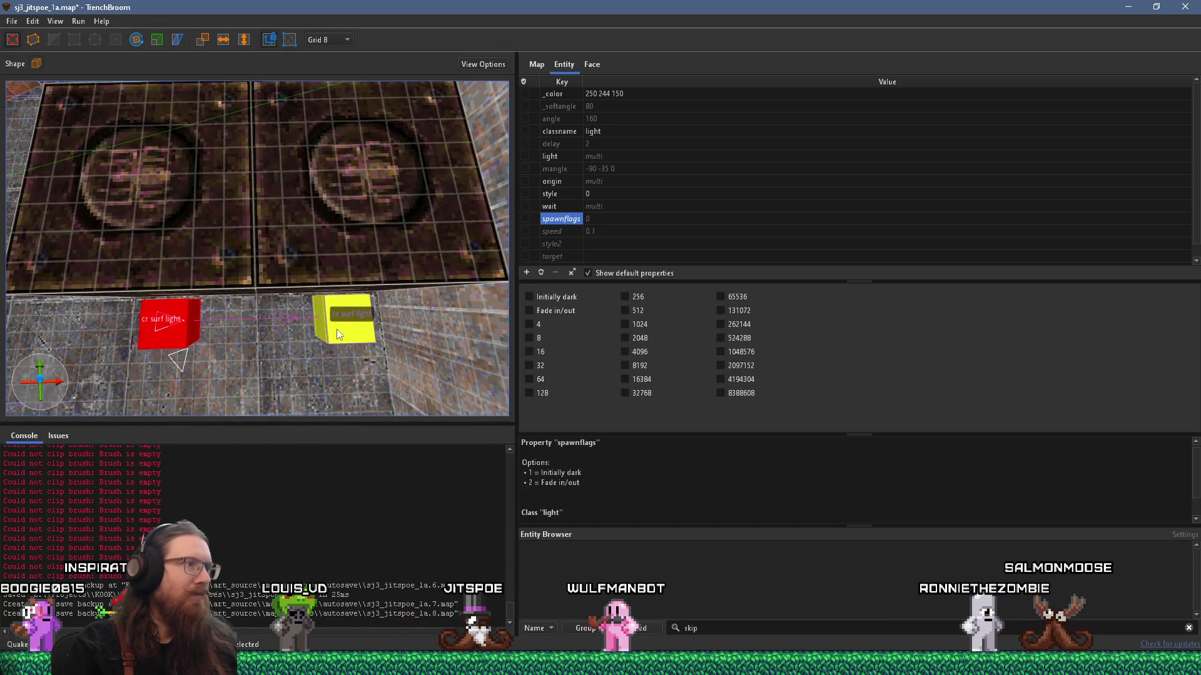
{"action": "left_click", "coordinate": [337, 330]}
{"action": "right_click", "coordinate": [337, 330]}
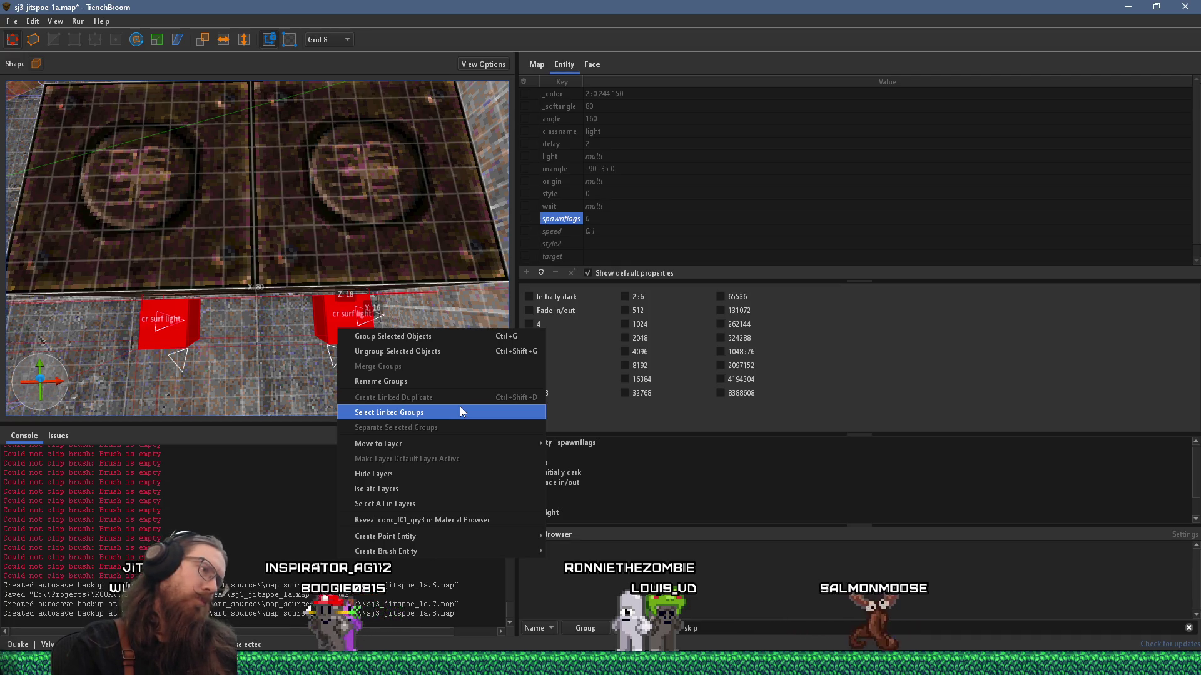
{"action": "key", "text": "Escape"}
Select both surf lights, duplicate the pair and move the copies up
{"action": "scroll", "coordinate": [280, 382], "scroll_direction": "down", "scroll_amount": 5}
{"action": "key", "text": "Escape"}
{"action": "left_click", "coordinate": [127, 256]}
{"action": "left_click", "coordinate": [249, 250], "text": "ctrl"}
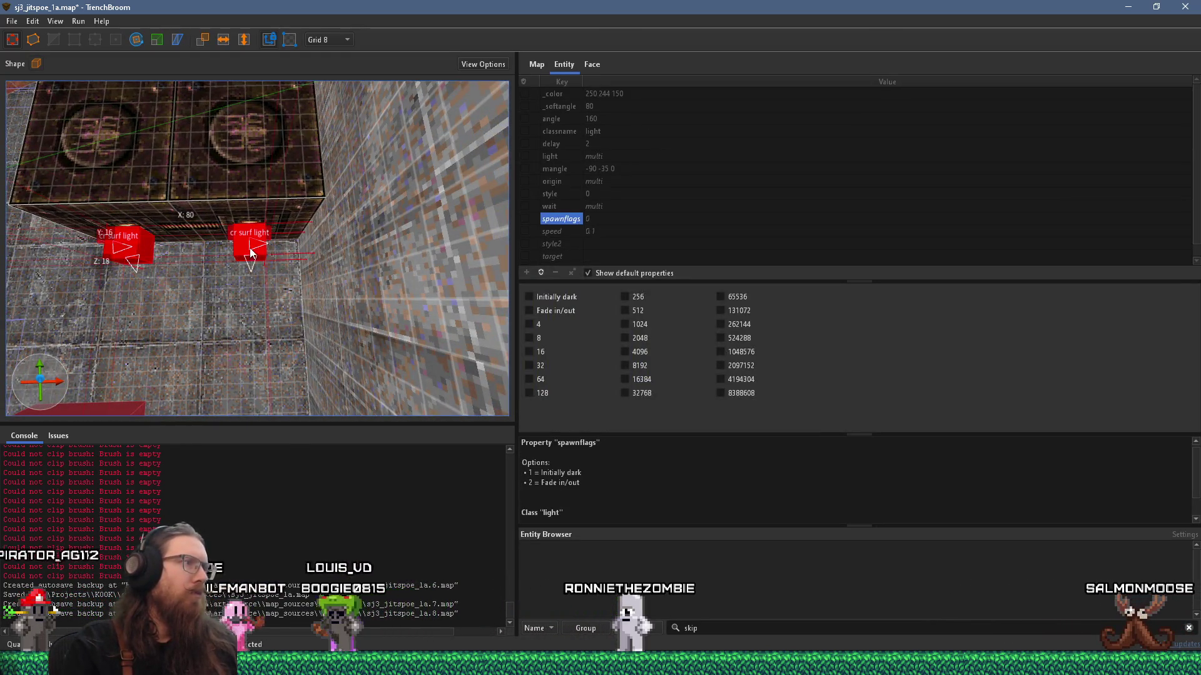
{"action": "right_click", "coordinate": [250, 251]}
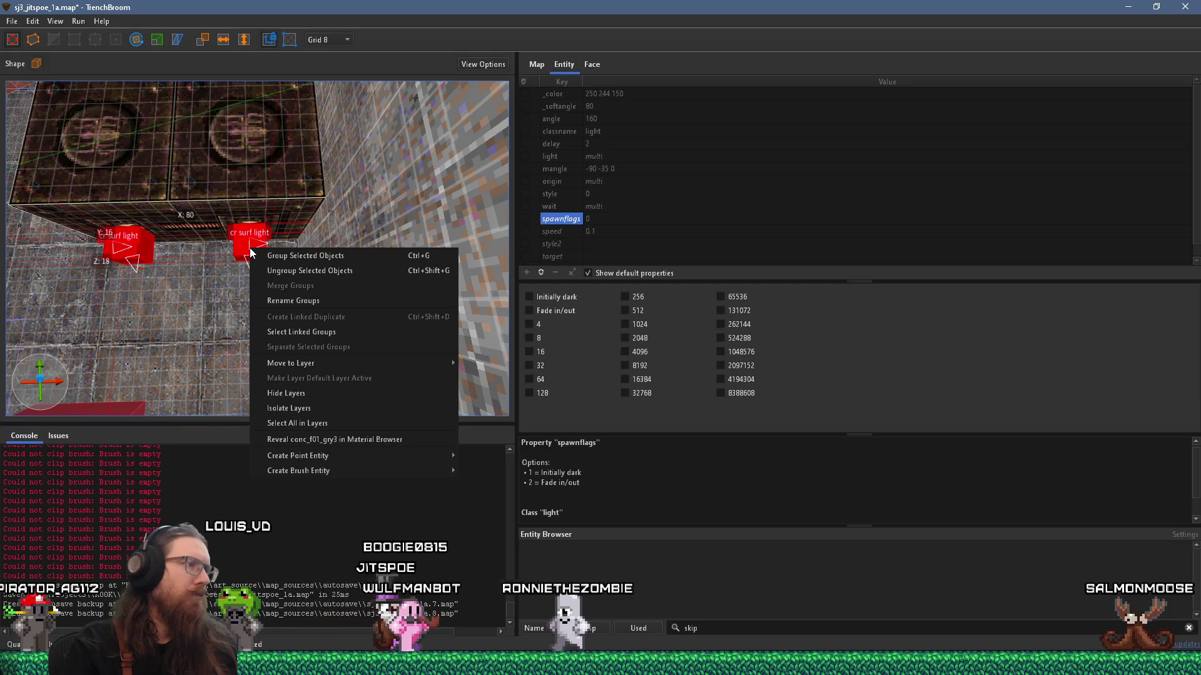
{"action": "key", "text": "Escape"}
{"action": "scroll", "coordinate": [250, 252], "scroll_direction": "down", "scroll_amount": 3}
{"action": "key", "text": "ctrl+d"}
{"action": "left_click_drag", "start_coordinate": [268, 290], "coordinate": [256, 163]}
Turn the copied pair 180° about the vertical axis and set it on the lower box
{"action": "scroll", "coordinate": [261, 127], "scroll_direction": "down", "scroll_amount": 5}
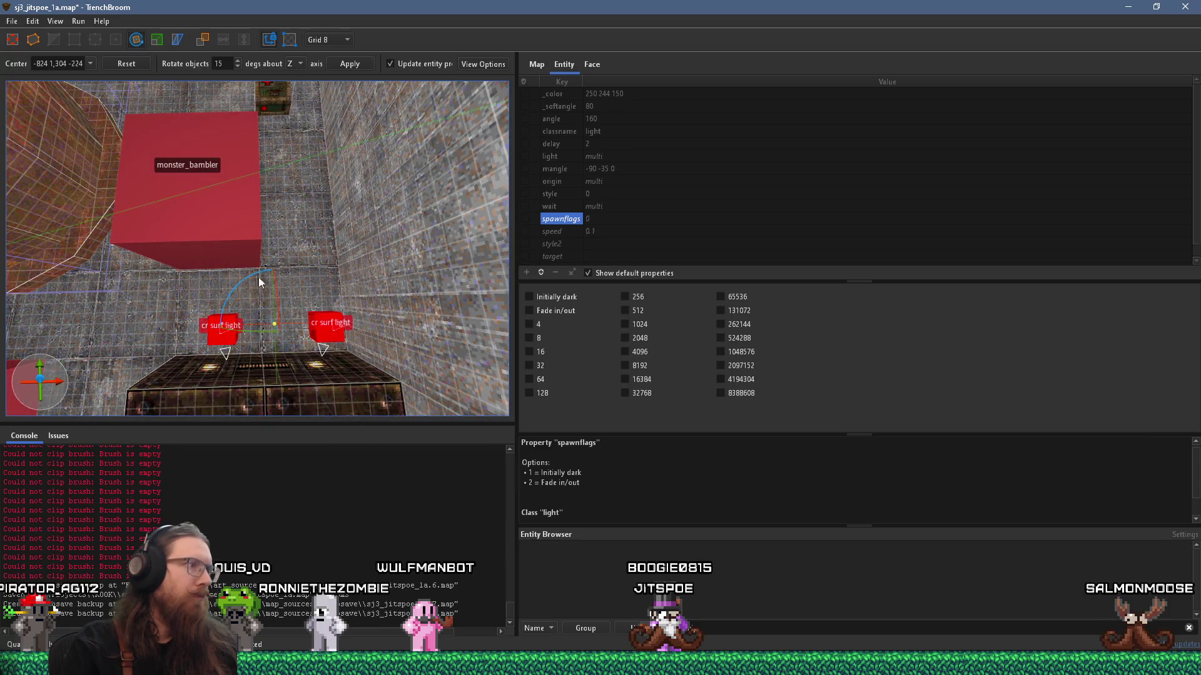
{"action": "mouse_move", "coordinate": [242, 285]}
{"action": "left_mouse_down"}
{"action": "mouse_move", "coordinate": [415, 329]}
{"action": "mouse_move", "coordinate": [342, 415]}
{"action": "left_mouse_up"}
{"action": "left_click", "coordinate": [12, 39]}
{"action": "left_click_drag", "start_coordinate": [325, 325], "coordinate": [315, 356]}
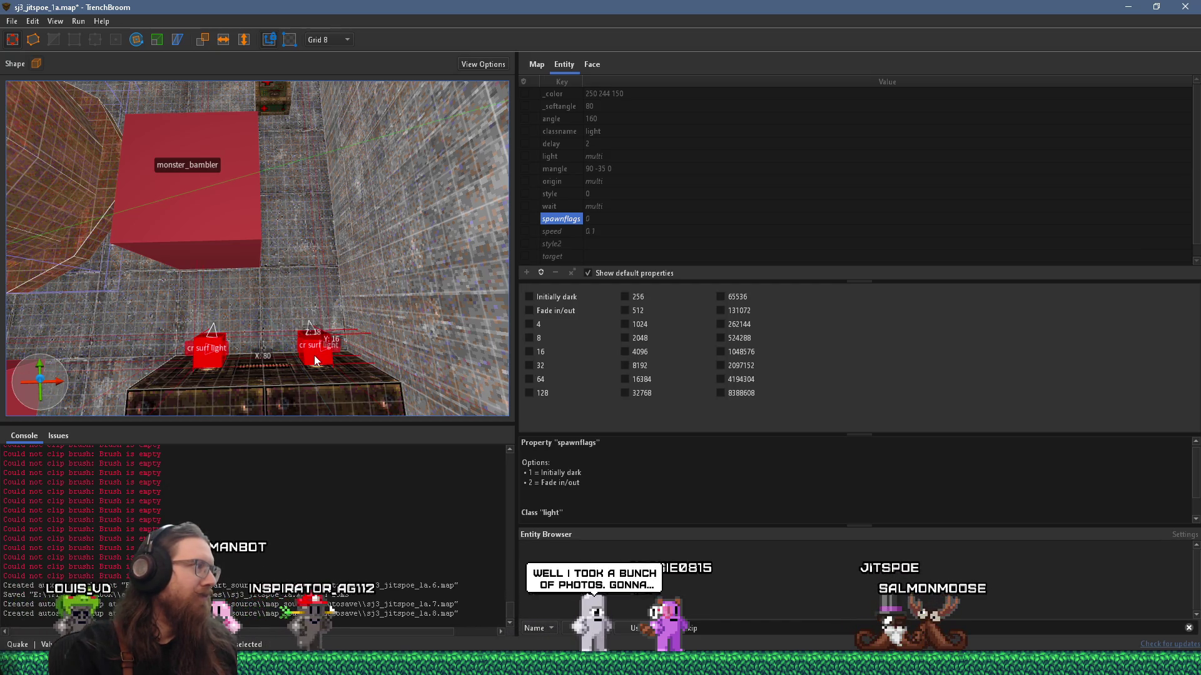
{"action": "mouse_move", "coordinate": [197, 261]}
{"action": "left_mouse_down"}
{"action": "mouse_move", "coordinate": [185, 190]}
{"action": "mouse_move", "coordinate": [276, 174]}
{"action": "mouse_move", "coordinate": [105, 234]}
{"action": "mouse_move", "coordinate": [227, 275]}
{"action": "mouse_move", "coordinate": [205, 262]}
{"action": "mouse_move", "coordinate": [313, 222]}
{"action": "mouse_move", "coordinate": [328, 253]}
{"action": "mouse_move", "coordinate": [258, 247]}
{"action": "mouse_move", "coordinate": [274, 268]}
{"action": "mouse_move", "coordinate": [295, 269]}
{"action": "mouse_move", "coordinate": [271, 344]}
{"action": "left_mouse_up"}
{"action": "key", "text": "Escape"}
{"action": "right_click", "coordinate": [270, 344]}
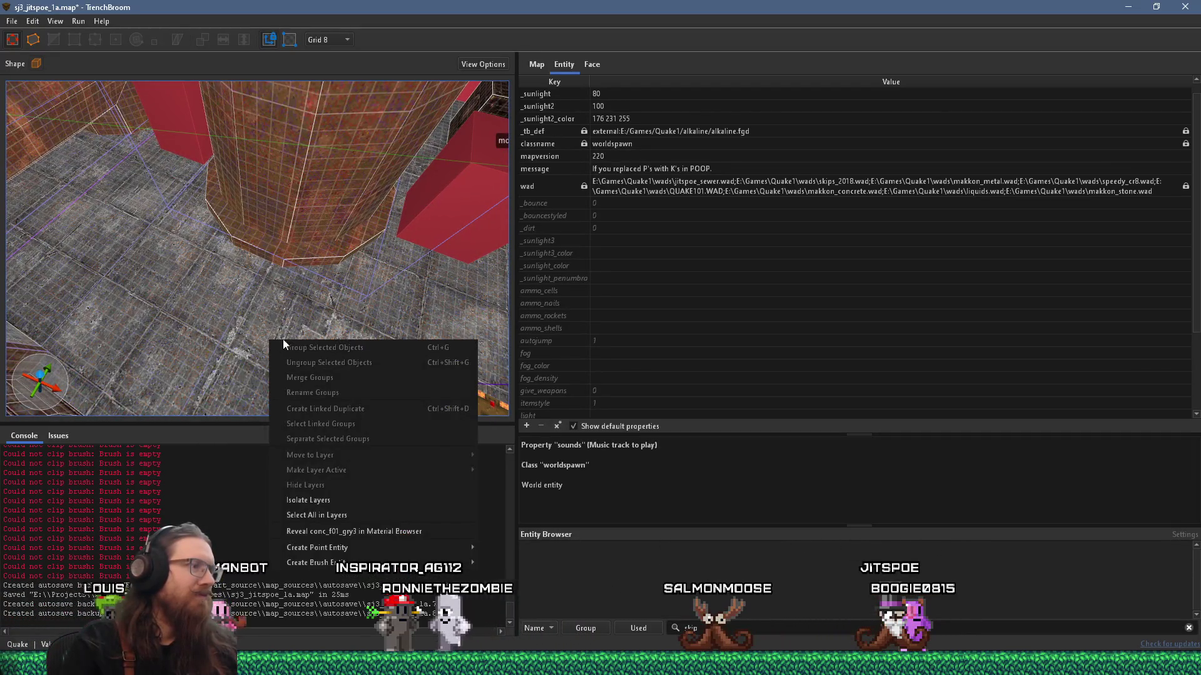
{"action": "mouse_move", "coordinate": [384, 553]}
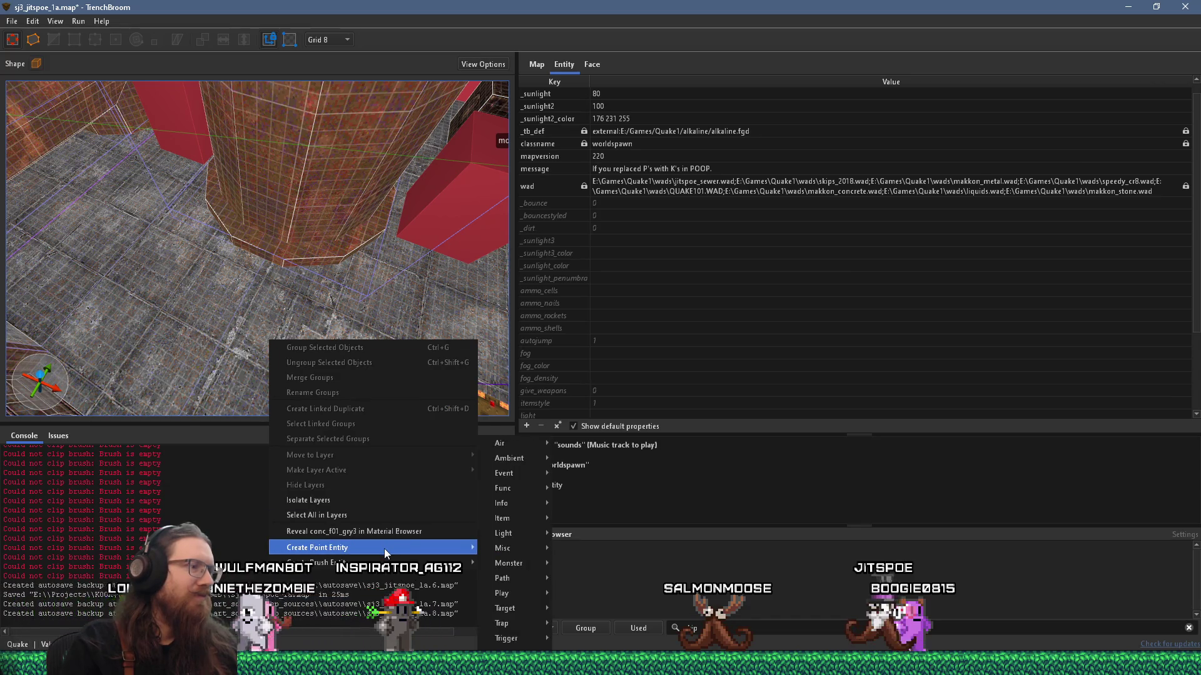
{"action": "mouse_move", "coordinate": [522, 549]}
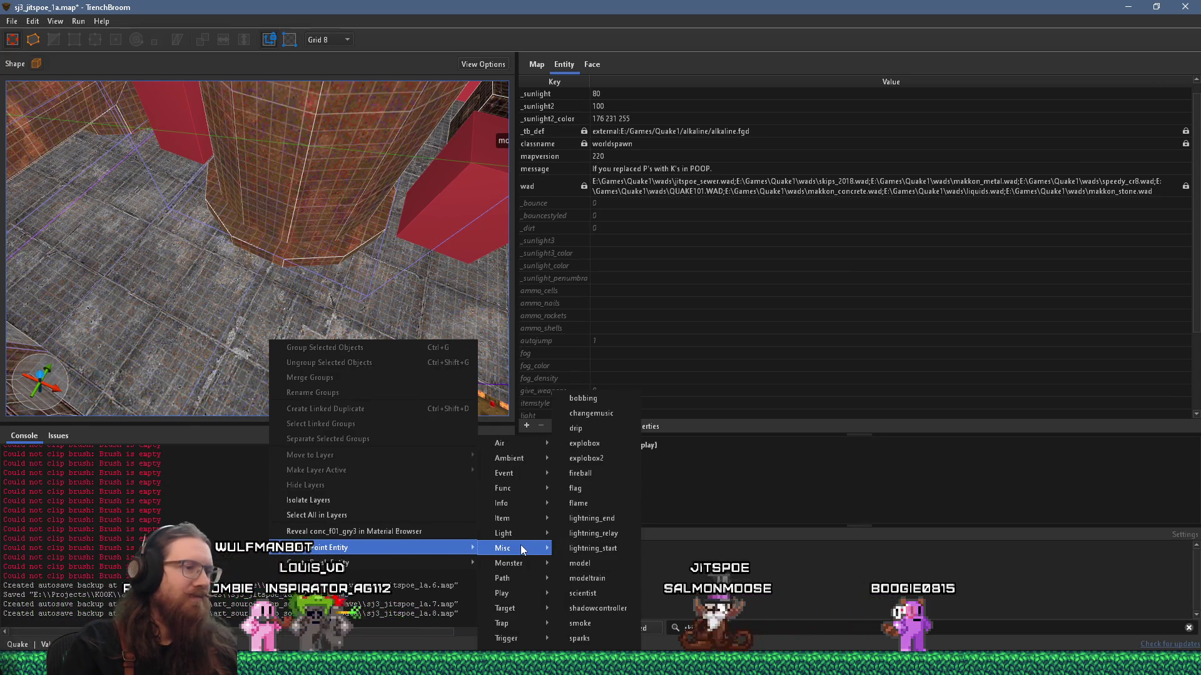
{"action": "mouse_move", "coordinate": [526, 593]}
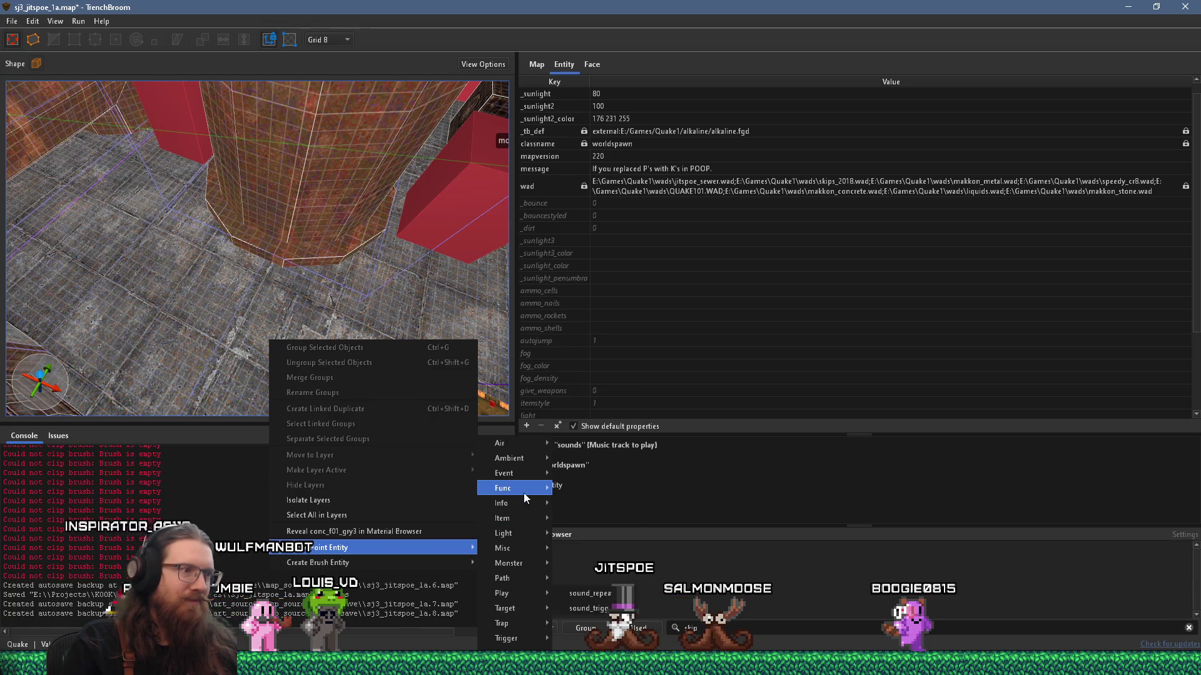
{"action": "mouse_move", "coordinate": [513, 503]}
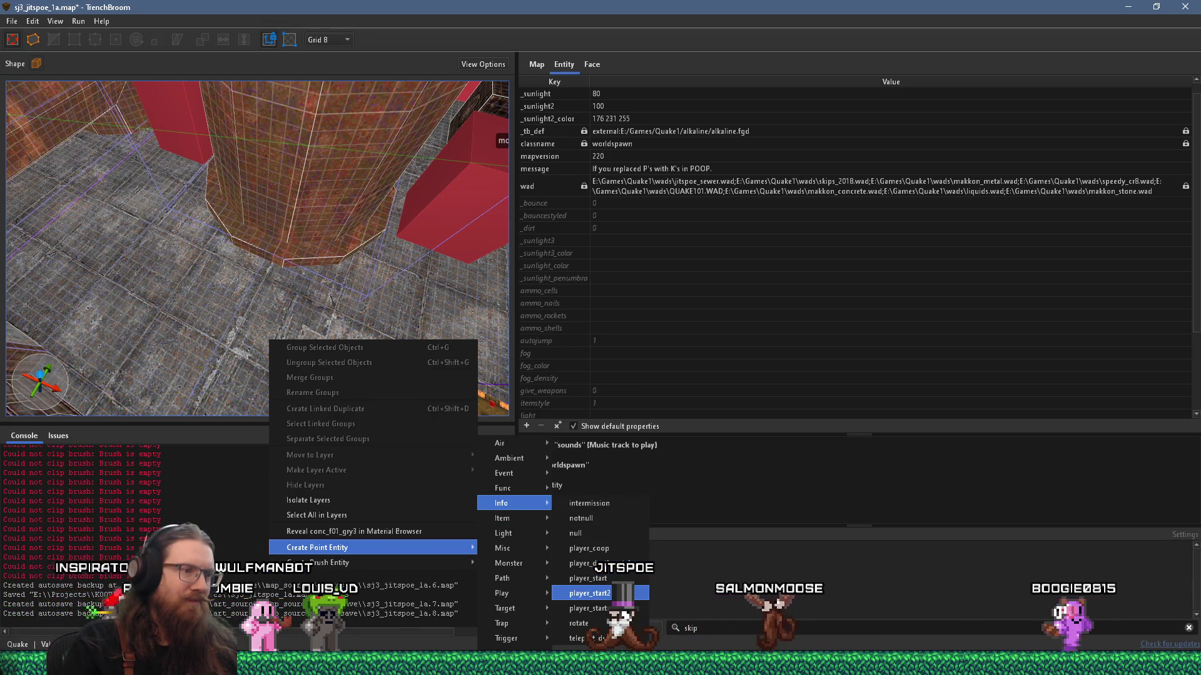
{"action": "left_click", "coordinate": [588, 608]}
{"action": "left_click_drag", "start_coordinate": [272, 286], "coordinate": [232, 252]}
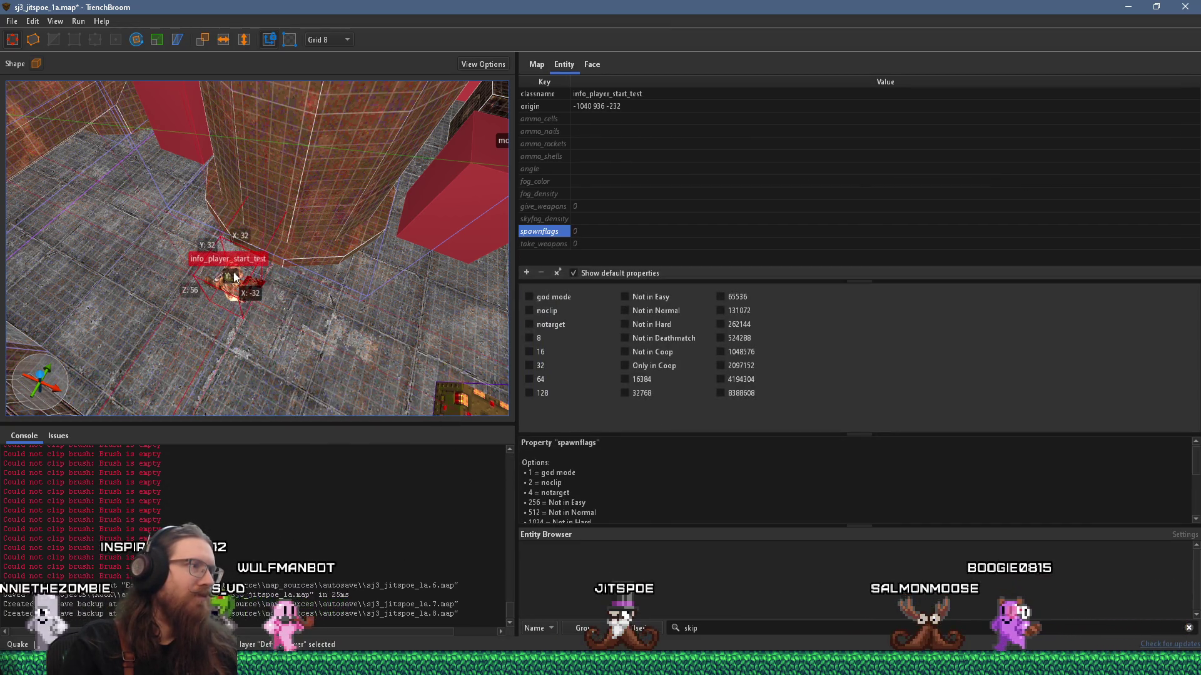
Save the map
{"action": "left_click", "coordinate": [14, 21]}
{"action": "left_click", "coordinate": [27, 83]}
{"action": "left_click", "coordinate": [78, 20]}
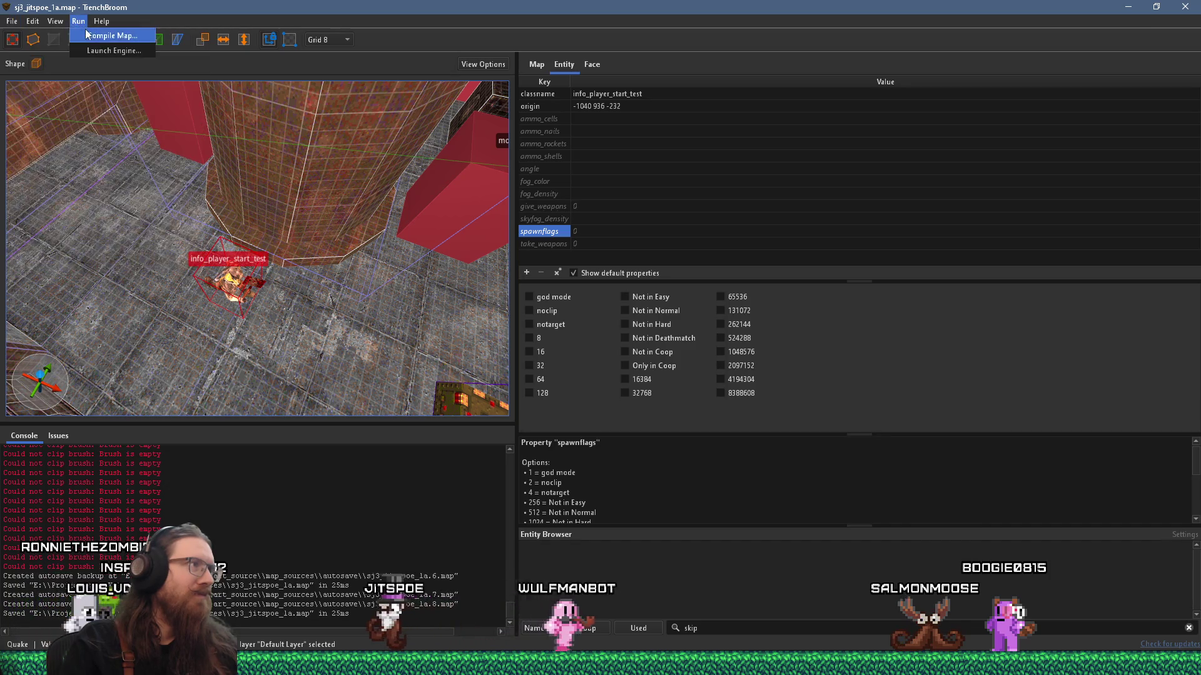
Compile with the alkaline dev profile, then close the Compile window after it fails on the empty portal file
{"action": "left_click", "coordinate": [87, 35]}
{"action": "left_click", "coordinate": [973, 601]}
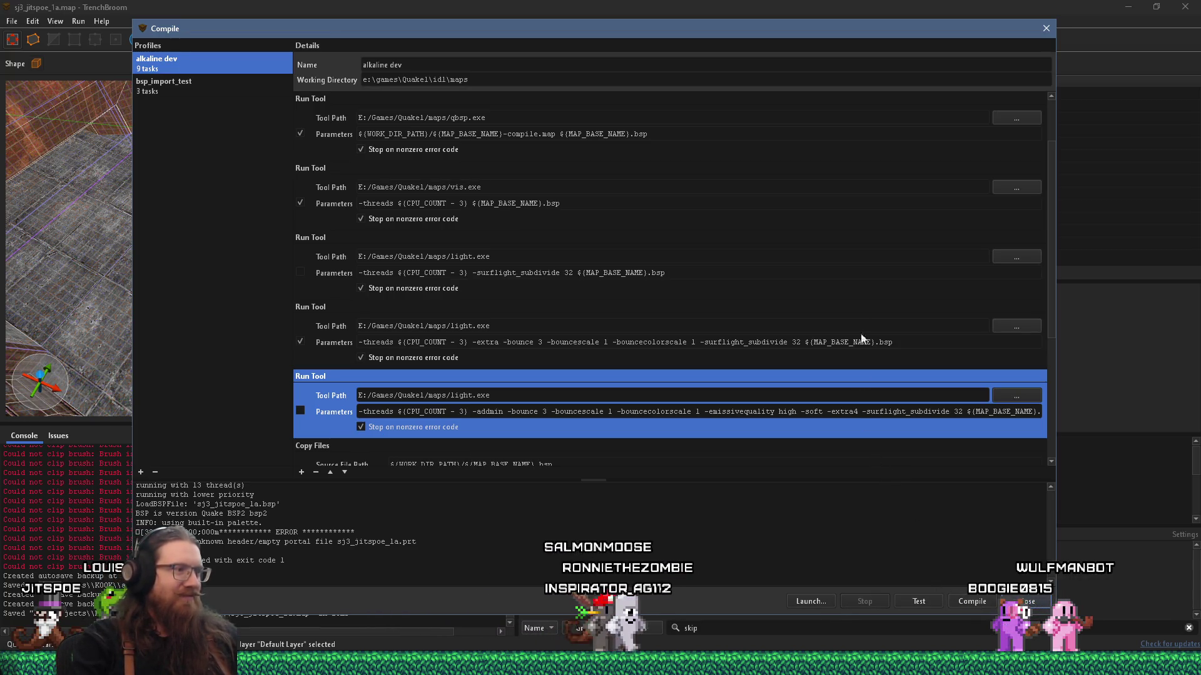
{"action": "left_click", "coordinate": [1046, 28]}
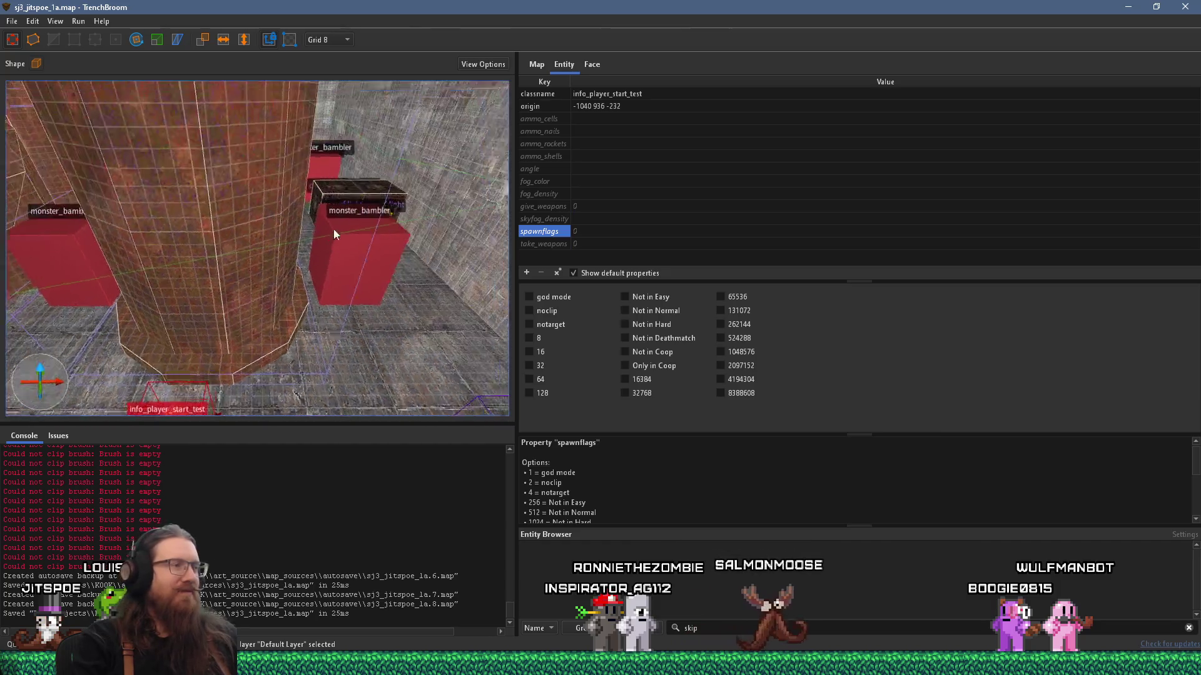
{"action": "left_click", "coordinate": [14, 21]}
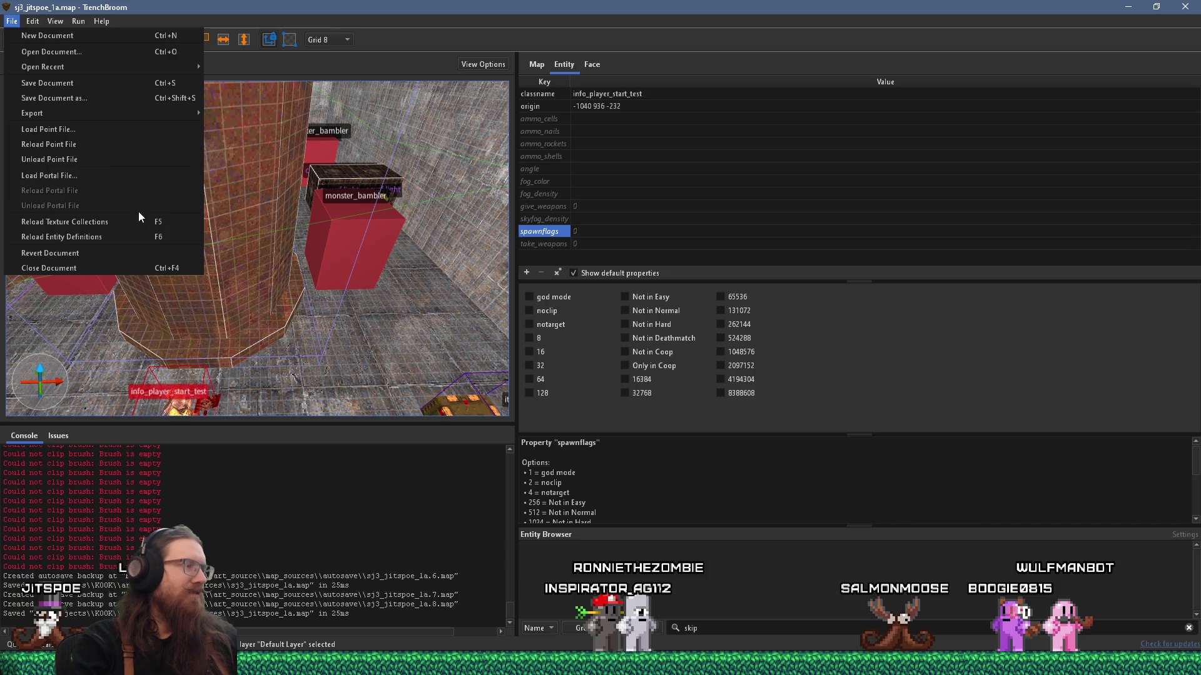
Load the sj3_jitspoe_1a.pts leak point file and step the view along the leak trail
{"action": "left_click", "coordinate": [107, 144]}
{"action": "key", "text": "ctrl+period"}
{"action": "key", "text": "ctrl+period"}
{"action": "key", "text": "ctrl+period"}
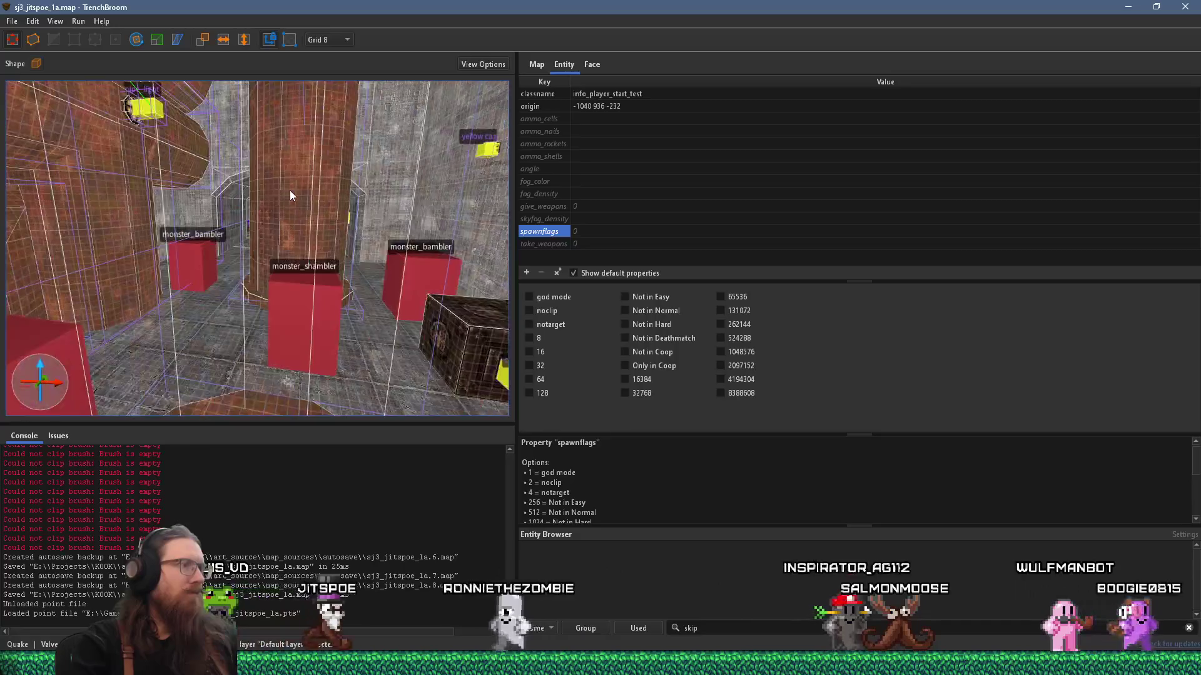
{"action": "key", "text": "ctrl+period"}
{"action": "key", "text": "ctrl+period"}
{"action": "key", "text": "ctrl+period"}
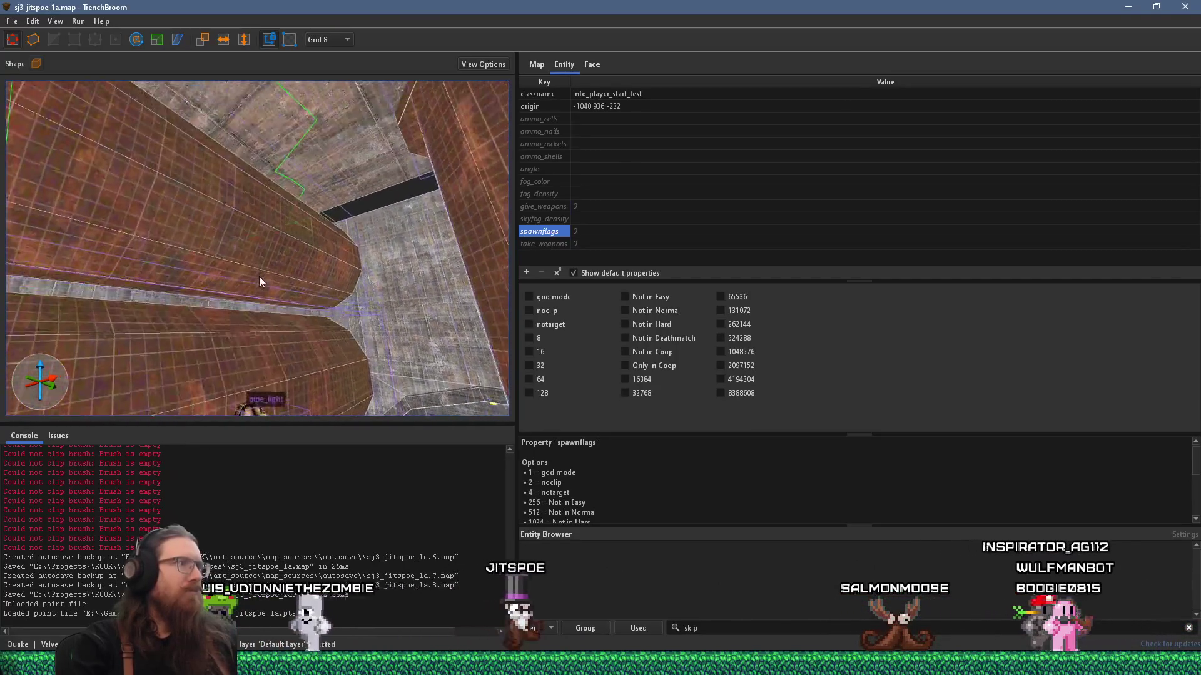
{"action": "key", "text": "ctrl+period"}
{"action": "key", "text": "ctrl+period"}
{"action": "key", "text": "ctrl+period"}
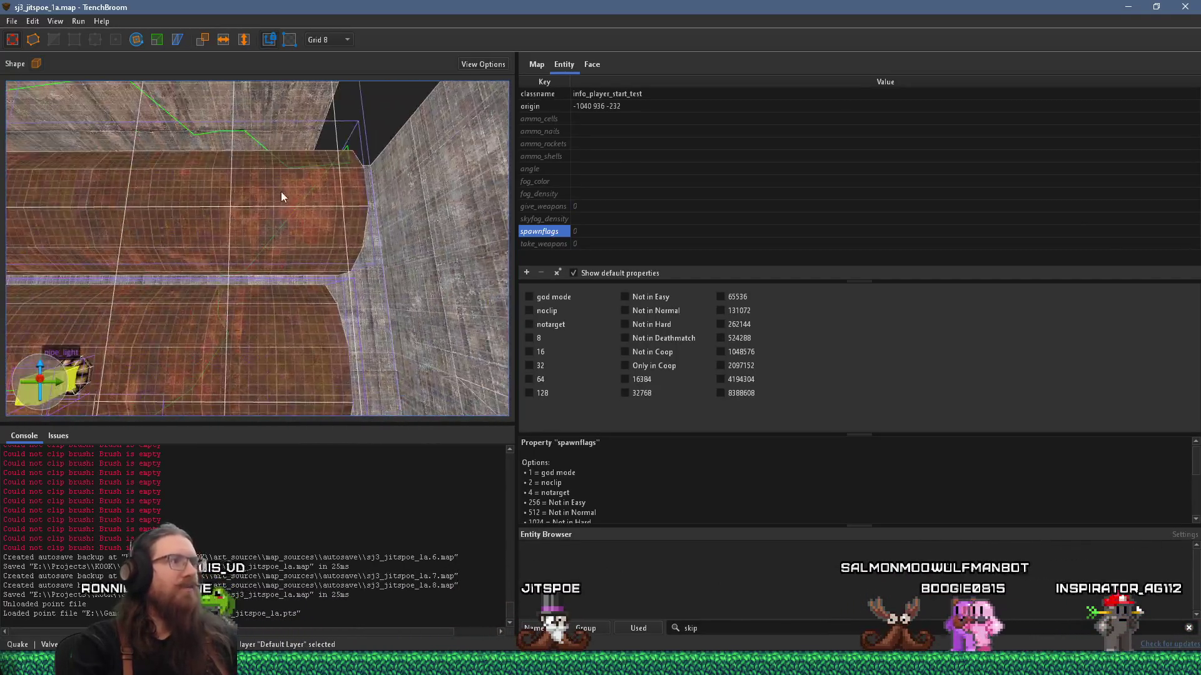
{"action": "key", "text": "Escape"}
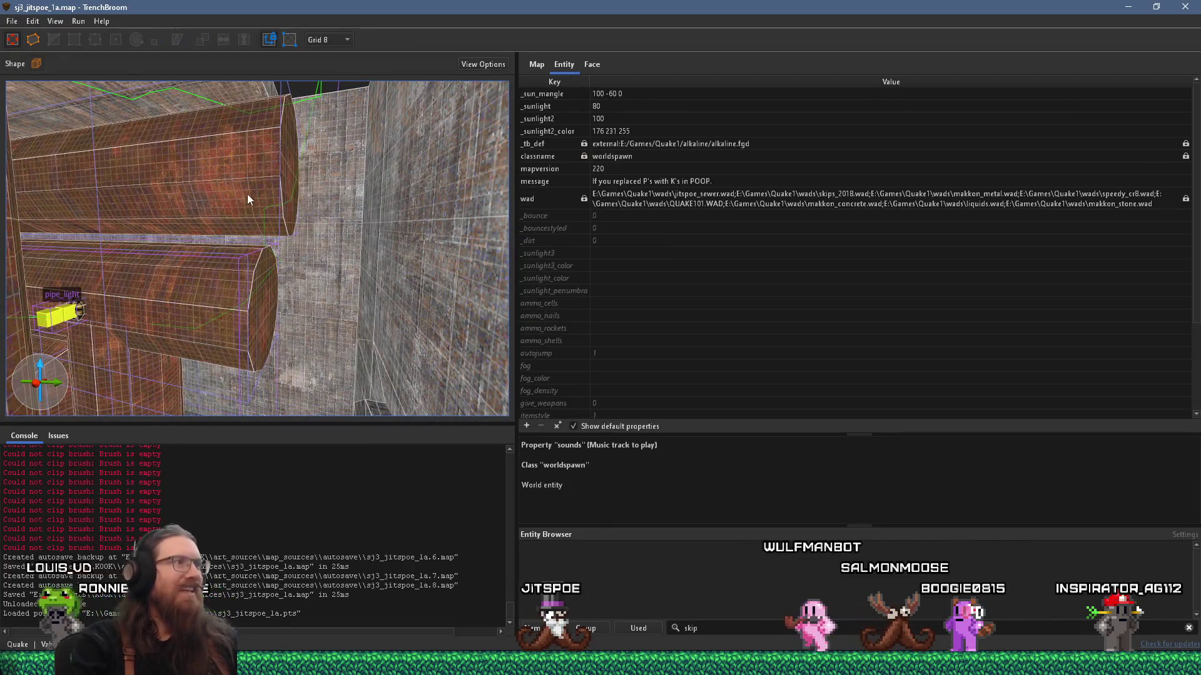
{"action": "key", "text": "ctrl+period"}
Drag the upper and lower pipes' end faces outward to extend both pipes toward the wall
{"action": "left_click", "coordinate": [248, 138]}
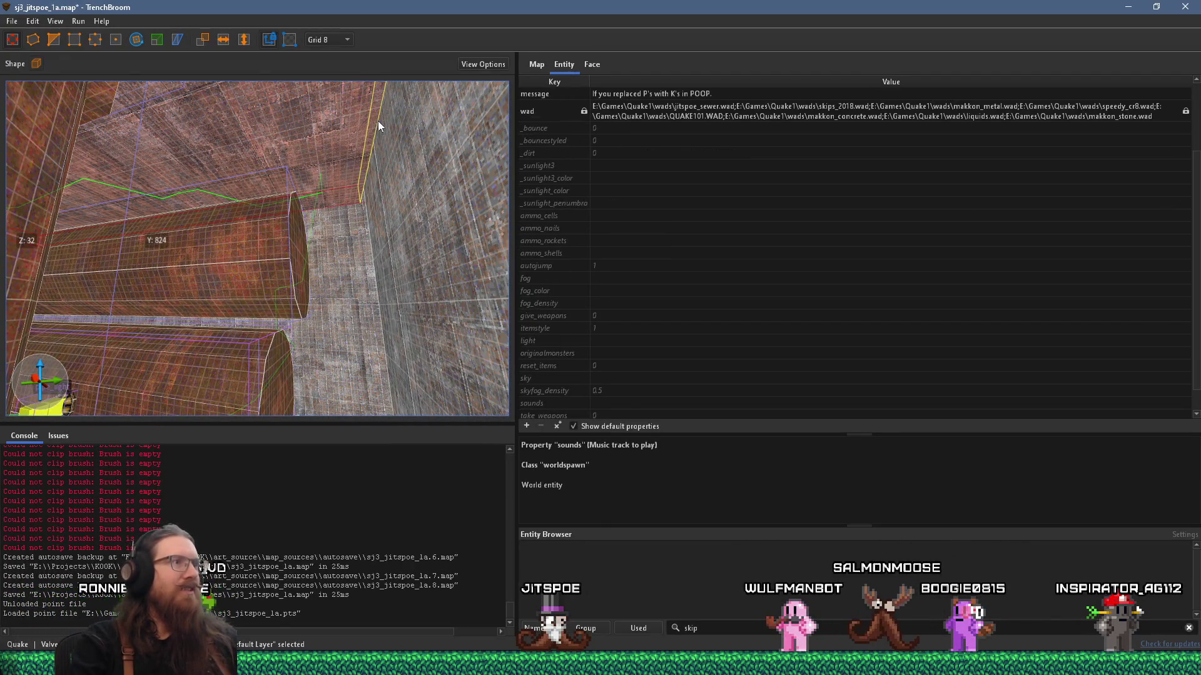
{"action": "key", "text": "ctrl+period"}
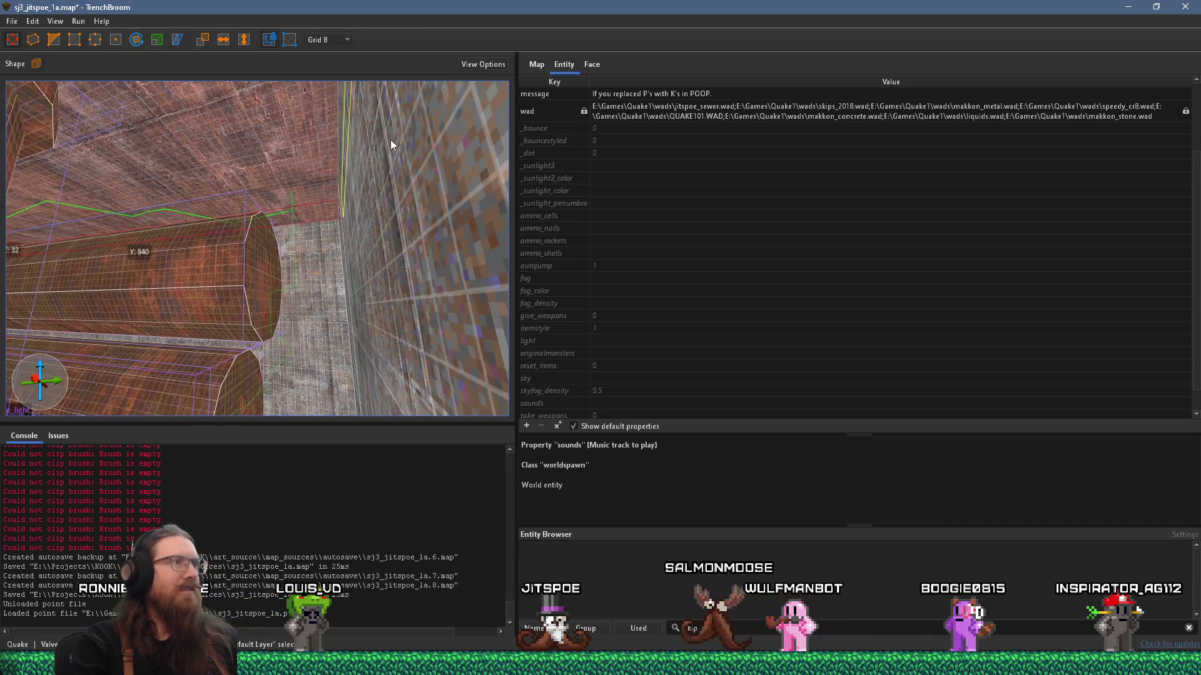
{"action": "key", "text": "ctrl+period"}
{"action": "left_click", "coordinate": [277, 230]}
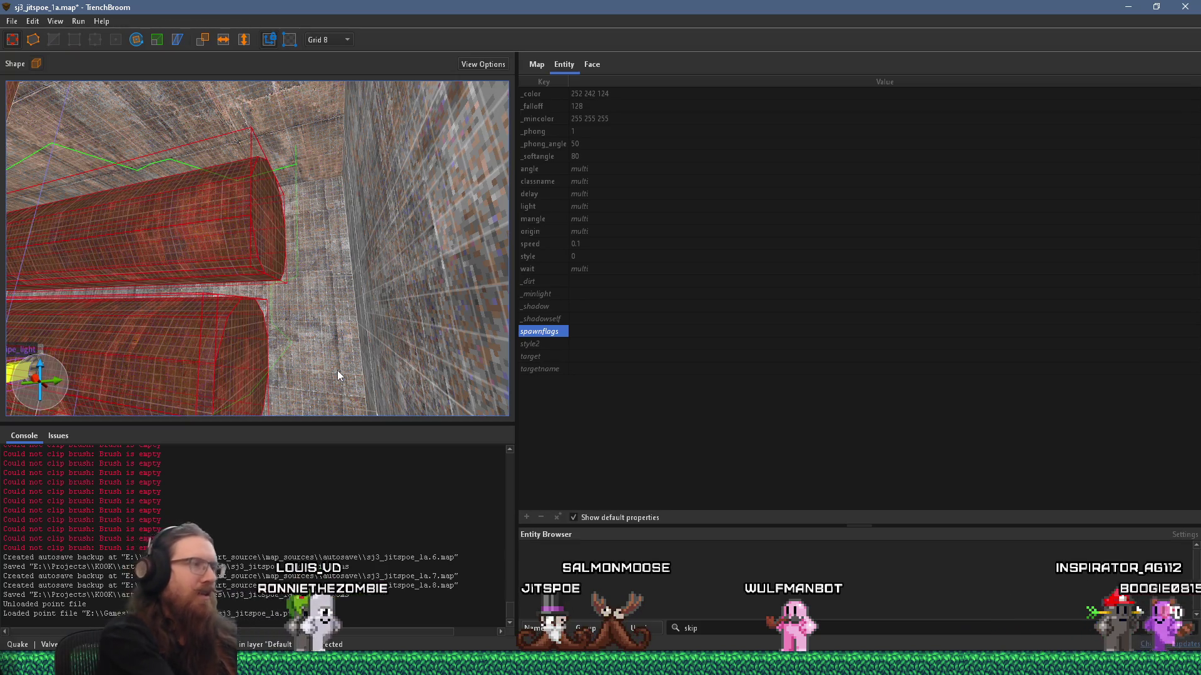
{"action": "mouse_move", "coordinate": [330, 246]}
{"action": "left_mouse_down"}
{"action": "mouse_move", "coordinate": [312, 241]}
{"action": "mouse_move", "coordinate": [359, 240]}
{"action": "left_mouse_up"}
{"action": "left_click", "coordinate": [251, 358]}
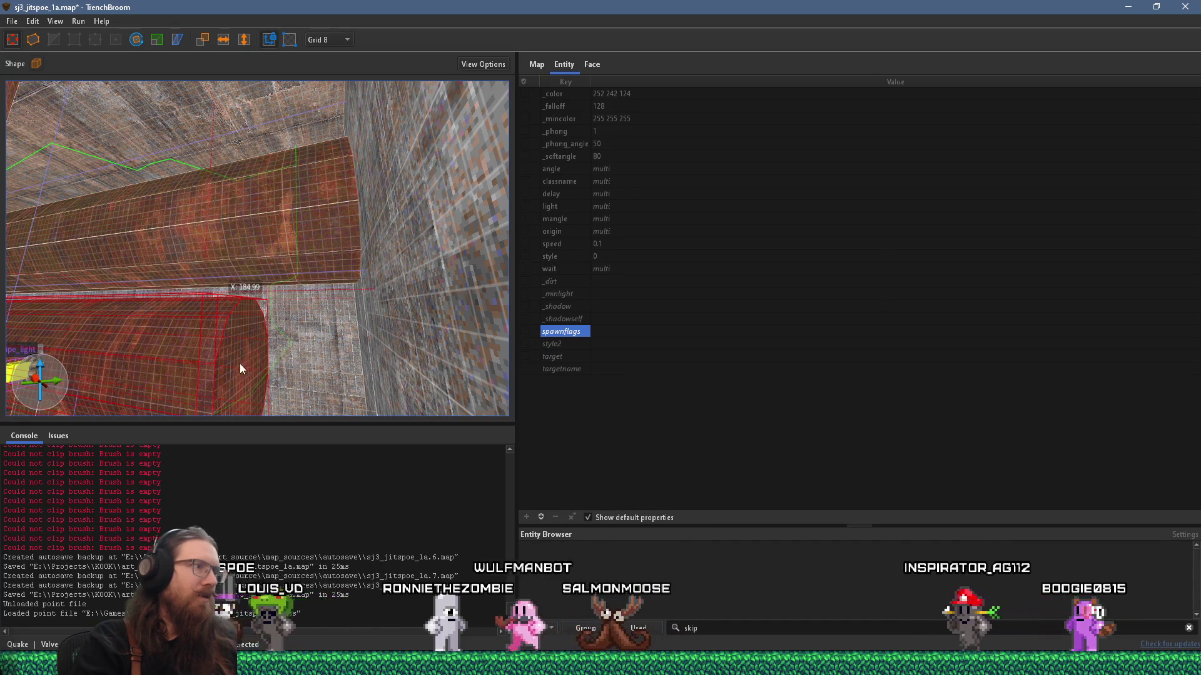
{"action": "left_click", "coordinate": [230, 354]}
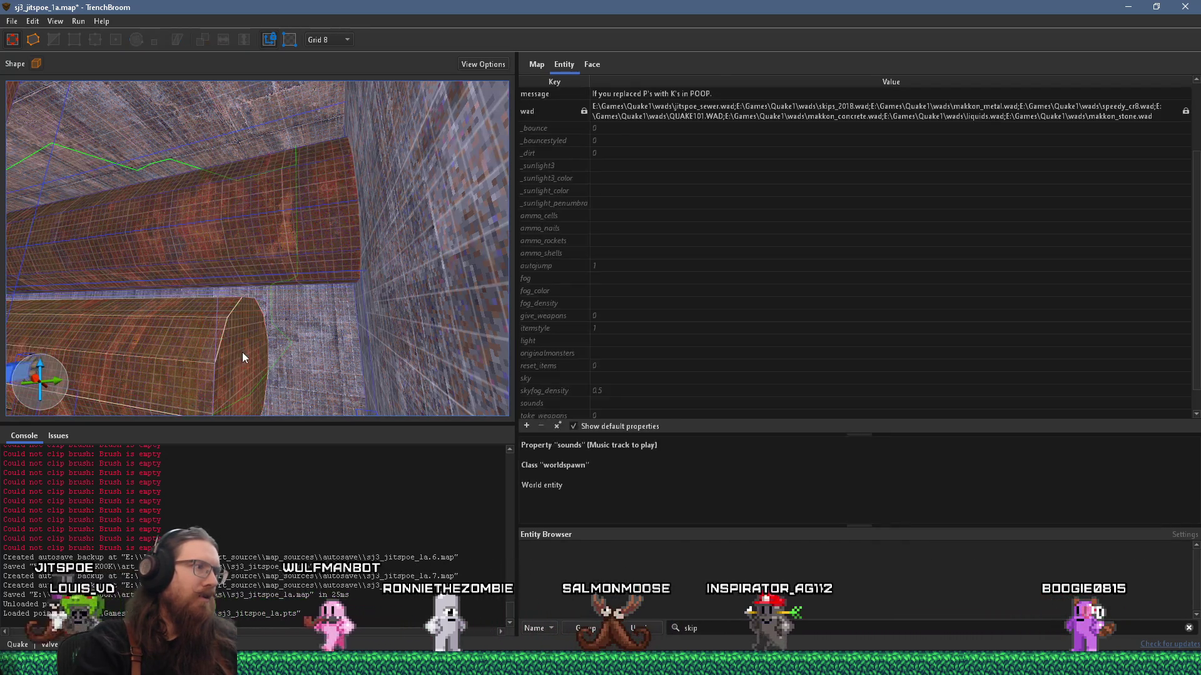
{"action": "left_click_drag", "start_coordinate": [238, 350], "coordinate": [373, 360]}
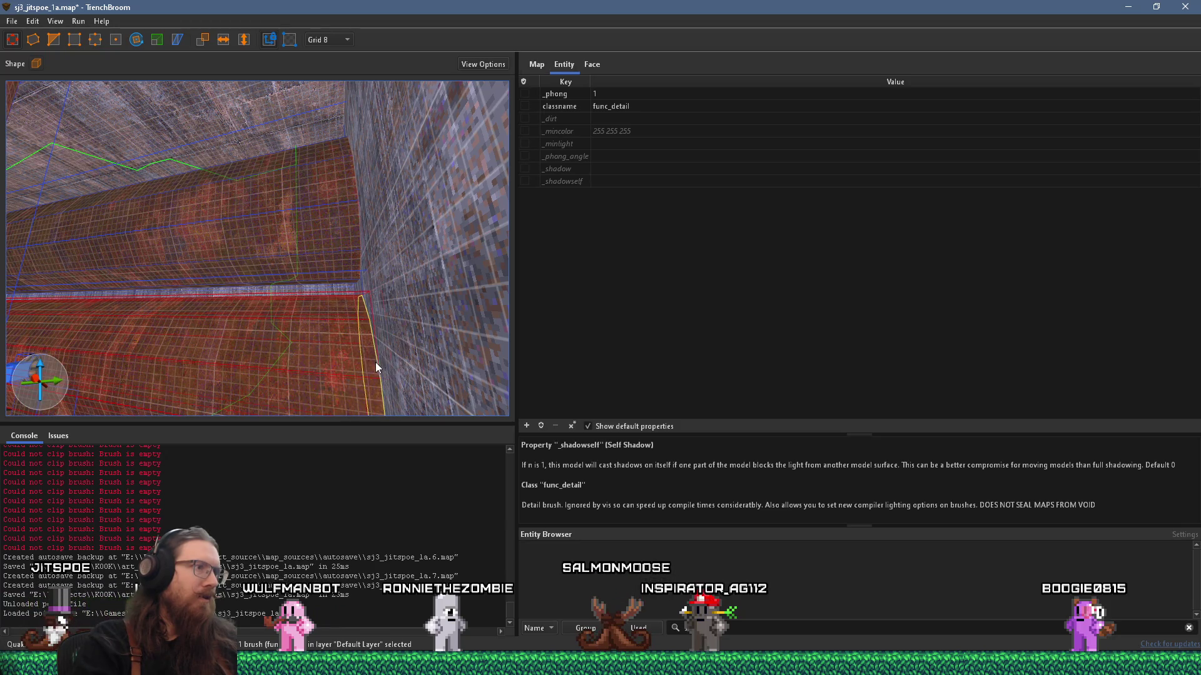
{"action": "scroll", "coordinate": [386, 366], "scroll_direction": "down", "scroll_amount": 2}
{"action": "key", "text": "Escape"}
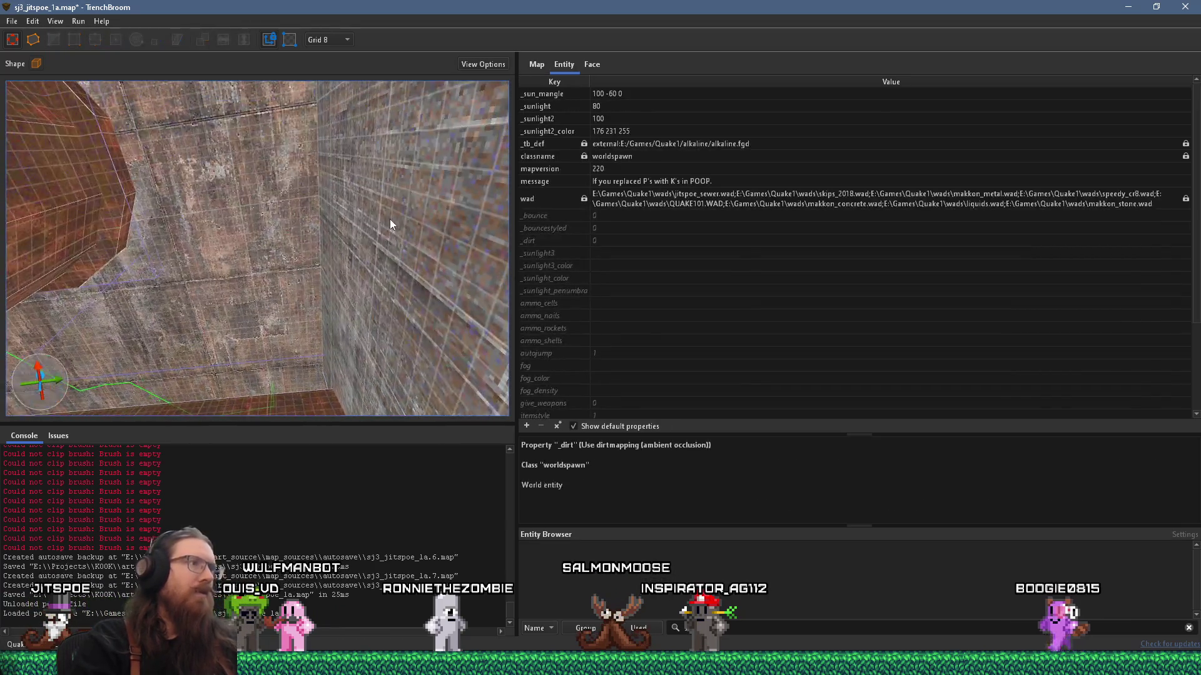
{"action": "mouse_move", "coordinate": [394, 212]}
{"action": "left_mouse_down"}
{"action": "mouse_move", "coordinate": [209, 233]}
{"action": "mouse_move", "coordinate": [397, 268]}
{"action": "mouse_move", "coordinate": [308, 283]}
{"action": "mouse_move", "coordinate": [174, 194]}
{"action": "mouse_move", "coordinate": [217, 187]}
{"action": "left_mouse_up"}
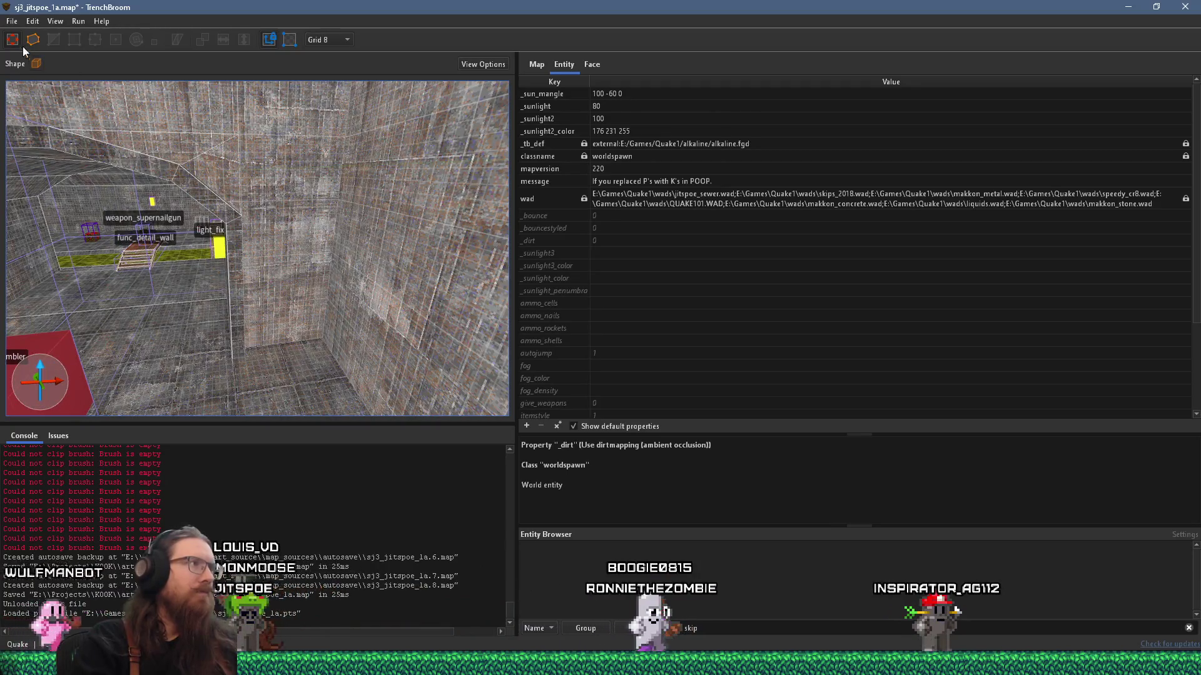
Save the map and recompile it so it launches in Ironwail
{"action": "left_click", "coordinate": [12, 21]}
{"action": "left_click", "coordinate": [35, 85]}
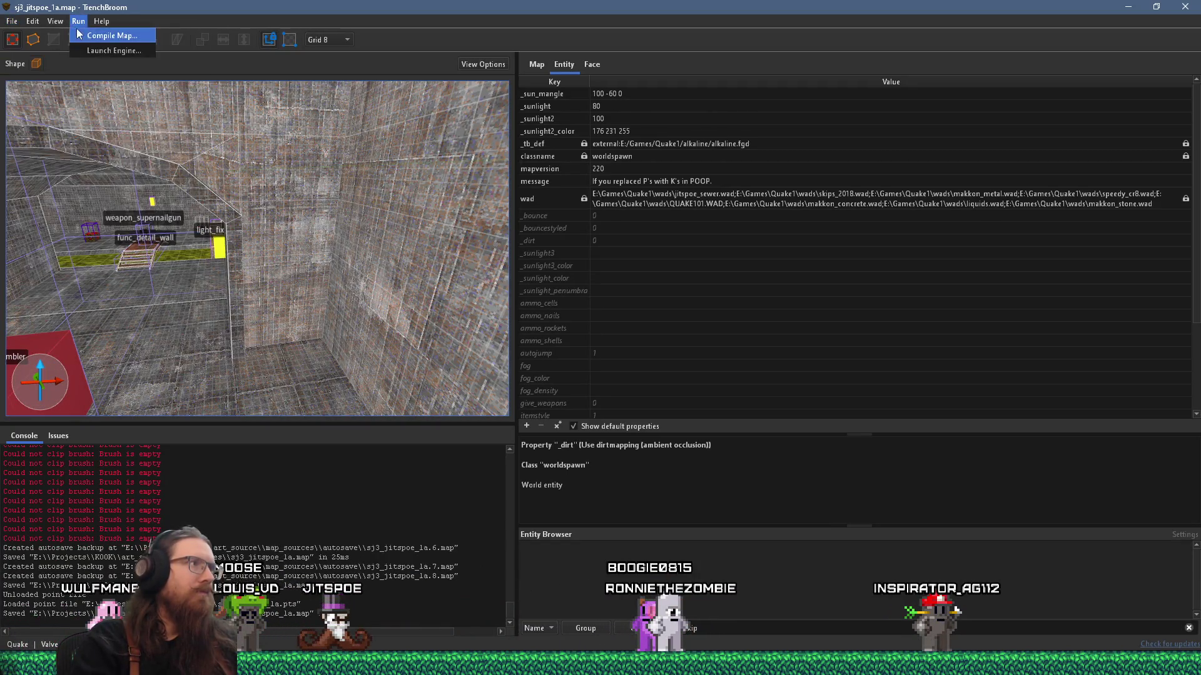
{"action": "left_click", "coordinate": [80, 35]}
{"action": "left_click", "coordinate": [964, 600]}
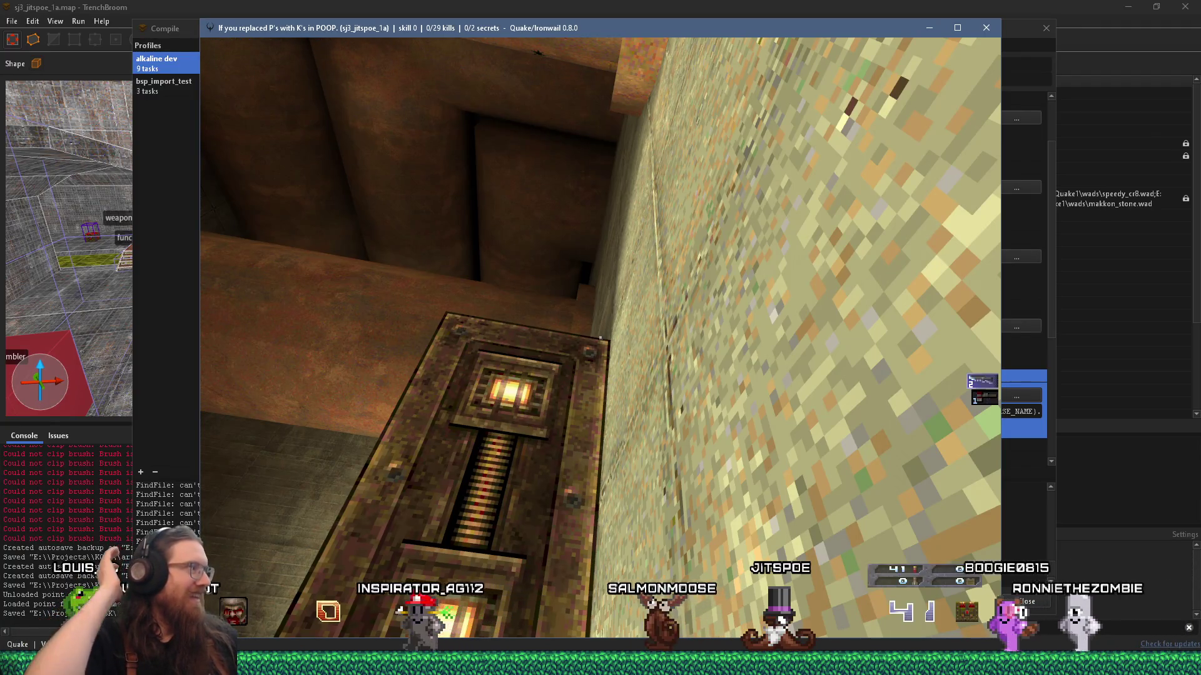
Respawn, shoot the zombie, grab the shells and fire at the corridor shambler
{"action": "left_click", "coordinate": [600, 338]}
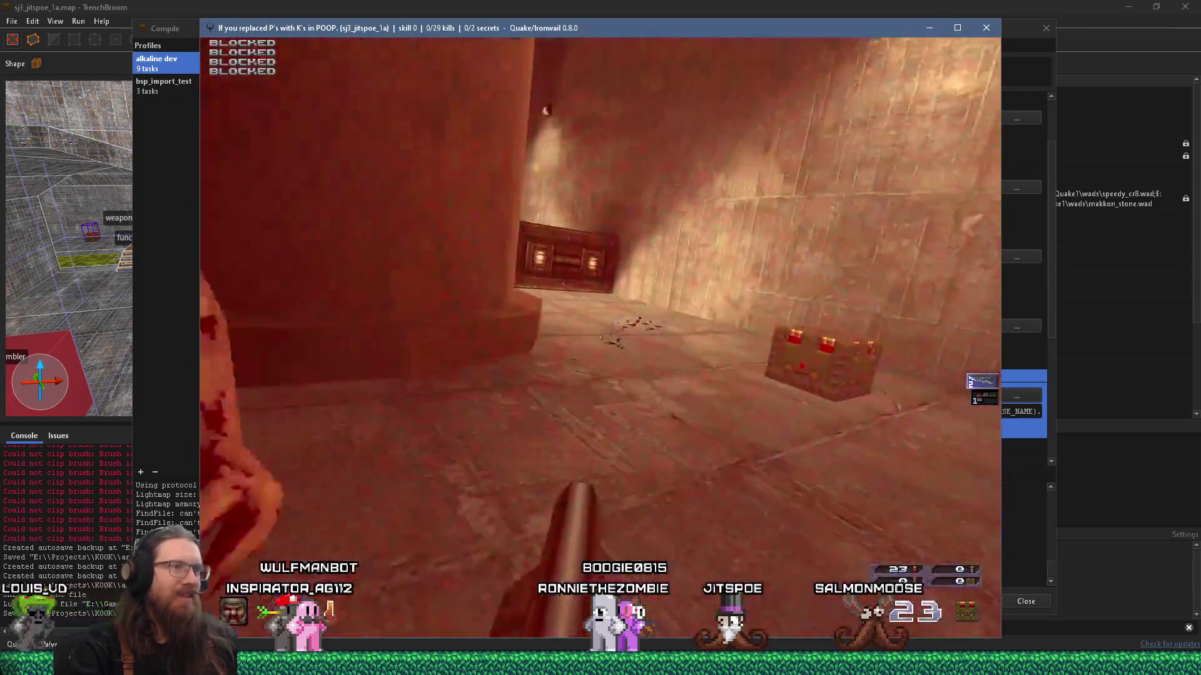
{"action": "left_click", "coordinate": [600, 338]}
{"action": "left_click", "coordinate": [601, 338]}
{"action": "key", "text": "w"}
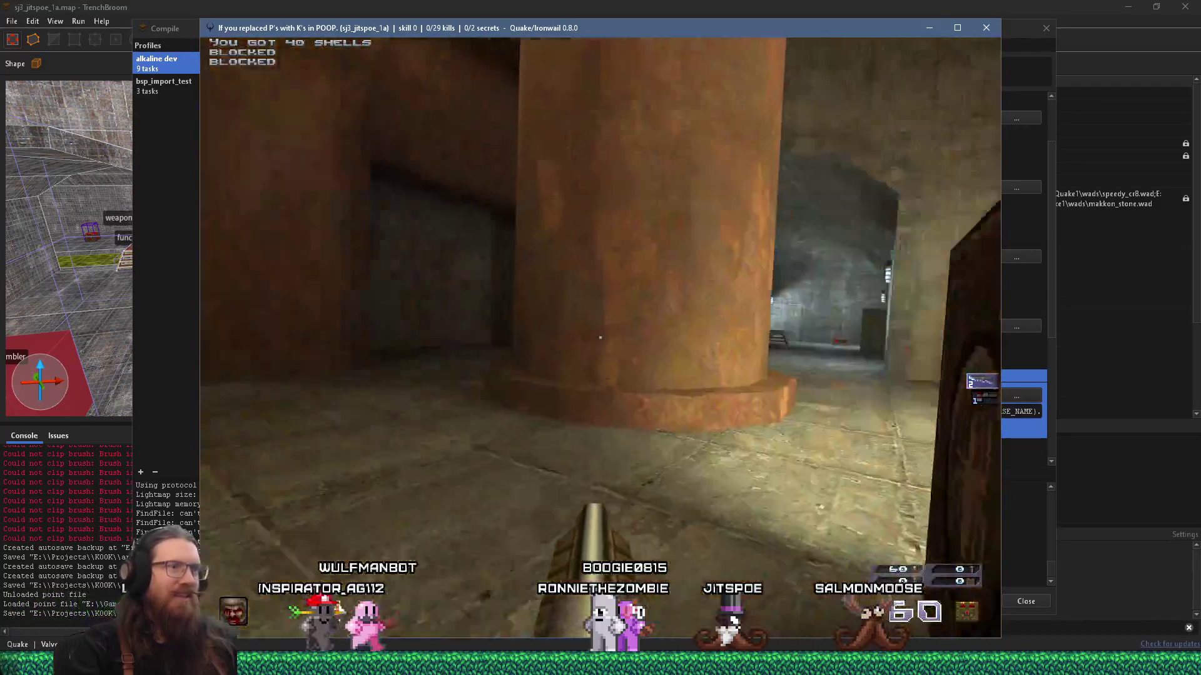
{"action": "left_click", "coordinate": [600, 337]}
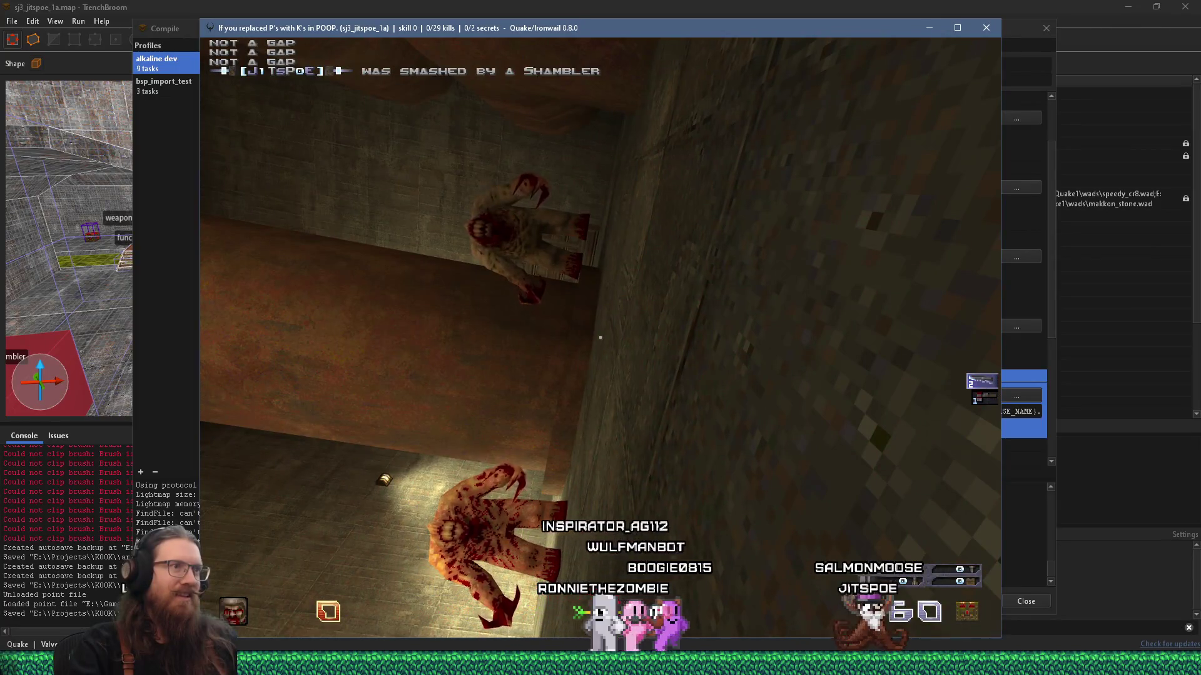
Quit Ironwail by entering 'quit' in the game console
{"action": "key", "text": "grave"}
{"action": "type", "text": "quit"}
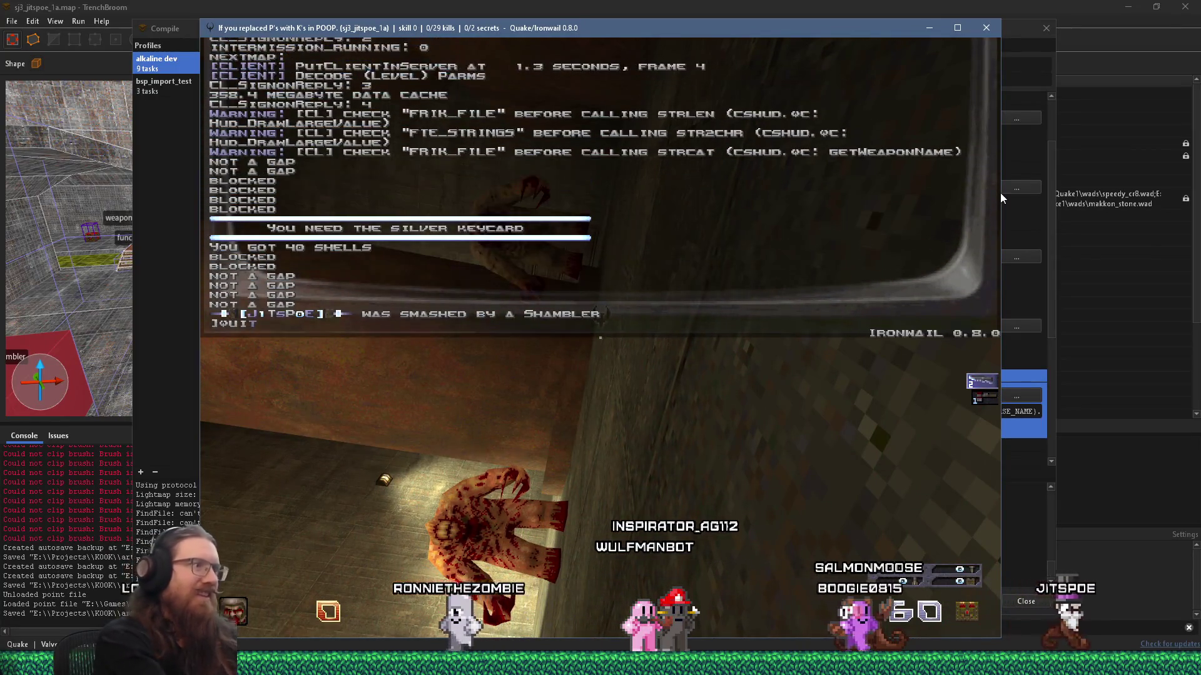
{"action": "key", "text": "Return"}
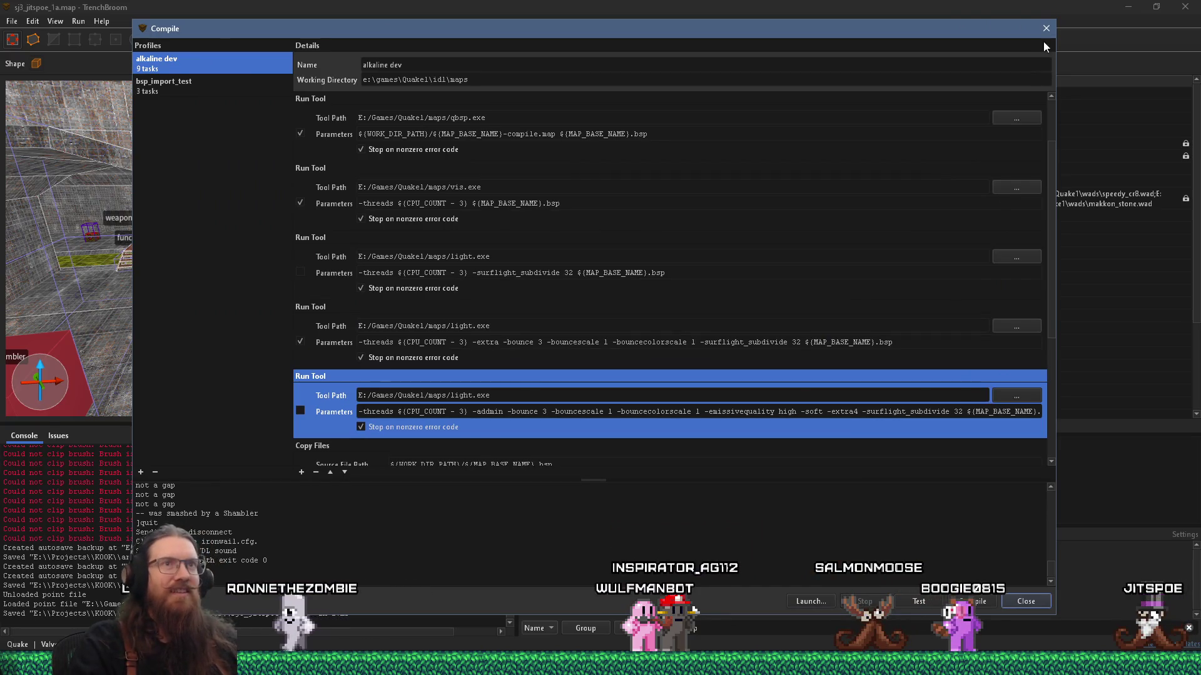
Close the Compile dialog and create an item_spikes pickup in the 3D view
{"action": "left_click", "coordinate": [1046, 28]}
{"action": "mouse_move", "coordinate": [294, 171]}
{"action": "left_mouse_down"}
{"action": "mouse_move", "coordinate": [340, 239]}
{"action": "mouse_move", "coordinate": [322, 223]}
{"action": "mouse_move", "coordinate": [370, 222]}
{"action": "mouse_move", "coordinate": [322, 238]}
{"action": "left_mouse_up"}
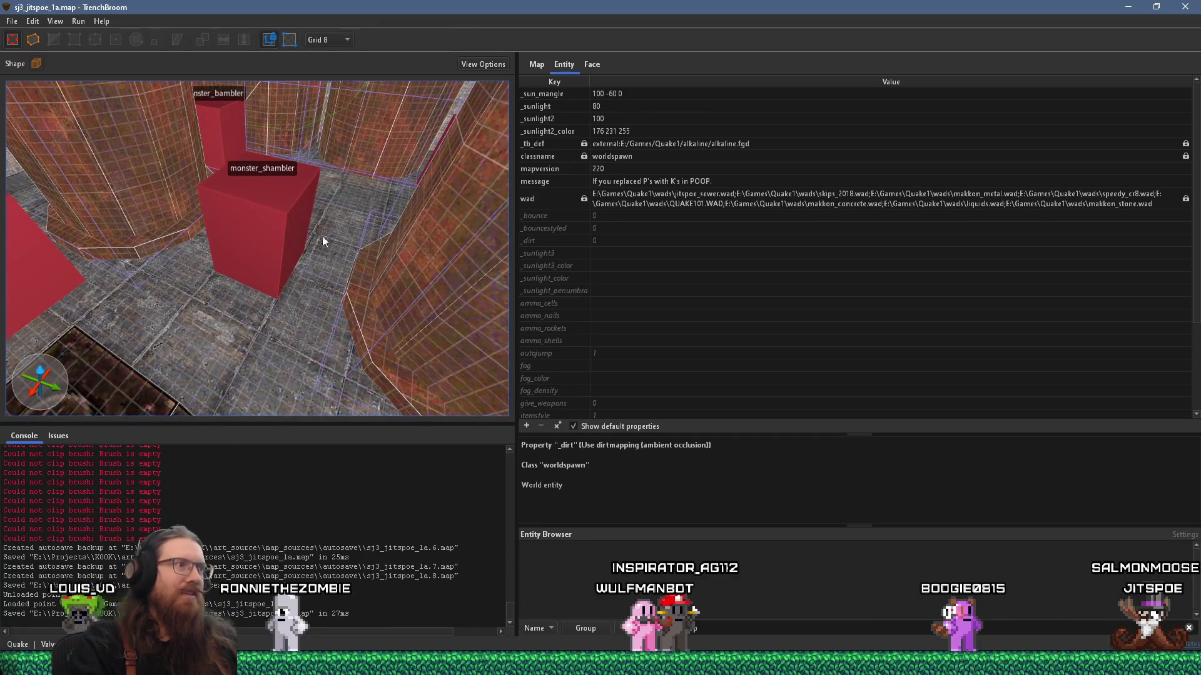
{"action": "right_click", "coordinate": [317, 287]}
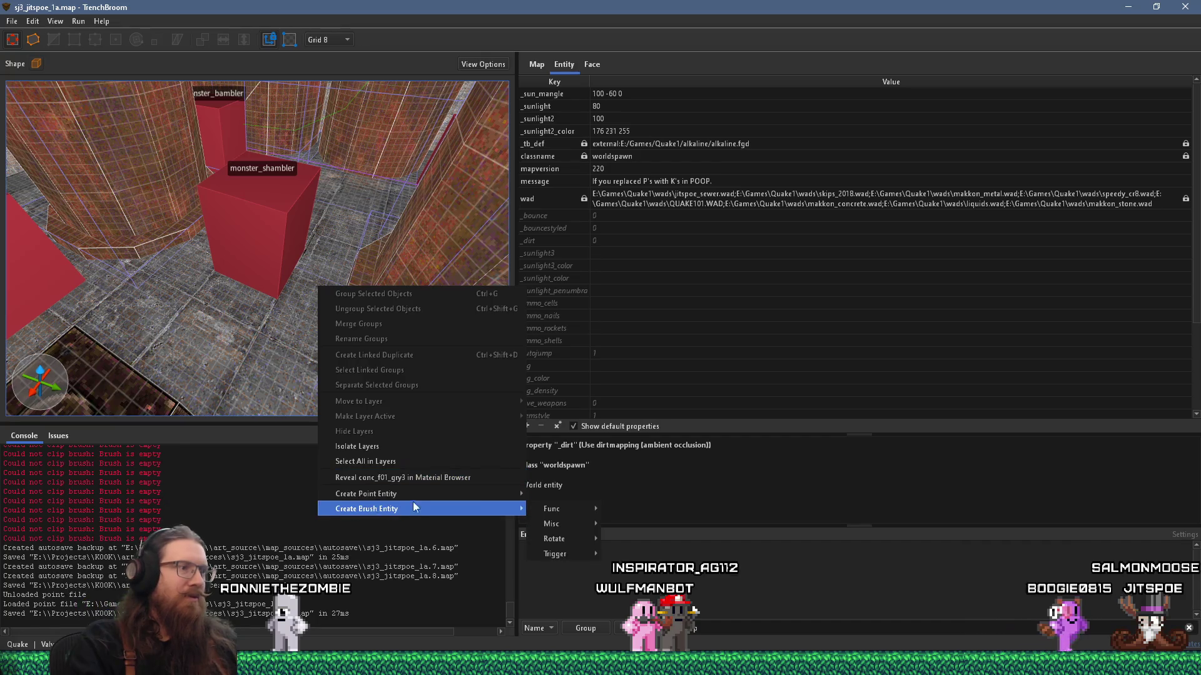
{"action": "mouse_move", "coordinate": [594, 524]}
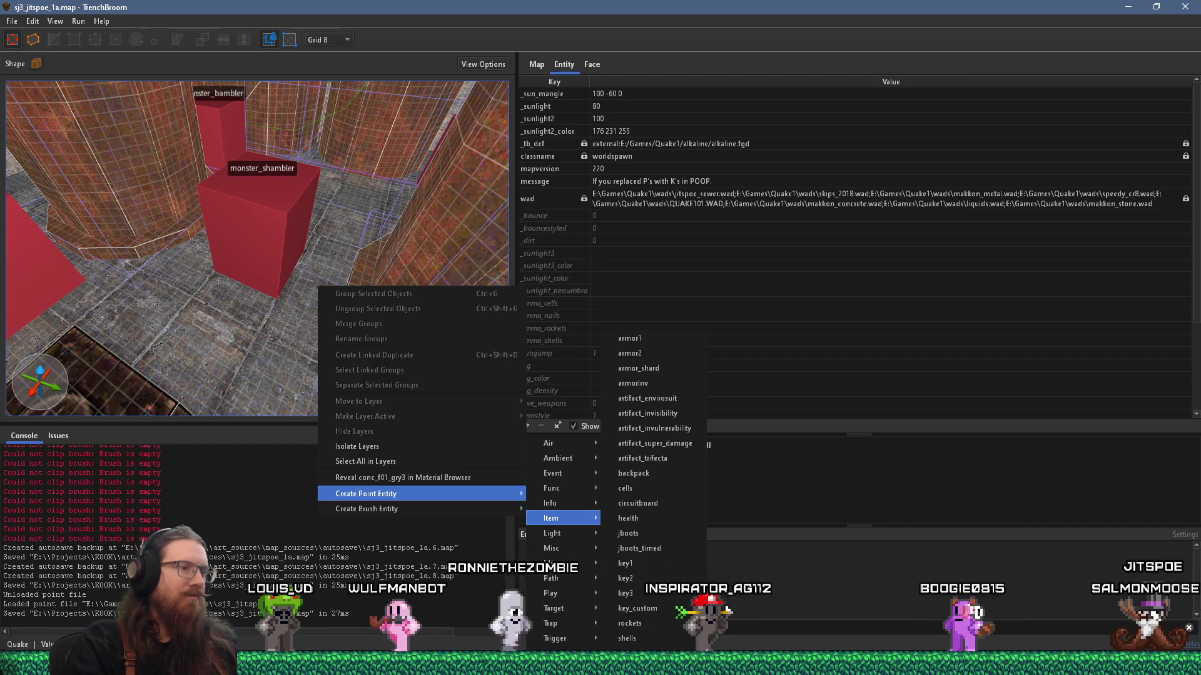
{"action": "left_click", "coordinate": [629, 653]}
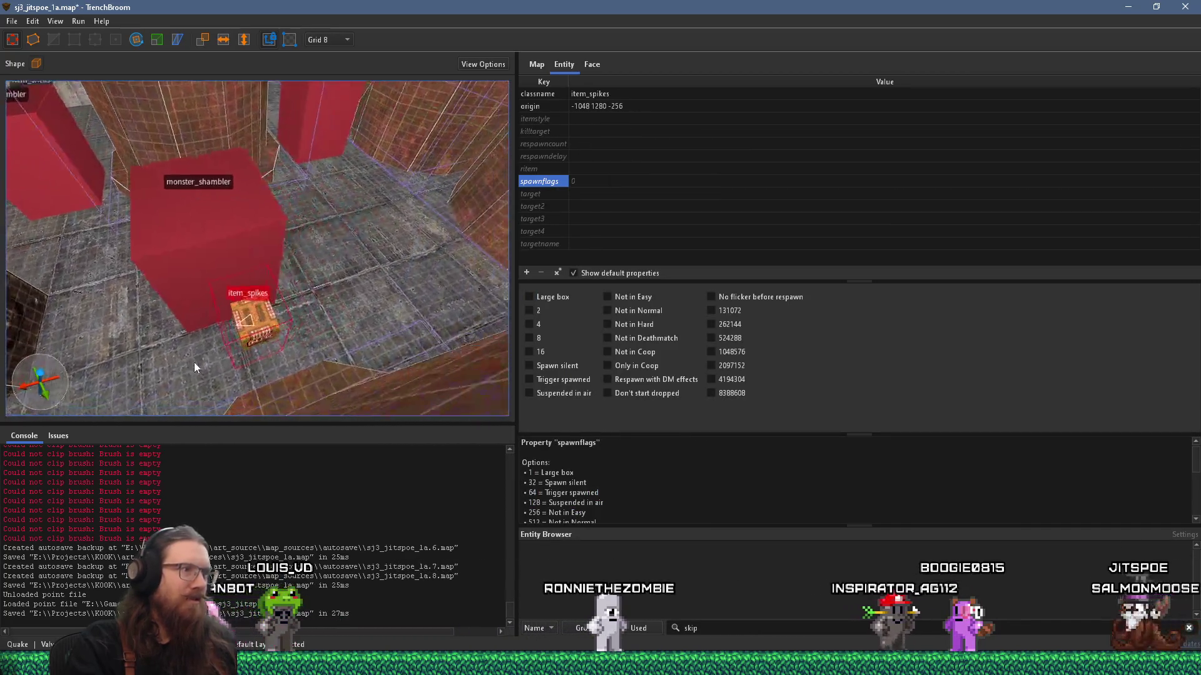
{"action": "left_click_drag", "start_coordinate": [267, 322], "coordinate": [260, 347]}
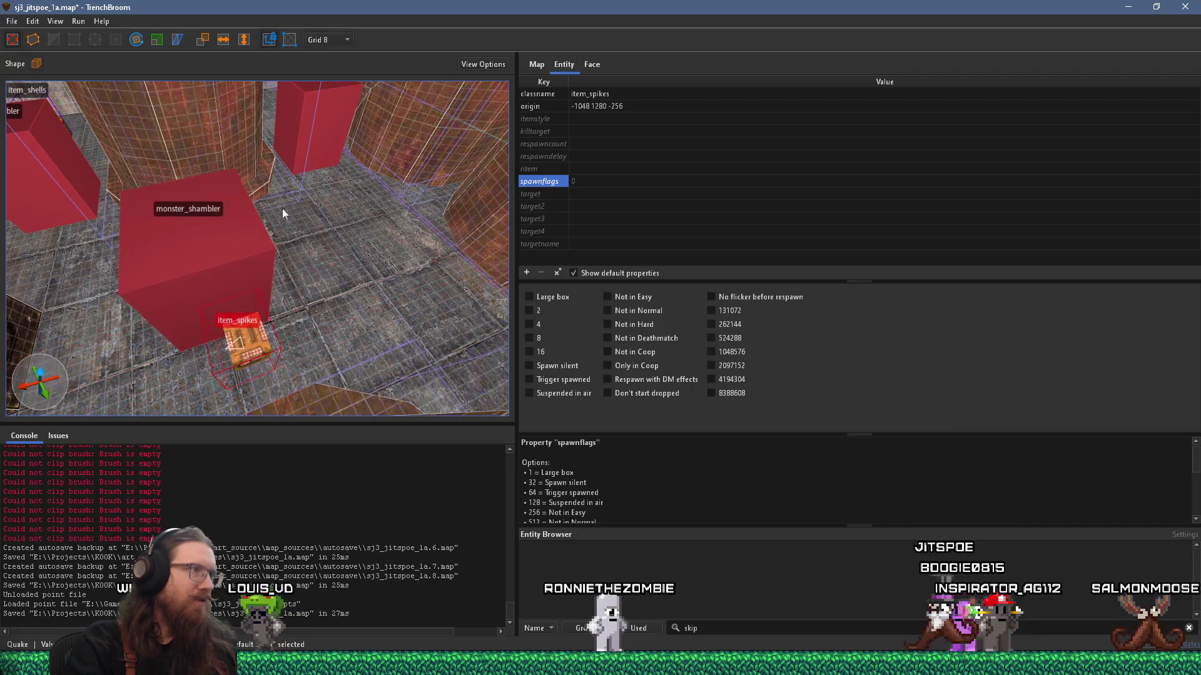
{"action": "left_click", "coordinate": [328, 42]}
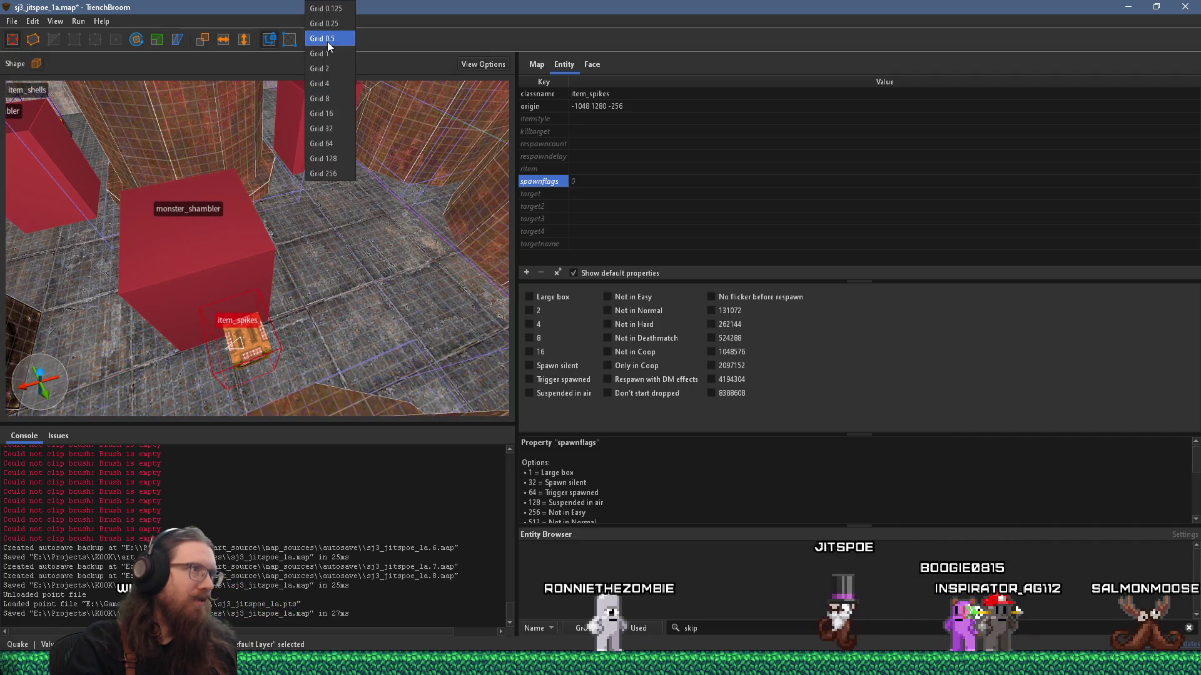
{"action": "left_click", "coordinate": [337, 84]}
{"action": "left_click_drag", "start_coordinate": [256, 259], "coordinate": [248, 262]}
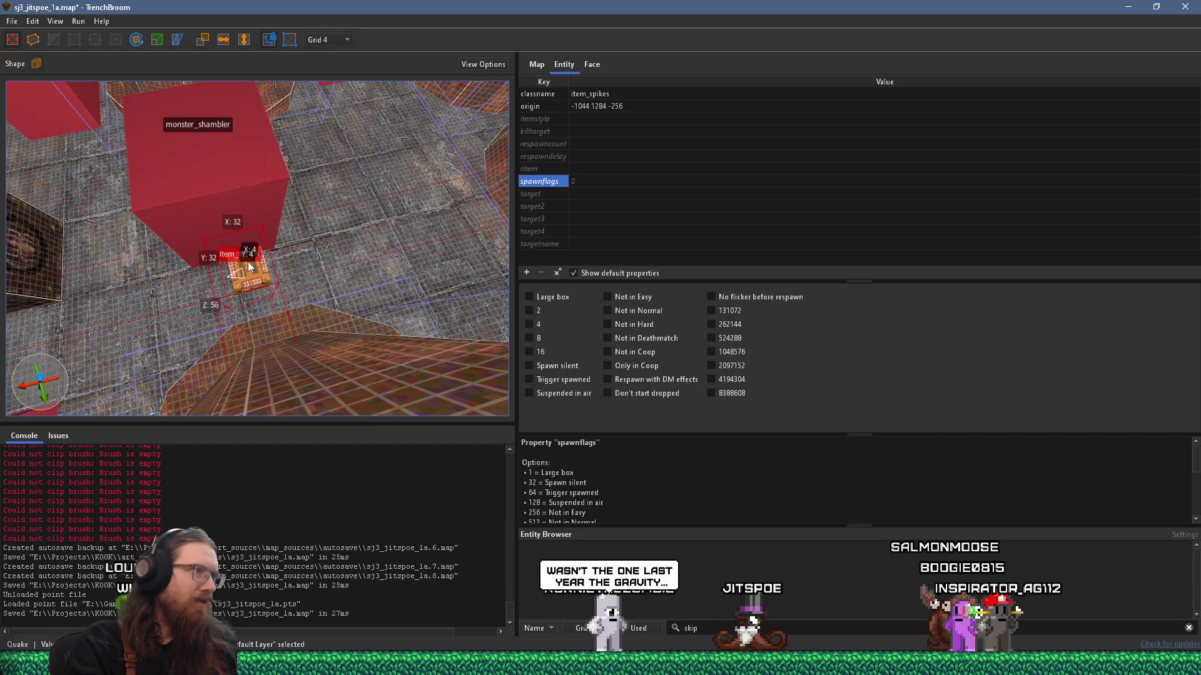
{"action": "left_click", "coordinate": [328, 40]}
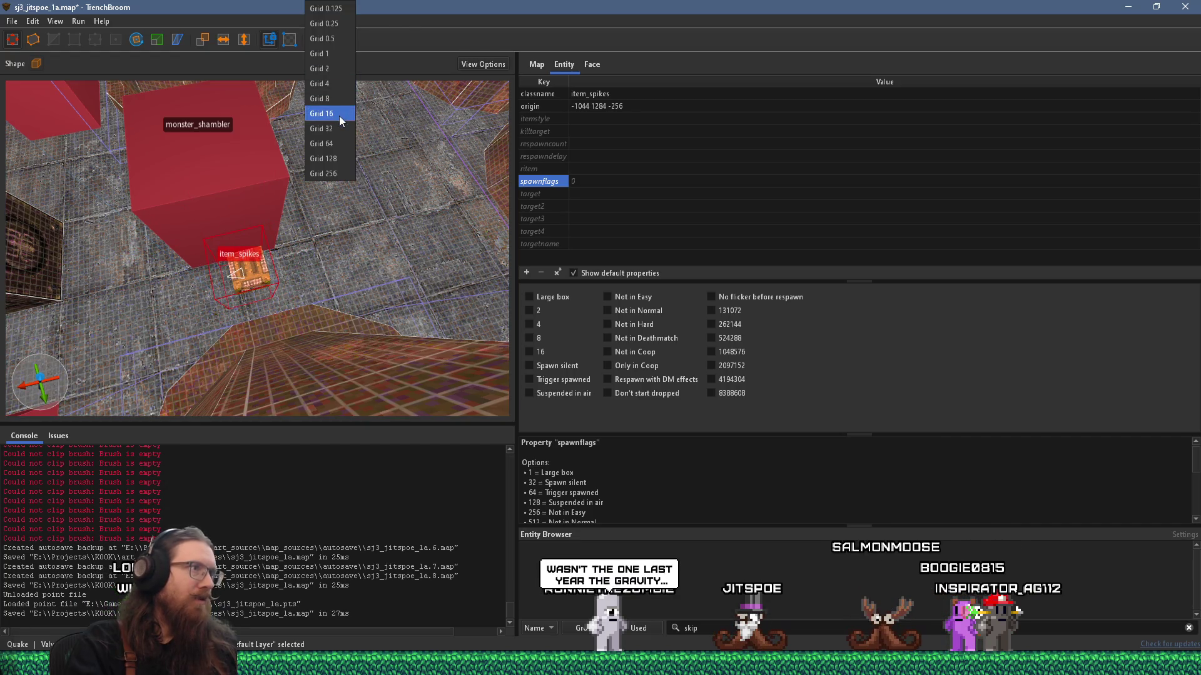
{"action": "left_click", "coordinate": [339, 115]}
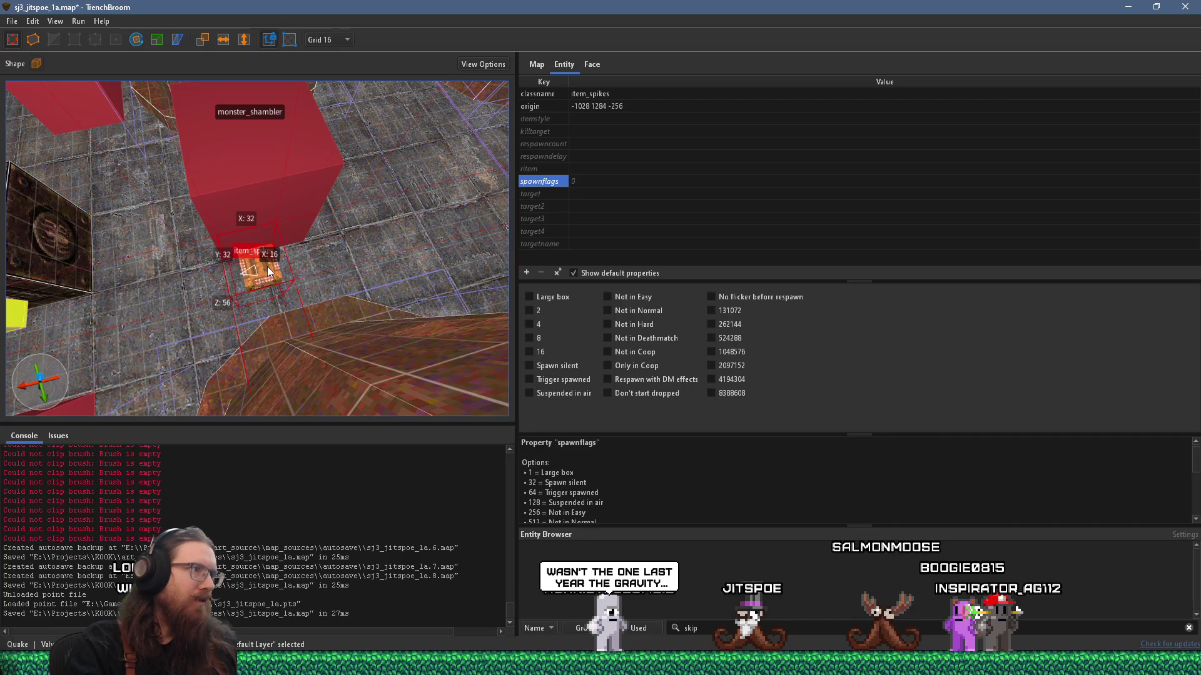
{"action": "scroll", "coordinate": [253, 308], "scroll_direction": "up", "scroll_amount": 4}
{"action": "mouse_move", "coordinate": [260, 276]}
{"action": "left_mouse_down"}
{"action": "mouse_move", "coordinate": [230, 340]}
{"action": "mouse_move", "coordinate": [247, 296]}
{"action": "mouse_move", "coordinate": [215, 253]}
{"action": "mouse_move", "coordinate": [218, 207]}
{"action": "mouse_move", "coordinate": [258, 164]}
{"action": "left_mouse_up"}
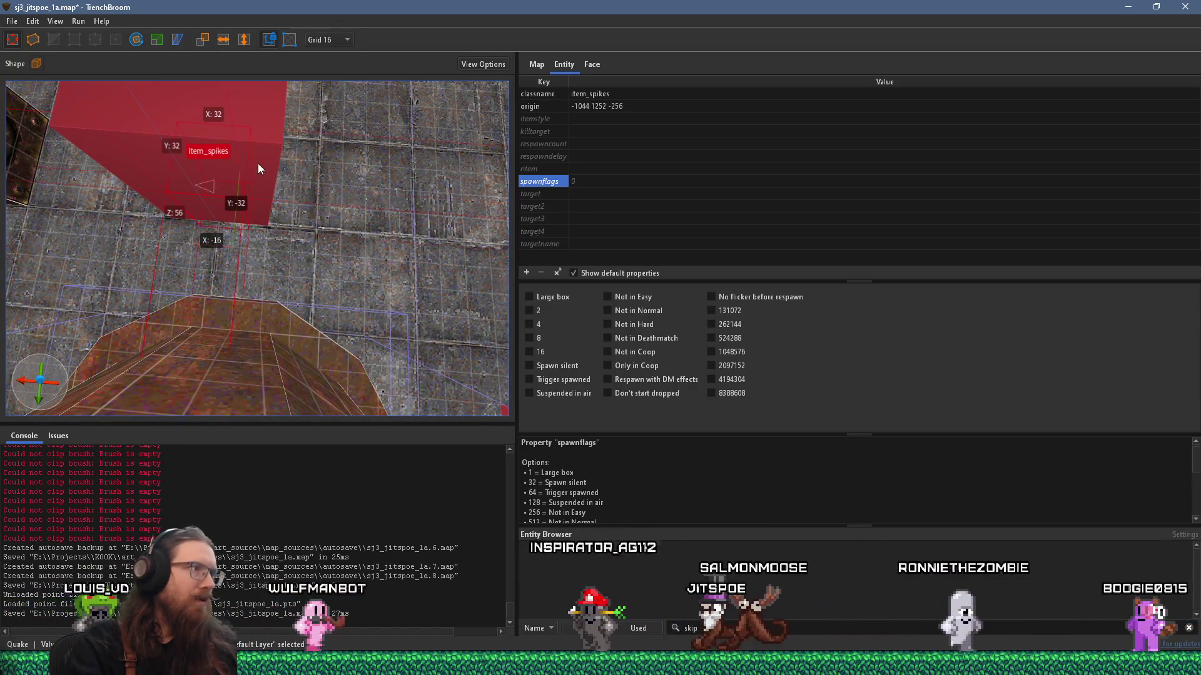
{"action": "mouse_move", "coordinate": [263, 205]}
{"action": "left_mouse_down"}
{"action": "mouse_move", "coordinate": [433, 194]}
{"action": "mouse_move", "coordinate": [446, 130]}
{"action": "mouse_move", "coordinate": [316, 18]}
{"action": "mouse_move", "coordinate": [422, 29]}
{"action": "mouse_move", "coordinate": [353, 203]}
{"action": "mouse_move", "coordinate": [325, 181]}
{"action": "mouse_move", "coordinate": [384, 165]}
{"action": "left_mouse_up"}
{"action": "left_click", "coordinate": [364, 231]}
{"action": "double_click", "coordinate": [338, 245]}
{"action": "mouse_move", "coordinate": [385, 178]}
{"action": "left_mouse_down"}
{"action": "mouse_move", "coordinate": [238, 291]}
{"action": "mouse_move", "coordinate": [280, 276]}
{"action": "mouse_move", "coordinate": [262, 407]}
{"action": "mouse_move", "coordinate": [221, 205]}
{"action": "mouse_move", "coordinate": [260, 212]}
{"action": "mouse_move", "coordinate": [249, 124]}
{"action": "mouse_move", "coordinate": [283, 118]}
{"action": "mouse_move", "coordinate": [268, 144]}
{"action": "left_mouse_up"}
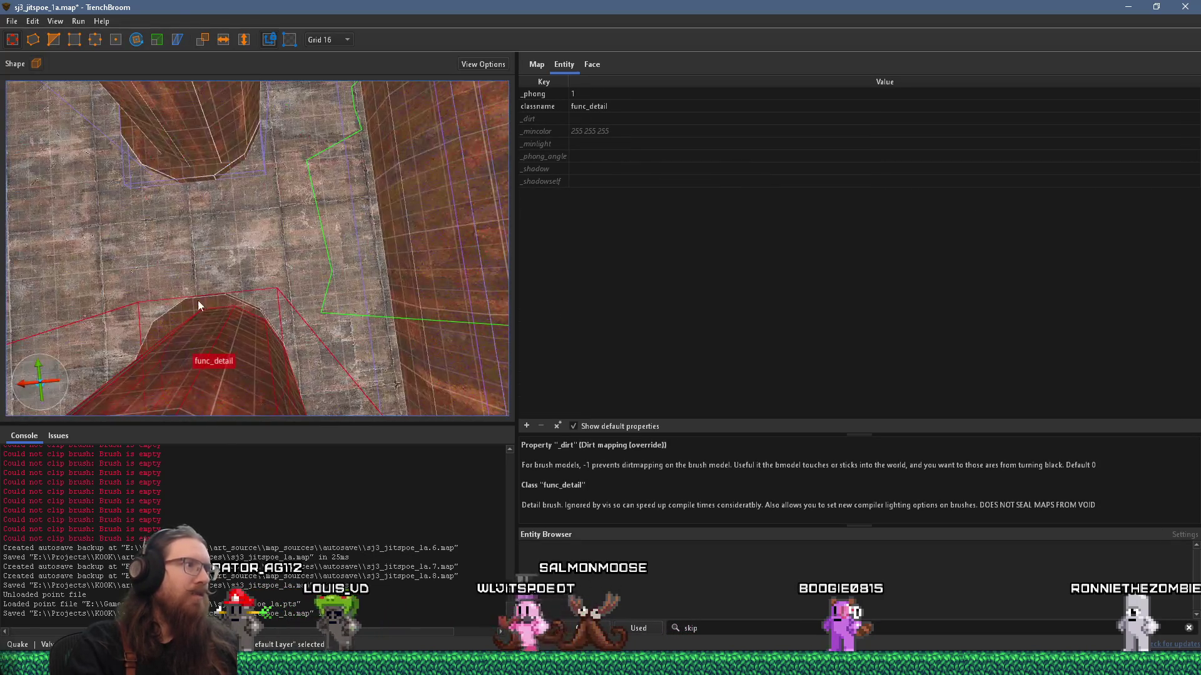
{"action": "left_click", "coordinate": [200, 174], "text": "ctrl"}
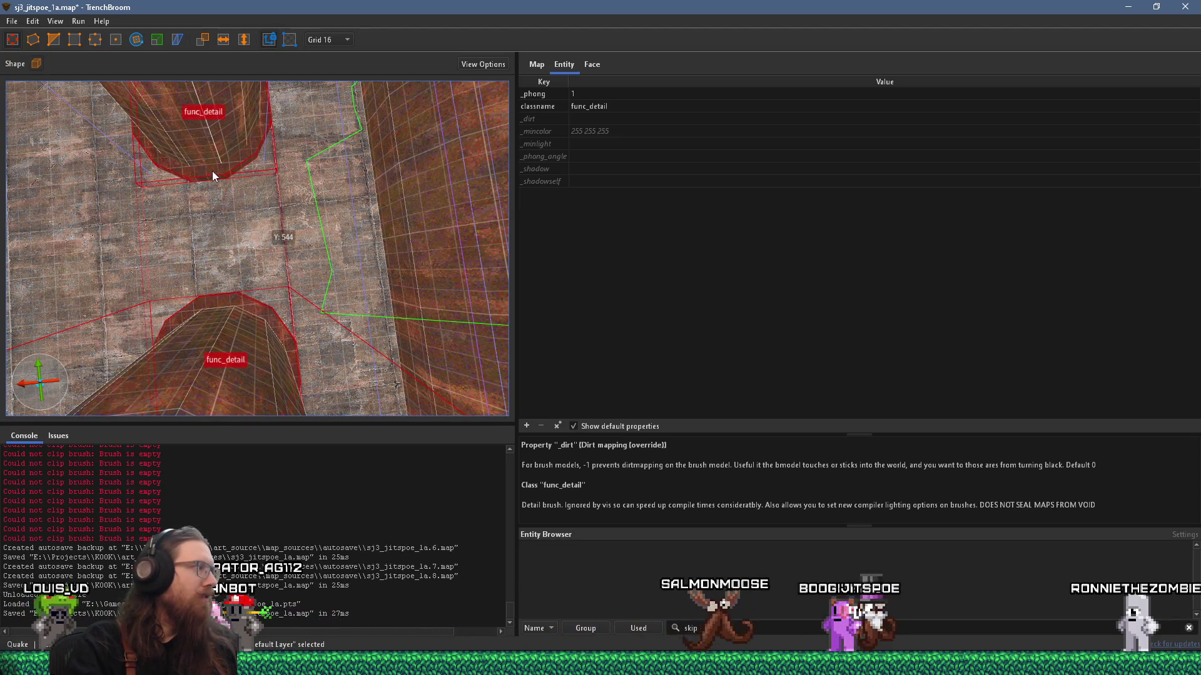
{"action": "mouse_move", "coordinate": [235, 234]}
{"action": "left_mouse_down"}
{"action": "mouse_move", "coordinate": [200, 368]}
{"action": "mouse_move", "coordinate": [243, 311]}
{"action": "mouse_move", "coordinate": [206, 351]}
{"action": "mouse_move", "coordinate": [250, 373]}
{"action": "mouse_move", "coordinate": [260, 295]}
{"action": "left_mouse_up"}
{"action": "key", "text": "Escape"}
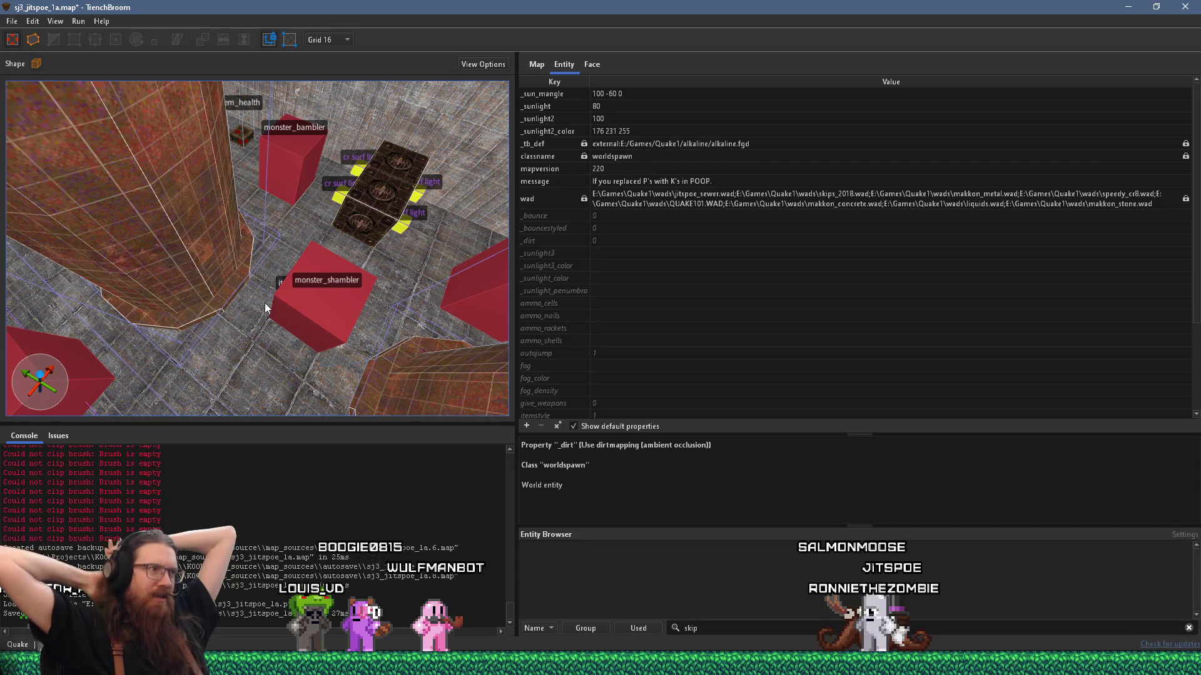
{"action": "mouse_move", "coordinate": [267, 264]}
{"action": "left_mouse_down"}
{"action": "mouse_move", "coordinate": [362, 208]}
{"action": "mouse_move", "coordinate": [99, 227]}
{"action": "mouse_move", "coordinate": [280, 169]}
{"action": "mouse_move", "coordinate": [340, 208]}
{"action": "mouse_move", "coordinate": [152, 85]}
{"action": "mouse_move", "coordinate": [97, 84]}
{"action": "mouse_move", "coordinate": [204, 155]}
{"action": "mouse_move", "coordinate": [255, 148]}
{"action": "mouse_move", "coordinate": [397, 188]}
{"action": "mouse_move", "coordinate": [442, 241]}
{"action": "mouse_move", "coordinate": [411, 178]}
{"action": "mouse_move", "coordinate": [308, 142]}
{"action": "mouse_move", "coordinate": [331, 164]}
{"action": "mouse_move", "coordinate": [126, 261]}
{"action": "mouse_move", "coordinate": [196, 212]}
{"action": "mouse_move", "coordinate": [390, 153]}
{"action": "left_mouse_up"}
{"action": "key", "text": "w"}
{"action": "left_click", "coordinate": [340, 181]}
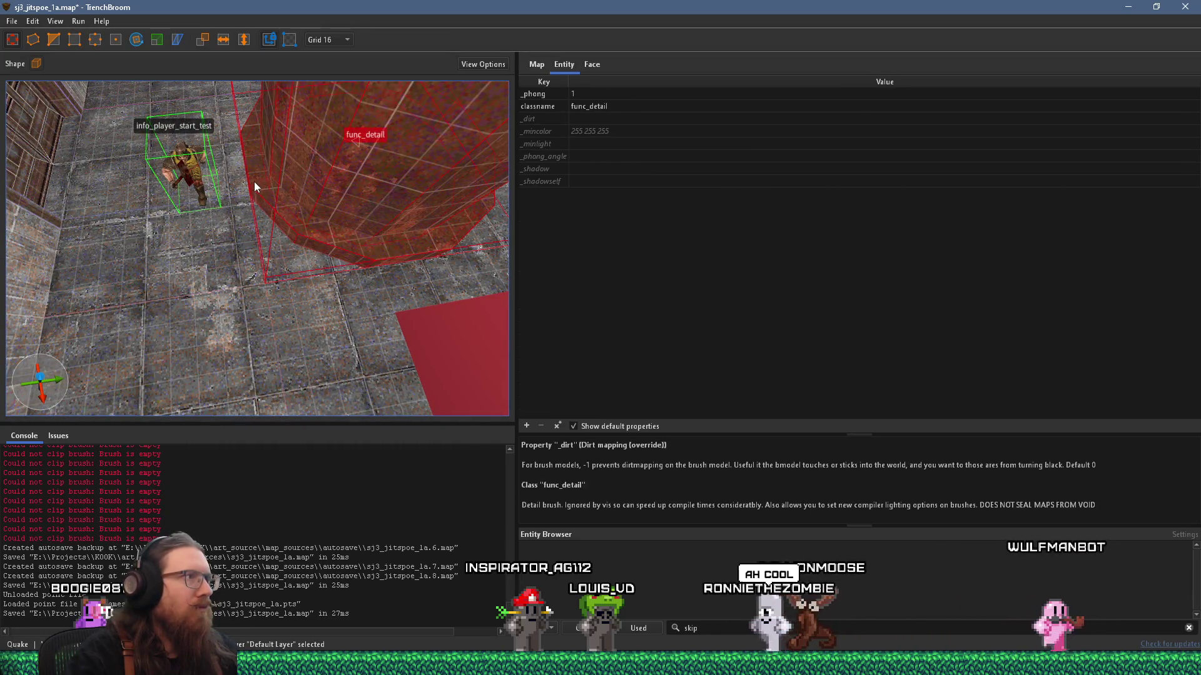
{"action": "mouse_move", "coordinate": [246, 182]}
{"action": "left_mouse_down"}
{"action": "mouse_move", "coordinate": [144, 223]}
{"action": "mouse_move", "coordinate": [262, 212]}
{"action": "mouse_move", "coordinate": [104, 206]}
{"action": "mouse_move", "coordinate": [195, 177]}
{"action": "left_mouse_up"}
{"action": "mouse_move", "coordinate": [228, 246]}
{"action": "left_mouse_down"}
{"action": "mouse_move", "coordinate": [139, 228]}
{"action": "mouse_move", "coordinate": [117, 89]}
{"action": "mouse_move", "coordinate": [405, 208]}
{"action": "mouse_move", "coordinate": [296, 273]}
{"action": "mouse_move", "coordinate": [305, 285]}
{"action": "mouse_move", "coordinate": [291, 266]}
{"action": "left_mouse_up"}
{"action": "key", "text": "Escape"}
{"action": "left_click", "coordinate": [316, 283]}
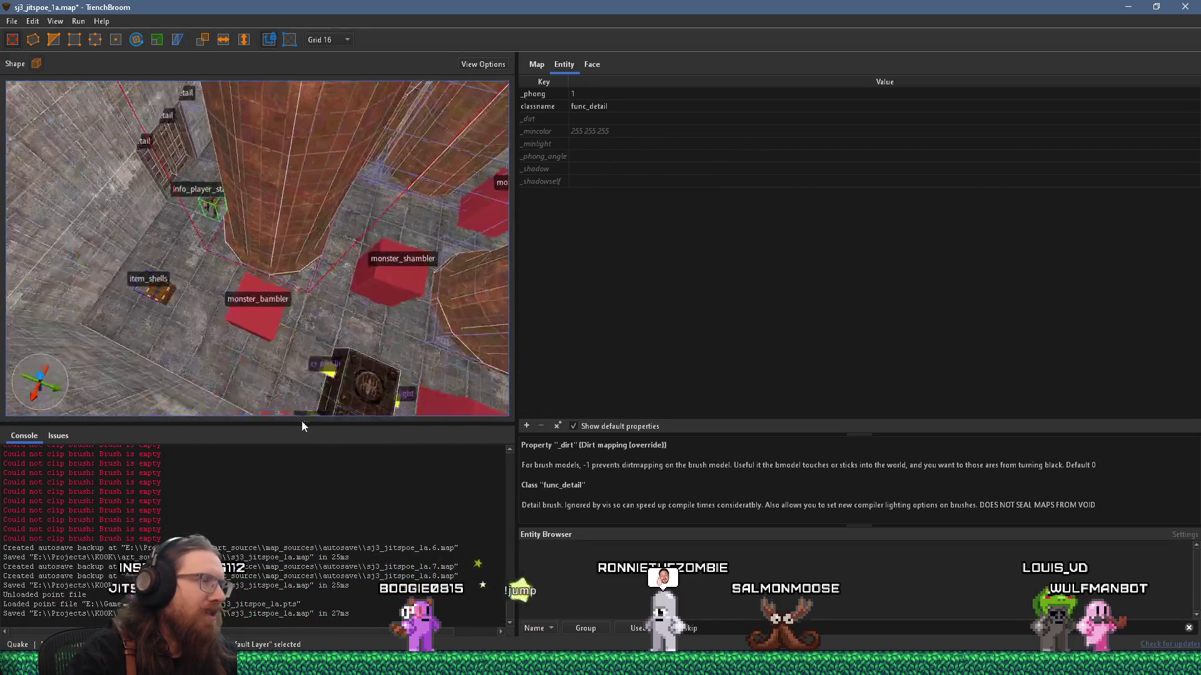
Turn the selected octagonal pillar into a func_detail entity
{"action": "right_click", "coordinate": [296, 148]}
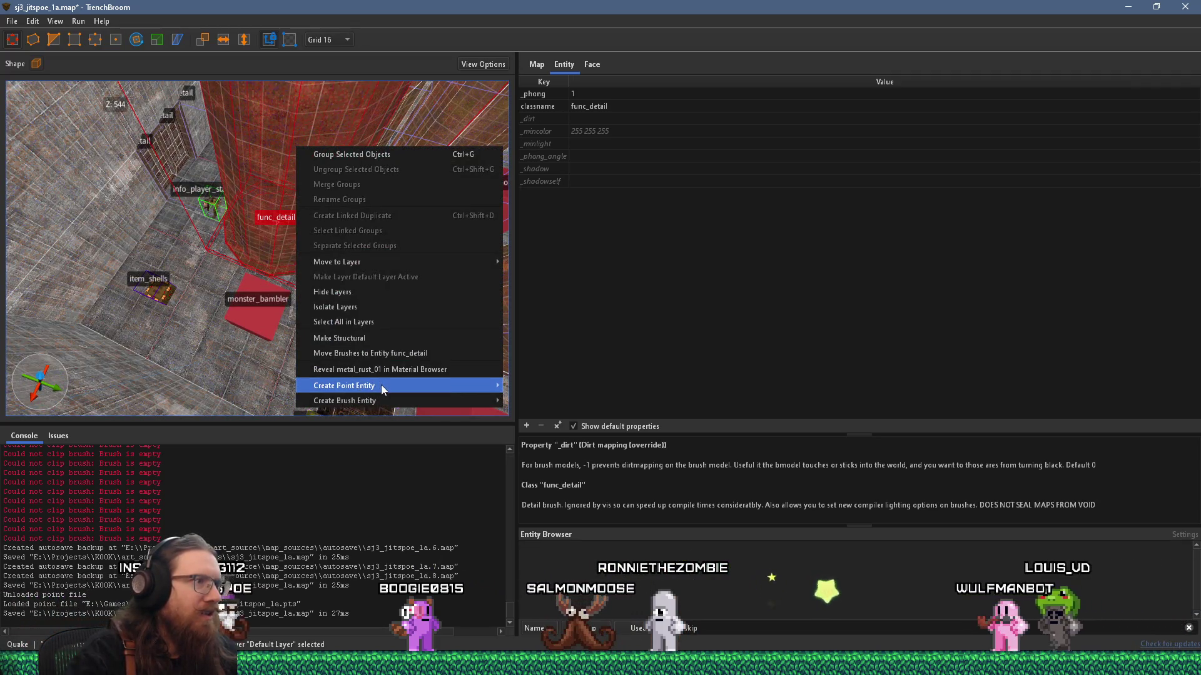
{"action": "mouse_move", "coordinate": [447, 399]}
{"action": "mouse_move", "coordinate": [524, 405]}
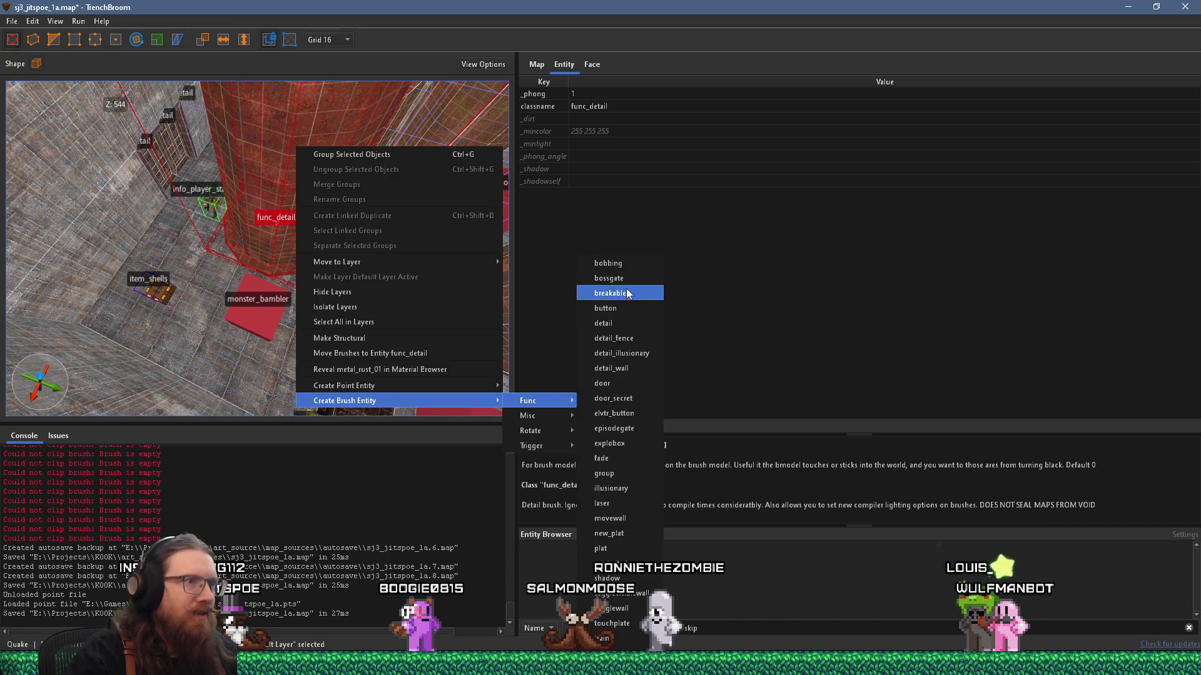
{"action": "left_click", "coordinate": [619, 329]}
{"action": "mouse_move", "coordinate": [333, 260]}
{"action": "left_mouse_down"}
{"action": "mouse_move", "coordinate": [288, 310]}
{"action": "mouse_move", "coordinate": [314, 131]}
{"action": "left_mouse_up"}
Make the pillar a new standalone func_detail again, then deselect and reselect it
{"action": "right_click", "coordinate": [296, 228]}
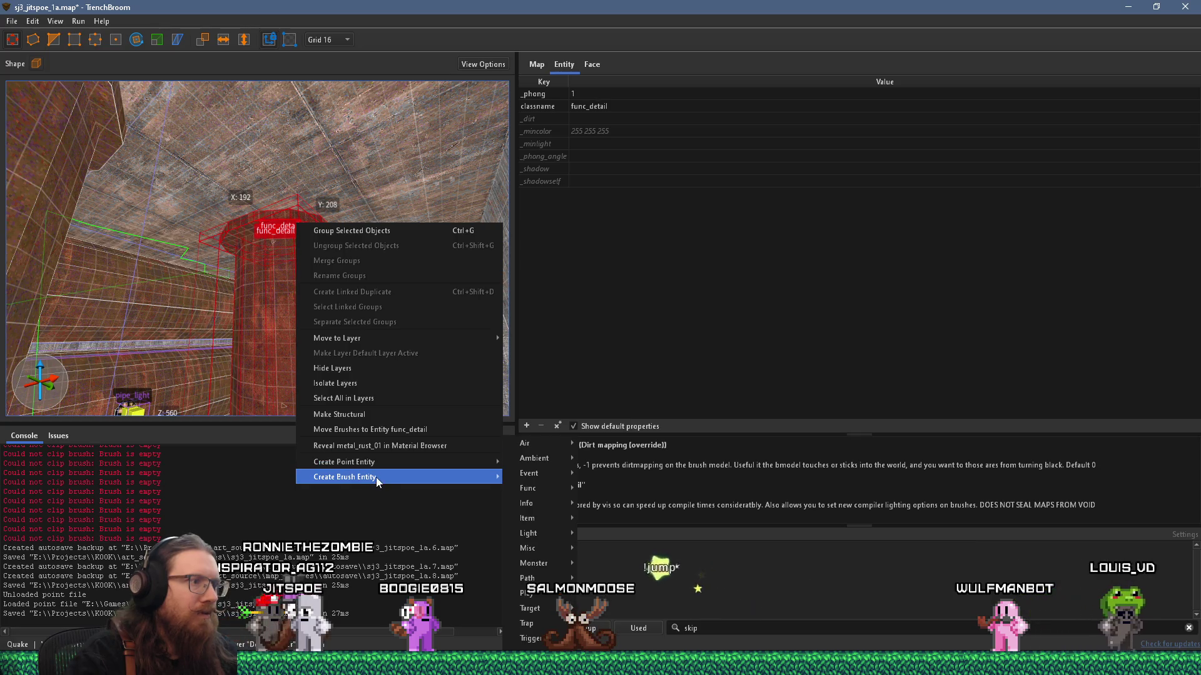
{"action": "mouse_move", "coordinate": [376, 478]}
{"action": "mouse_move", "coordinate": [522, 483]}
{"action": "left_click", "coordinate": [619, 323]}
{"action": "mouse_move", "coordinate": [500, 306]}
{"action": "left_mouse_down"}
{"action": "mouse_move", "coordinate": [321, 256]}
{"action": "mouse_move", "coordinate": [252, 213]}
{"action": "mouse_move", "coordinate": [281, 200]}
{"action": "mouse_move", "coordinate": [242, 208]}
{"action": "mouse_move", "coordinate": [299, 220]}
{"action": "mouse_move", "coordinate": [301, 267]}
{"action": "left_mouse_up"}
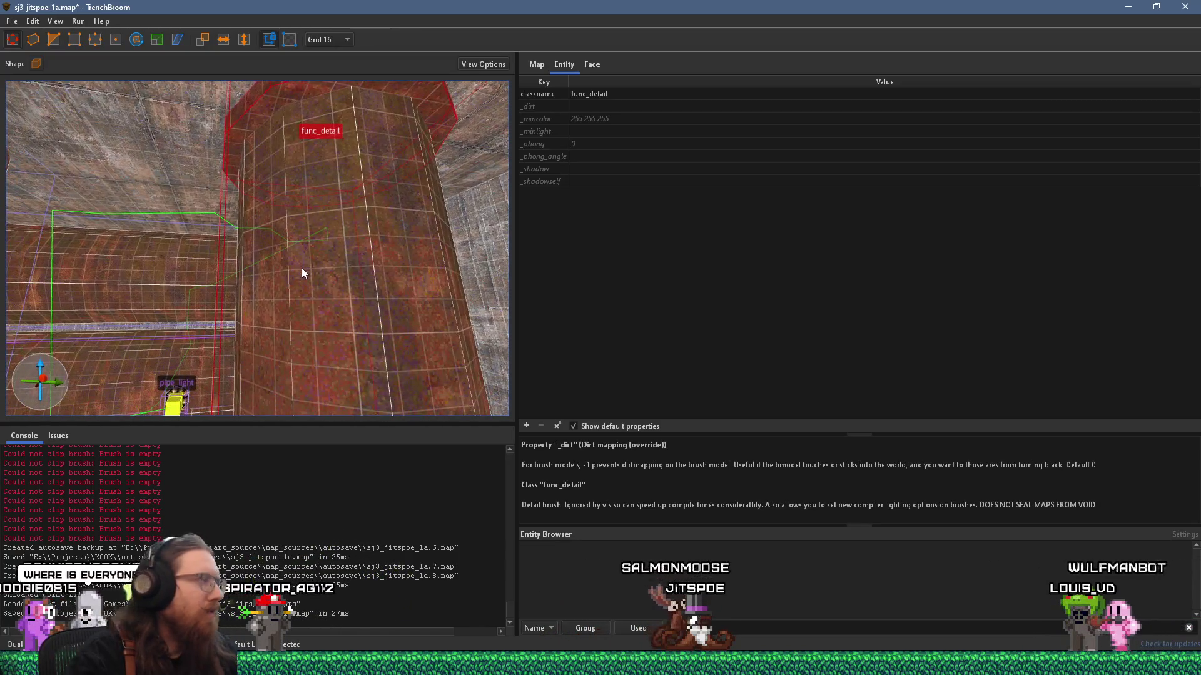
{"action": "mouse_move", "coordinate": [189, 330]}
{"action": "left_mouse_down"}
{"action": "mouse_move", "coordinate": [381, 321]}
{"action": "mouse_move", "coordinate": [362, 328]}
{"action": "mouse_move", "coordinate": [291, 297]}
{"action": "mouse_move", "coordinate": [313, 321]}
{"action": "mouse_move", "coordinate": [430, 340]}
{"action": "mouse_move", "coordinate": [448, 254]}
{"action": "mouse_move", "coordinate": [386, 241]}
{"action": "mouse_move", "coordinate": [363, 272]}
{"action": "mouse_move", "coordinate": [391, 202]}
{"action": "mouse_move", "coordinate": [433, 264]}
{"action": "mouse_move", "coordinate": [406, 326]}
{"action": "left_mouse_up"}
{"action": "key", "text": "Escape"}
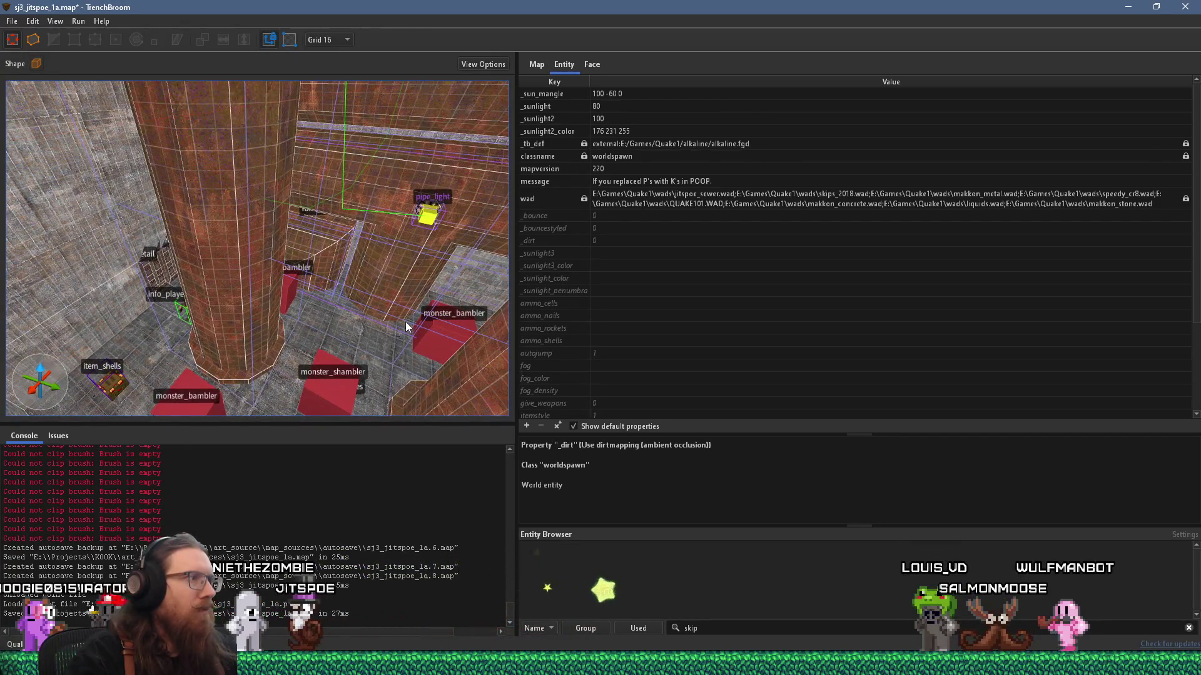
{"action": "mouse_move", "coordinate": [314, 374]}
{"action": "left_mouse_down"}
{"action": "mouse_move", "coordinate": [322, 257]}
{"action": "mouse_move", "coordinate": [309, 255]}
{"action": "mouse_move", "coordinate": [387, 308]}
{"action": "mouse_move", "coordinate": [496, 223]}
{"action": "mouse_move", "coordinate": [576, 202]}
{"action": "left_mouse_up"}
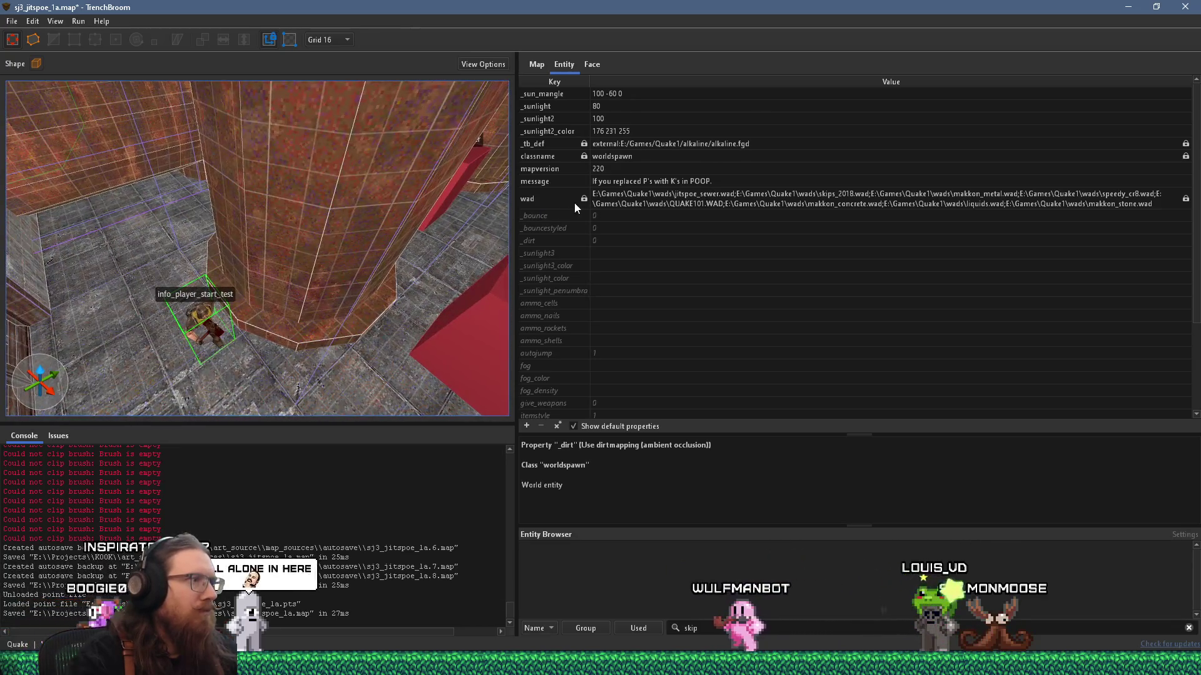
{"action": "left_click", "coordinate": [373, 313]}
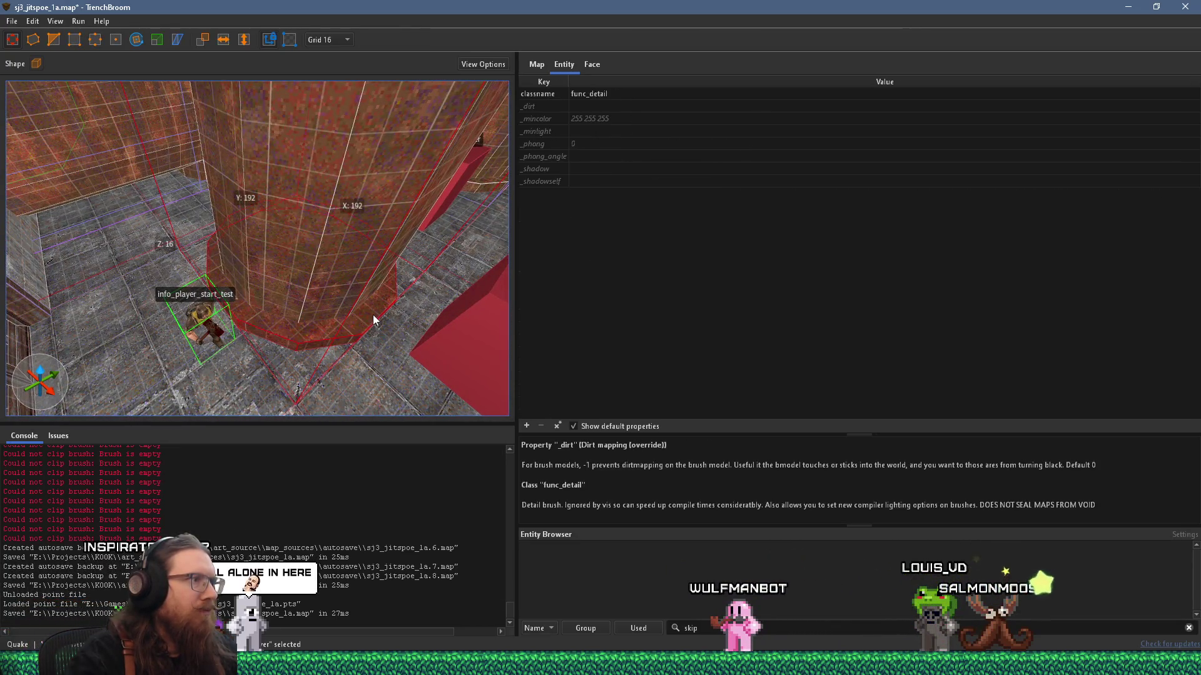
{"action": "left_click", "coordinate": [341, 41]}
{"action": "left_click", "coordinate": [338, 98]}
{"action": "mouse_move", "coordinate": [348, 172]}
{"action": "left_mouse_down"}
{"action": "mouse_move", "coordinate": [235, 246]}
{"action": "mouse_move", "coordinate": [146, 133]}
{"action": "mouse_move", "coordinate": [250, 187]}
{"action": "mouse_move", "coordinate": [324, 301]}
{"action": "mouse_move", "coordinate": [320, 276]}
{"action": "left_mouse_up"}
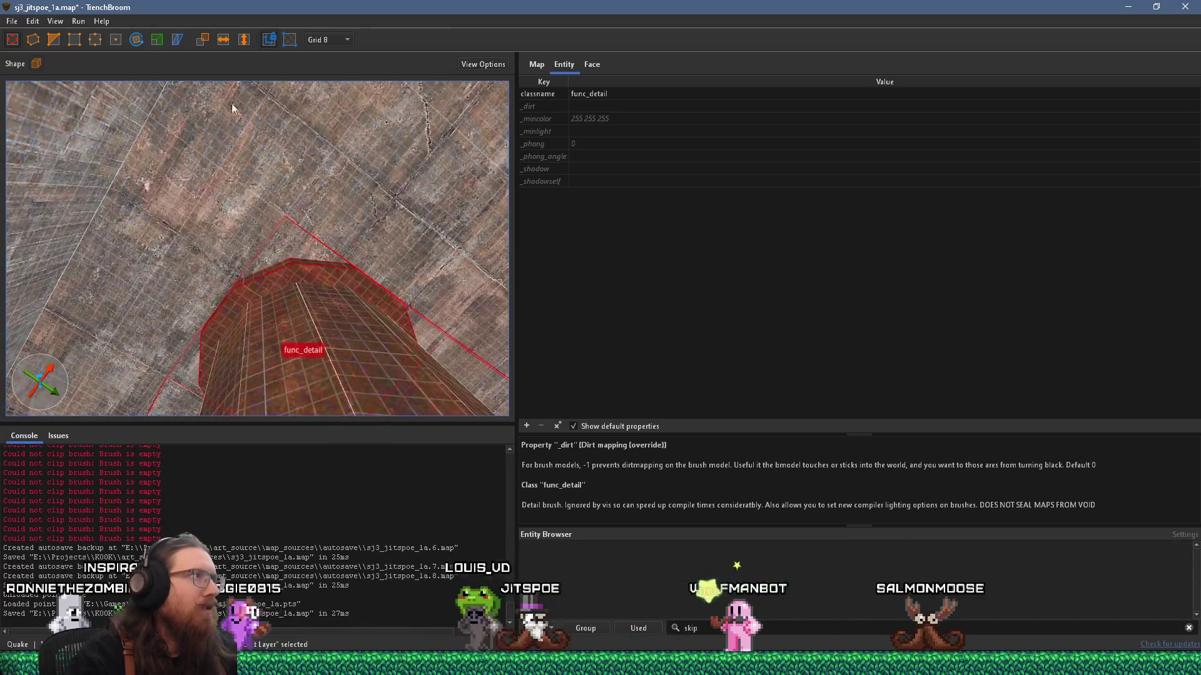
{"action": "left_click", "coordinate": [154, 40]}
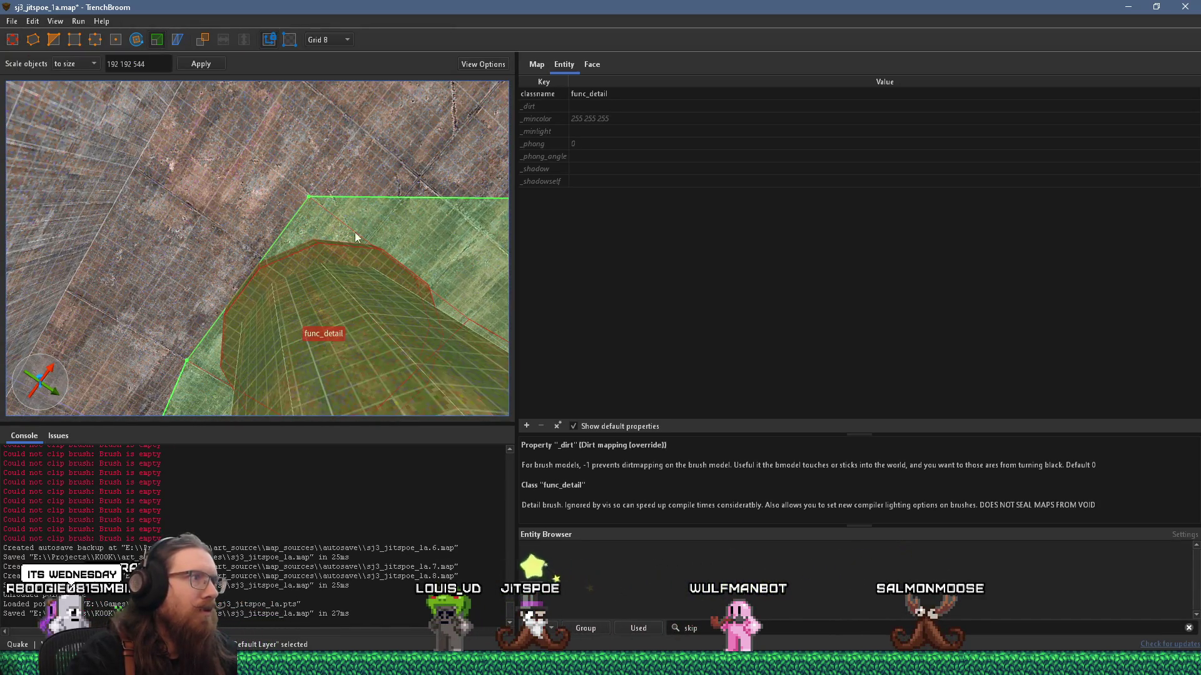
{"action": "mouse_move", "coordinate": [293, 294]}
{"action": "left_mouse_down"}
{"action": "mouse_move", "coordinate": [394, 196]}
{"action": "mouse_move", "coordinate": [370, 304]}
{"action": "mouse_move", "coordinate": [350, 311]}
{"action": "mouse_move", "coordinate": [452, 322]}
{"action": "mouse_move", "coordinate": [169, 332]}
{"action": "mouse_move", "coordinate": [160, 281]}
{"action": "mouse_move", "coordinate": [196, 312]}
{"action": "mouse_move", "coordinate": [59, 269]}
{"action": "mouse_move", "coordinate": [169, 301]}
{"action": "mouse_move", "coordinate": [248, 261]}
{"action": "mouse_move", "coordinate": [145, 310]}
{"action": "mouse_move", "coordinate": [187, 400]}
{"action": "mouse_move", "coordinate": [194, 380]}
{"action": "left_mouse_up"}
{"action": "key", "text": "Escape"}
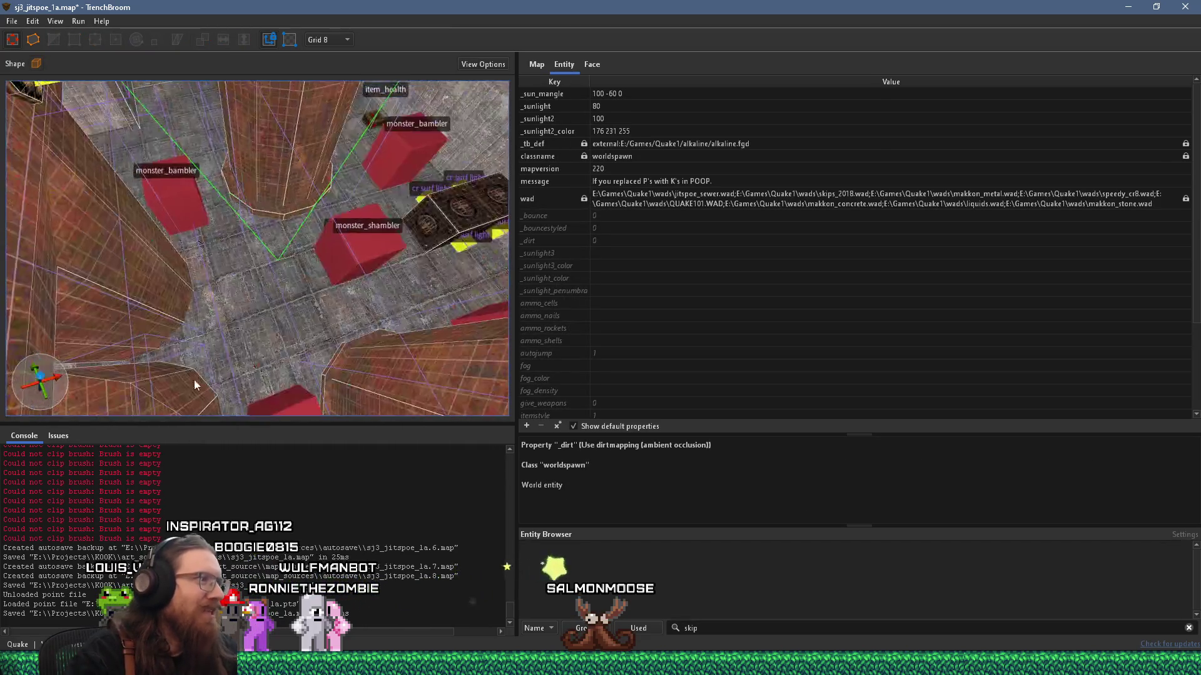
{"action": "left_click", "coordinate": [287, 215]}
{"action": "key", "text": "ctrl+u"}
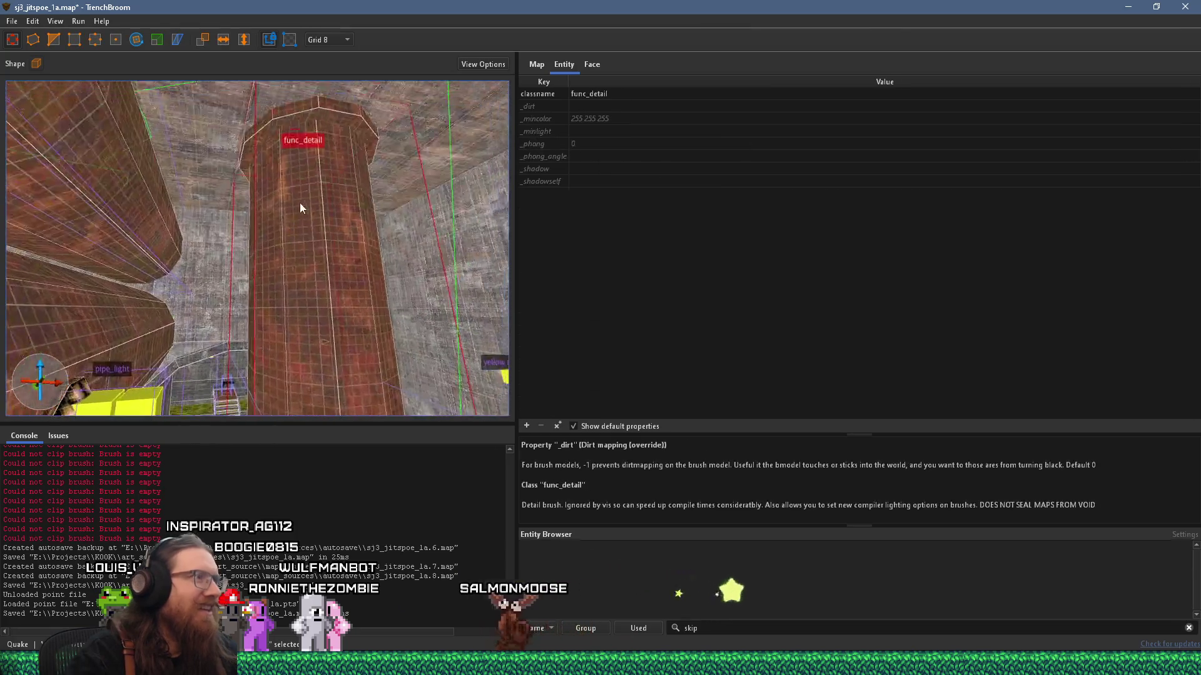
{"action": "left_click", "coordinate": [309, 106], "text": "ctrl"}
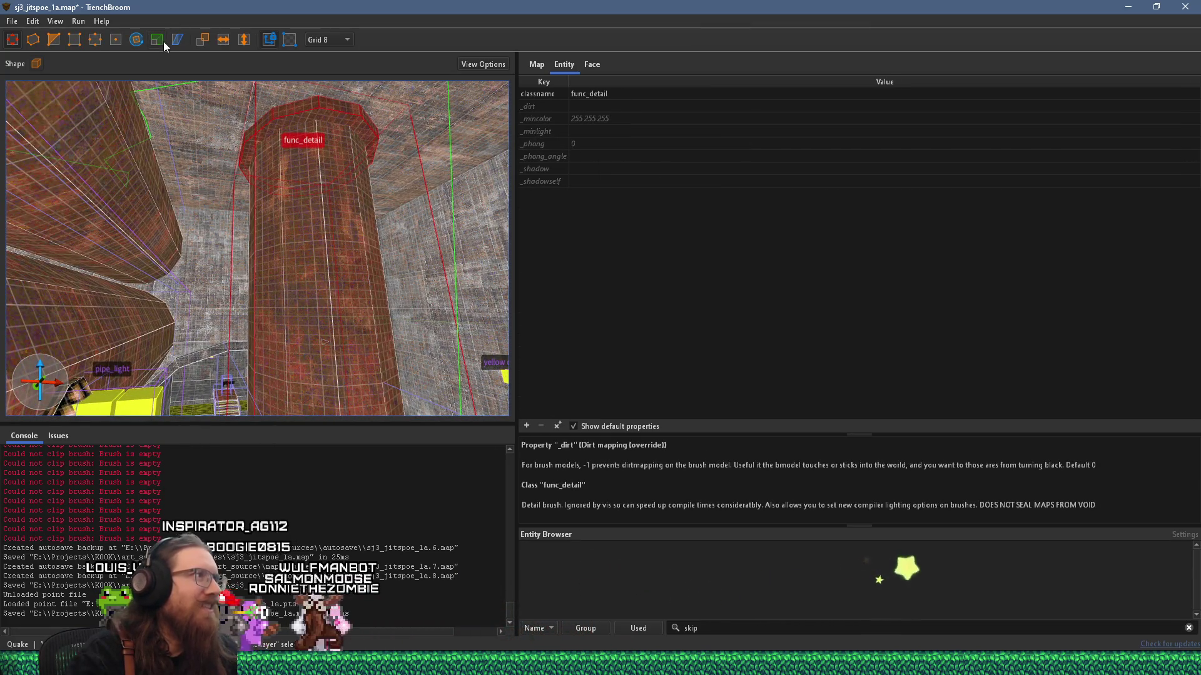
{"action": "left_click", "coordinate": [158, 40]}
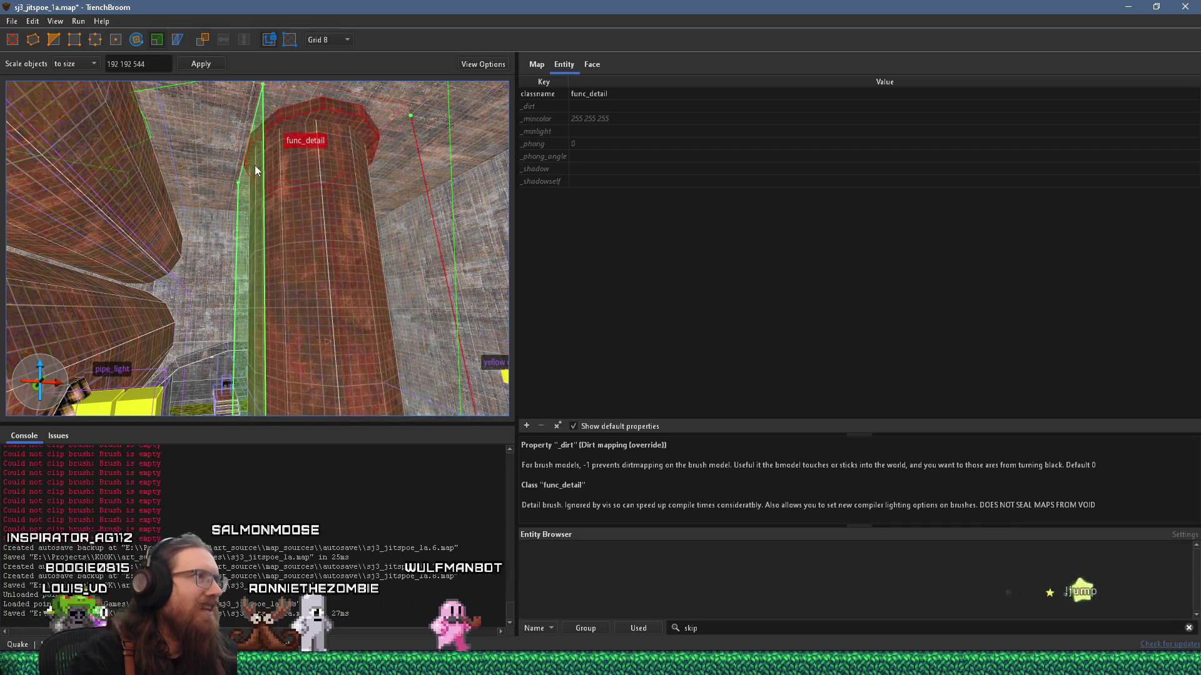
{"action": "key", "text": "ctrl+u"}
{"action": "mouse_move", "coordinate": [394, 227]}
{"action": "left_mouse_down"}
{"action": "mouse_move", "coordinate": [310, 234]}
{"action": "mouse_move", "coordinate": [284, 291]}
{"action": "mouse_move", "coordinate": [415, 290]}
{"action": "mouse_move", "coordinate": [295, 246]}
{"action": "mouse_move", "coordinate": [450, 262]}
{"action": "mouse_move", "coordinate": [453, 198]}
{"action": "mouse_move", "coordinate": [377, 199]}
{"action": "mouse_move", "coordinate": [388, 205]}
{"action": "left_mouse_up"}
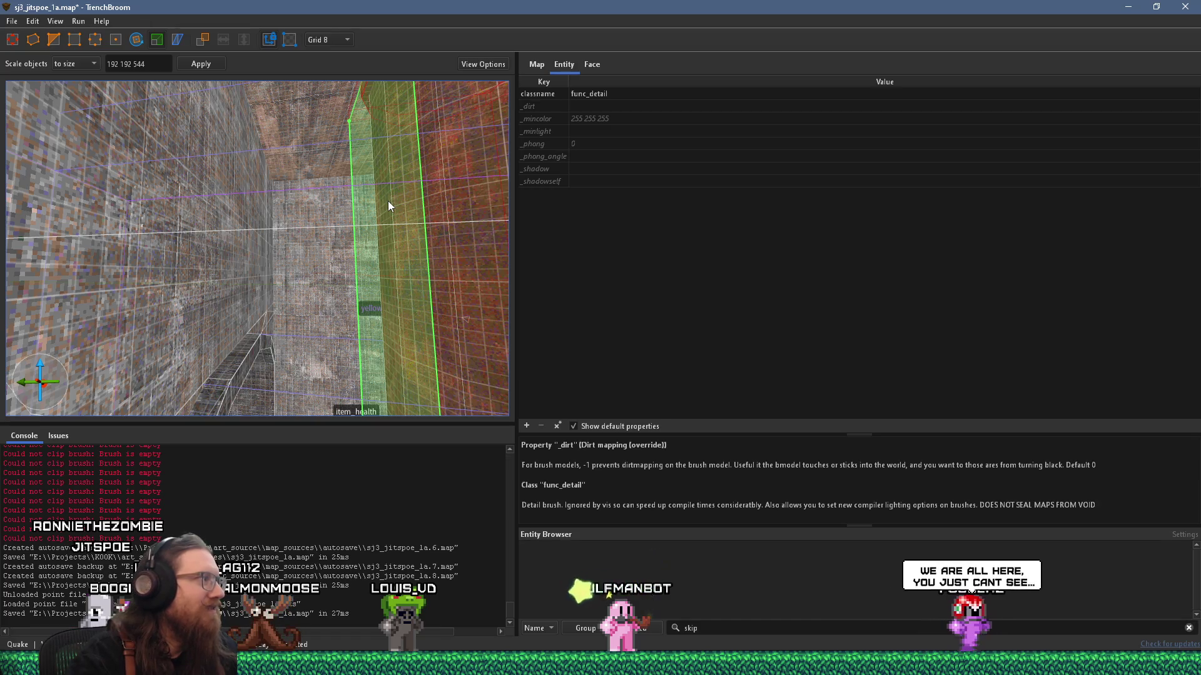
{"action": "key", "text": "Escape"}
{"action": "mouse_move", "coordinate": [388, 201]}
{"action": "left_mouse_down"}
{"action": "mouse_move", "coordinate": [414, 272]}
{"action": "mouse_move", "coordinate": [334, 280]}
{"action": "mouse_move", "coordinate": [181, 368]}
{"action": "mouse_move", "coordinate": [132, 360]}
{"action": "mouse_move", "coordinate": [120, 279]}
{"action": "mouse_move", "coordinate": [144, 233]}
{"action": "left_mouse_up"}
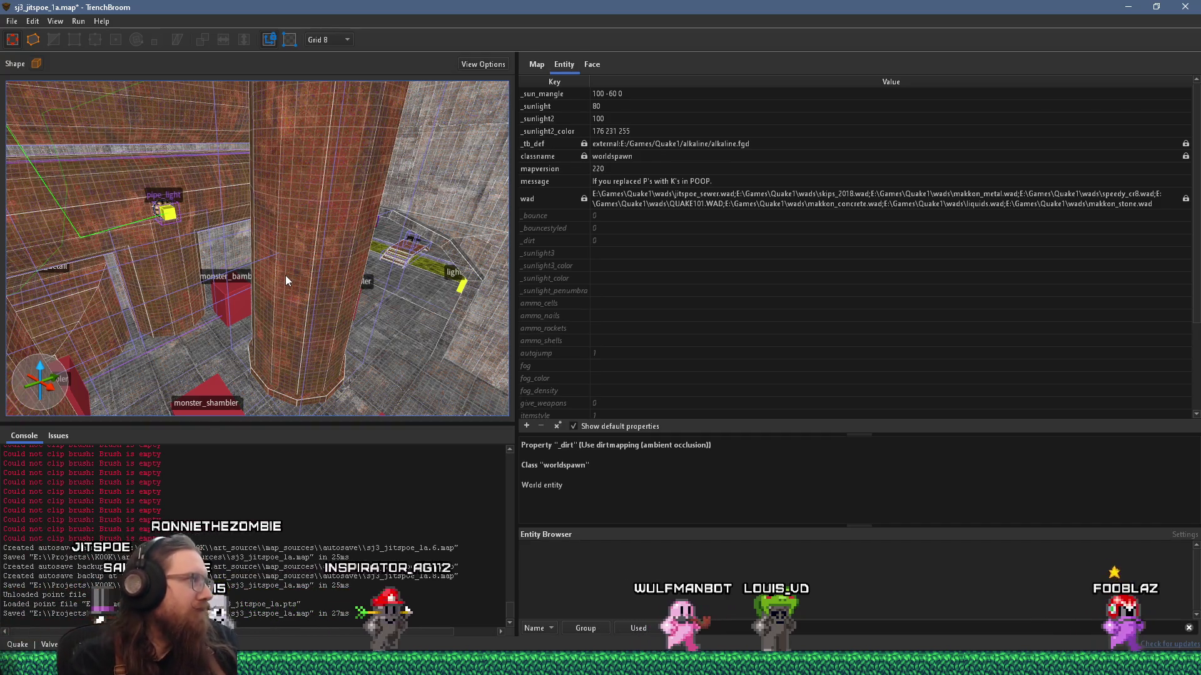
{"action": "mouse_move", "coordinate": [326, 319]}
{"action": "left_mouse_down"}
{"action": "mouse_move", "coordinate": [311, 286]}
{"action": "mouse_move", "coordinate": [324, 296]}
{"action": "mouse_move", "coordinate": [230, 374]}
{"action": "mouse_move", "coordinate": [261, 337]}
{"action": "mouse_move", "coordinate": [212, 357]}
{"action": "mouse_move", "coordinate": [212, 337]}
{"action": "mouse_move", "coordinate": [100, 264]}
{"action": "mouse_move", "coordinate": [292, 239]}
{"action": "mouse_move", "coordinate": [312, 339]}
{"action": "mouse_move", "coordinate": [421, 324]}
{"action": "mouse_move", "coordinate": [389, 204]}
{"action": "mouse_move", "coordinate": [301, 291]}
{"action": "mouse_move", "coordinate": [290, 186]}
{"action": "mouse_move", "coordinate": [340, 250]}
{"action": "mouse_move", "coordinate": [293, 219]}
{"action": "mouse_move", "coordinate": [268, 239]}
{"action": "mouse_move", "coordinate": [305, 340]}
{"action": "mouse_move", "coordinate": [246, 258]}
{"action": "mouse_move", "coordinate": [259, 277]}
{"action": "mouse_move", "coordinate": [360, 227]}
{"action": "left_mouse_up"}
{"action": "mouse_move", "coordinate": [369, 244]}
{"action": "left_mouse_down"}
{"action": "mouse_move", "coordinate": [219, 303]}
{"action": "mouse_move", "coordinate": [280, 342]}
{"action": "left_mouse_up"}
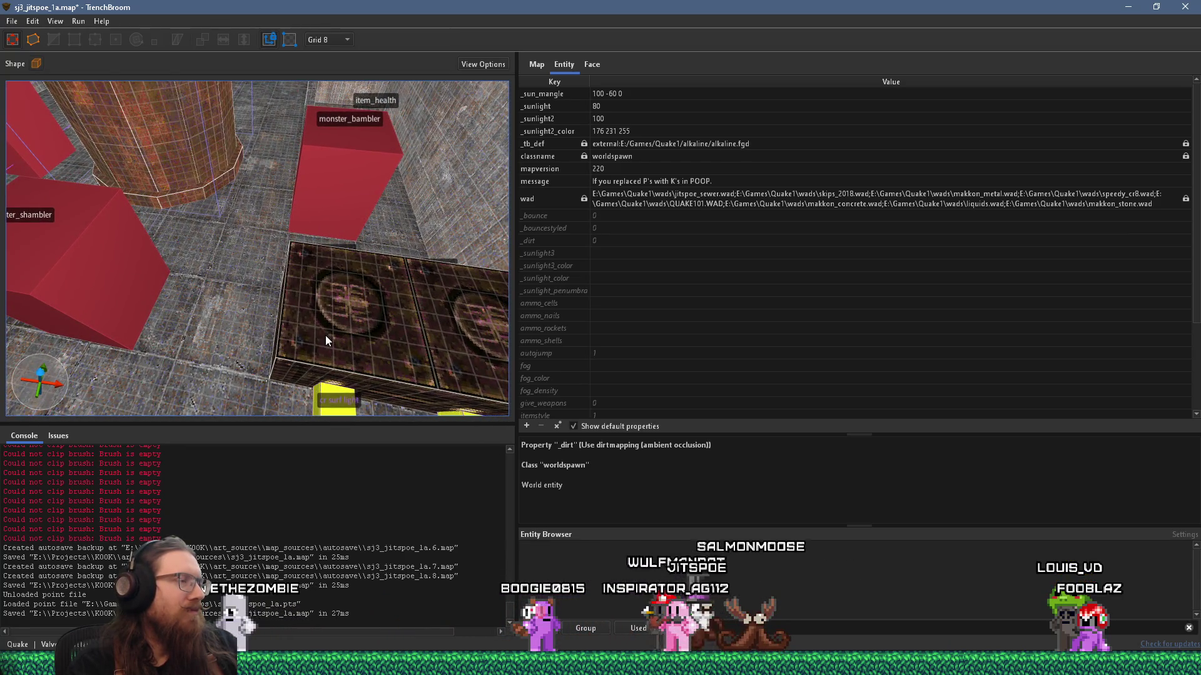
{"action": "mouse_move", "coordinate": [322, 325]}
{"action": "left_mouse_down"}
{"action": "mouse_move", "coordinate": [356, 315]}
{"action": "mouse_move", "coordinate": [365, 287]}
{"action": "left_mouse_up"}
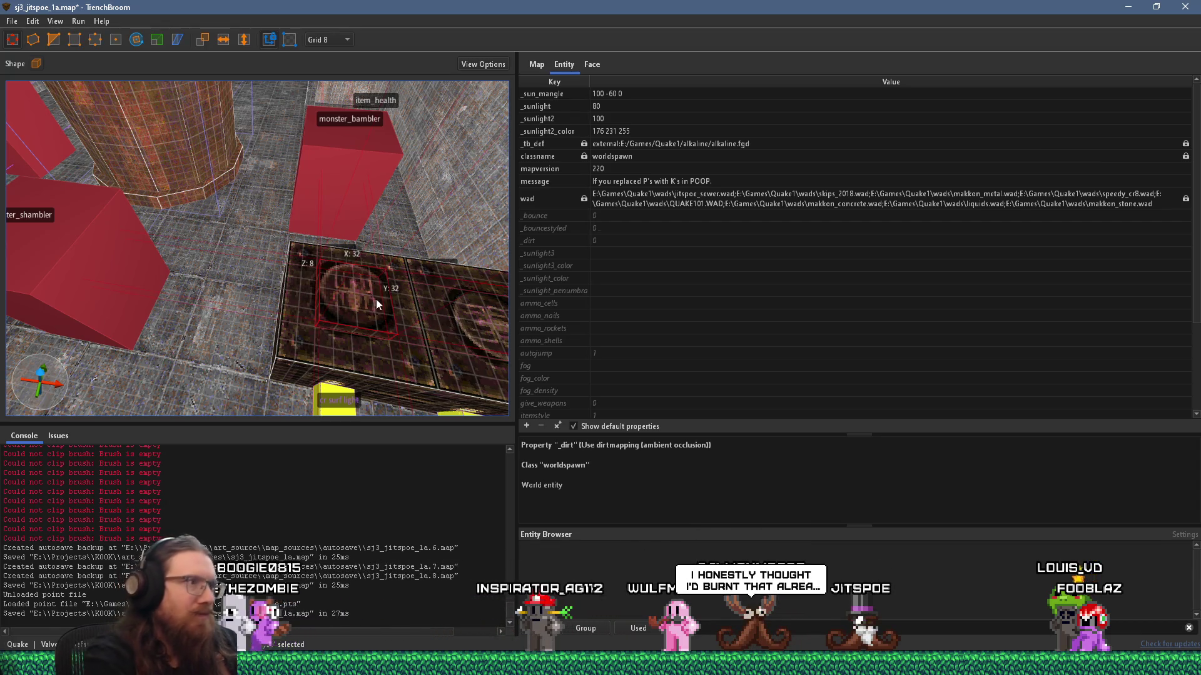
{"action": "key", "text": "ctrl+z"}
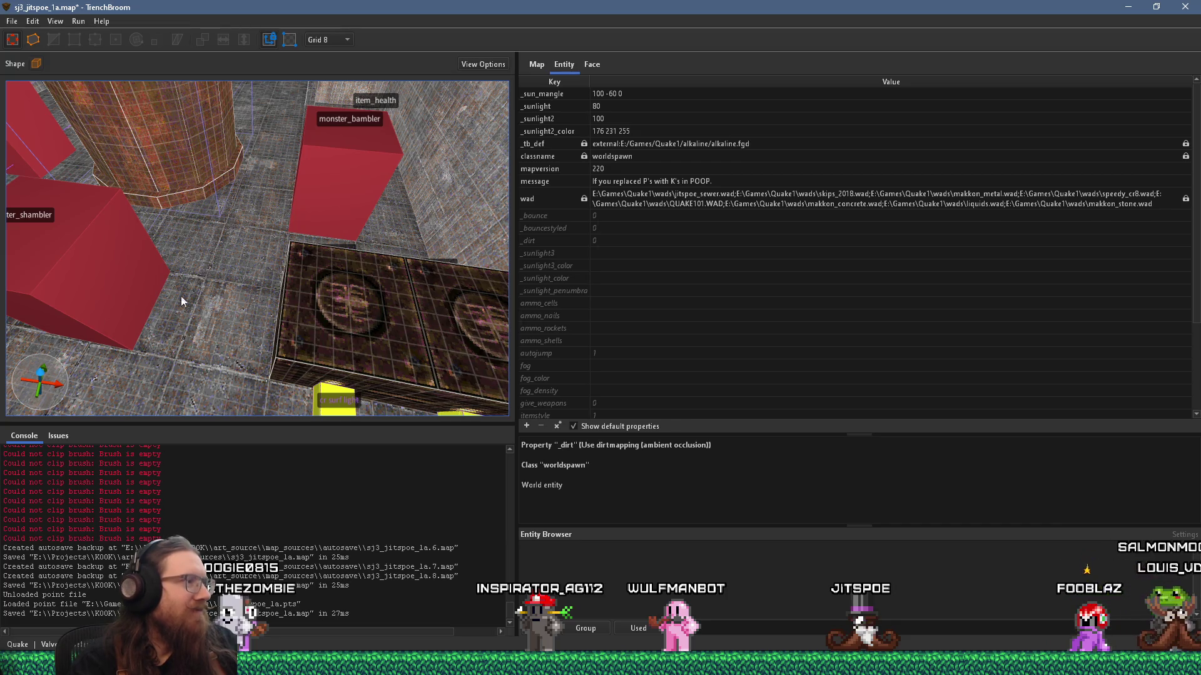
Delete the small brush on the grate
{"action": "left_click", "coordinate": [158, 156]}
{"action": "left_click", "coordinate": [338, 326]}
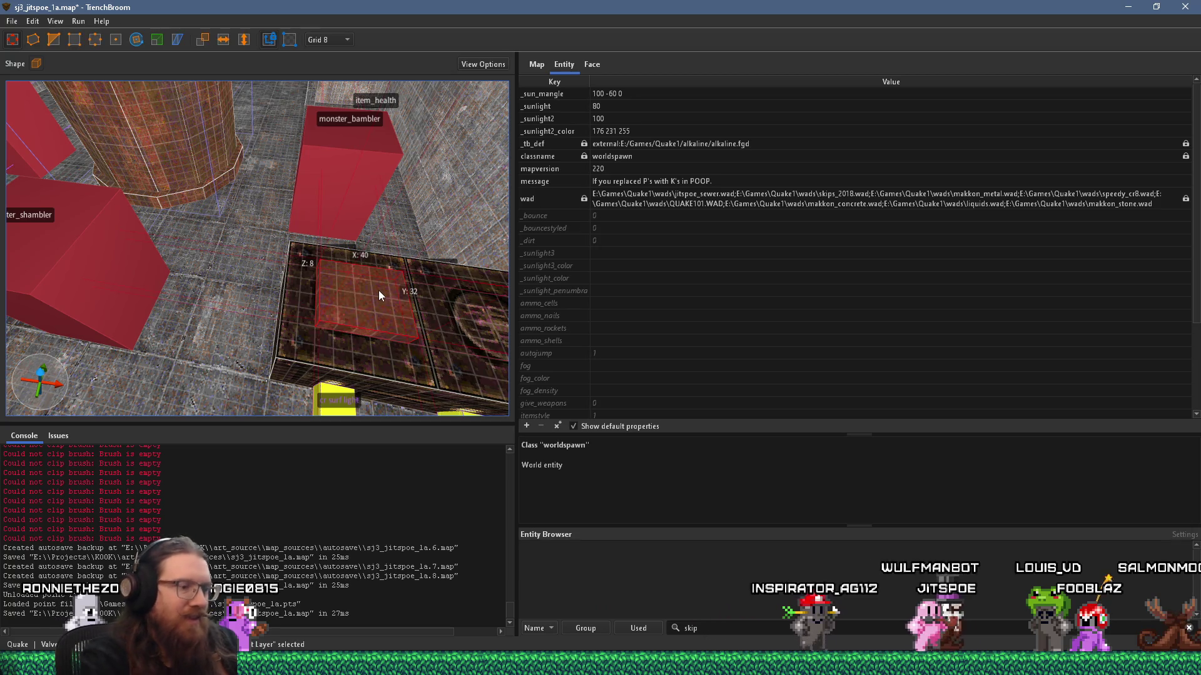
{"action": "key", "text": "Delete"}
Draw an eight-sided cylinder brush on the crate, extruded to 32 × 32 × 88
{"action": "left_click", "coordinate": [36, 65]}
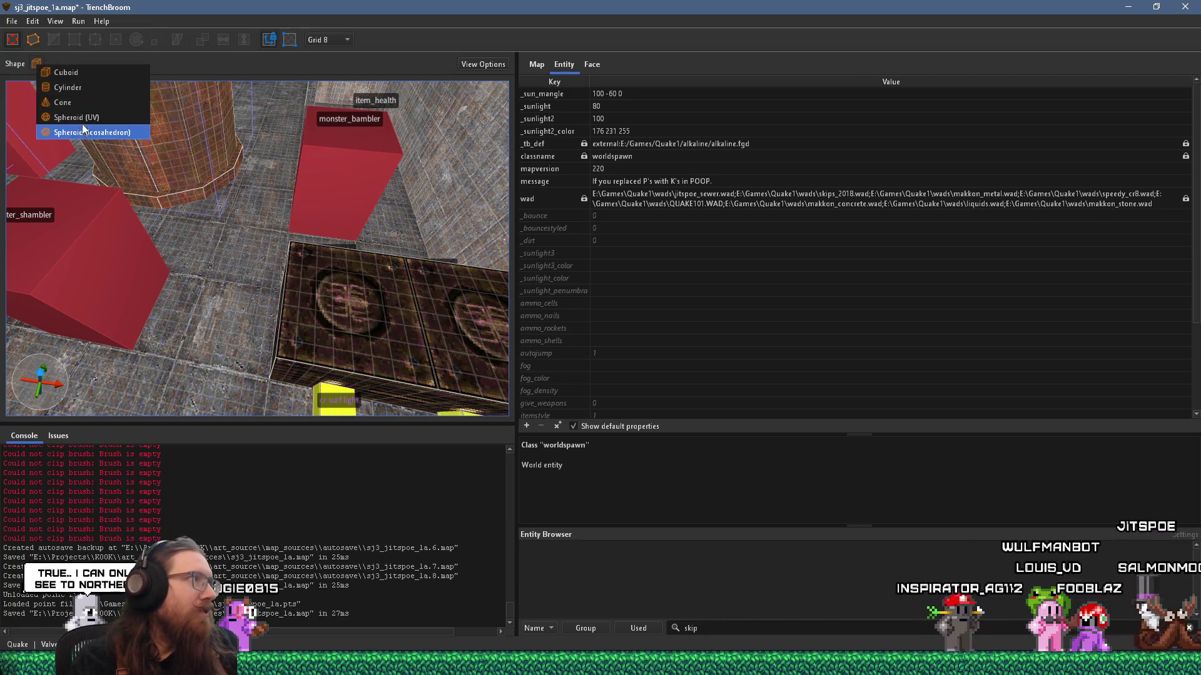
{"action": "left_click", "coordinate": [85, 91]}
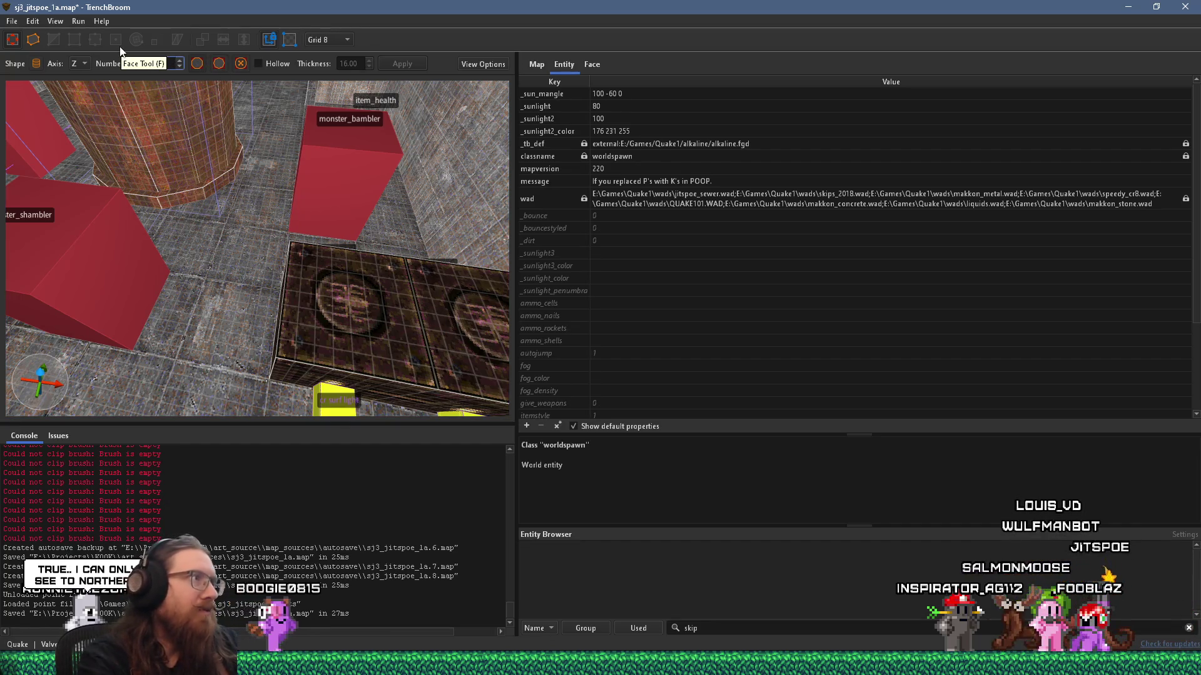
{"action": "key", "text": "d"}
{"action": "key", "text": "d"}
{"action": "key", "text": "d"}
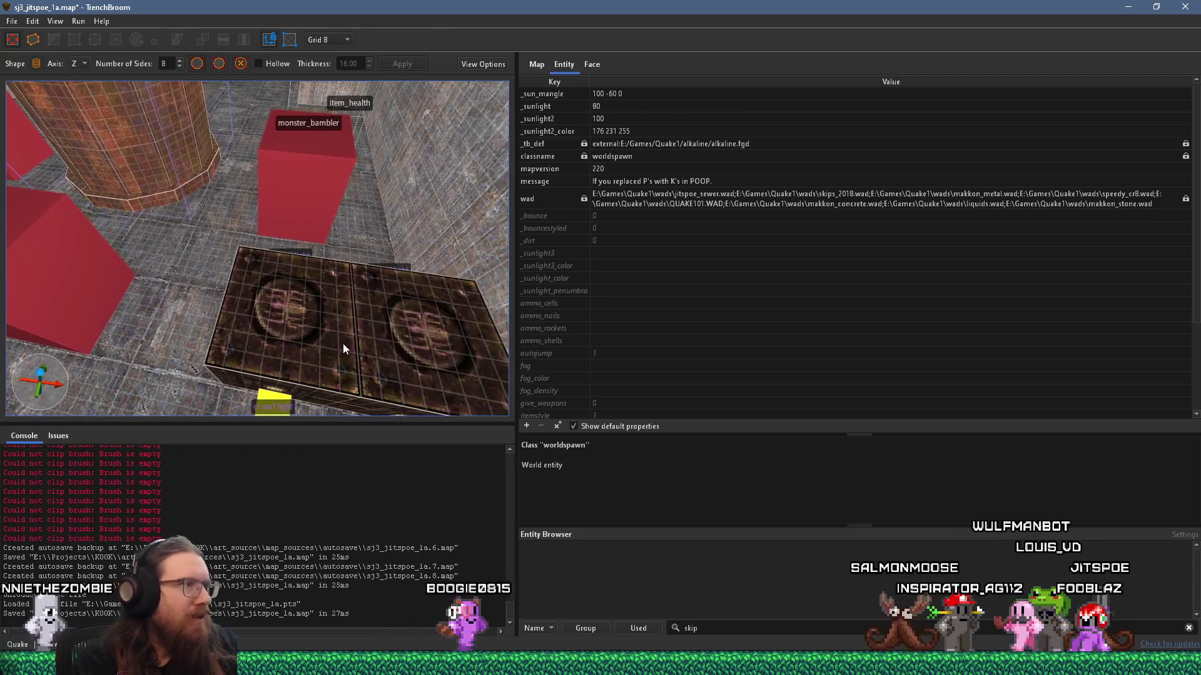
{"action": "mouse_move", "coordinate": [253, 332]}
{"action": "left_mouse_down"}
{"action": "mouse_move", "coordinate": [317, 290]}
{"action": "mouse_move", "coordinate": [292, 320]}
{"action": "mouse_move", "coordinate": [333, 131]}
{"action": "left_mouse_up"}
{"action": "key", "text": "s"}
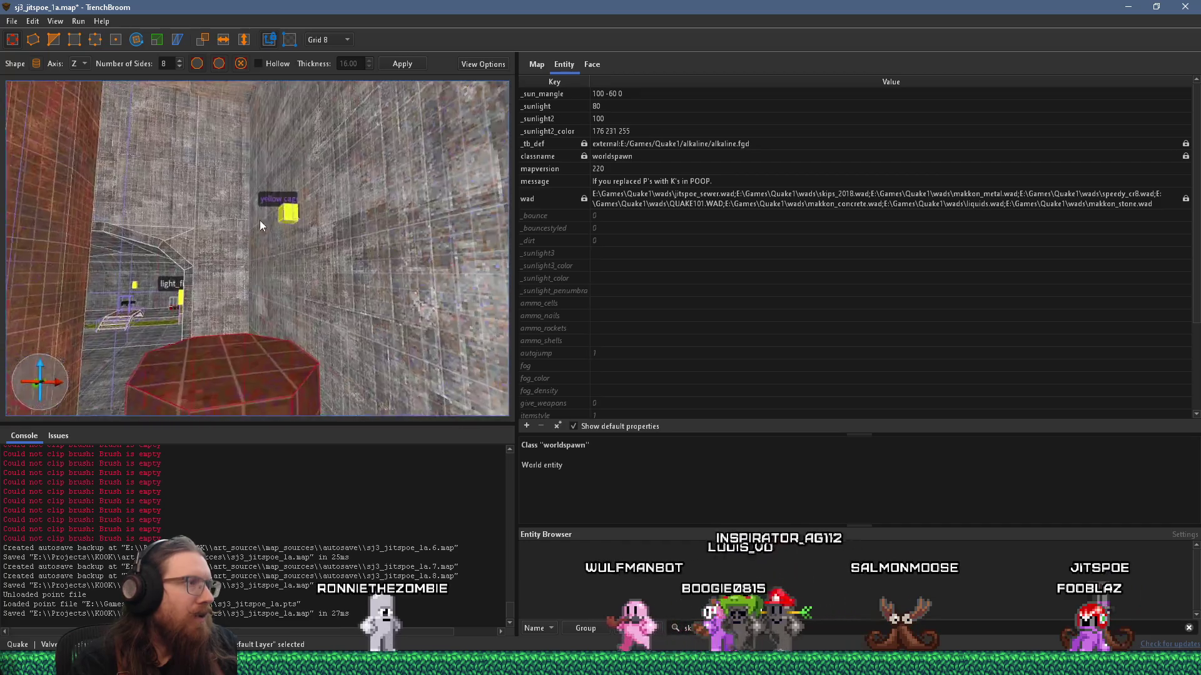
{"action": "mouse_move", "coordinate": [205, 155]}
{"action": "left_mouse_down"}
{"action": "mouse_move", "coordinate": [337, 161]}
{"action": "mouse_move", "coordinate": [362, 141]}
{"action": "mouse_move", "coordinate": [243, 190]}
{"action": "mouse_move", "coordinate": [200, 242]}
{"action": "mouse_move", "coordinate": [249, 239]}
{"action": "left_mouse_up"}
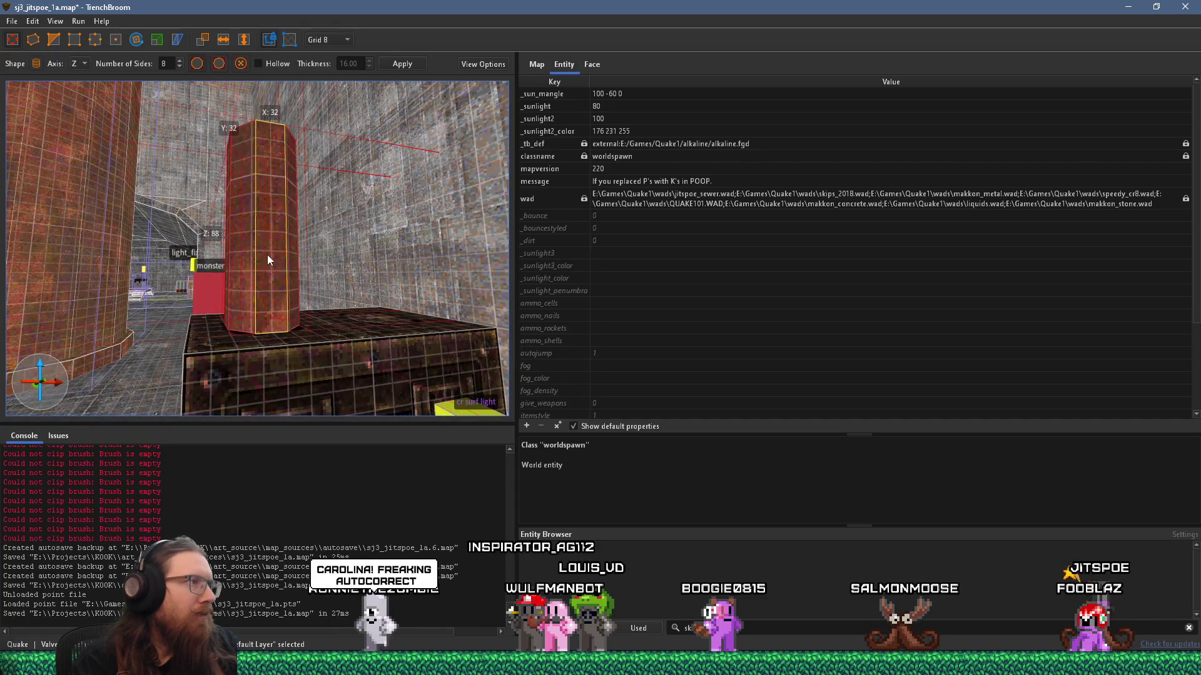
Make the new column a func_detail entity with _phong set to 1
{"action": "right_click", "coordinate": [267, 254]}
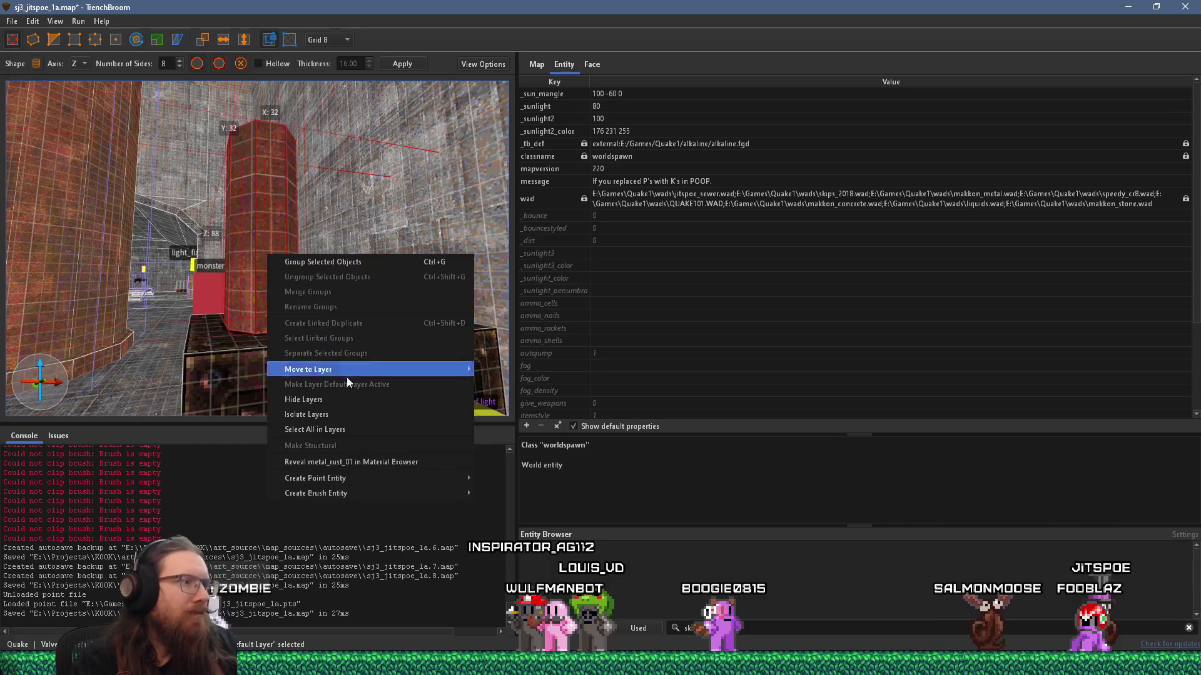
{"action": "mouse_move", "coordinate": [373, 477]}
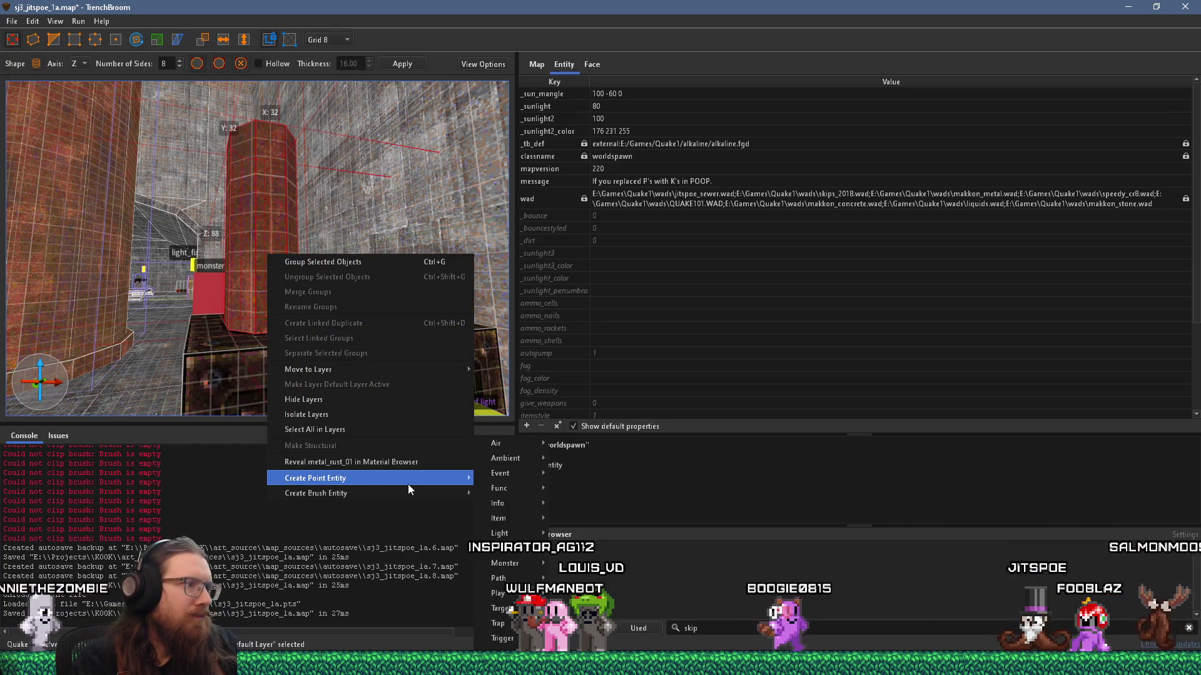
{"action": "mouse_move", "coordinate": [408, 494]}
{"action": "mouse_move", "coordinate": [500, 493]}
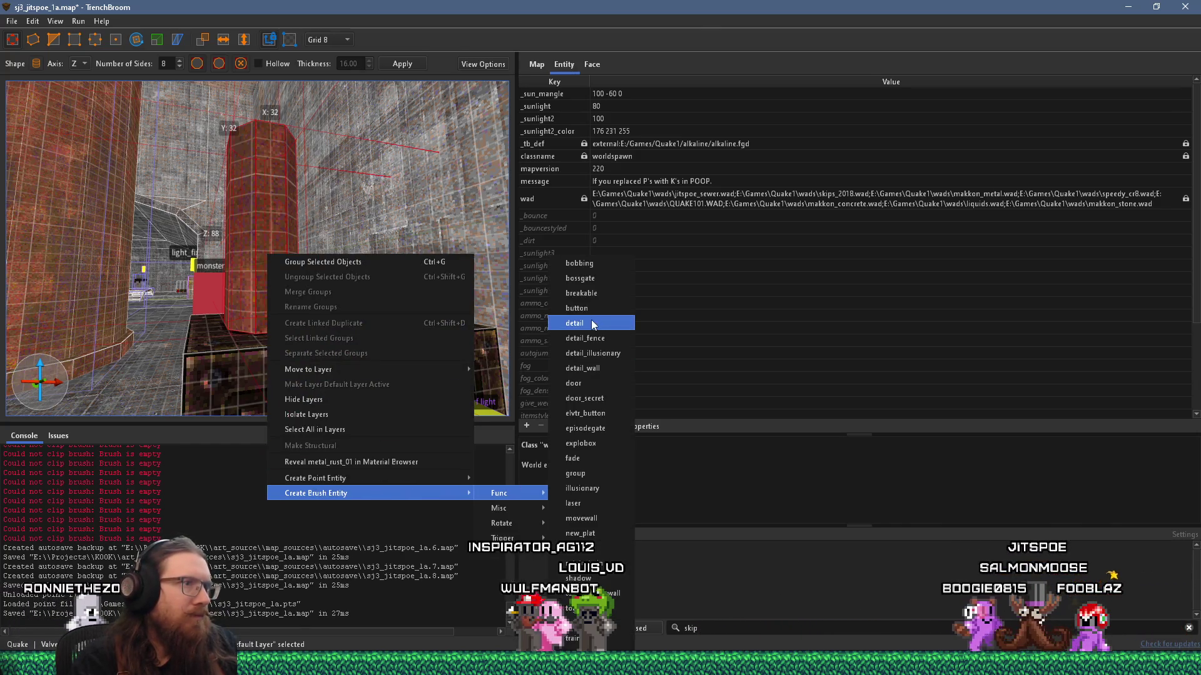
{"action": "left_click", "coordinate": [594, 323]}
{"action": "left_click", "coordinate": [592, 143]}
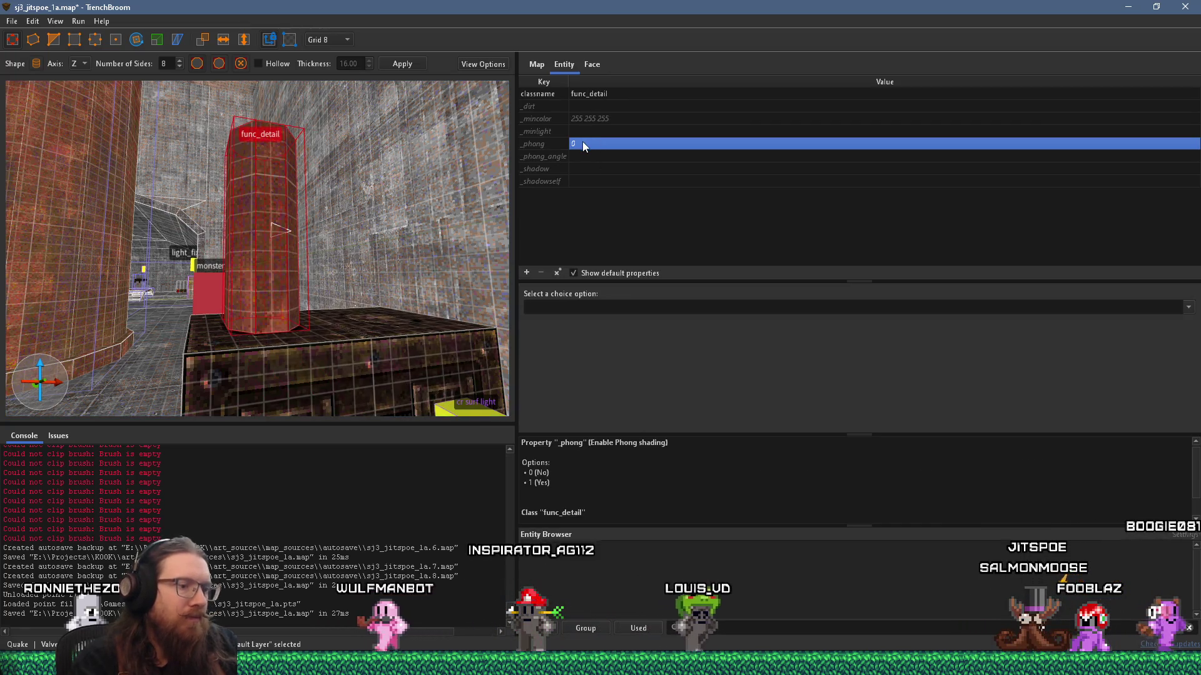
{"action": "type", "text": "1"}
{"action": "key", "text": "Return"}
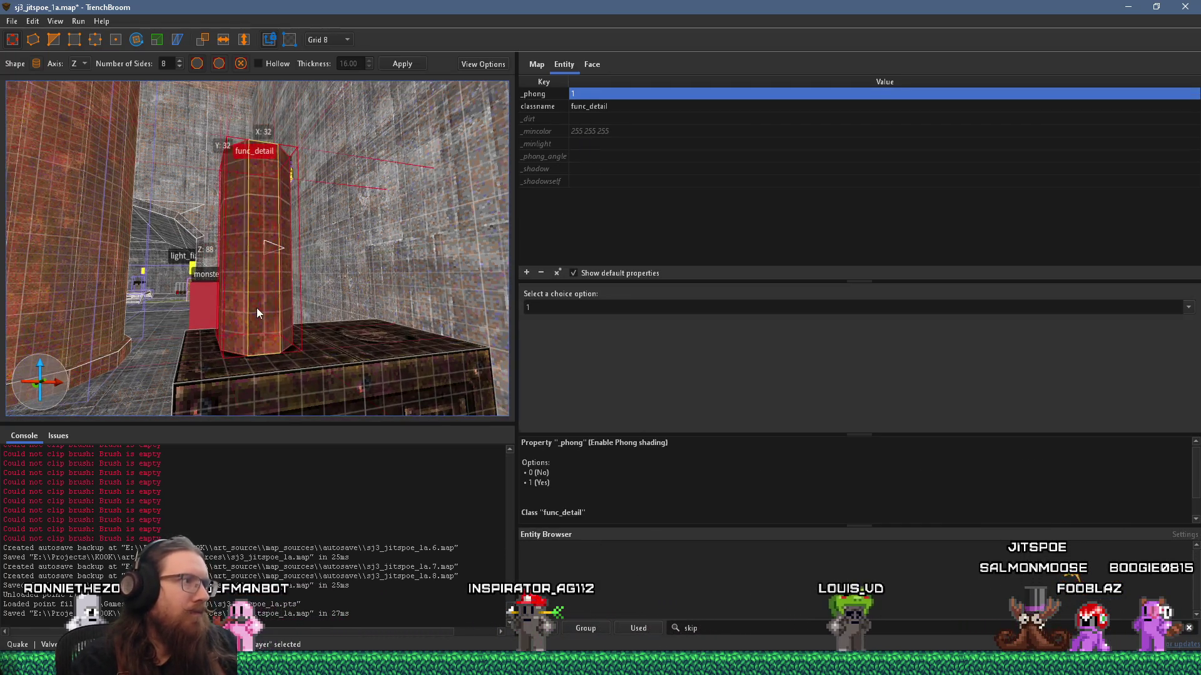
{"action": "key", "text": "Escape"}
{"action": "mouse_move", "coordinate": [243, 305]}
{"action": "left_mouse_down"}
{"action": "mouse_move", "coordinate": [281, 339]}
{"action": "mouse_move", "coordinate": [415, 360]}
{"action": "mouse_move", "coordinate": [372, 358]}
{"action": "mouse_move", "coordinate": [391, 378]}
{"action": "mouse_move", "coordinate": [471, 367]}
{"action": "mouse_move", "coordinate": [371, 384]}
{"action": "mouse_move", "coordinate": [469, 373]}
{"action": "left_mouse_up"}
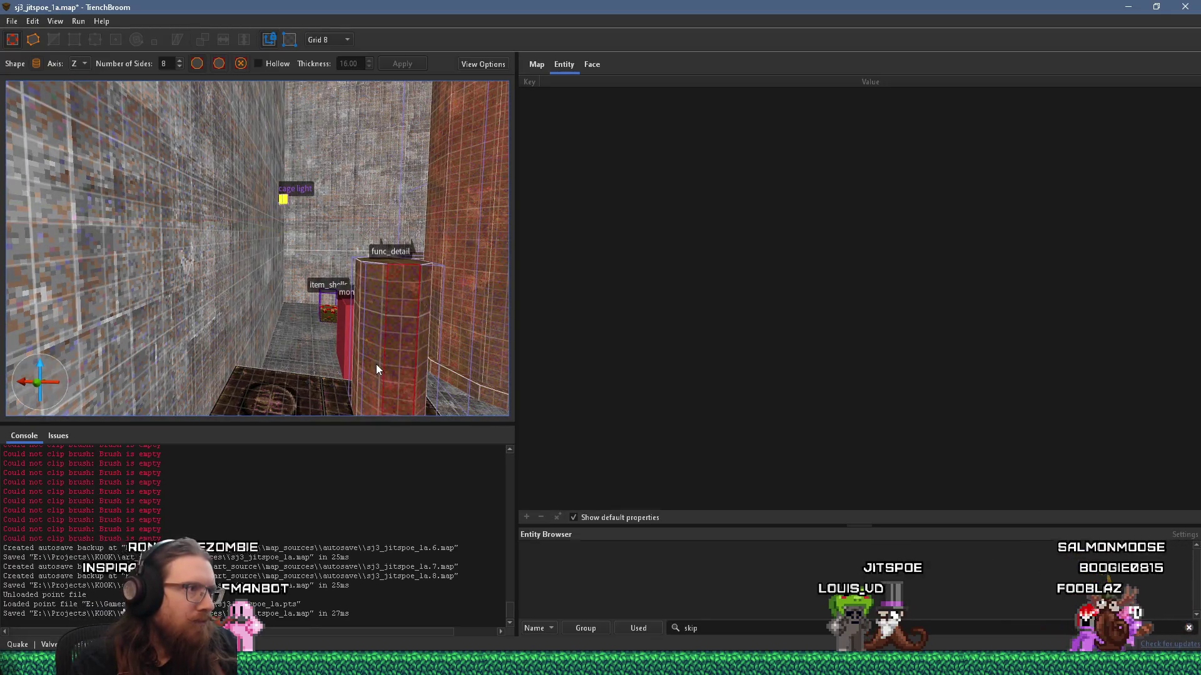
Copy the 88-unit func_detail pillar and raise the copy to 32 × 32 × 128
{"action": "mouse_move", "coordinate": [358, 359]}
{"action": "left_mouse_down"}
{"action": "mouse_move", "coordinate": [223, 384]}
{"action": "mouse_move", "coordinate": [211, 355]}
{"action": "mouse_move", "coordinate": [97, 262]}
{"action": "mouse_move", "coordinate": [111, 253]}
{"action": "left_mouse_up"}
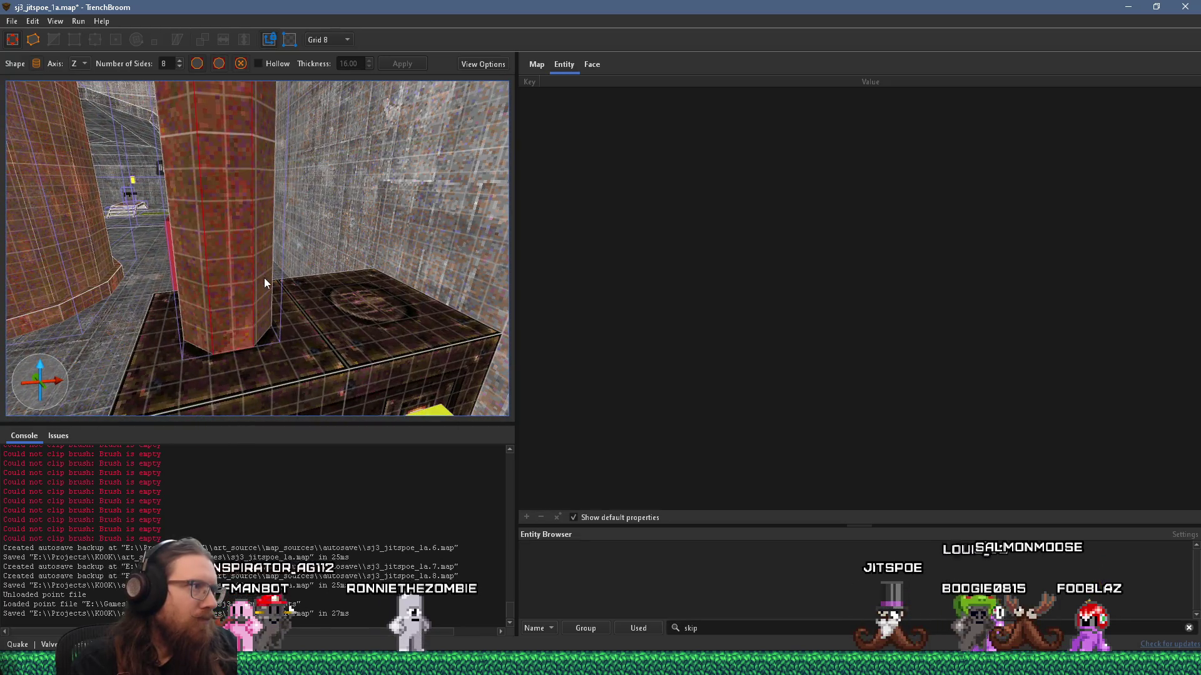
{"action": "mouse_move", "coordinate": [264, 277]}
{"action": "left_mouse_down"}
{"action": "mouse_move", "coordinate": [305, 273]}
{"action": "mouse_move", "coordinate": [220, 288]}
{"action": "mouse_move", "coordinate": [259, 299]}
{"action": "mouse_move", "coordinate": [160, 311]}
{"action": "mouse_move", "coordinate": [250, 335]}
{"action": "mouse_move", "coordinate": [342, 283]}
{"action": "mouse_move", "coordinate": [310, 239]}
{"action": "mouse_move", "coordinate": [313, 293]}
{"action": "mouse_move", "coordinate": [305, 279]}
{"action": "mouse_move", "coordinate": [228, 265]}
{"action": "left_mouse_up"}
{"action": "left_click", "coordinate": [160, 311]}
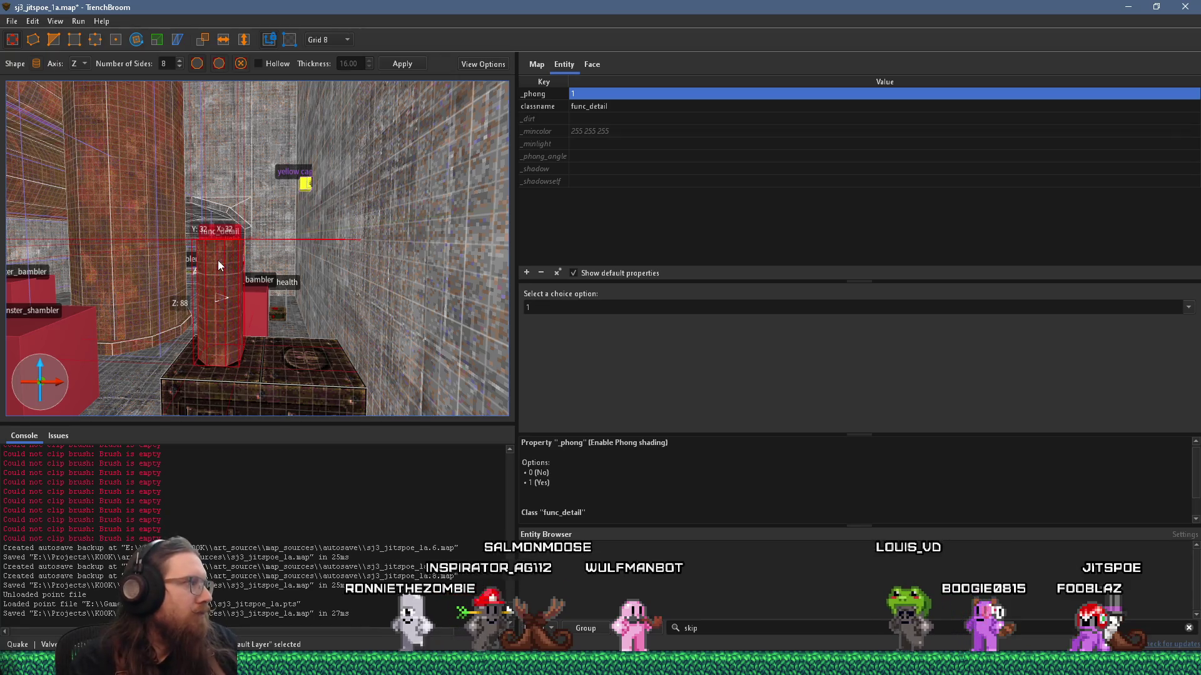
{"action": "mouse_move", "coordinate": [225, 231]}
{"action": "left_mouse_down"}
{"action": "mouse_move", "coordinate": [260, 325]}
{"action": "mouse_move", "coordinate": [261, 138]}
{"action": "left_mouse_up"}
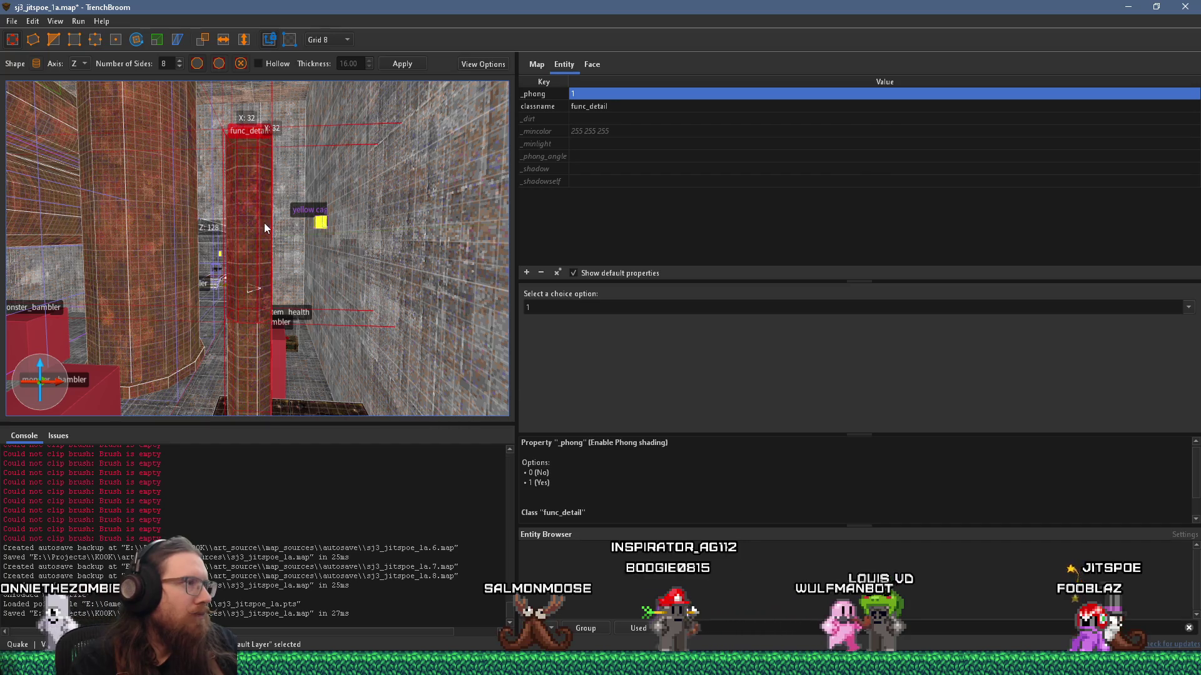
{"action": "mouse_move", "coordinate": [241, 209]}
{"action": "left_mouse_down"}
{"action": "mouse_move", "coordinate": [190, 225]}
{"action": "mouse_move", "coordinate": [185, 272]}
{"action": "mouse_move", "coordinate": [210, 168]}
{"action": "mouse_move", "coordinate": [309, 178]}
{"action": "mouse_move", "coordinate": [296, 262]}
{"action": "left_mouse_up"}
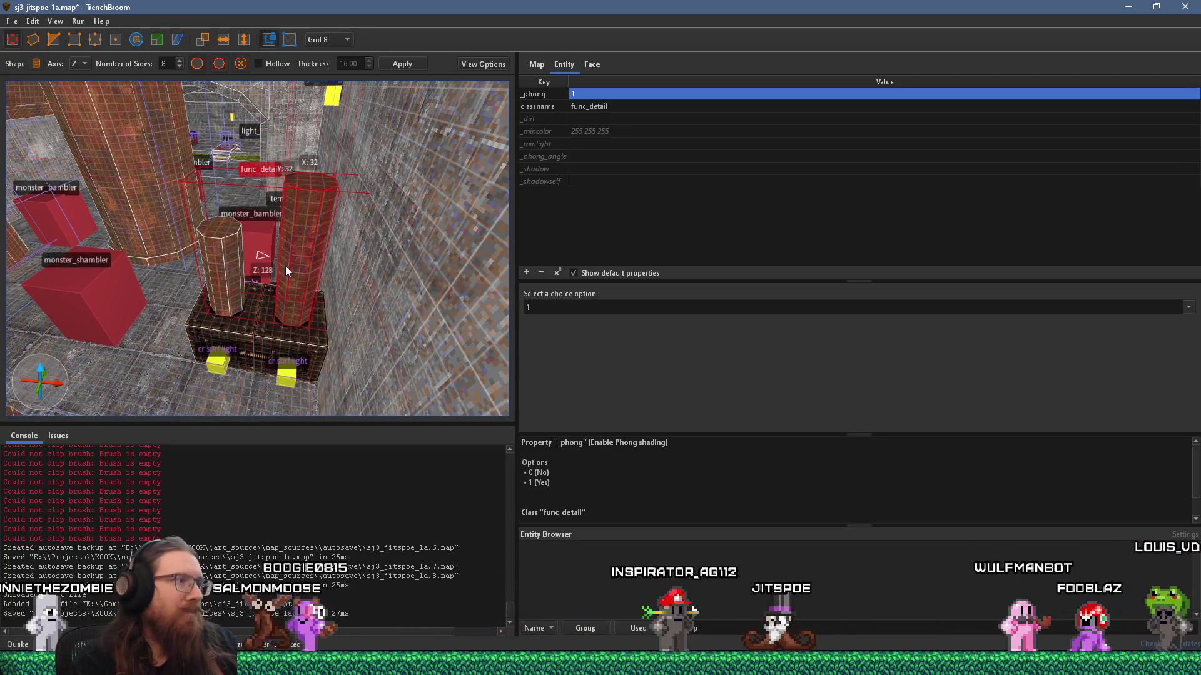
{"action": "mouse_move", "coordinate": [268, 280]}
{"action": "left_mouse_down"}
{"action": "mouse_move", "coordinate": [425, 261]}
{"action": "mouse_move", "coordinate": [291, 291]}
{"action": "mouse_move", "coordinate": [273, 307]}
{"action": "left_mouse_up"}
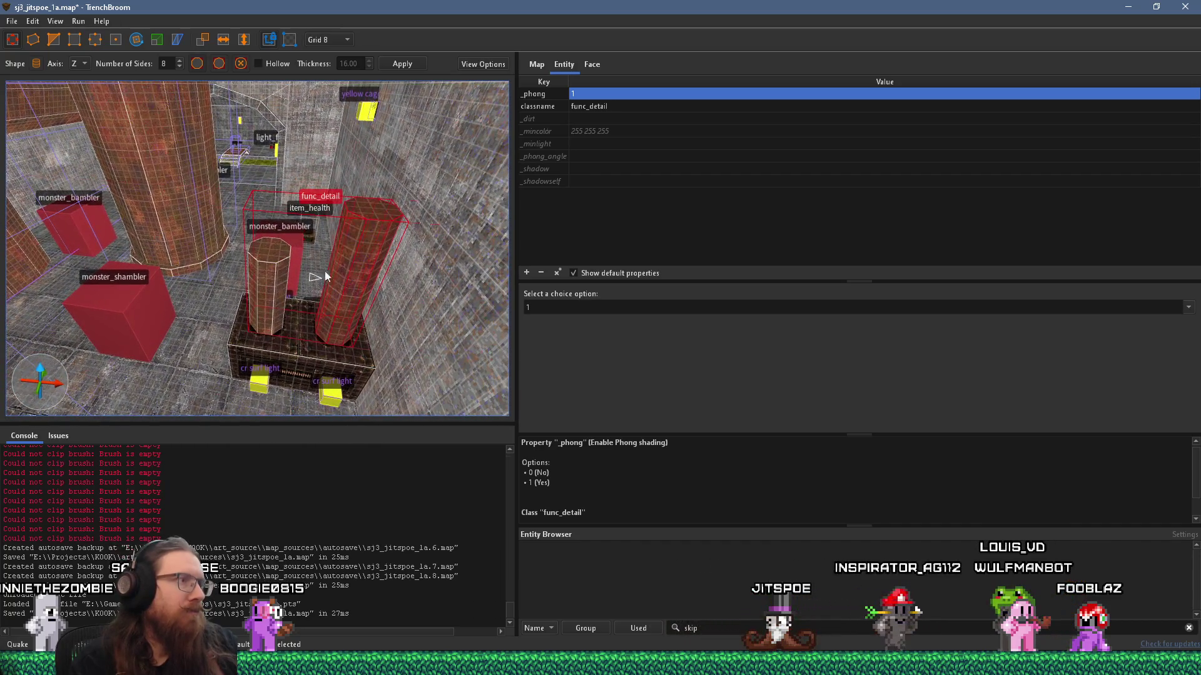
{"action": "mouse_move", "coordinate": [355, 258]}
{"action": "left_mouse_down"}
{"action": "mouse_move", "coordinate": [365, 252]}
{"action": "mouse_move", "coordinate": [324, 135]}
{"action": "left_mouse_up"}
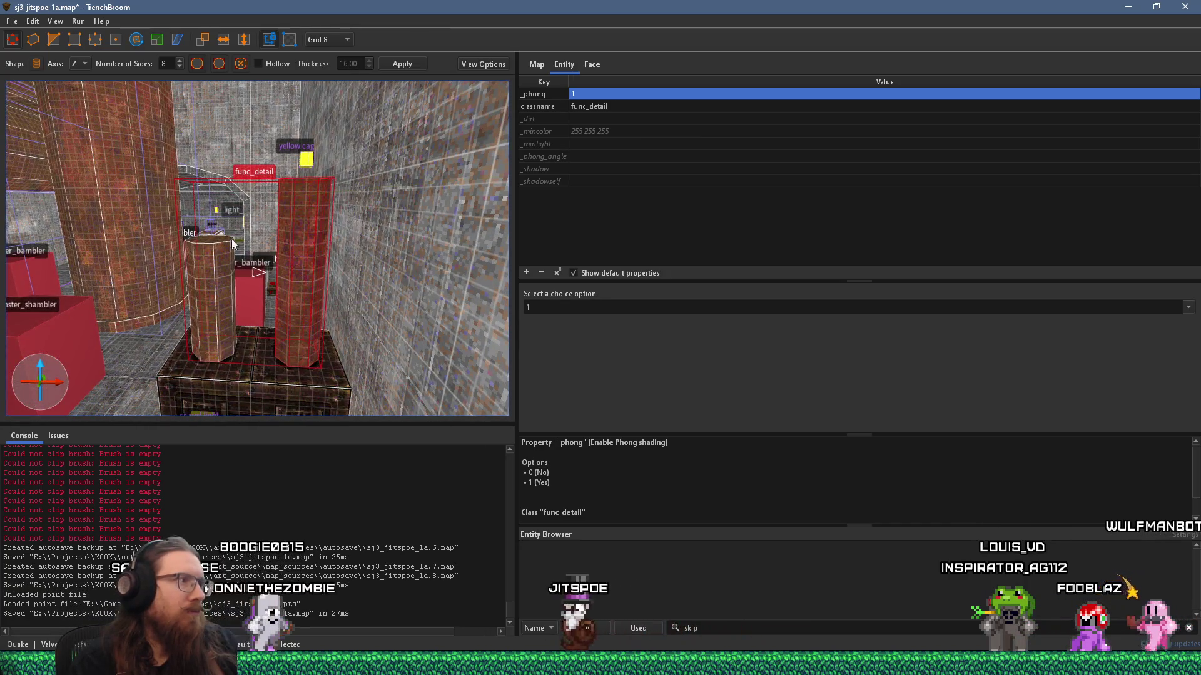
{"action": "mouse_move", "coordinate": [257, 292]}
{"action": "left_mouse_down"}
{"action": "mouse_move", "coordinate": [262, 348]}
{"action": "mouse_move", "coordinate": [310, 195]}
{"action": "left_mouse_up"}
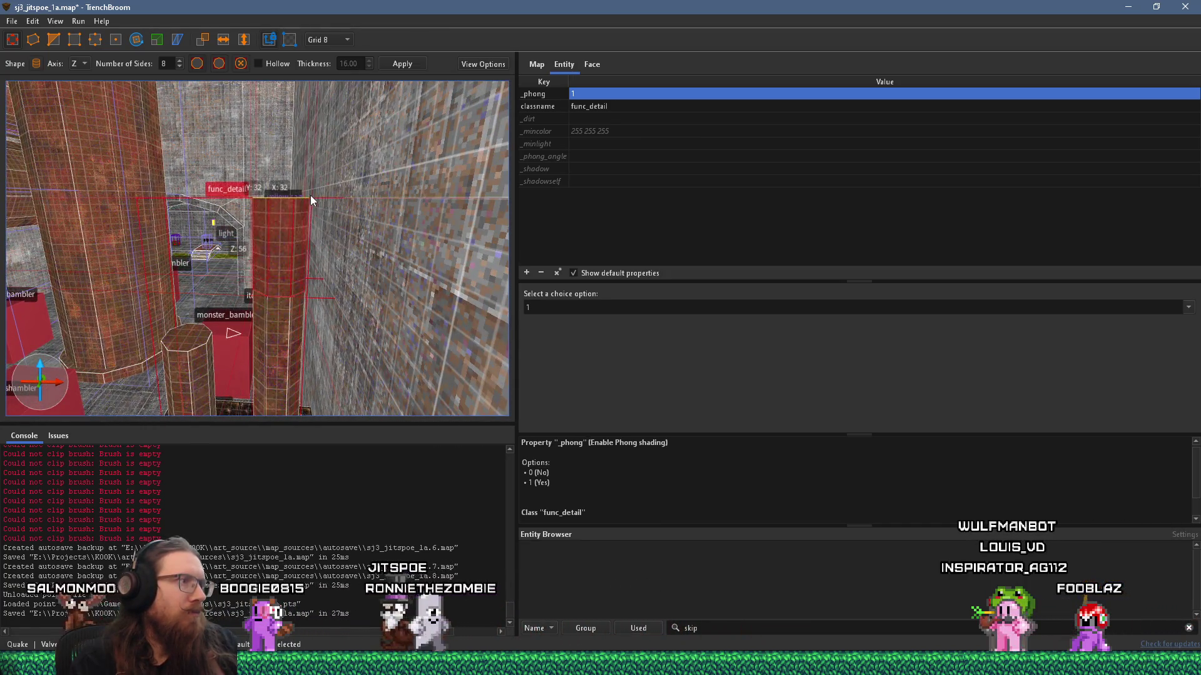
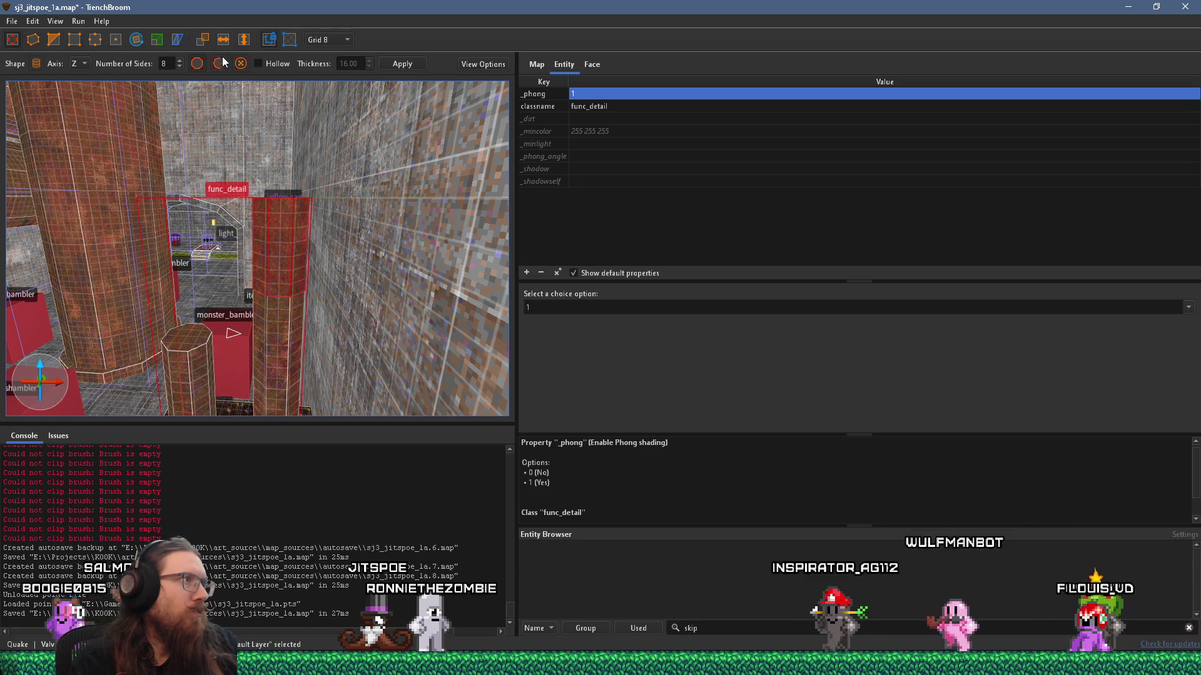
Rotate the pillar brush 90° so it lies horizontally
{"action": "left_click", "coordinate": [136, 40]}
{"action": "mouse_move", "coordinate": [246, 224]}
{"action": "left_mouse_down"}
{"action": "mouse_move", "coordinate": [264, 208]}
{"action": "mouse_move", "coordinate": [310, 244]}
{"action": "mouse_move", "coordinate": [305, 216]}
{"action": "mouse_move", "coordinate": [311, 233]}
{"action": "left_mouse_up"}
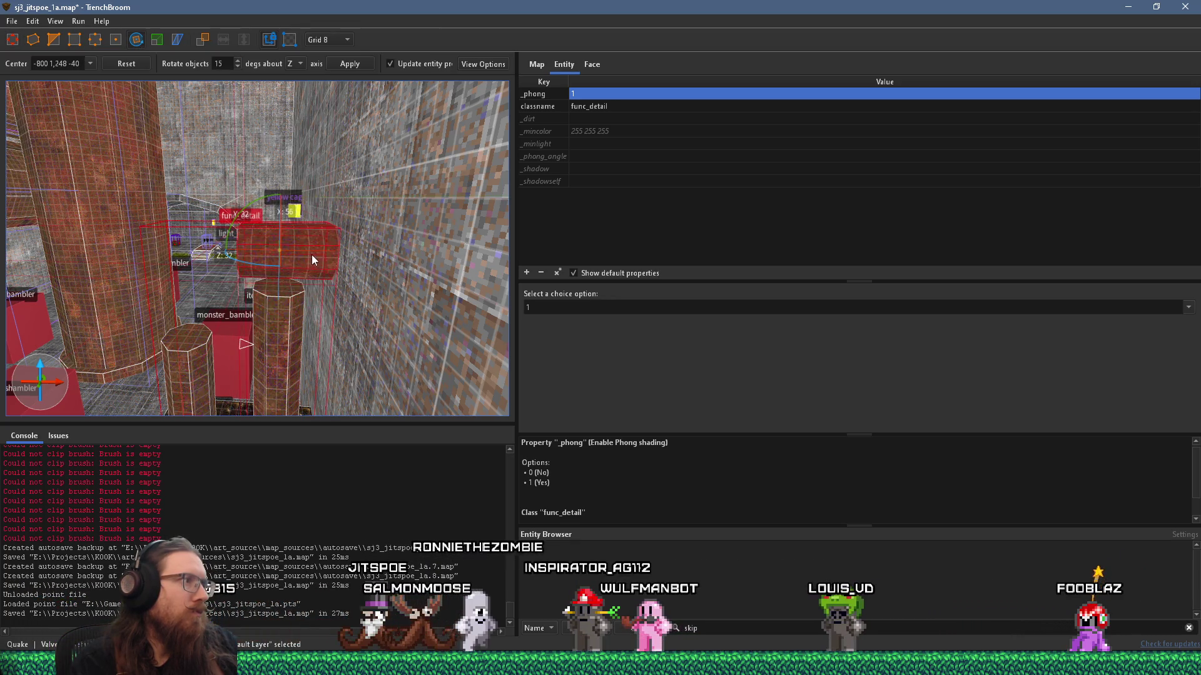
{"action": "left_click", "coordinate": [585, 67]}
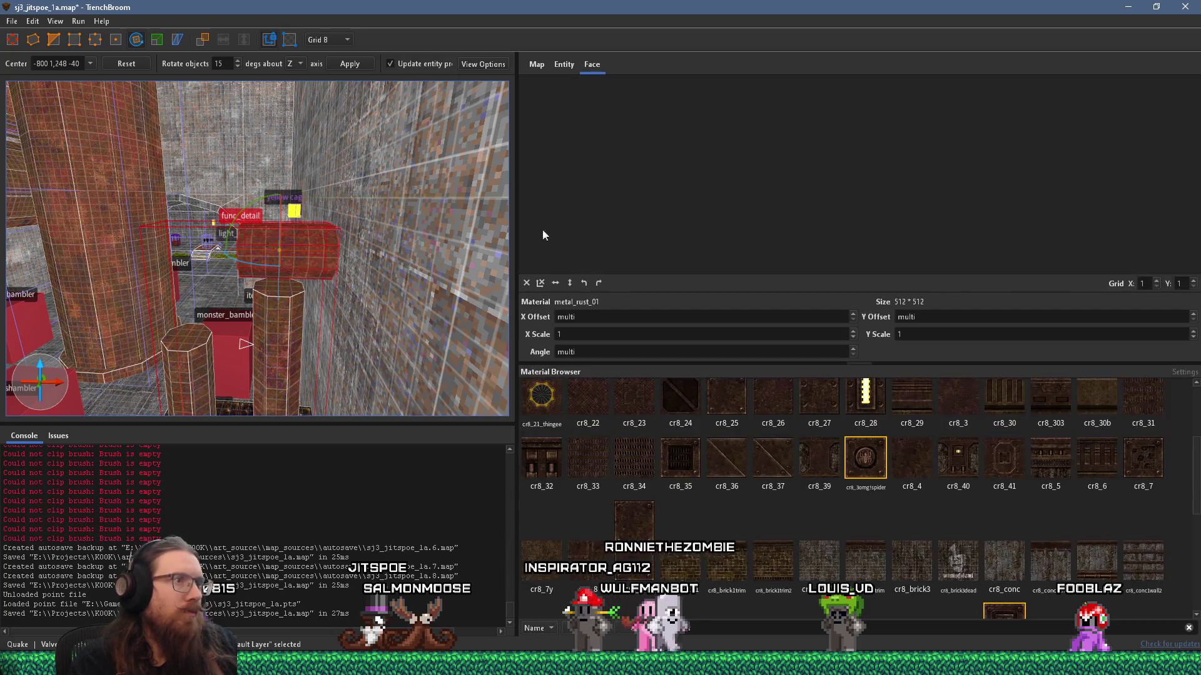
{"action": "scroll", "coordinate": [332, 262], "scroll_direction": "up", "scroll_amount": 2}
{"action": "left_click", "coordinate": [333, 268], "text": "shift"}
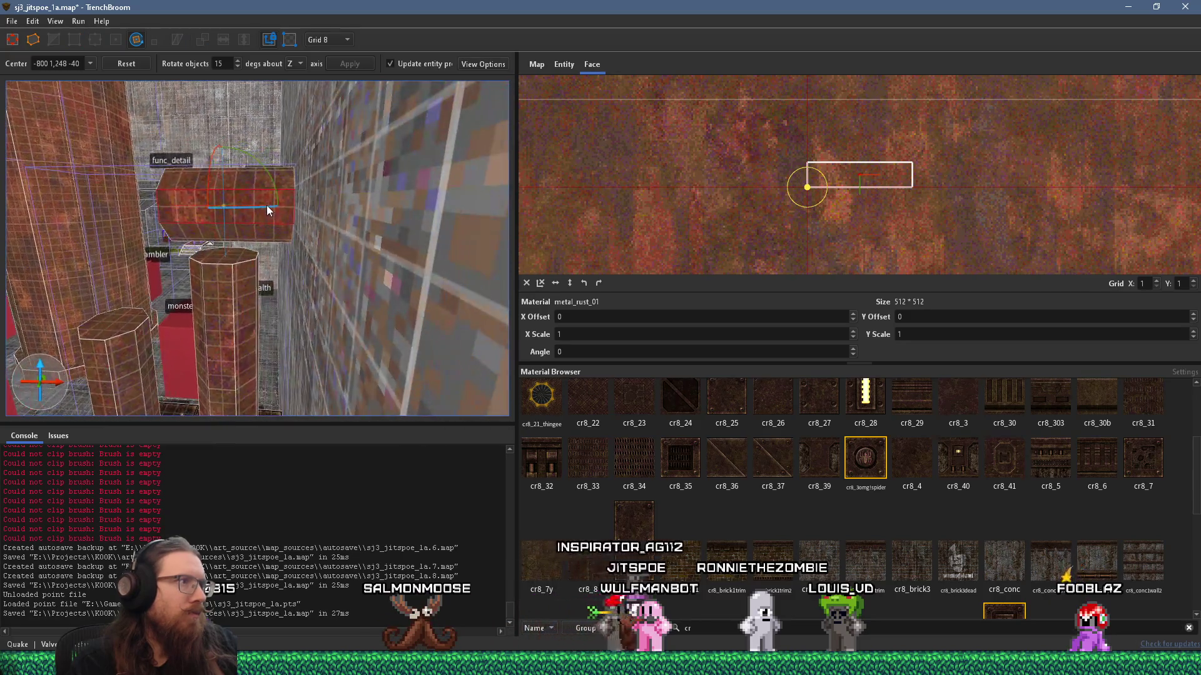
Extend the upright pillar's top up into the horizontal beam, then refine the corner's vertices and edges
{"action": "left_click", "coordinate": [272, 209]}
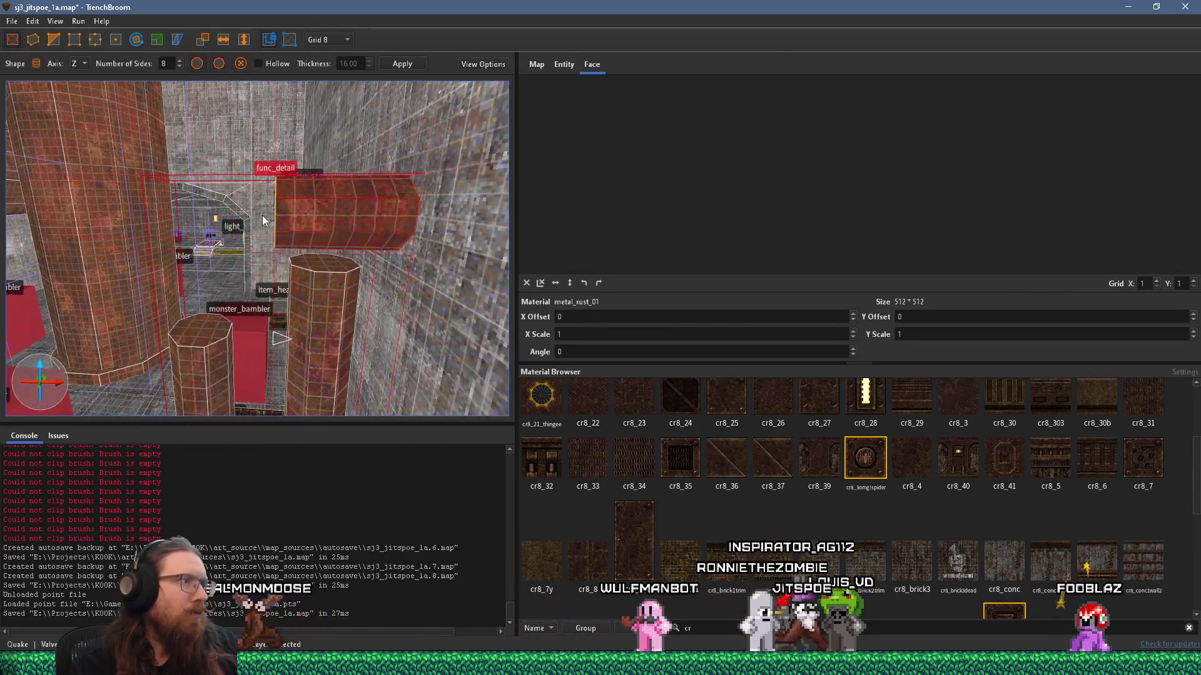
{"action": "left_click", "coordinate": [321, 261], "text": "ctrl"}
{"action": "left_click_drag", "start_coordinate": [325, 250], "coordinate": [325, 158]}
{"action": "left_click", "coordinate": [73, 39]}
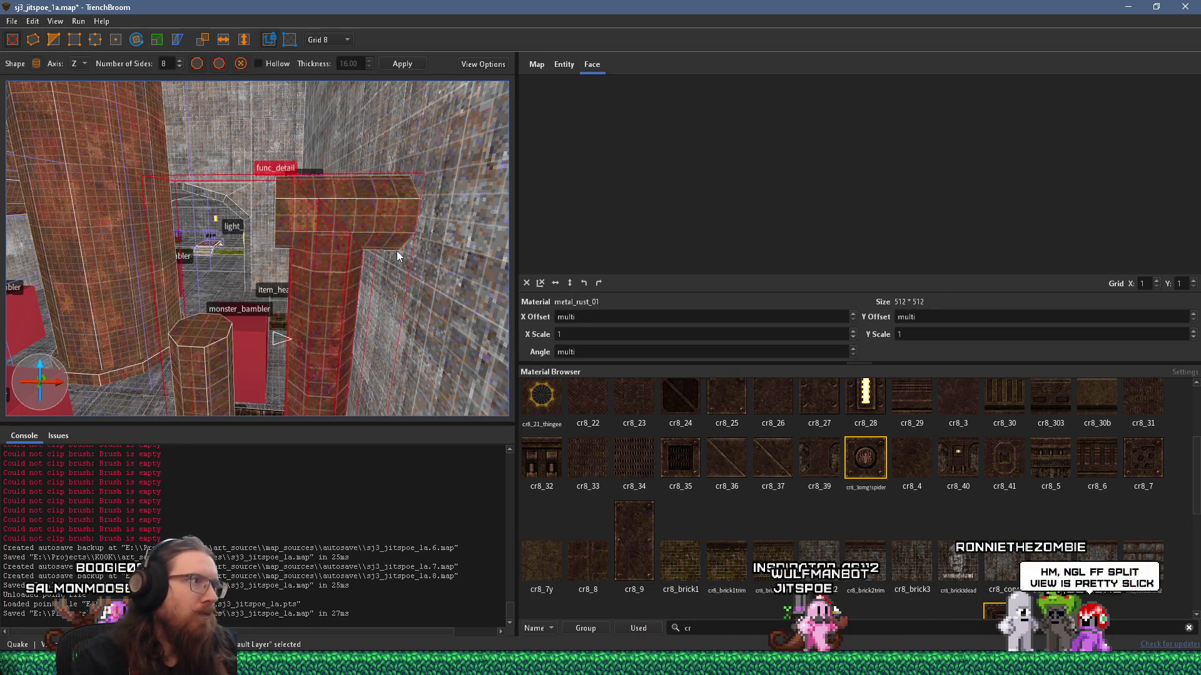
{"action": "key", "text": "Escape"}
{"action": "left_click", "coordinate": [53, 39]}
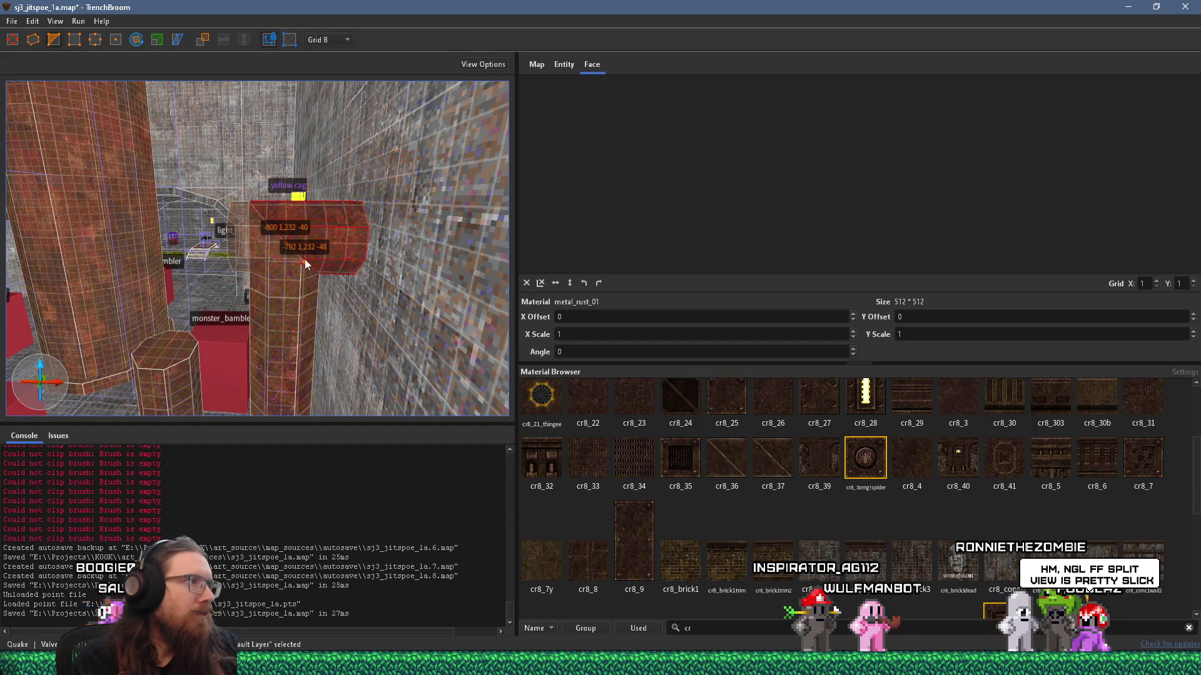
Align the rusty metal texture horizontally on the pillar's front face
{"action": "key", "text": "Escape"}
{"action": "key", "text": "Escape"}
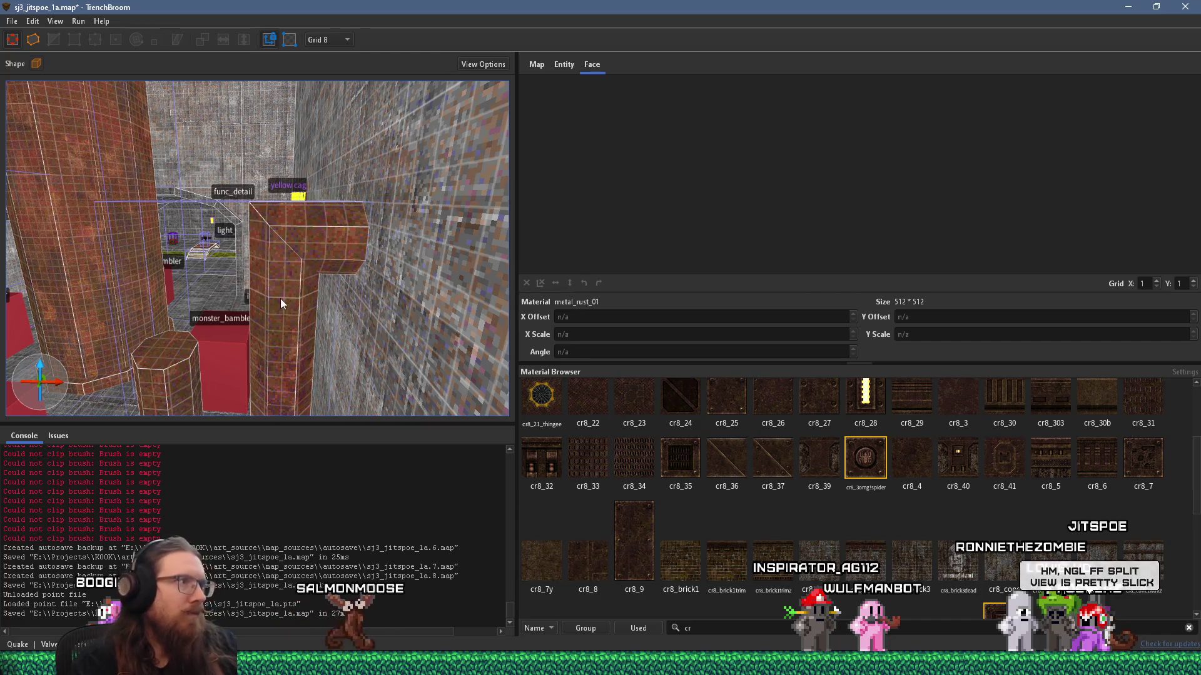
{"action": "left_click", "coordinate": [280, 296], "text": "shift"}
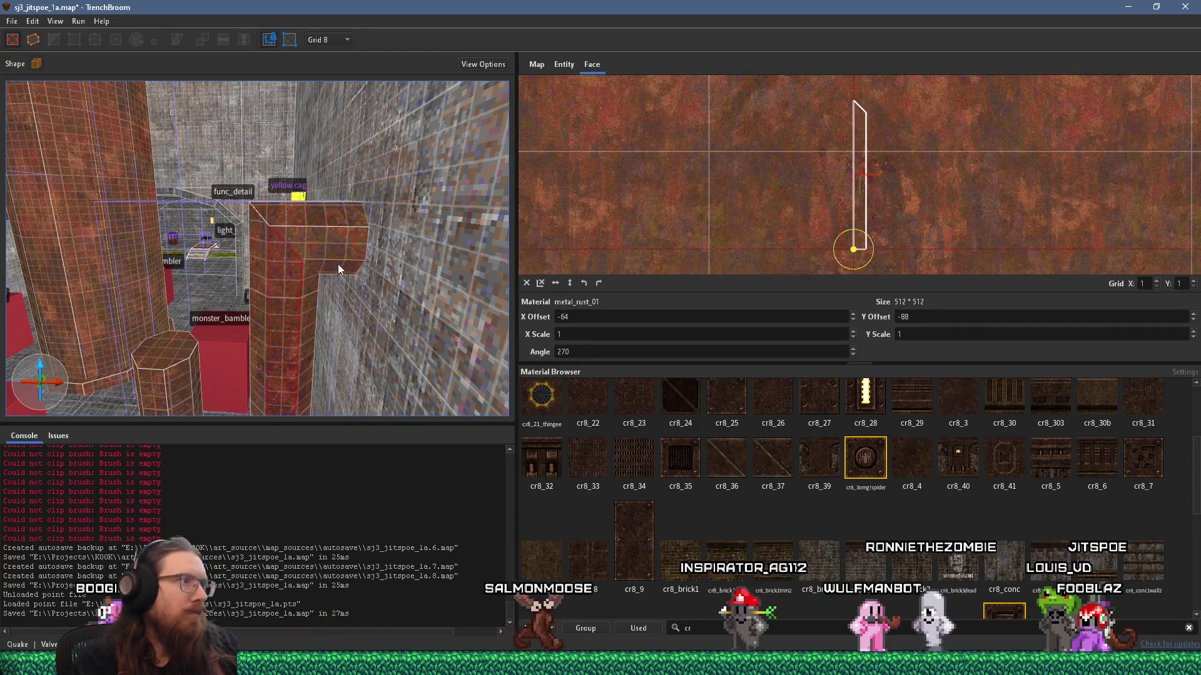
{"action": "left_click_drag", "start_coordinate": [329, 217], "coordinate": [299, 338]}
{"action": "scroll", "coordinate": [299, 337], "scroll_direction": "up", "scroll_amount": 5}
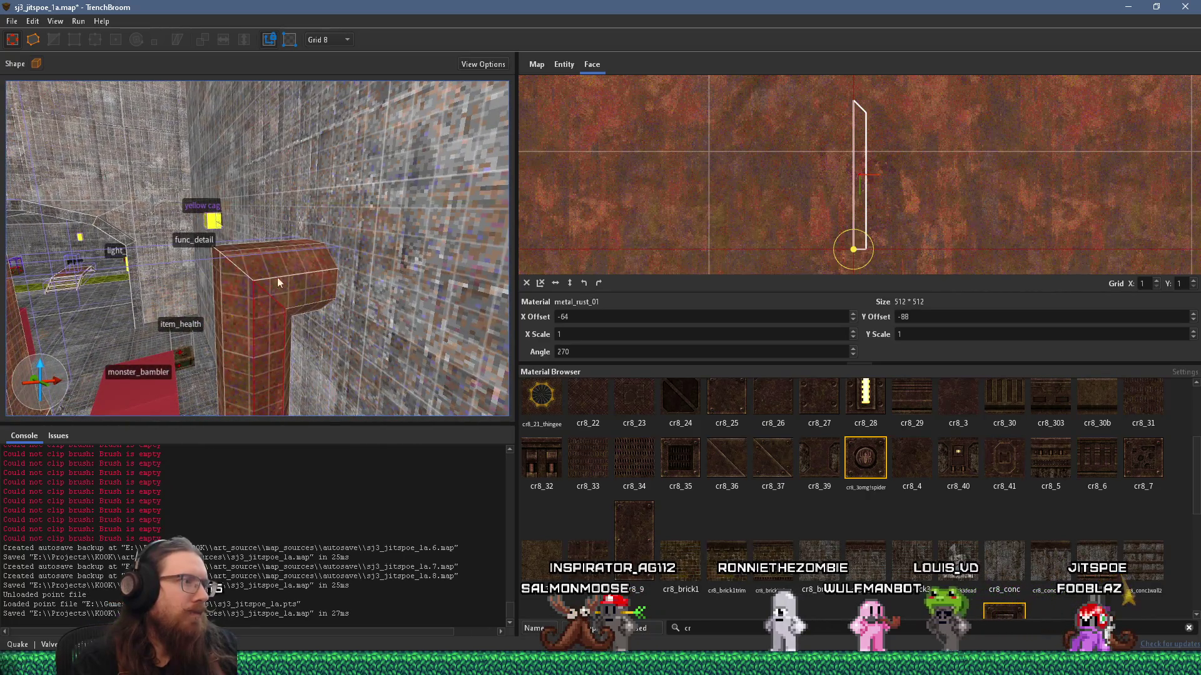
{"action": "scroll", "coordinate": [378, 291], "scroll_direction": "up", "scroll_amount": 8}
{"action": "scroll", "coordinate": [436, 350], "scroll_direction": "down", "scroll_amount": 4}
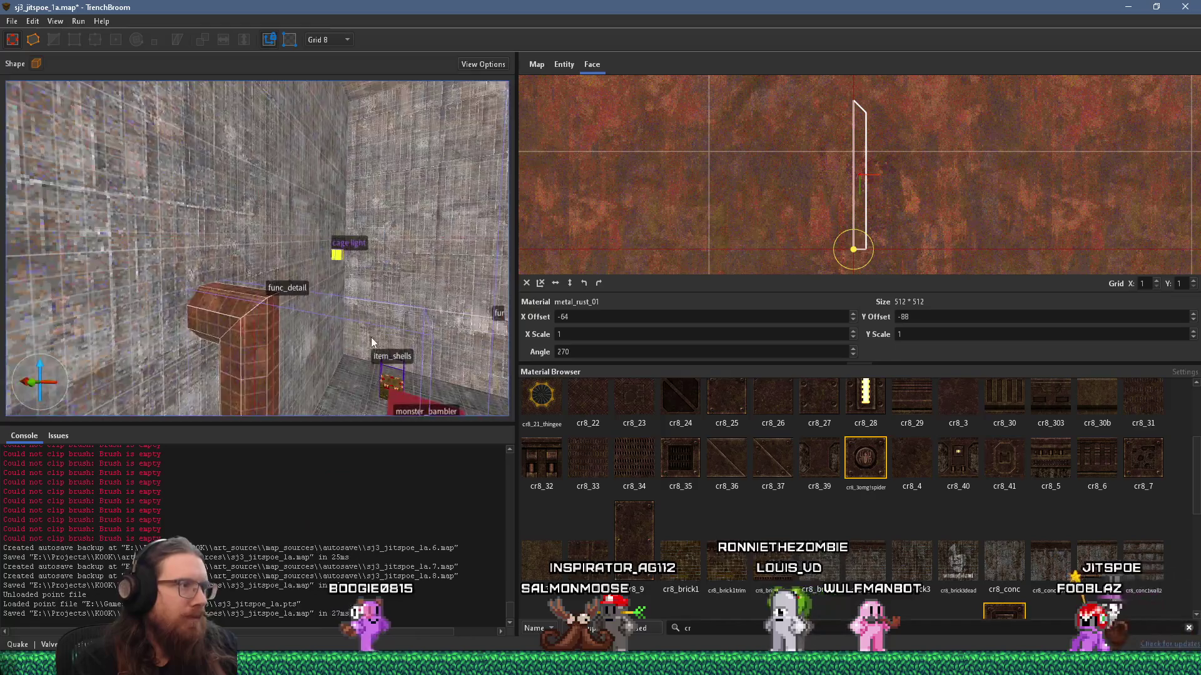
{"action": "scroll", "coordinate": [371, 337], "scroll_direction": "up", "scroll_amount": 5}
{"action": "left_click", "coordinate": [397, 220], "text": "alt+shift"}
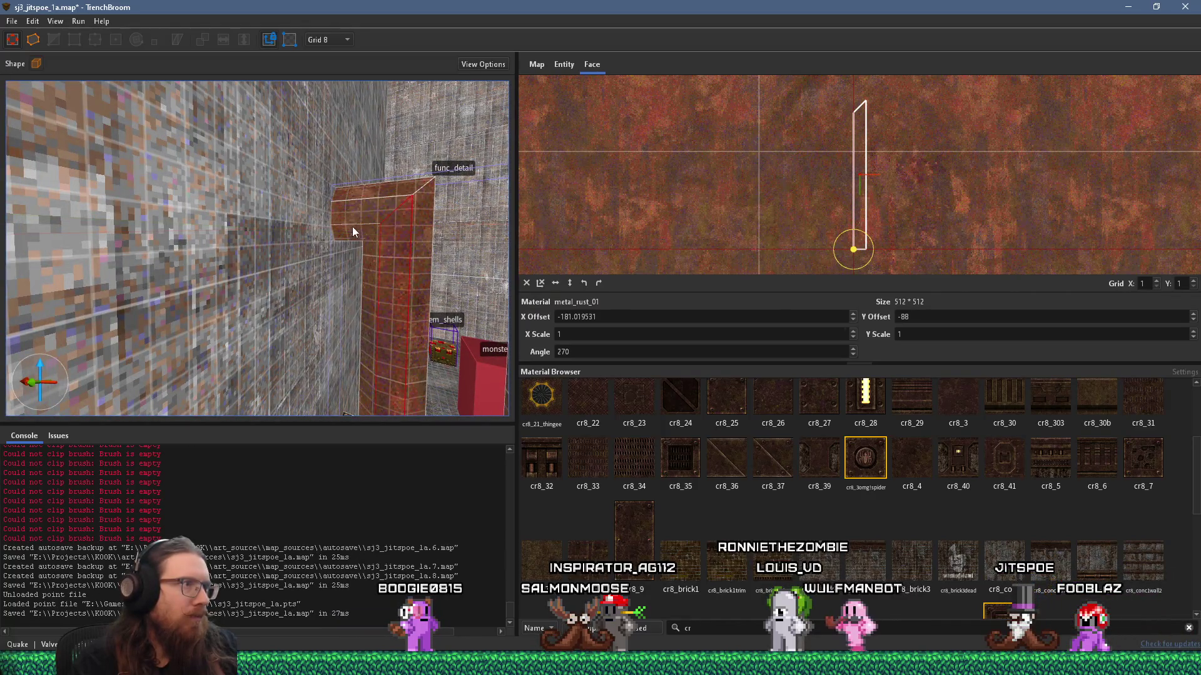
Line up the texture vertically on another face, then select both func_detail brushes
{"action": "scroll", "coordinate": [365, 192], "scroll_direction": "down", "scroll_amount": 5}
{"action": "scroll", "coordinate": [140, 239], "scroll_direction": "up", "scroll_amount": 5}
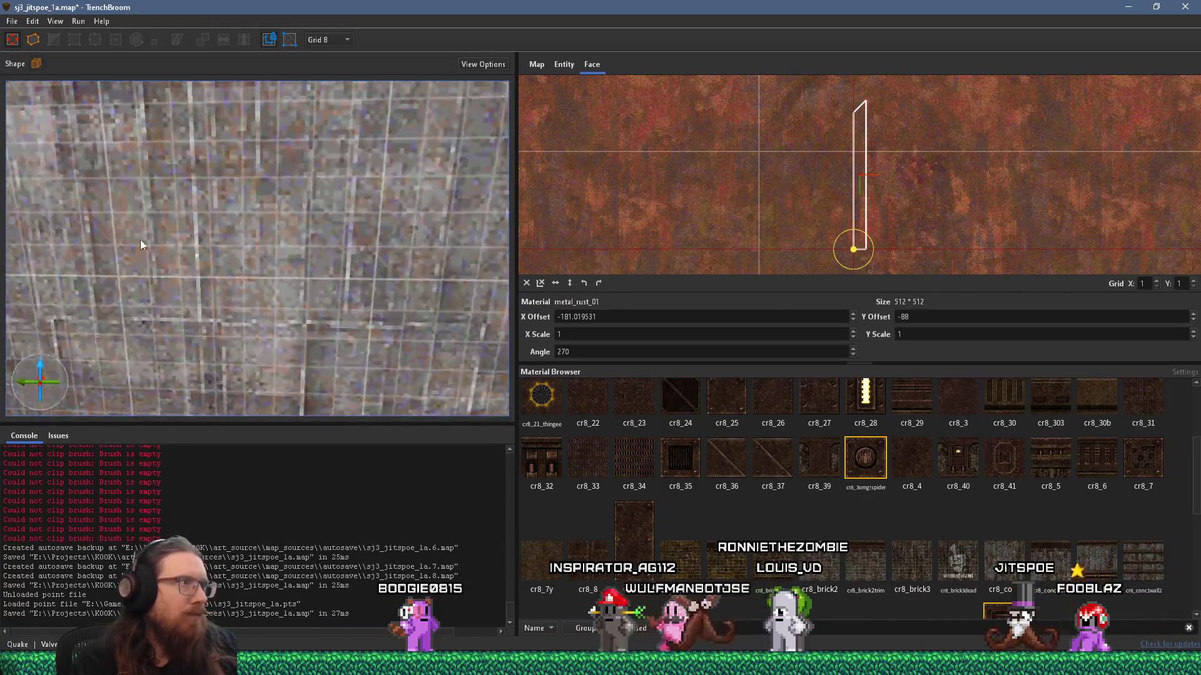
{"action": "left_click", "coordinate": [208, 112], "text": "alt+shift"}
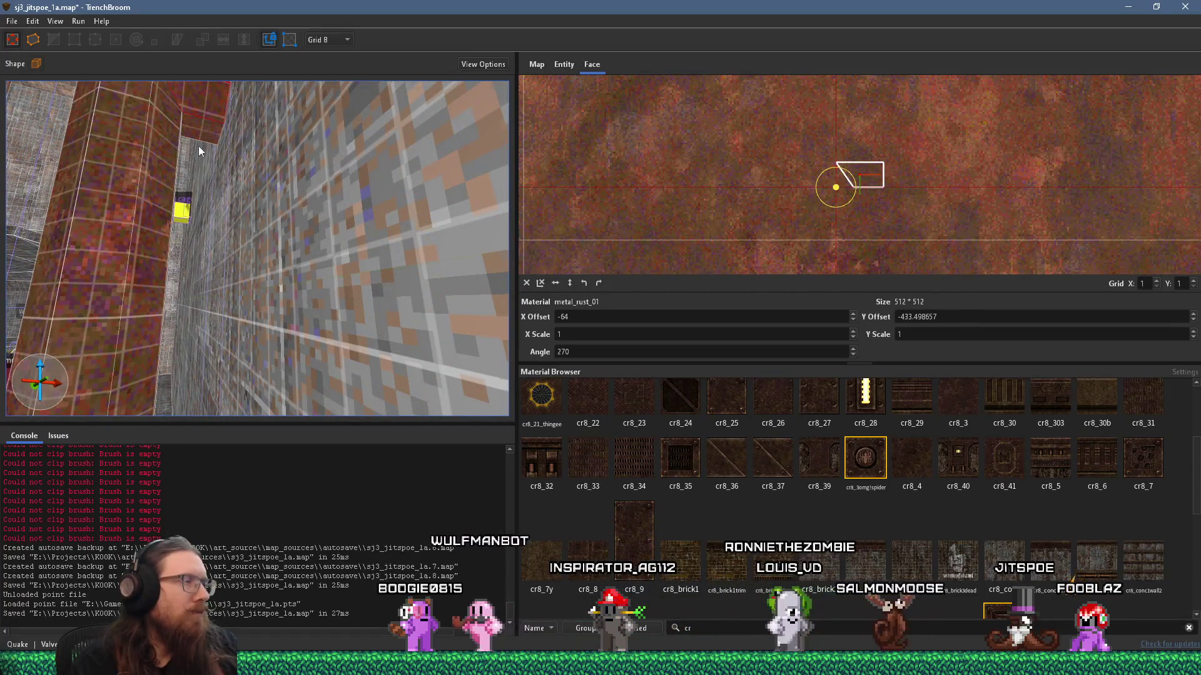
{"action": "scroll", "coordinate": [198, 145], "scroll_direction": "down", "scroll_amount": 6}
{"action": "scroll", "coordinate": [208, 320], "scroll_direction": "up", "scroll_amount": 5}
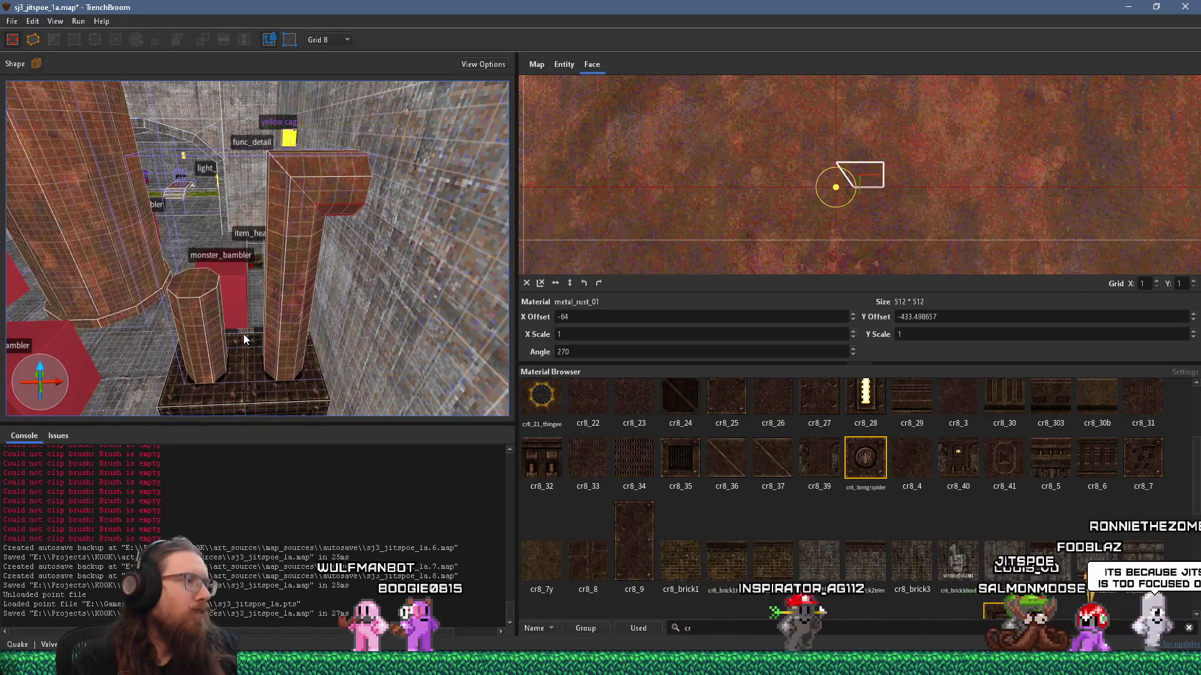
{"action": "double_click", "coordinate": [289, 330]}
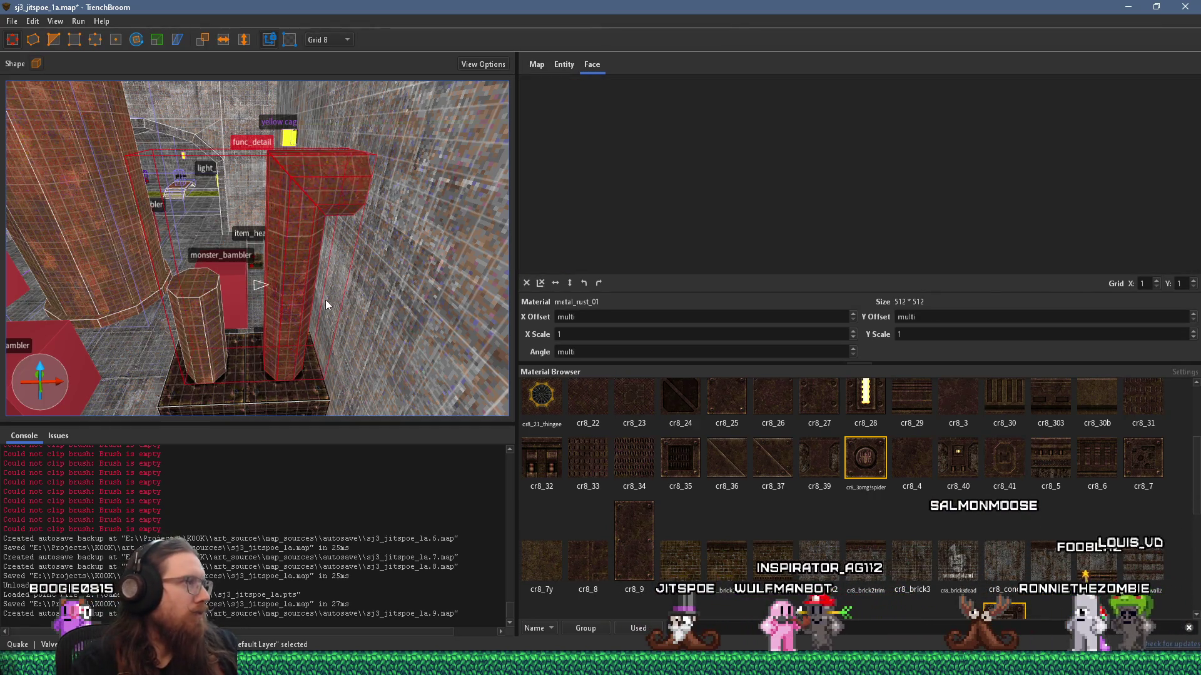
Stretch the left brush into a tall column and clip its top
{"action": "left_click_drag", "start_coordinate": [182, 298], "coordinate": [202, 111]}
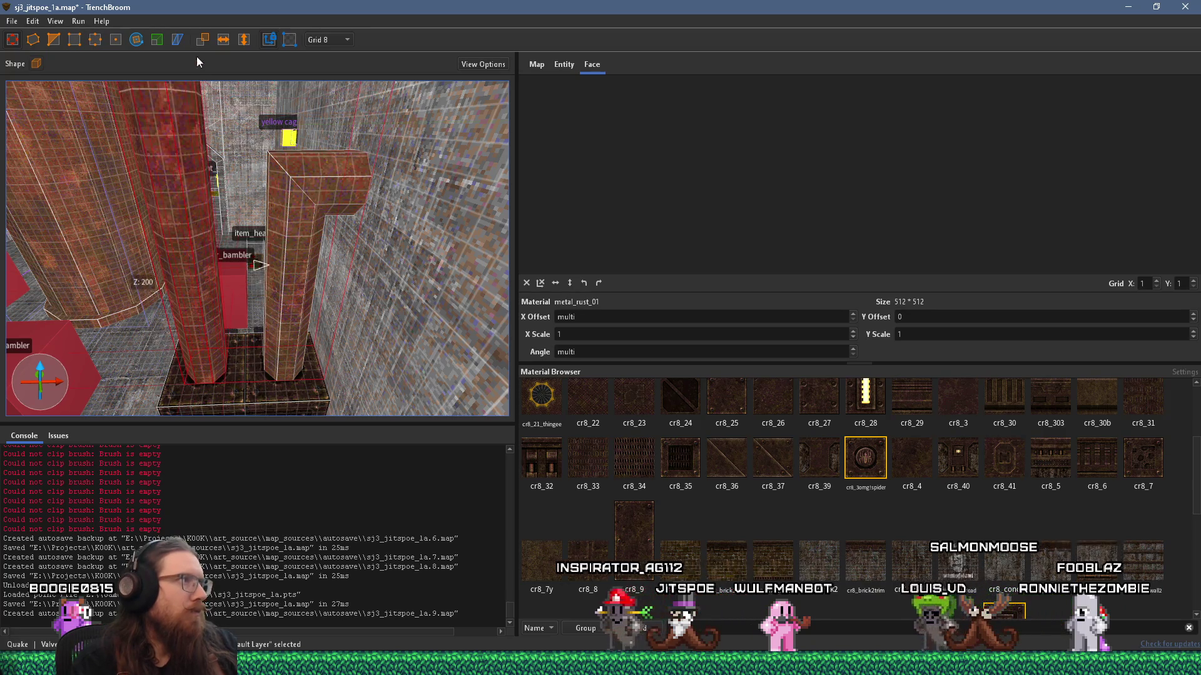
{"action": "scroll", "coordinate": [238, 150], "scroll_direction": "up", "scroll_amount": 3}
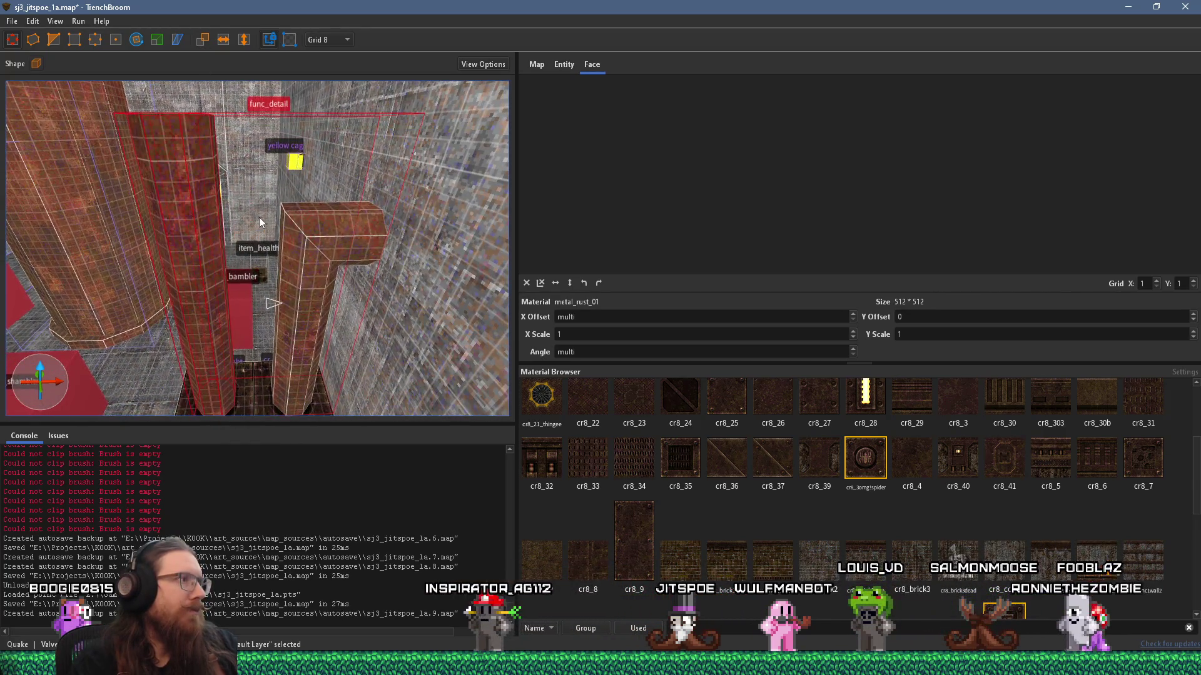
{"action": "scroll", "coordinate": [289, 219], "scroll_direction": "up", "scroll_amount": 2}
{"action": "scroll", "coordinate": [274, 217], "scroll_direction": "up", "scroll_amount": 2}
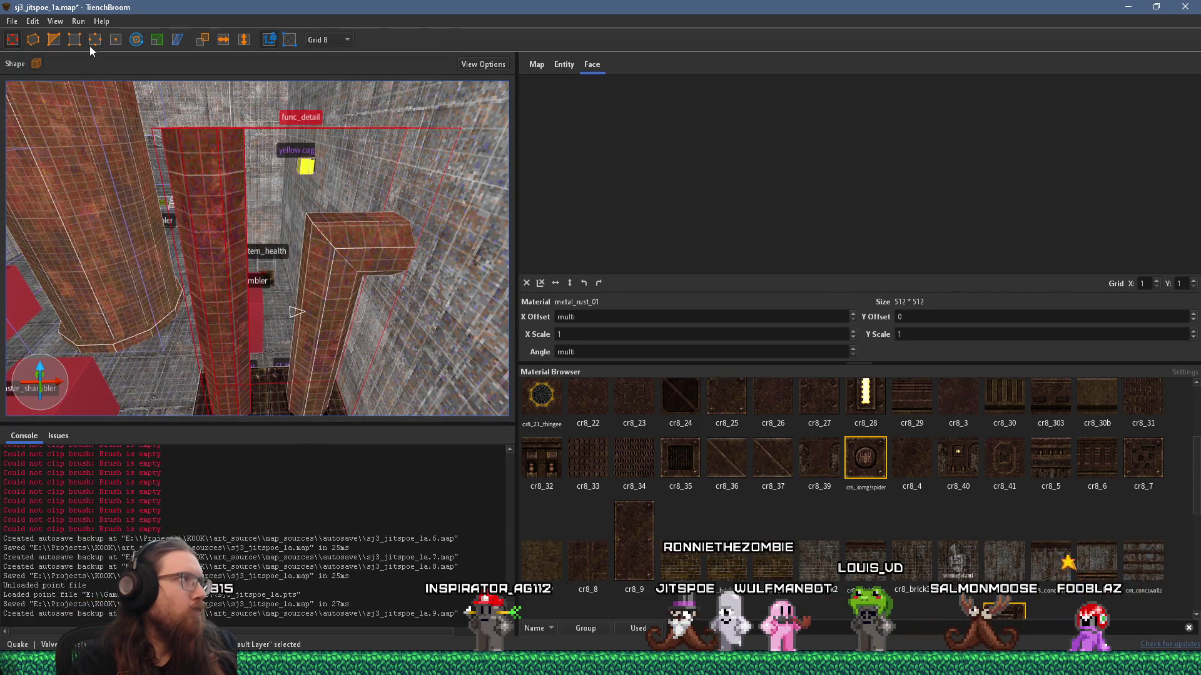
{"action": "left_click", "coordinate": [53, 40]}
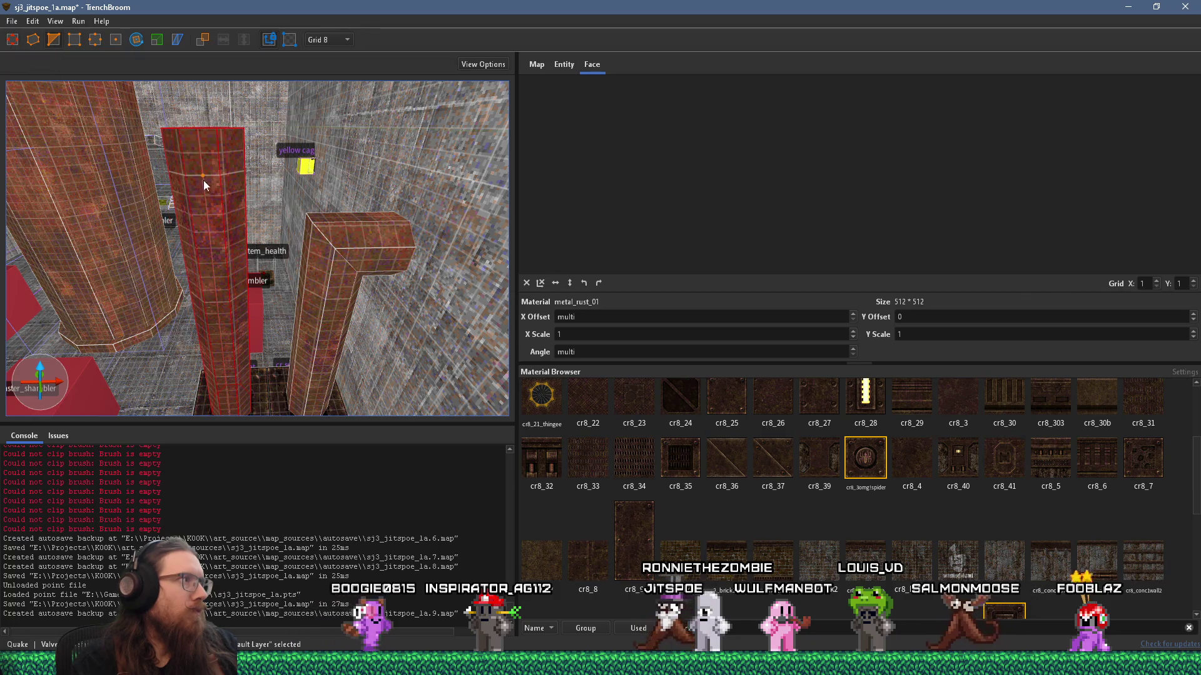
{"action": "left_click", "coordinate": [202, 175]}
{"action": "left_click", "coordinate": [225, 195]}
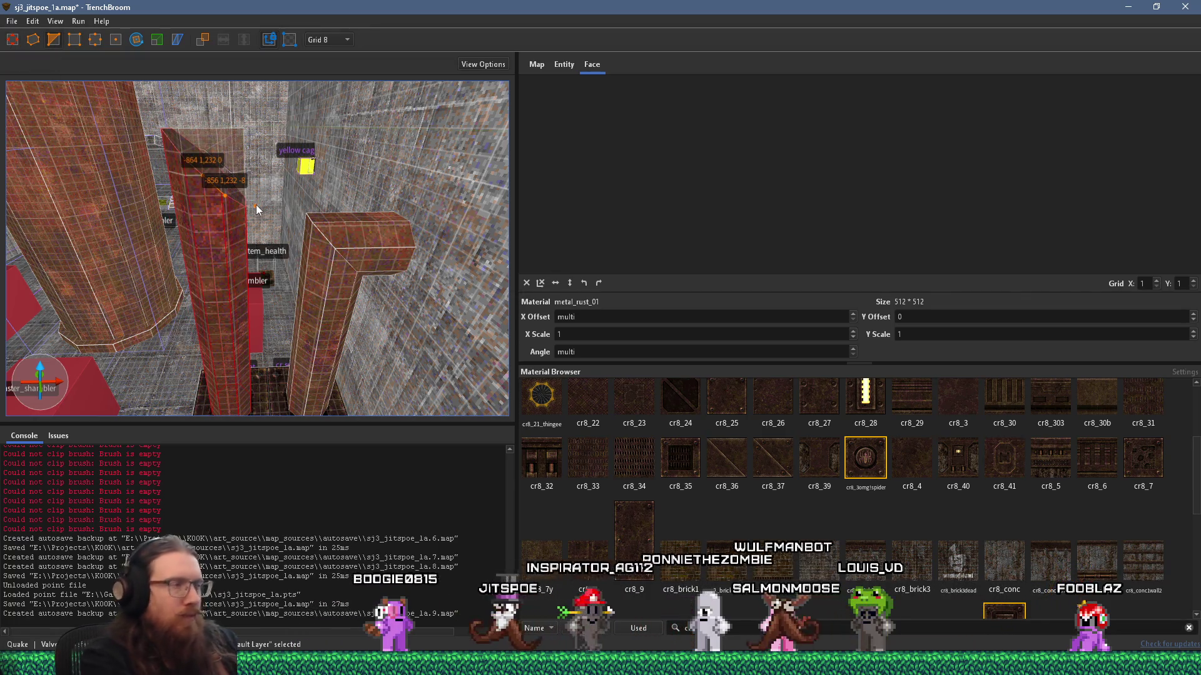
{"action": "key", "text": "Return"}
Lift a brush up as the top beam and clip it diagonally at the corner
{"action": "mouse_move", "coordinate": [393, 261]}
{"action": "left_mouse_down"}
{"action": "mouse_move", "coordinate": [399, 160]}
{"action": "mouse_move", "coordinate": [214, 169]}
{"action": "mouse_move", "coordinate": [212, 200]}
{"action": "left_mouse_up"}
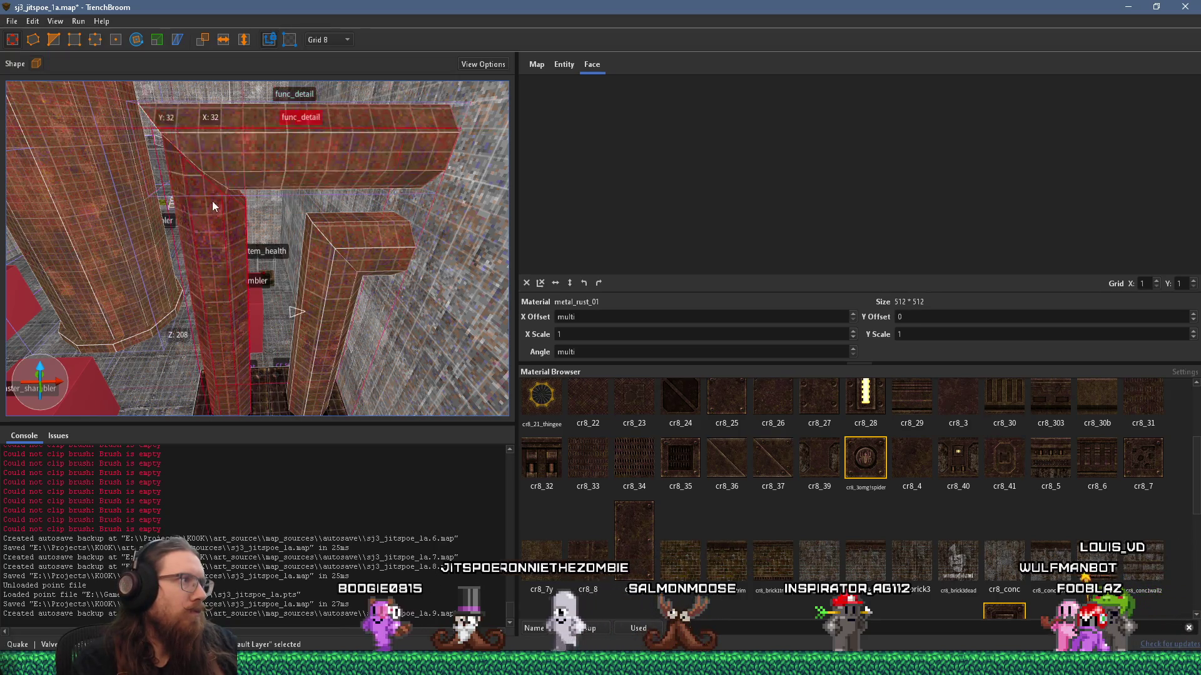
{"action": "left_click", "coordinate": [229, 150]}
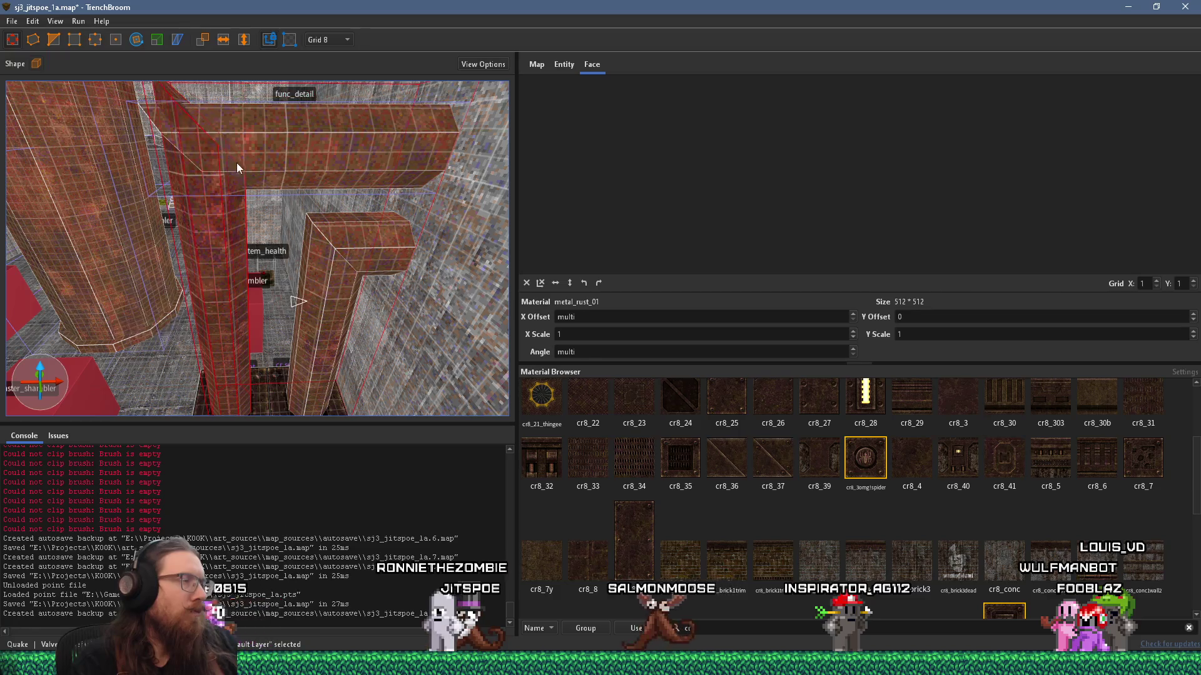
{"action": "scroll", "coordinate": [237, 163], "scroll_direction": "up", "scroll_amount": 5}
{"action": "left_click", "coordinate": [53, 40]}
{"action": "left_click", "coordinate": [278, 133]}
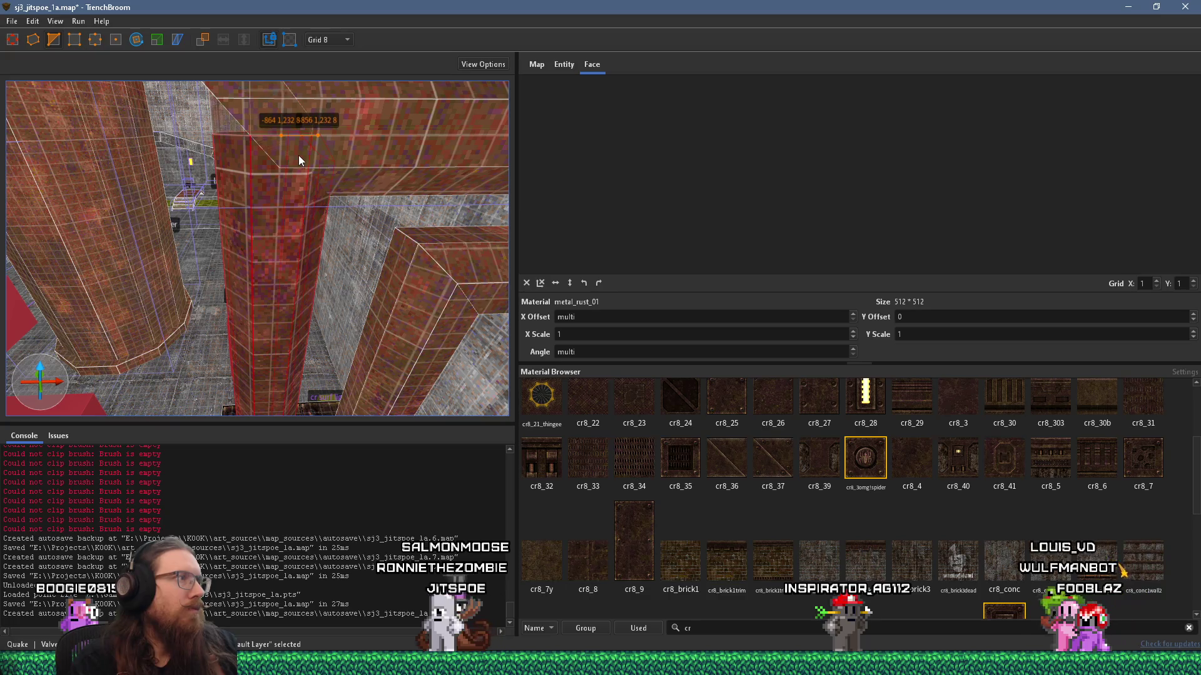
{"action": "left_click", "coordinate": [320, 162]}
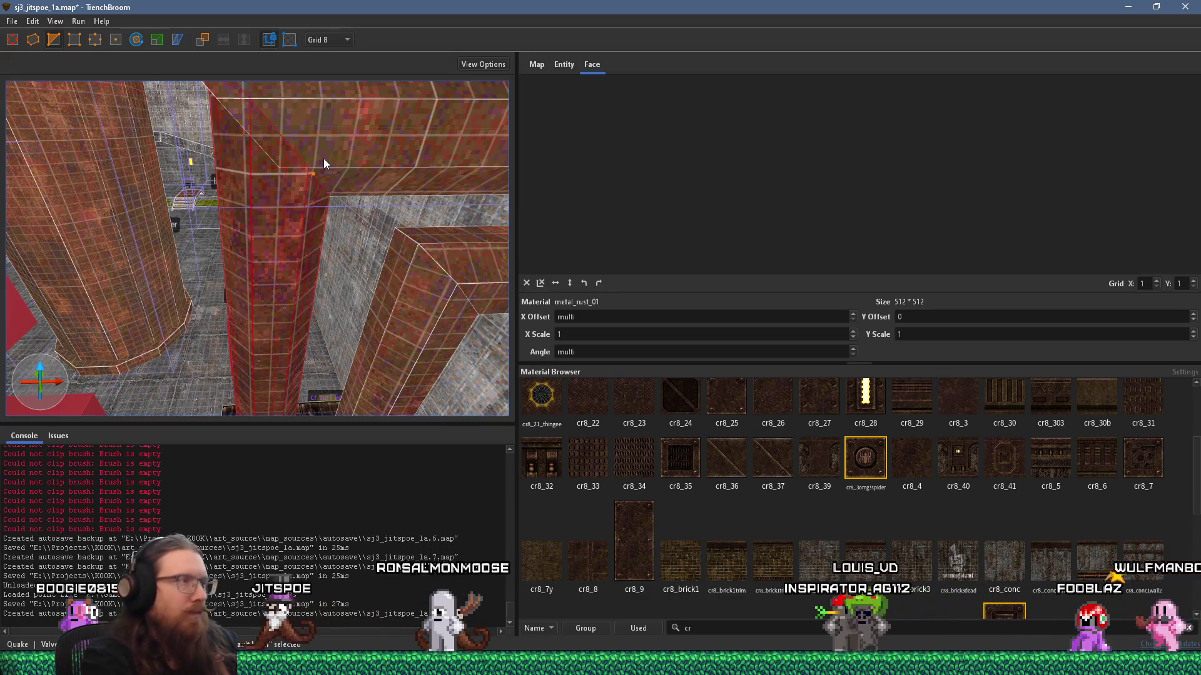
{"action": "key", "text": "Return"}
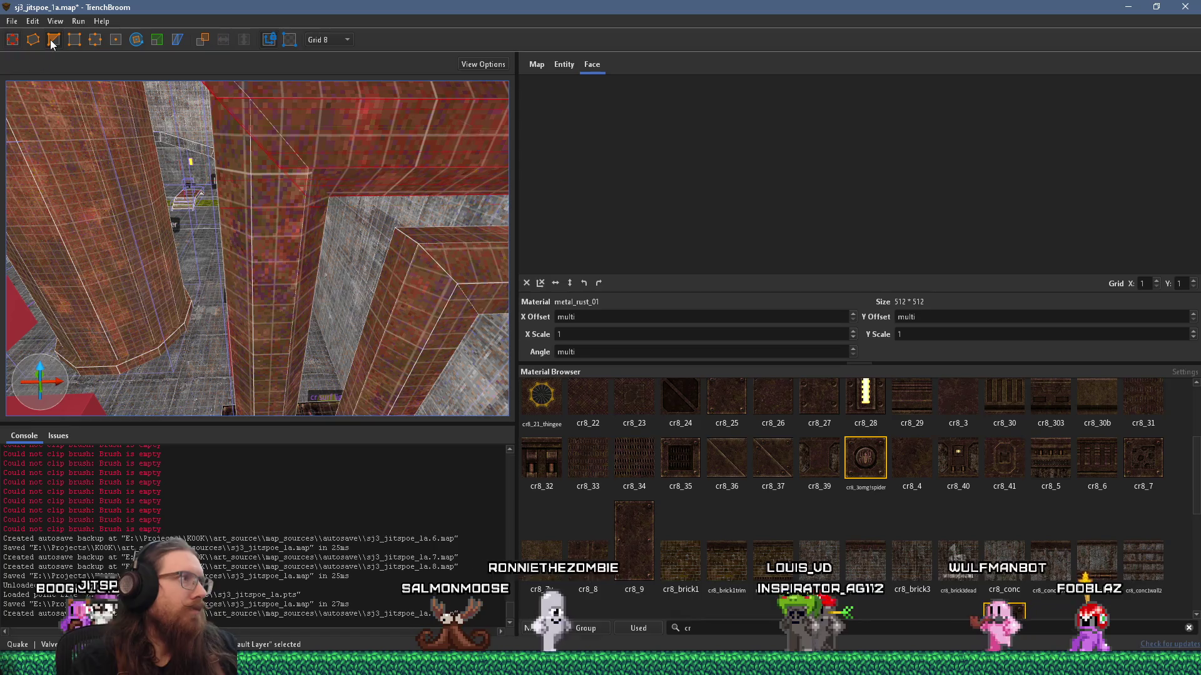
{"action": "left_click", "coordinate": [53, 40]}
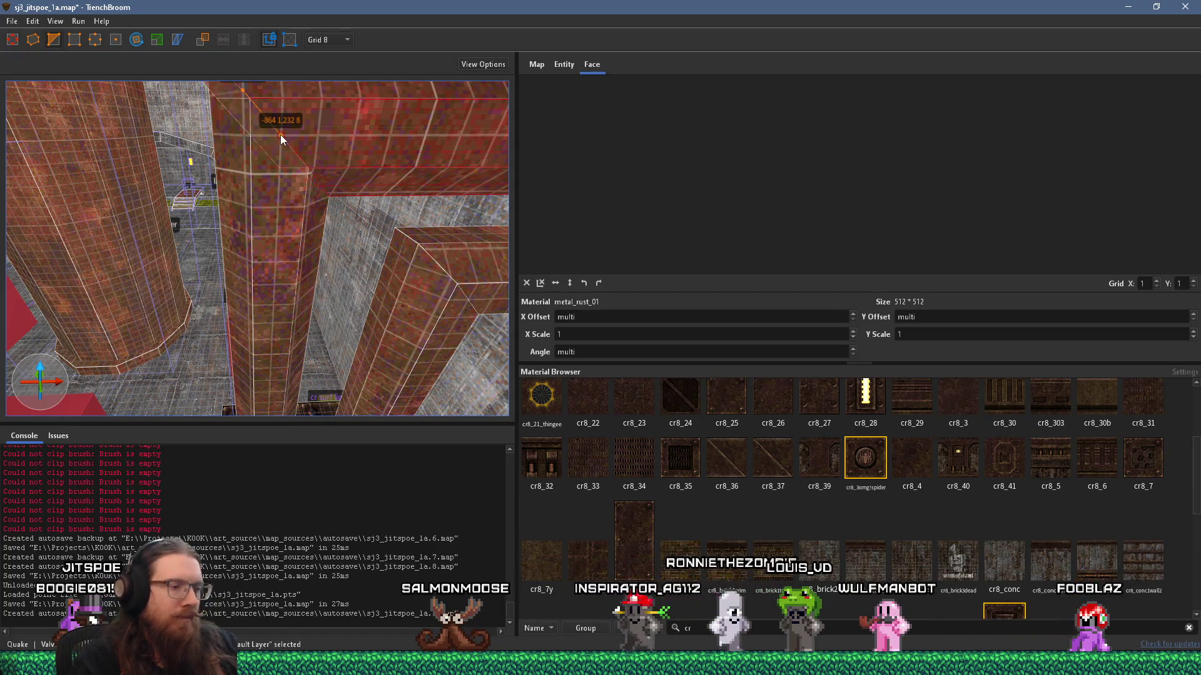
{"action": "scroll", "coordinate": [250, 169], "scroll_direction": "down", "scroll_amount": 5}
{"action": "key", "text": "Escape"}
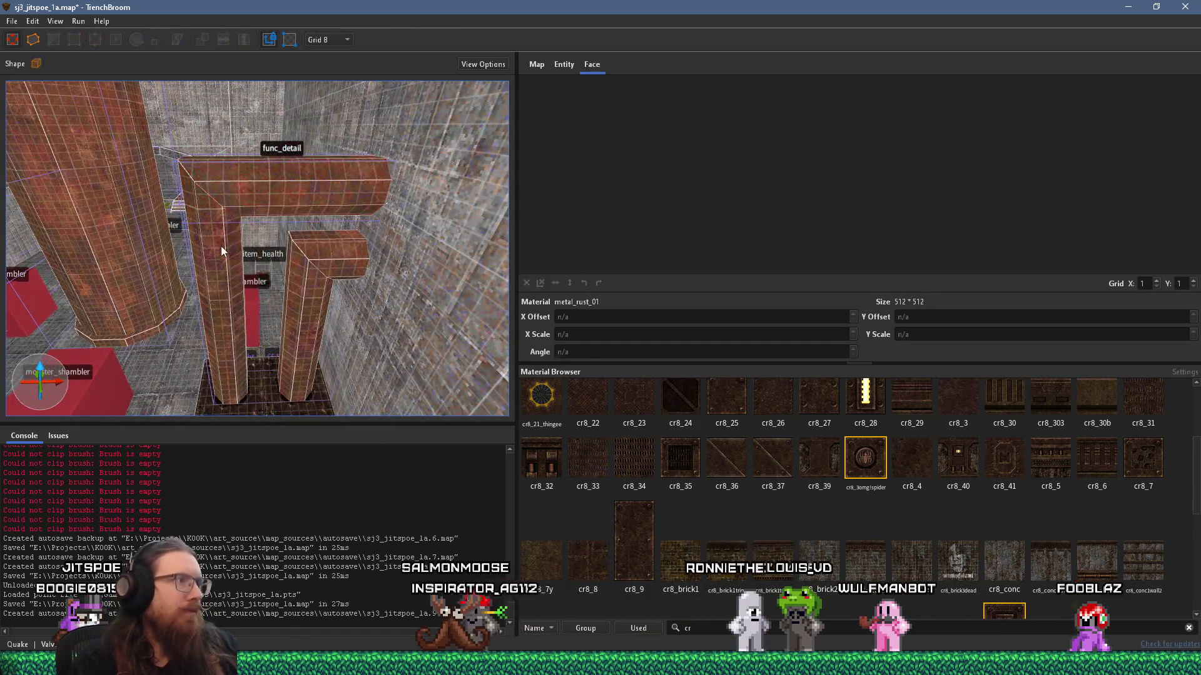
Select faces on the upright pillar, a wall and the ceiling
{"action": "left_click", "coordinate": [215, 246], "text": "shift"}
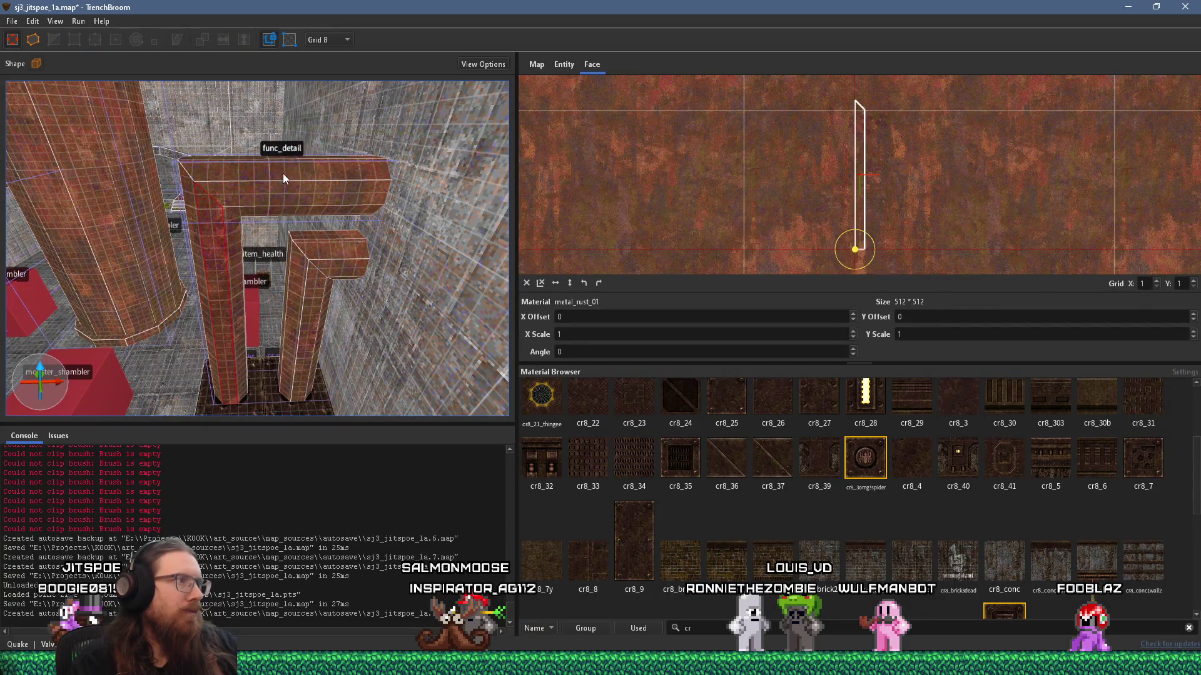
{"action": "mouse_move", "coordinate": [275, 235]}
{"action": "left_mouse_down"}
{"action": "mouse_move", "coordinate": [347, 251]}
{"action": "mouse_move", "coordinate": [268, 264]}
{"action": "mouse_move", "coordinate": [305, 216]}
{"action": "left_mouse_up"}
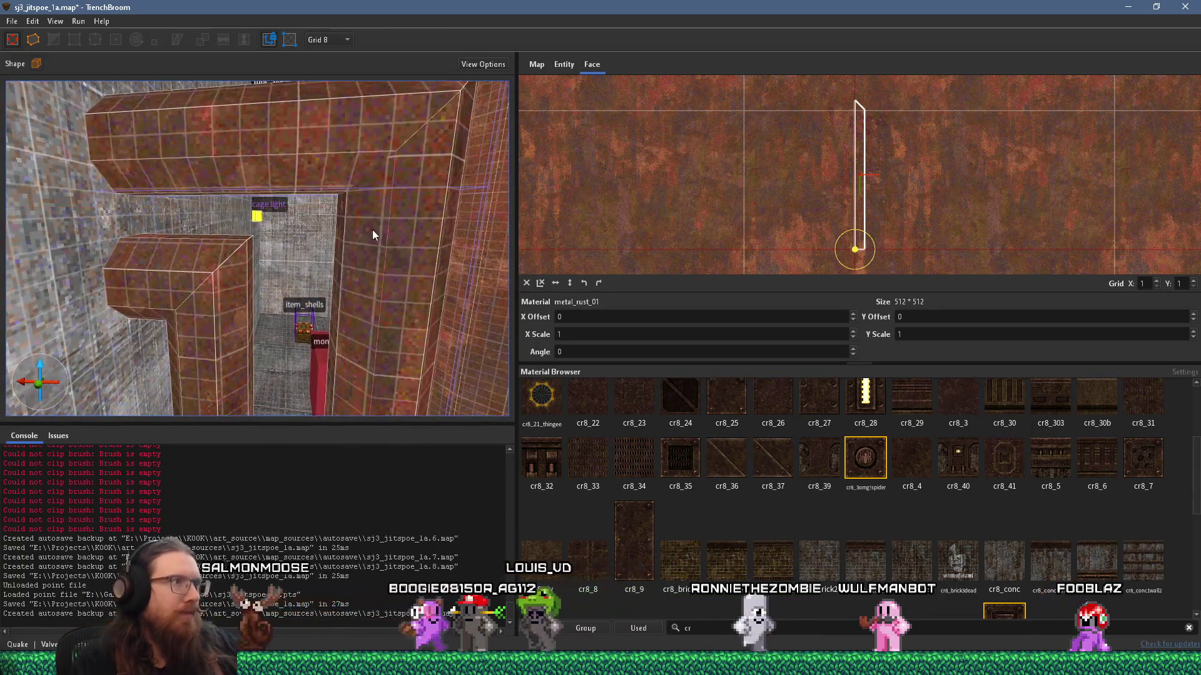
{"action": "scroll", "coordinate": [376, 216], "scroll_direction": "down", "scroll_amount": 3}
{"action": "left_click", "coordinate": [381, 200], "text": "shift"}
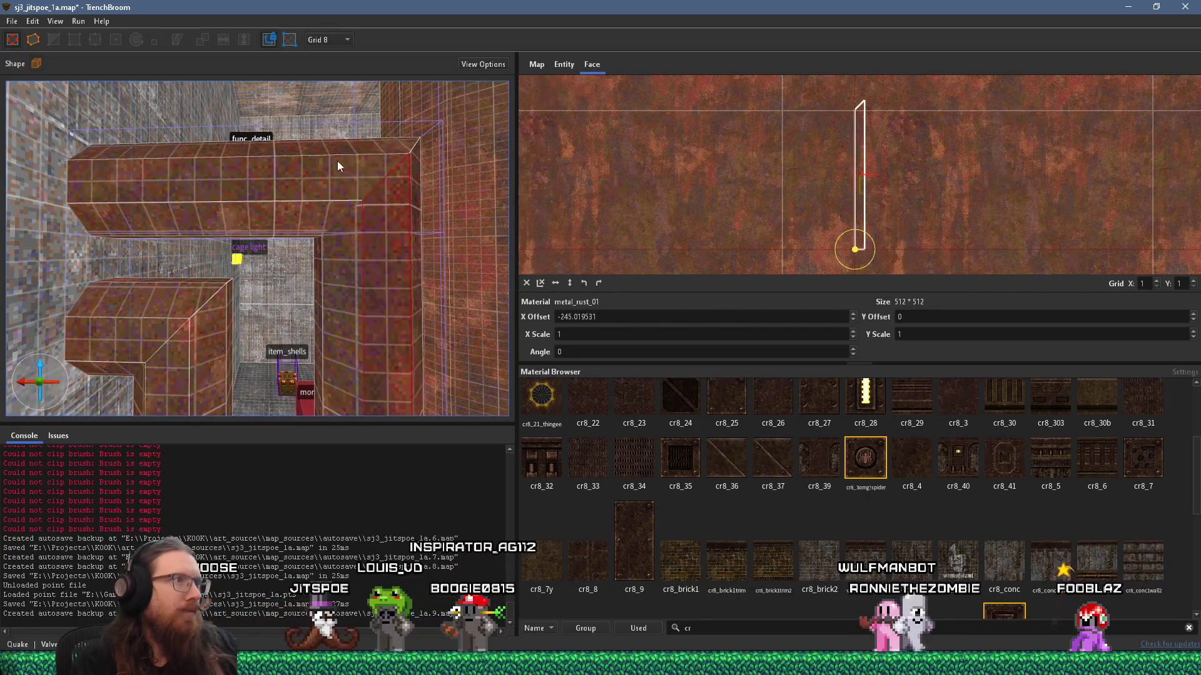
{"action": "mouse_move", "coordinate": [259, 227]}
{"action": "left_mouse_down"}
{"action": "mouse_move", "coordinate": [280, 133]}
{"action": "mouse_move", "coordinate": [272, 96]}
{"action": "left_mouse_up"}
{"action": "left_click", "coordinate": [268, 107], "text": "shift"}
{"action": "mouse_move", "coordinate": [302, 135]}
{"action": "left_mouse_down"}
{"action": "mouse_move", "coordinate": [290, 203]}
{"action": "mouse_move", "coordinate": [330, 243]}
{"action": "mouse_move", "coordinate": [175, 311]}
{"action": "mouse_move", "coordinate": [283, 259]}
{"action": "left_mouse_up"}
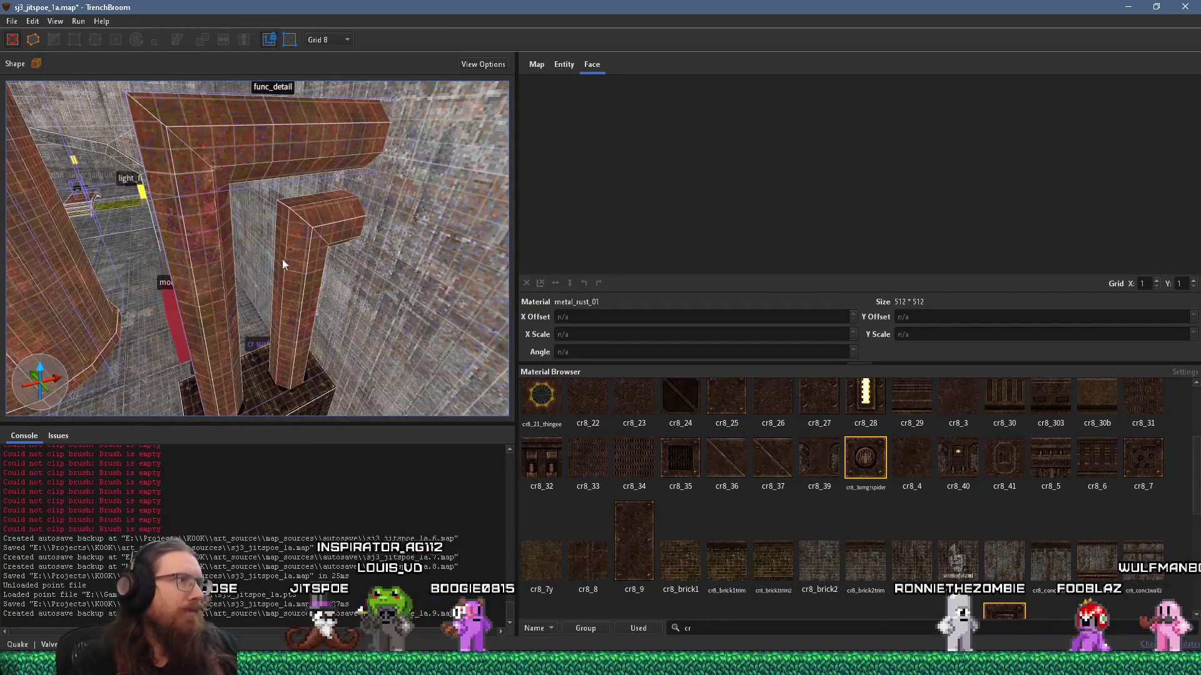
Select the func_detail beam and second pillar, then pick the small func_detail brush by the left pillar
{"action": "left_click", "coordinate": [220, 162]}
{"action": "mouse_move", "coordinate": [338, 205]}
{"action": "left_mouse_down"}
{"action": "mouse_move", "coordinate": [283, 272]}
{"action": "mouse_move", "coordinate": [290, 197]}
{"action": "mouse_move", "coordinate": [298, 243]}
{"action": "left_mouse_up"}
{"action": "left_click", "coordinate": [388, 232], "text": "ctrl"}
{"action": "left_click", "coordinate": [179, 235]}
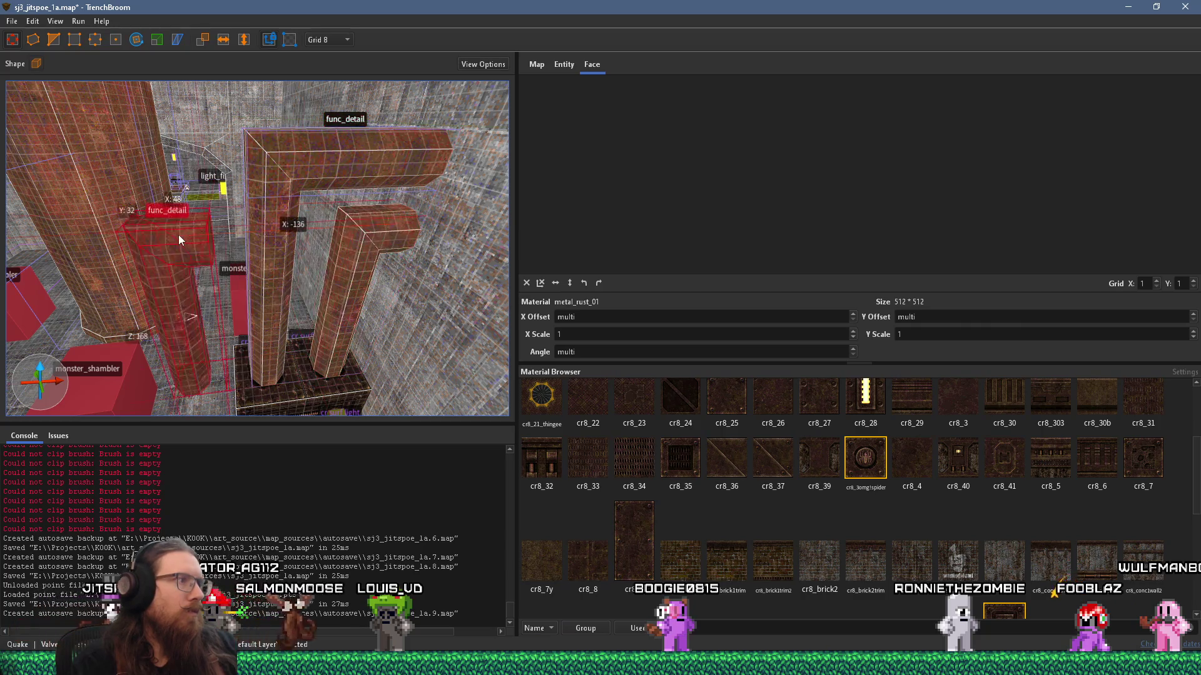
{"action": "left_click", "coordinate": [190, 394]}
{"action": "scroll", "coordinate": [190, 393], "scroll_direction": "up", "scroll_amount": 10}
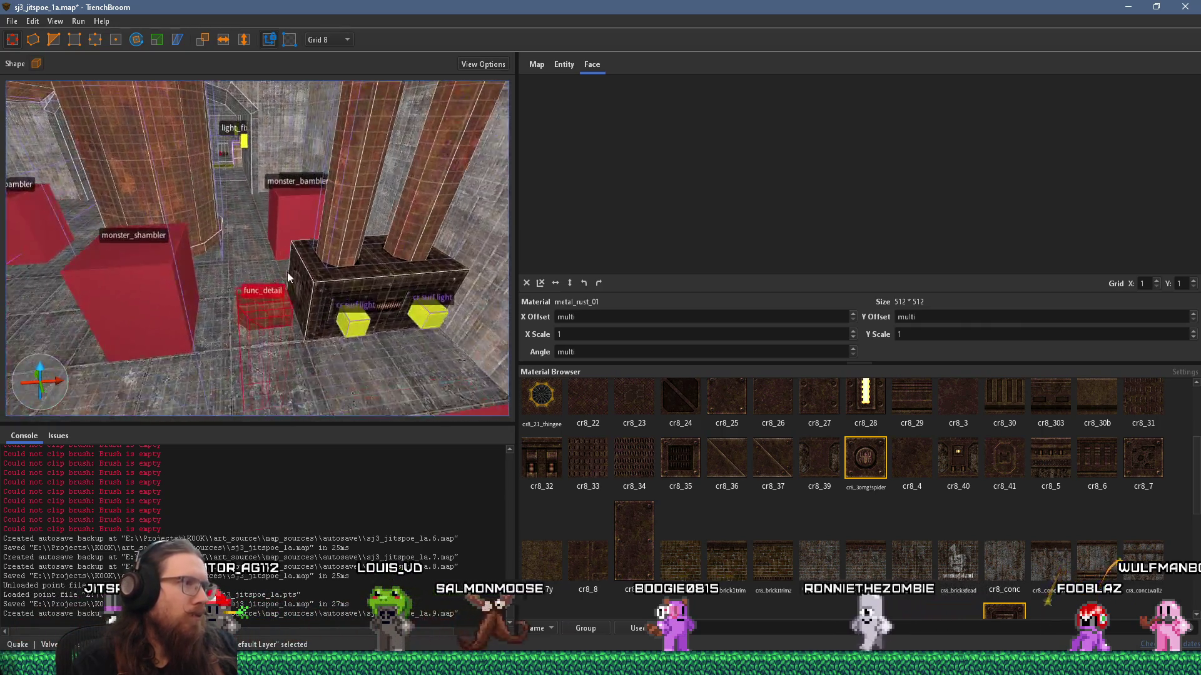
{"action": "scroll", "coordinate": [300, 265], "scroll_direction": "up", "scroll_amount": 2}
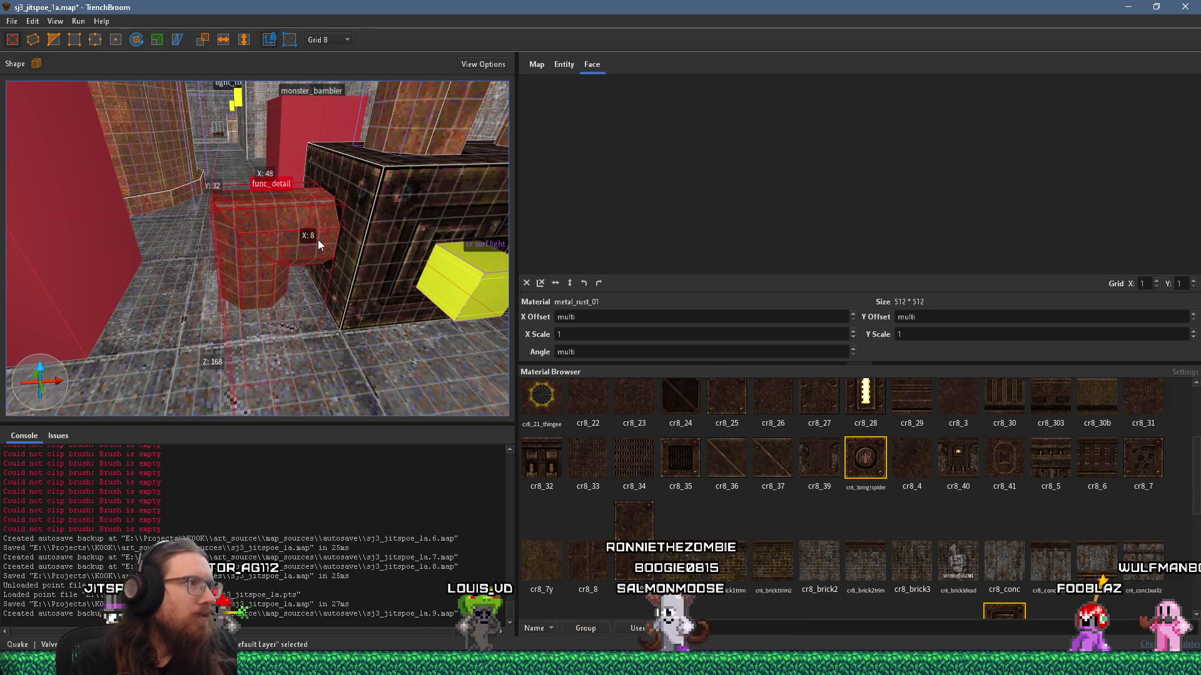
{"action": "scroll", "coordinate": [318, 239], "scroll_direction": "up", "scroll_amount": 4}
{"action": "scroll", "coordinate": [331, 201], "scroll_direction": "down", "scroll_amount": 4}
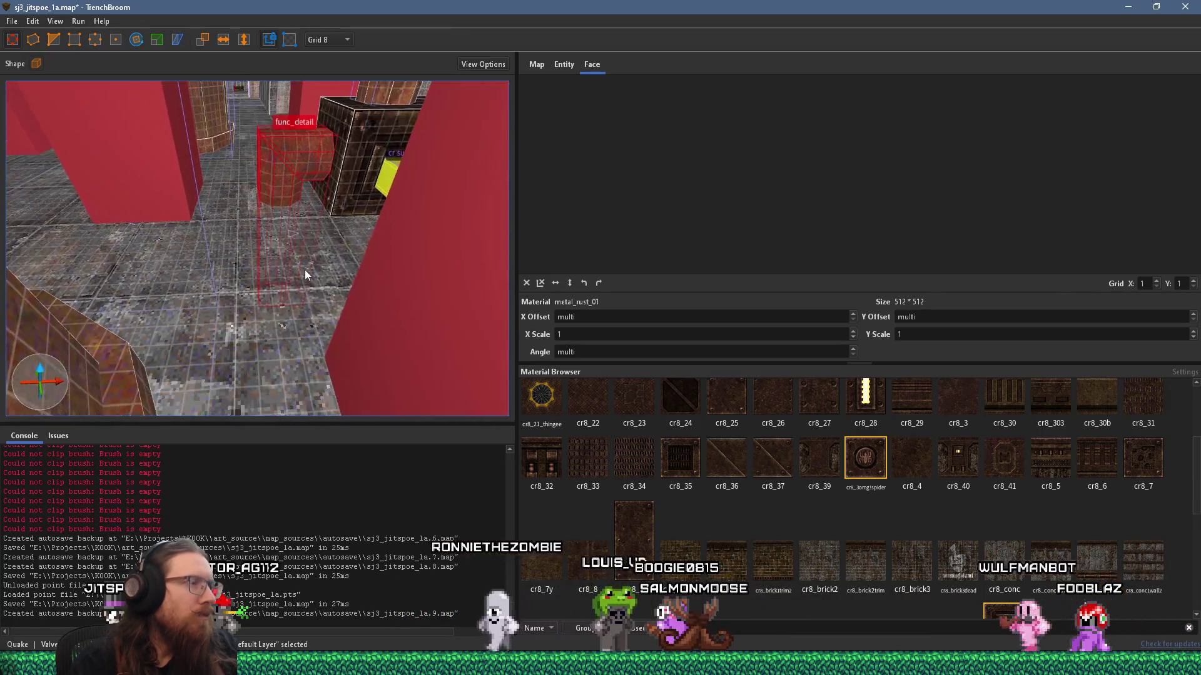
{"action": "scroll", "coordinate": [305, 269], "scroll_direction": "down", "scroll_amount": 3}
{"action": "key", "text": "Escape"}
{"action": "scroll", "coordinate": [257, 351], "scroll_direction": "down", "scroll_amount": 5}
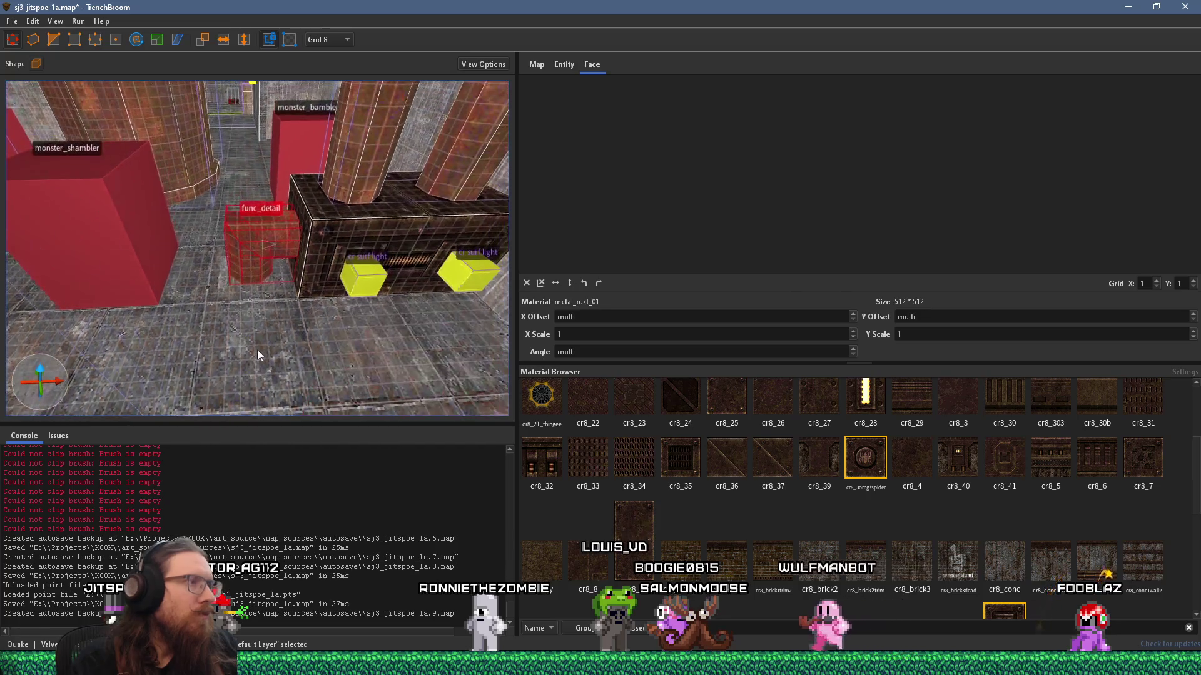
{"action": "scroll", "coordinate": [211, 351], "scroll_direction": "down", "scroll_amount": 4}
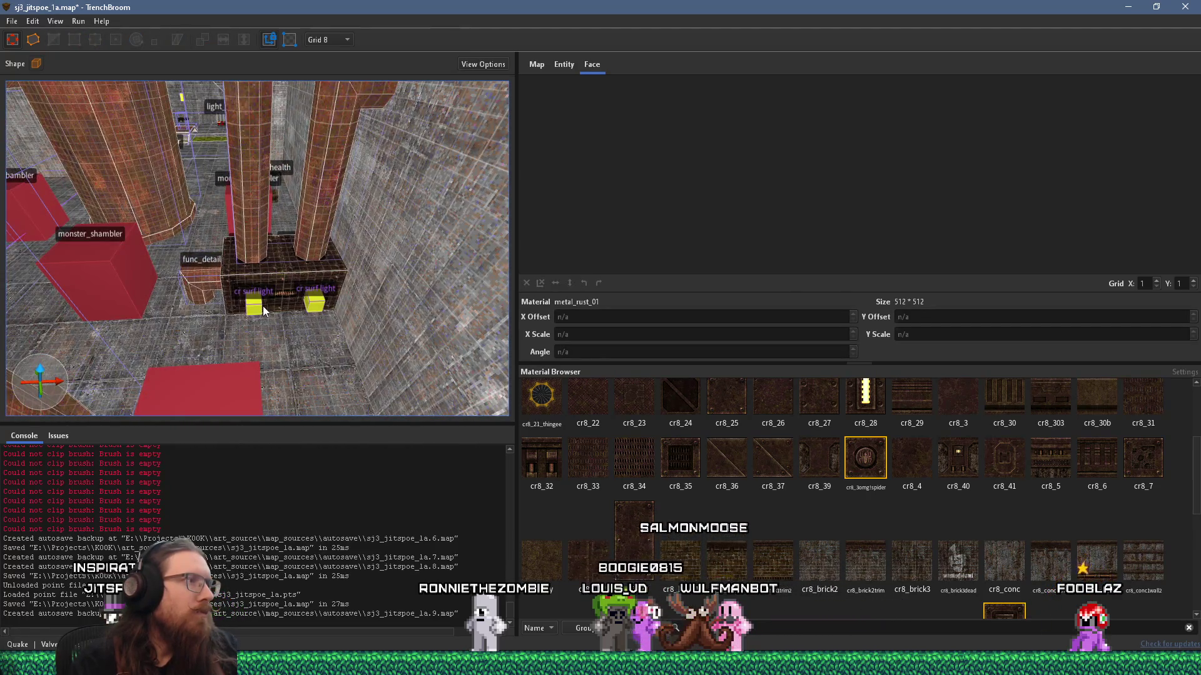
{"action": "scroll", "coordinate": [262, 305], "scroll_direction": "up", "scroll_amount": 3}
{"action": "left_click", "coordinate": [253, 325]}
{"action": "left_click", "coordinate": [566, 63]}
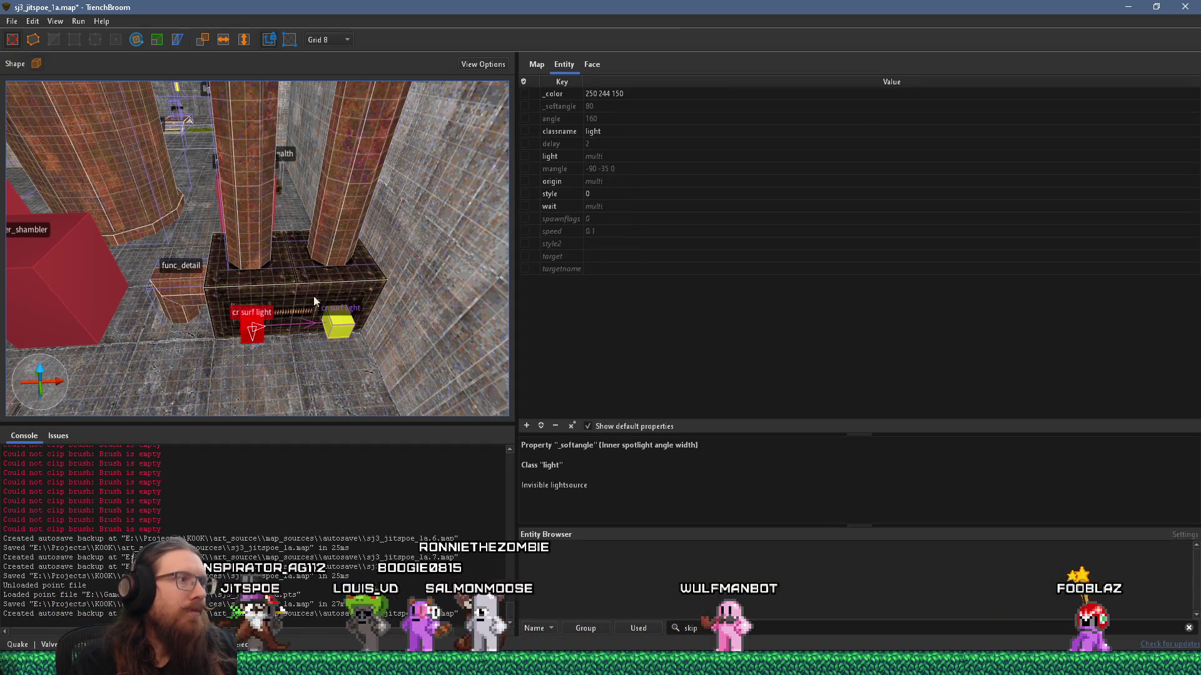
Set the left light's brightness value to 250
{"action": "left_click", "coordinate": [258, 331]}
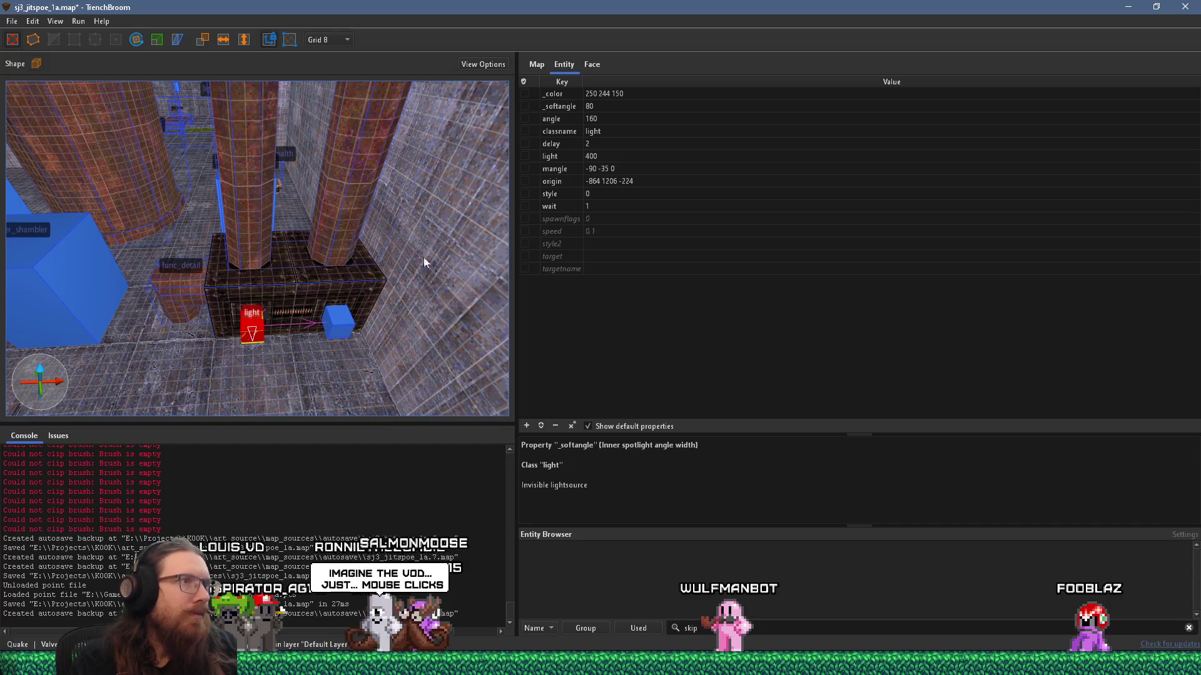
{"action": "scroll", "coordinate": [374, 269], "scroll_direction": "up", "scroll_amount": 3}
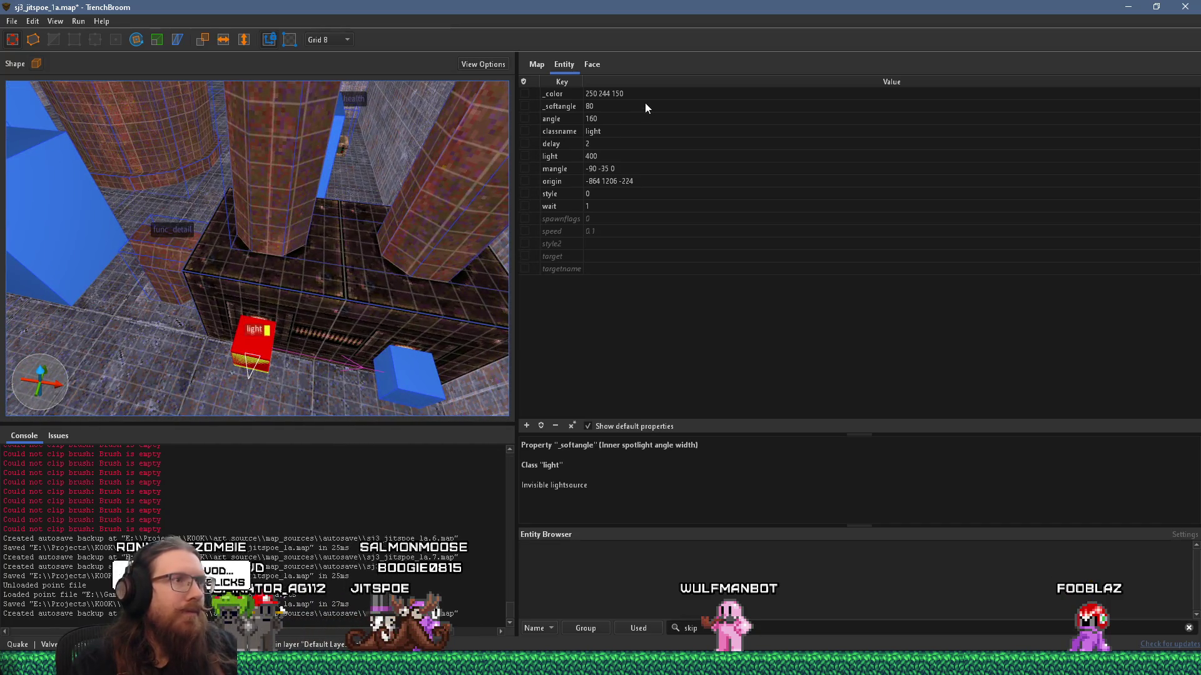
{"action": "double_click", "coordinate": [607, 157]}
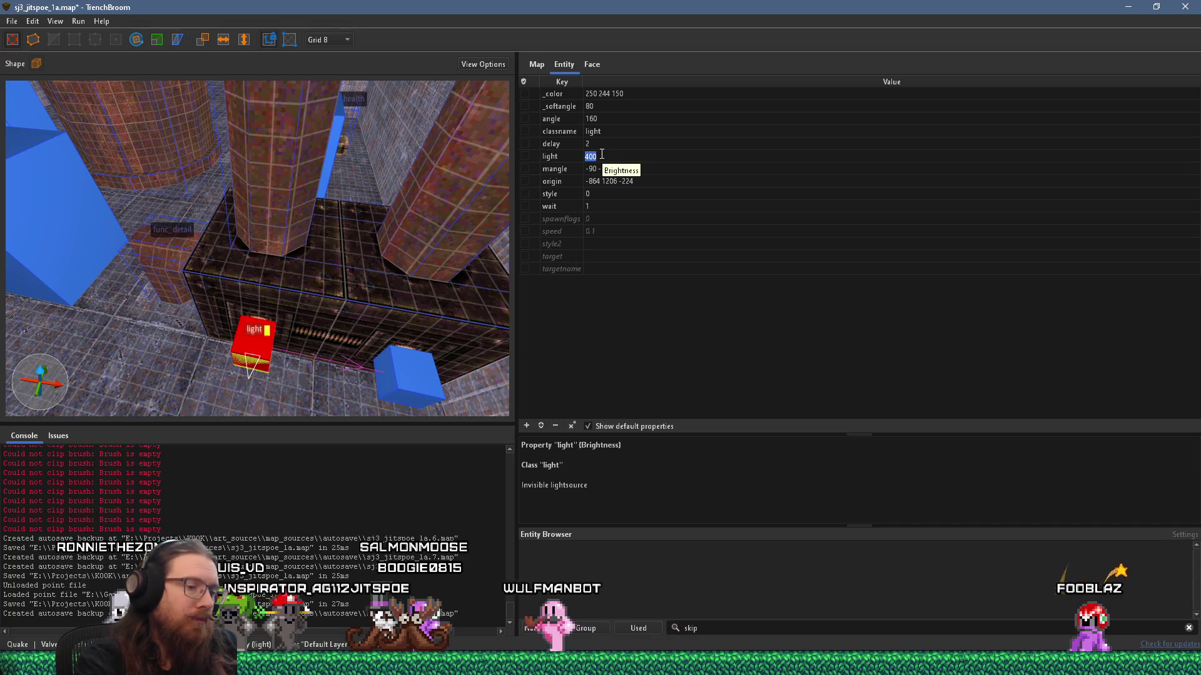
{"action": "type", "text": "250"}
{"action": "key", "text": "Return"}
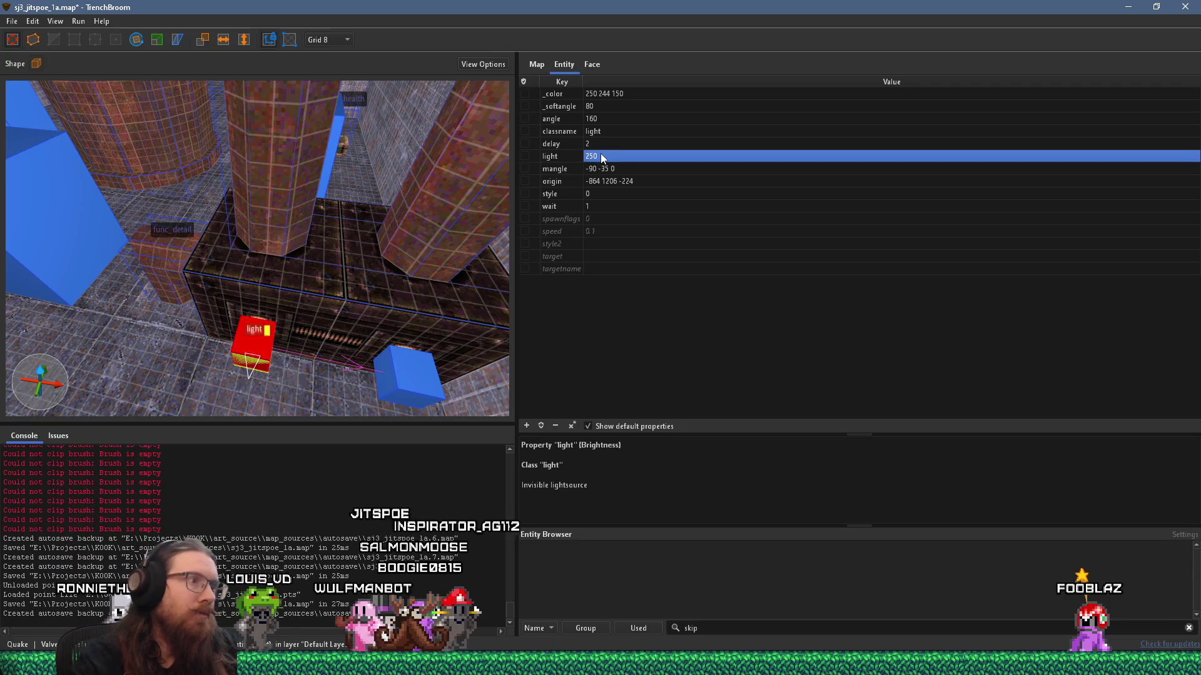
Check the other light entity's brightness, then clear the selection
{"action": "left_click_drag", "start_coordinate": [354, 261], "coordinate": [357, 219]}
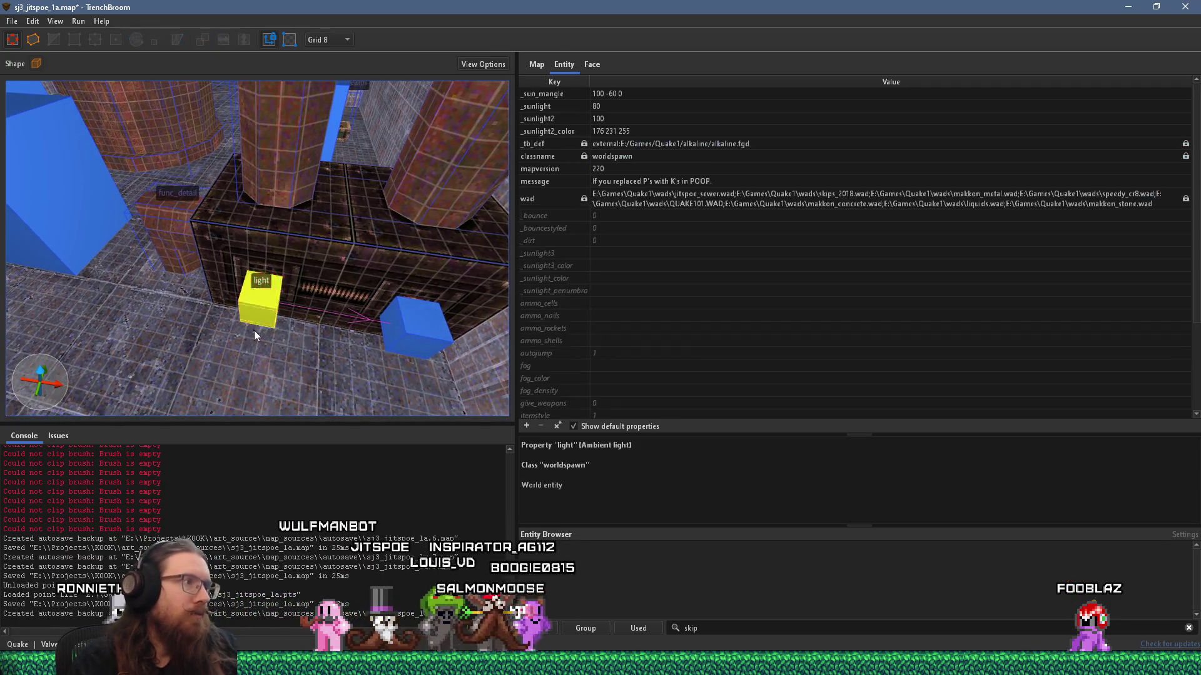
{"action": "left_click", "coordinate": [266, 325]}
{"action": "left_click", "coordinate": [269, 326]}
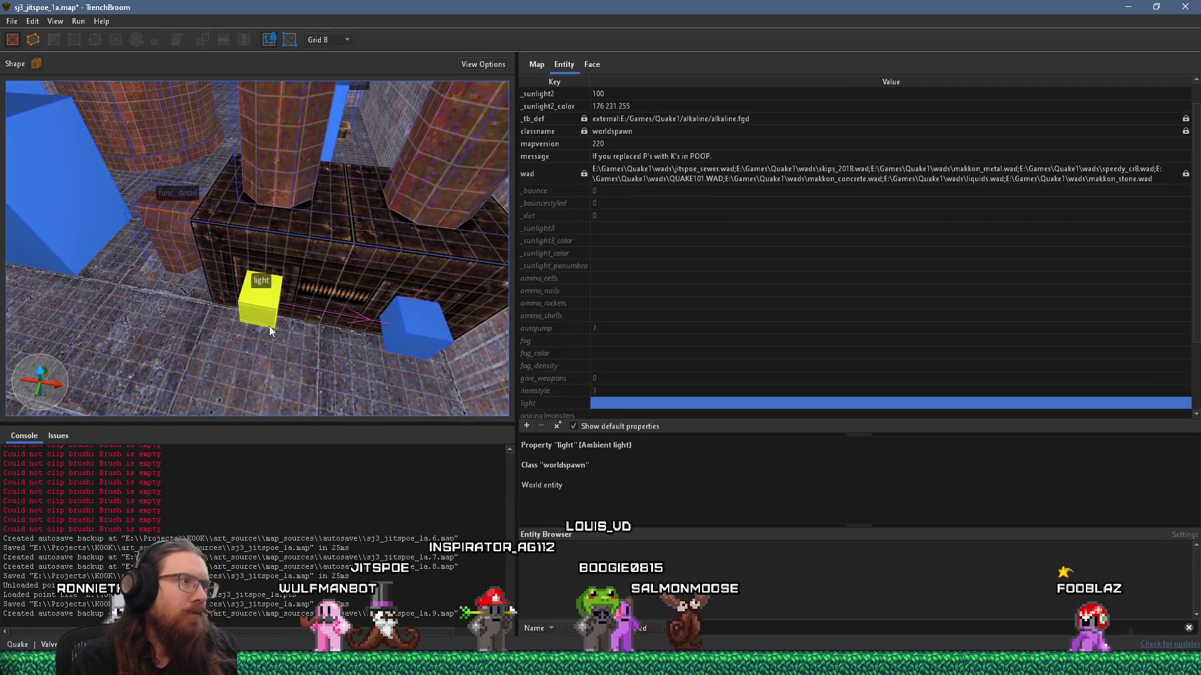
{"action": "scroll", "coordinate": [273, 325], "scroll_direction": "up", "scroll_amount": 6}
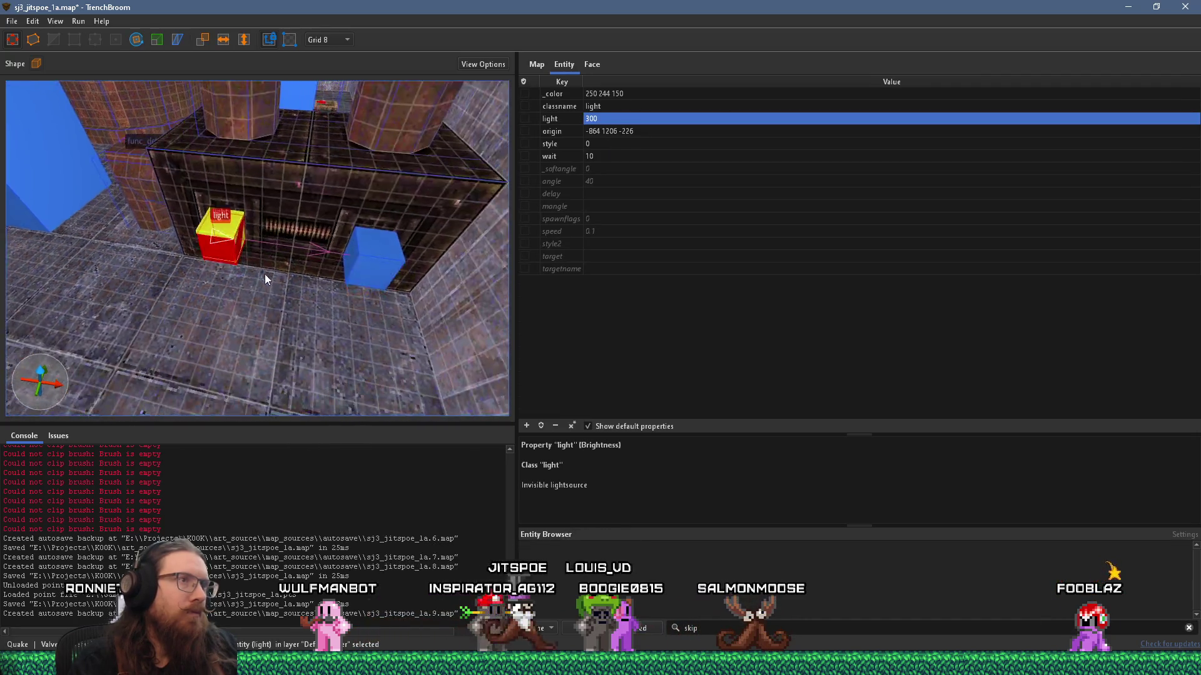
{"action": "scroll", "coordinate": [275, 238], "scroll_direction": "down", "scroll_amount": 2}
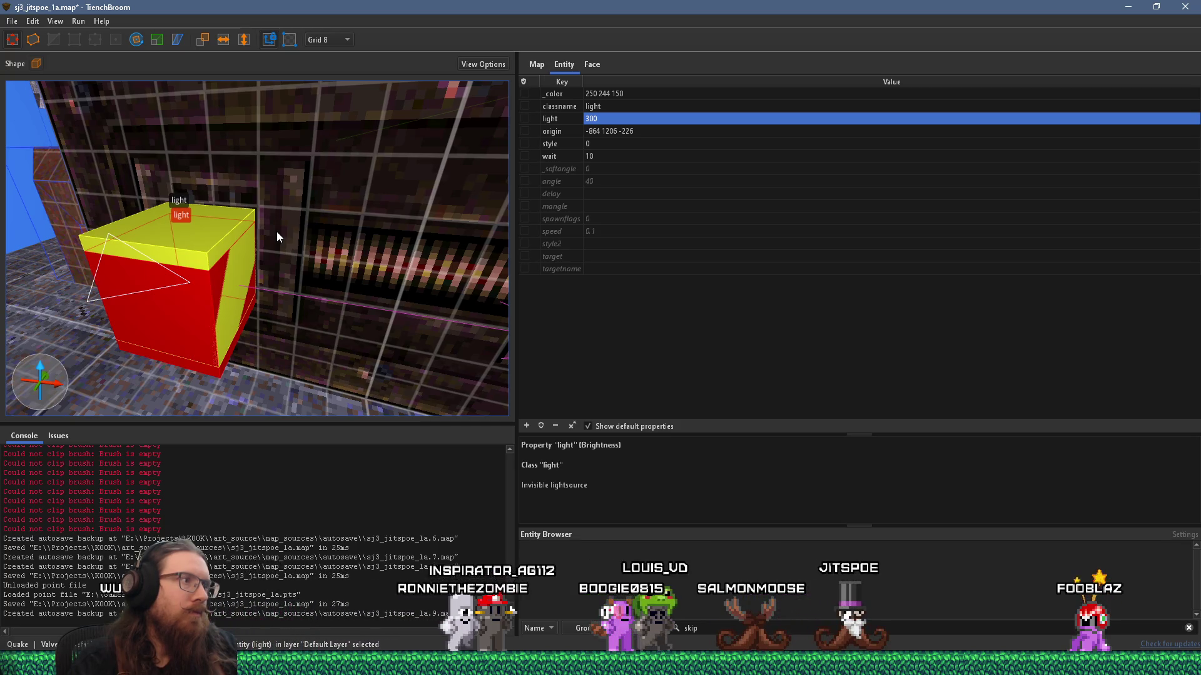
{"action": "scroll", "coordinate": [276, 231], "scroll_direction": "down", "scroll_amount": 2}
{"action": "key", "text": "Escape"}
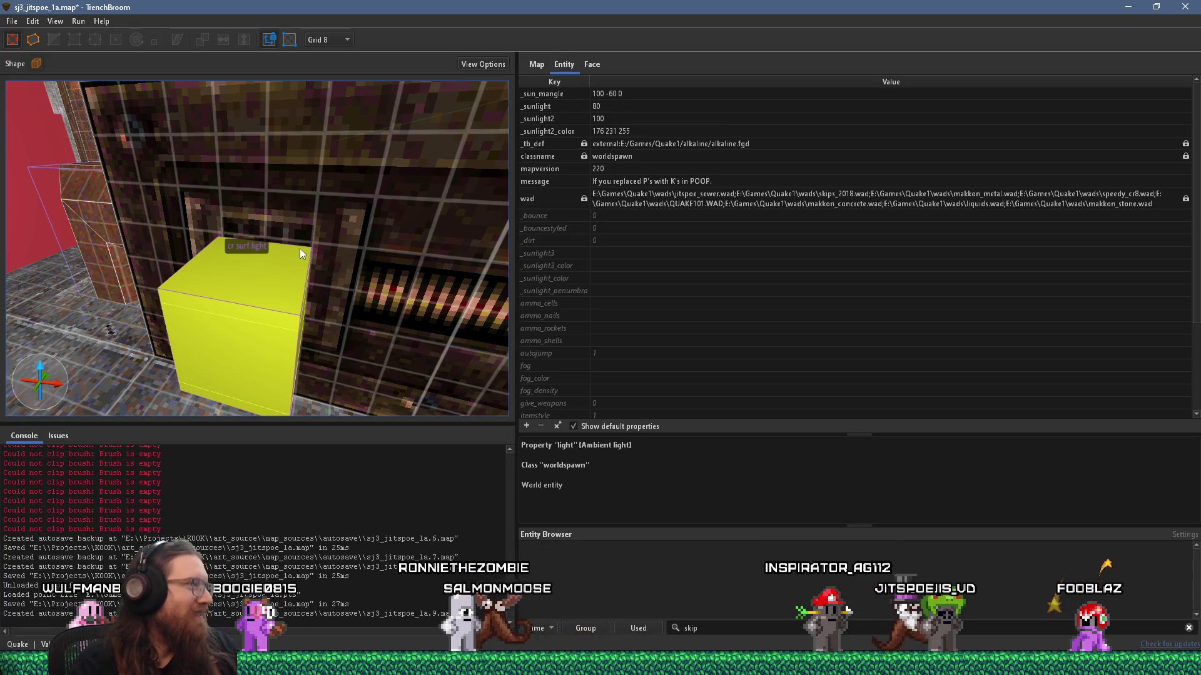
{"action": "mouse_move", "coordinate": [298, 225]}
{"action": "left_mouse_down"}
{"action": "mouse_move", "coordinate": [362, 241]}
{"action": "mouse_move", "coordinate": [275, 207]}
{"action": "mouse_move", "coordinate": [299, 347]}
{"action": "mouse_move", "coordinate": [263, 344]}
{"action": "mouse_move", "coordinate": [224, 378]}
{"action": "mouse_move", "coordinate": [224, 234]}
{"action": "mouse_move", "coordinate": [224, 273]}
{"action": "mouse_move", "coordinate": [199, 252]}
{"action": "mouse_move", "coordinate": [275, 263]}
{"action": "left_mouse_up"}
Save the map, then select the brick pillar and its base bevel brush near the player start
{"action": "key", "text": "ctrl+s"}
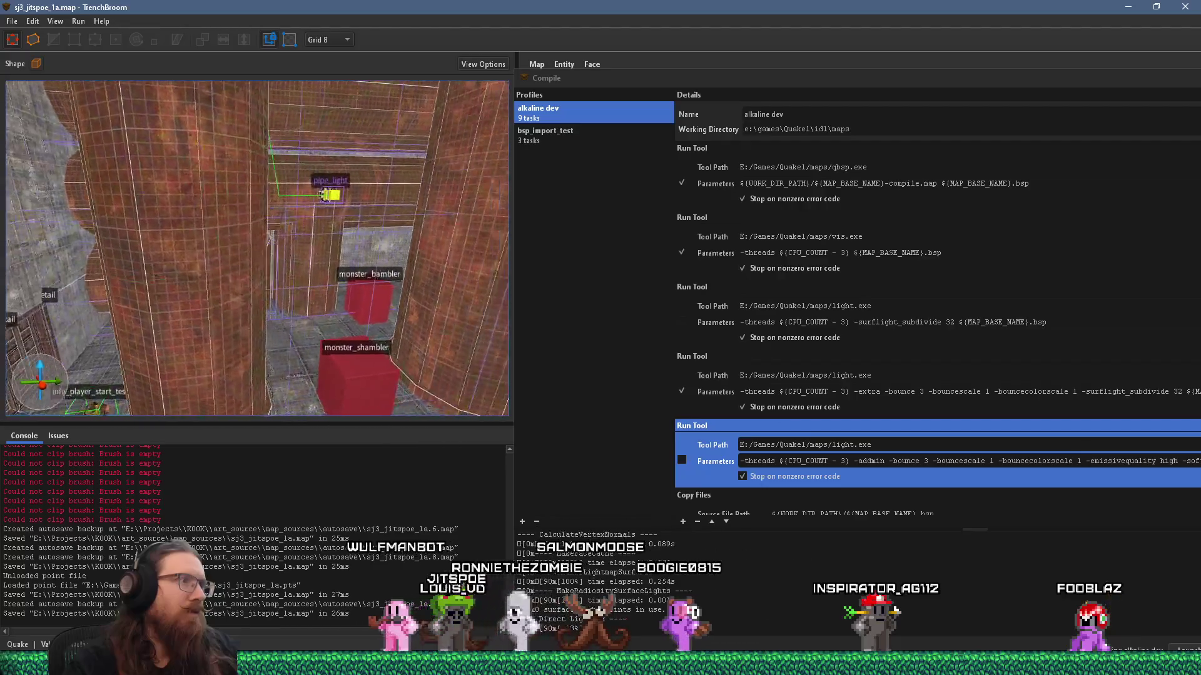
{"action": "scroll", "coordinate": [278, 193], "scroll_direction": "up", "scroll_amount": 5}
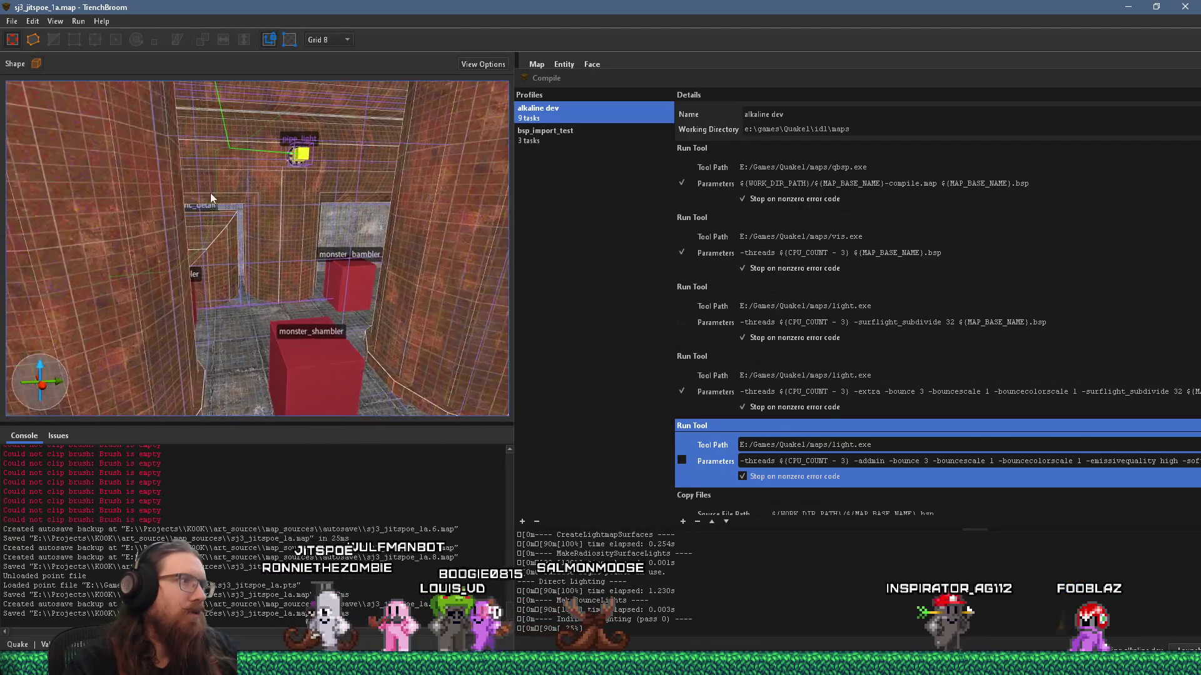
{"action": "mouse_move", "coordinate": [199, 232]}
{"action": "left_mouse_down"}
{"action": "mouse_move", "coordinate": [493, 89]}
{"action": "mouse_move", "coordinate": [351, 198]}
{"action": "left_mouse_up"}
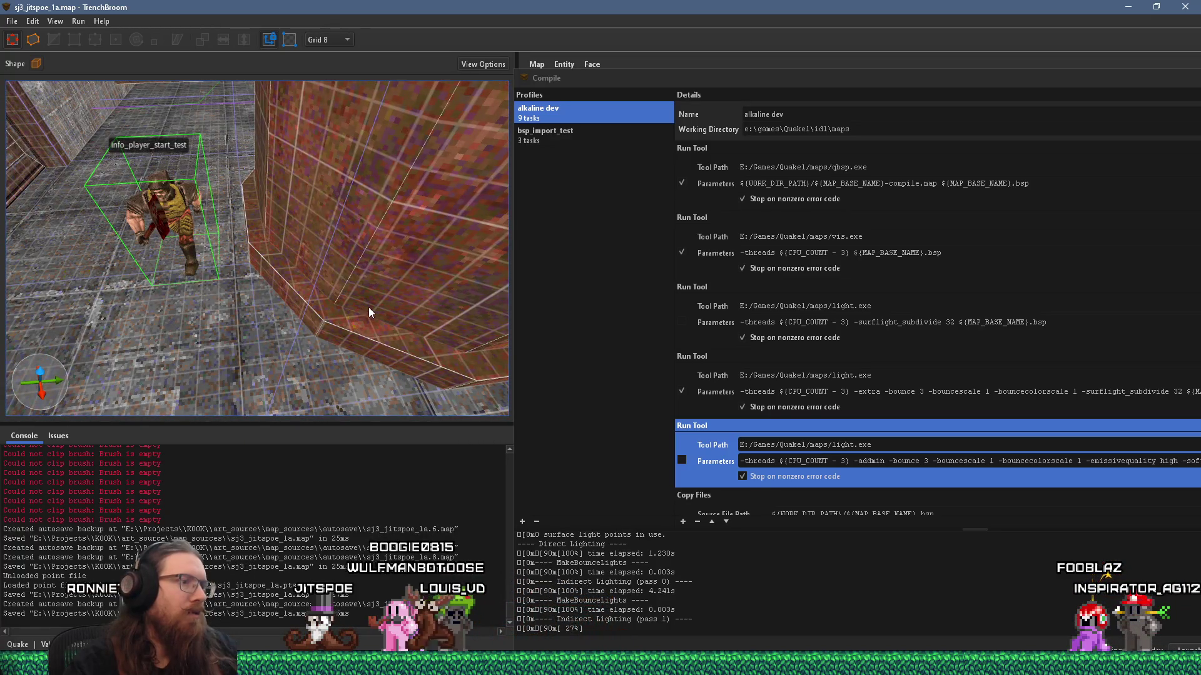
{"action": "left_click", "coordinate": [355, 339]}
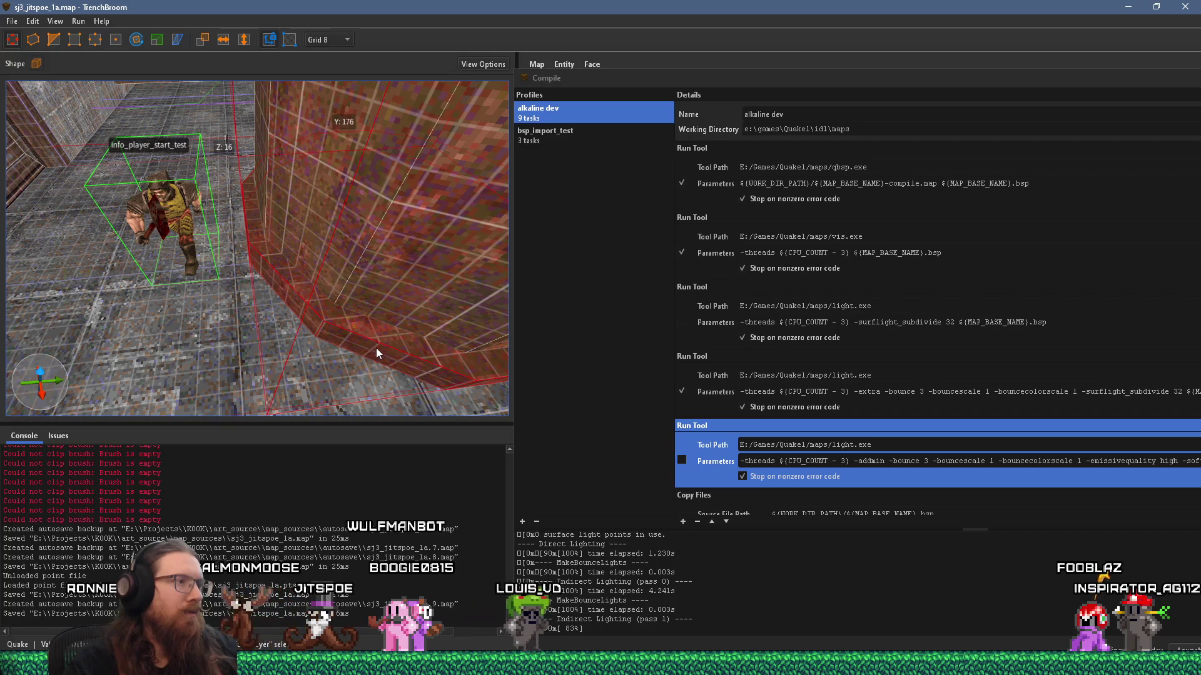
{"action": "left_click", "coordinate": [377, 348]}
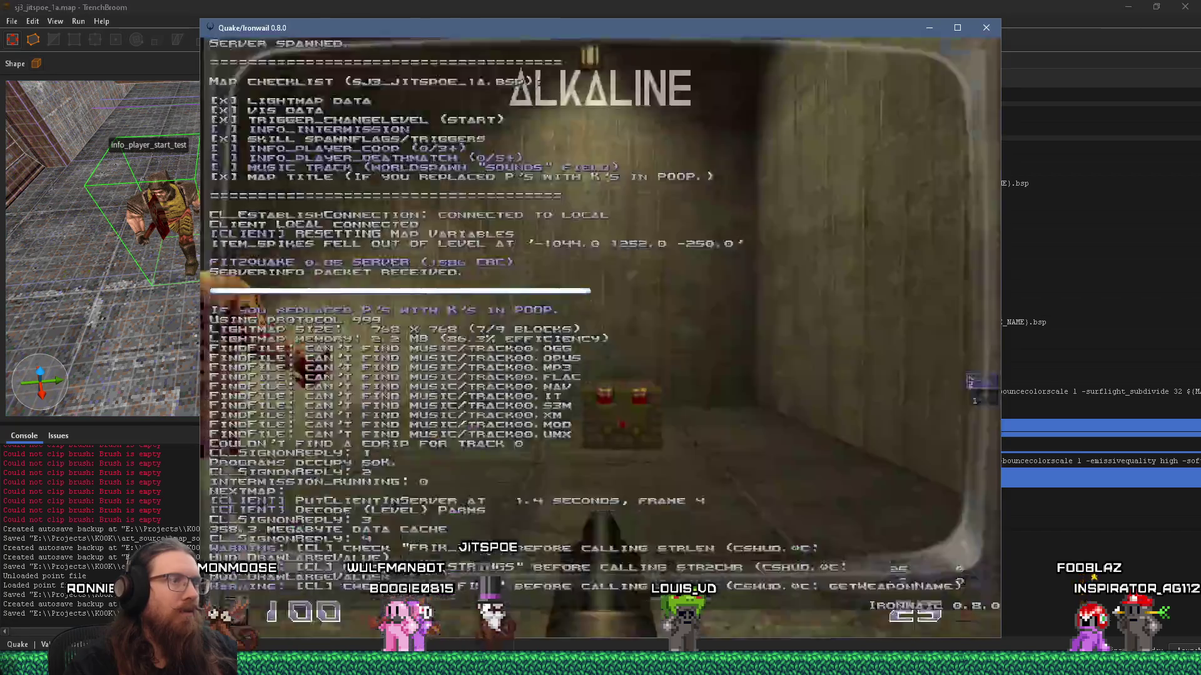
Walk toward the pillars, shooting at the monster and the crate
{"action": "key", "text": "w"}
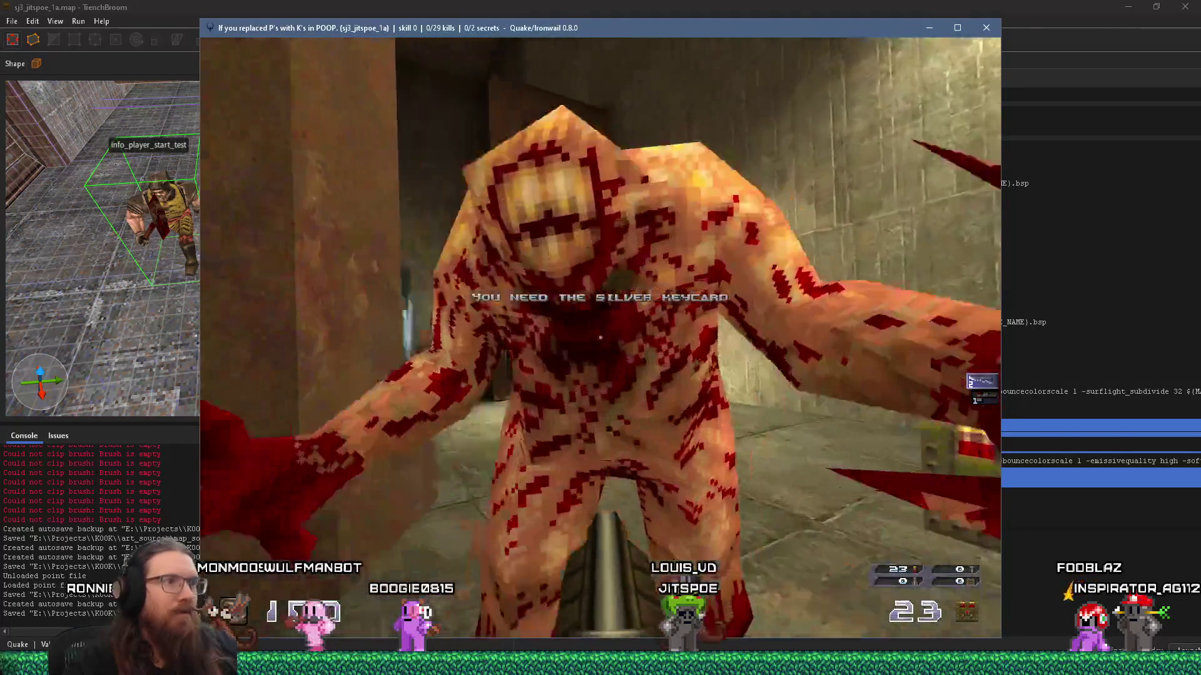
{"action": "key", "text": "w"}
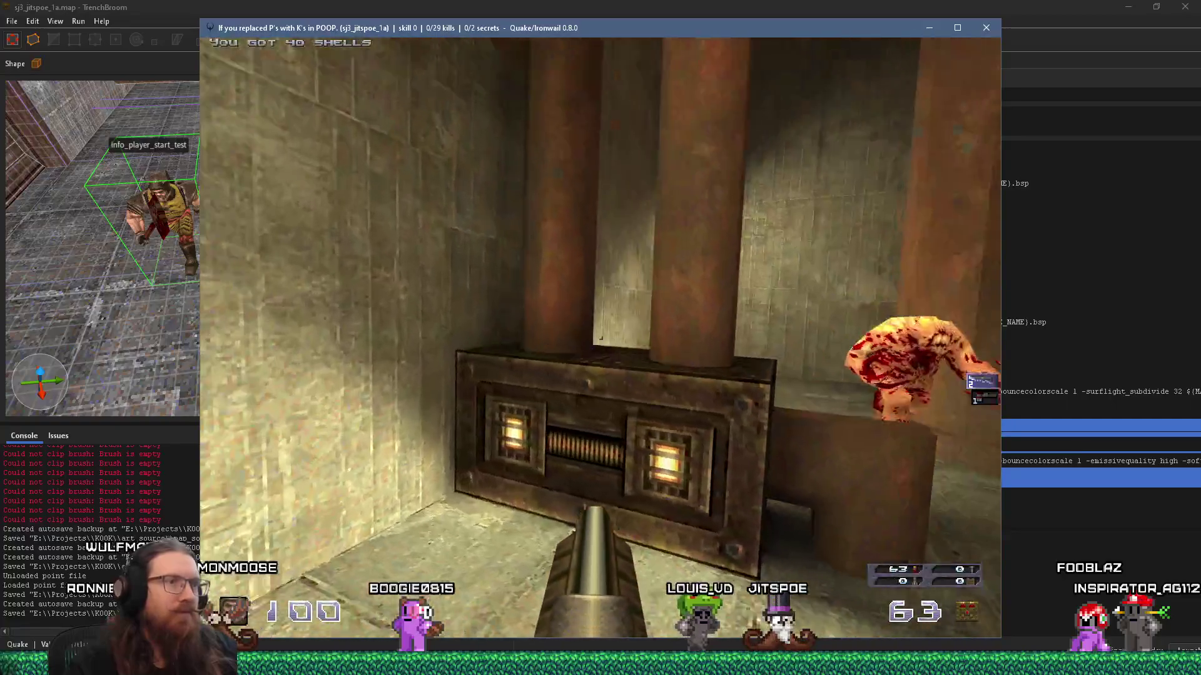
{"action": "key", "text": "w"}
{"action": "left_click", "coordinate": [600, 338]}
{"action": "left_click", "coordinate": [600, 337]}
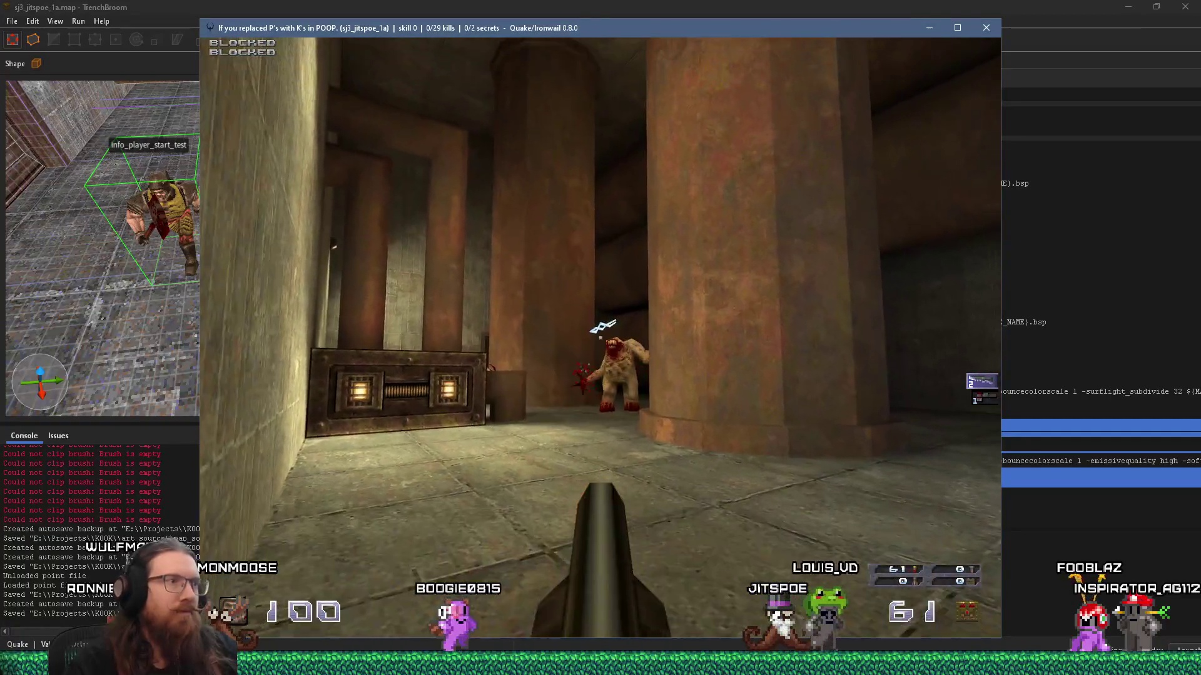
{"action": "key", "text": "w"}
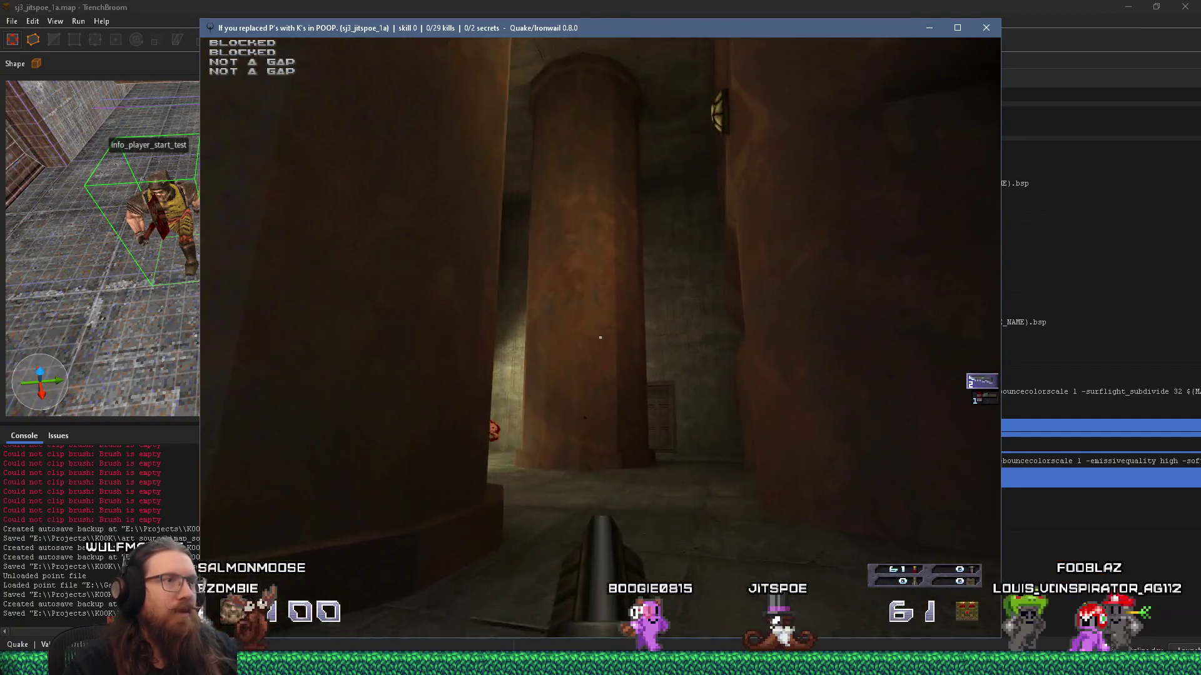
{"action": "key", "text": "w"}
{"action": "left_click", "coordinate": [600, 338]}
{"action": "left_click", "coordinate": [600, 337]}
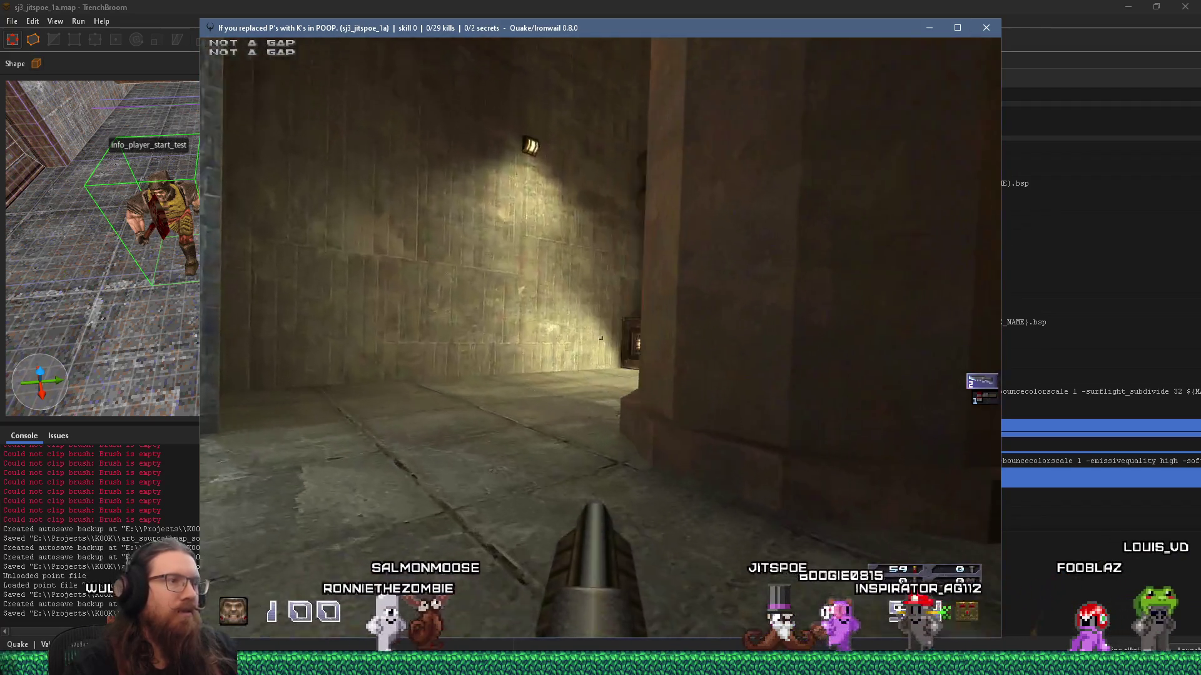
{"action": "key", "text": "w"}
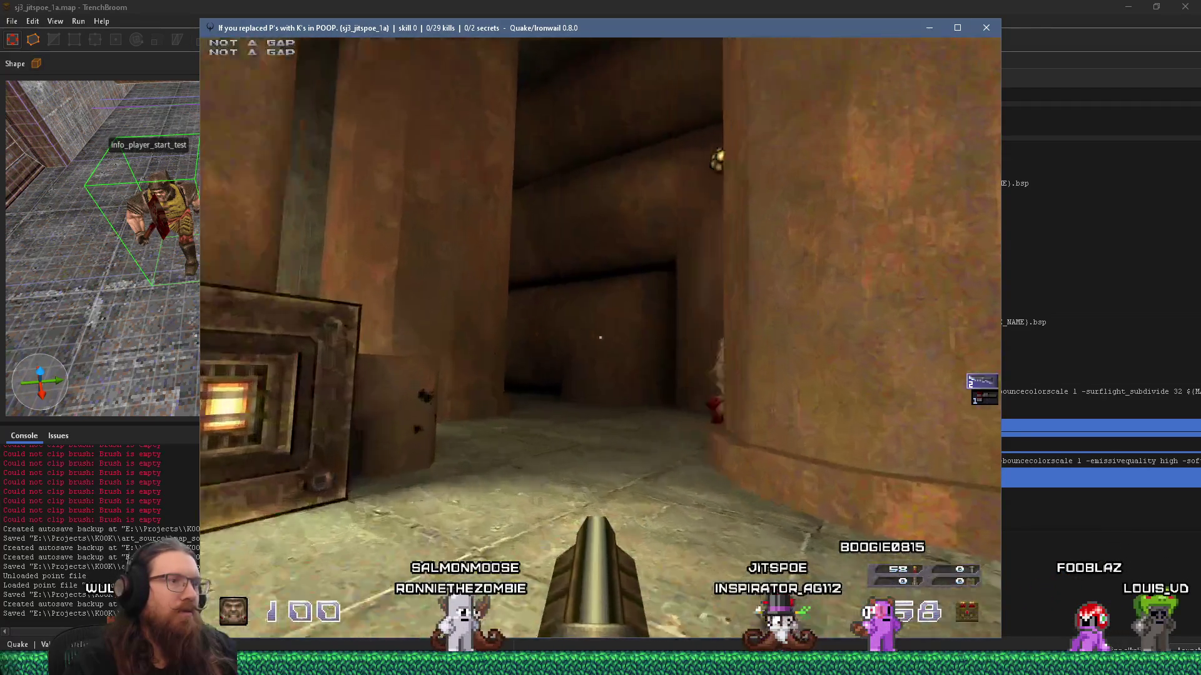
{"action": "left_click", "coordinate": [600, 337]}
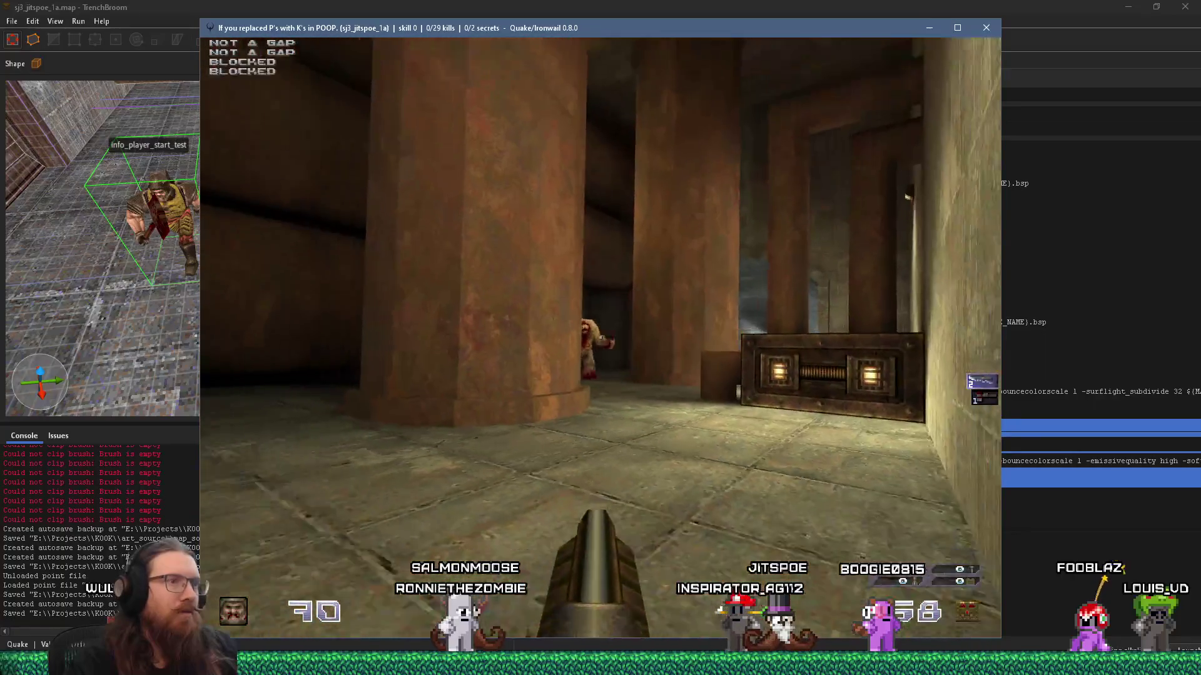
Keep firing the shotgun at the shambler
{"action": "left_click", "coordinate": [600, 337]}
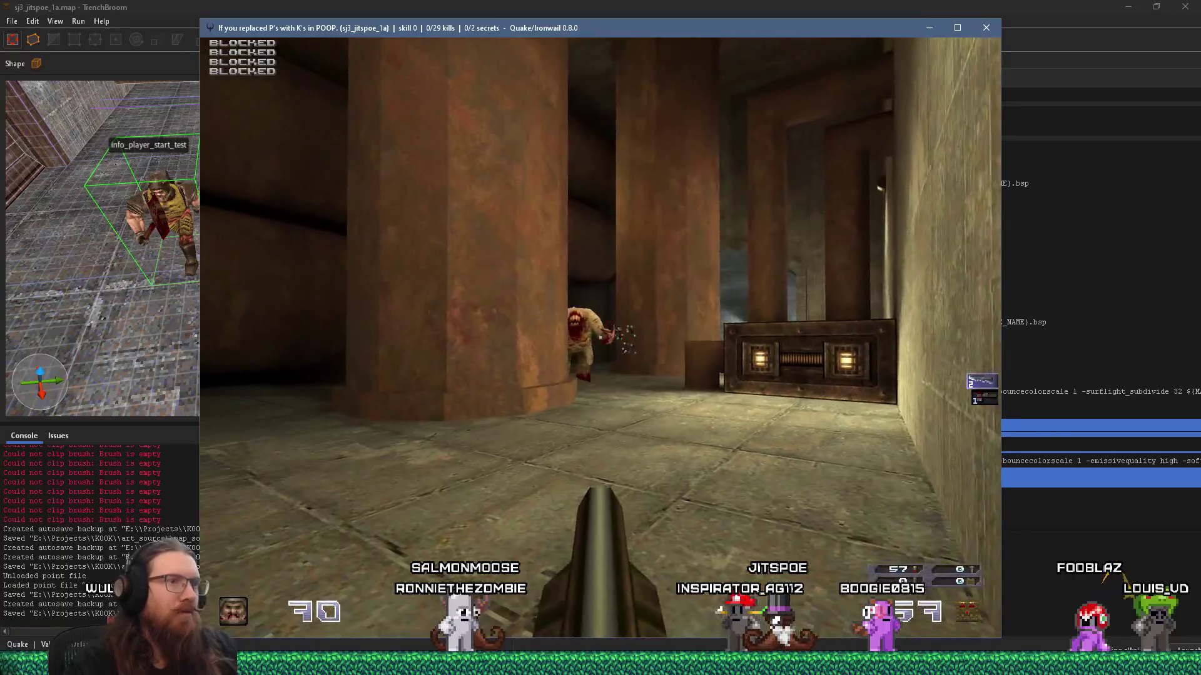
{"action": "left_click", "coordinate": [600, 338]}
{"action": "left_click", "coordinate": [600, 338]}
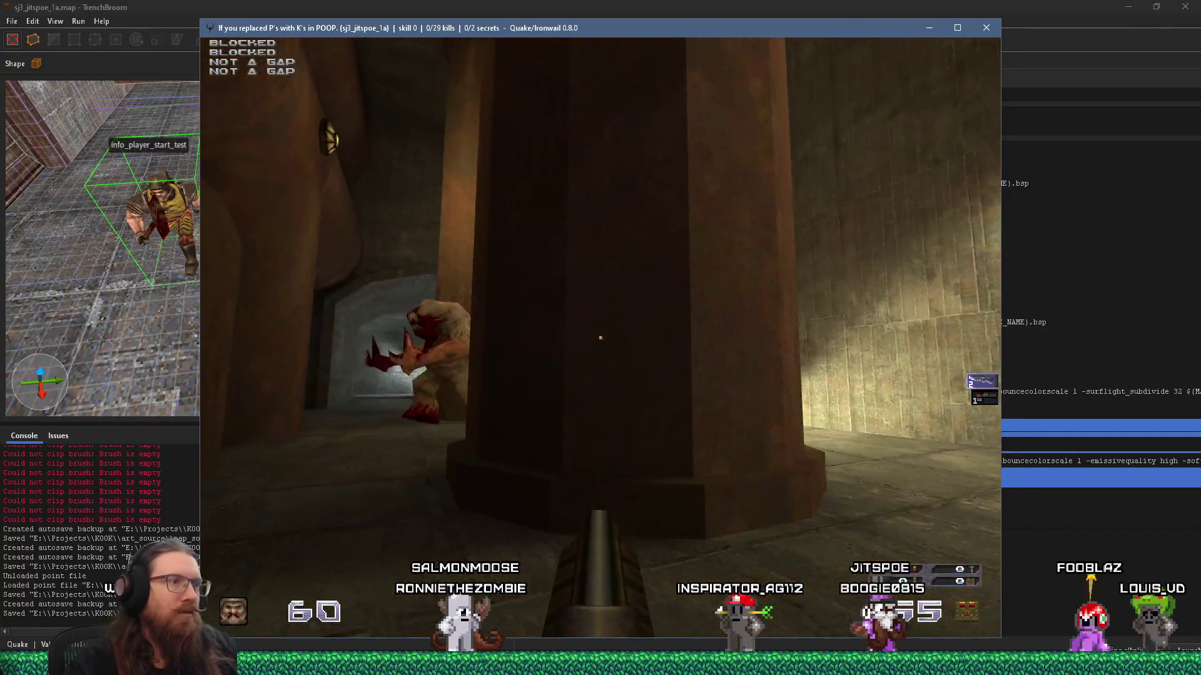
{"action": "left_click", "coordinate": [600, 338]}
{"action": "left_click", "coordinate": [600, 337]}
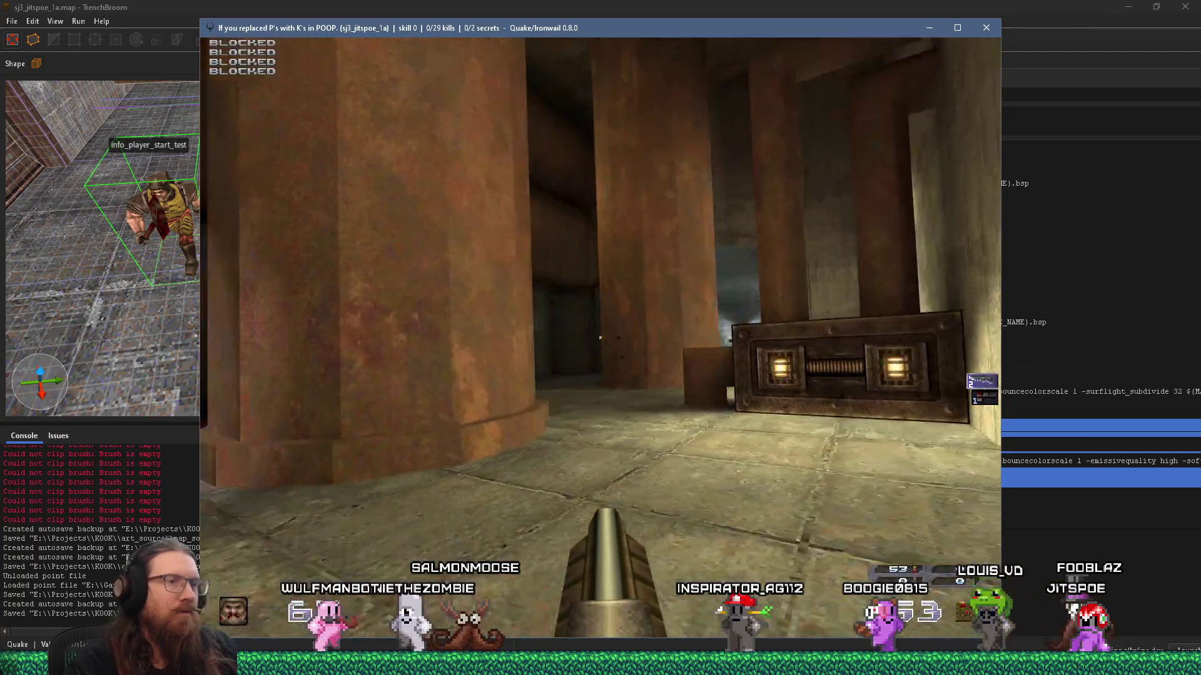
{"action": "left_click", "coordinate": [600, 338]}
{"action": "left_click", "coordinate": [601, 338]}
{"action": "left_click", "coordinate": [601, 338]}
{"action": "left_click", "coordinate": [600, 337]}
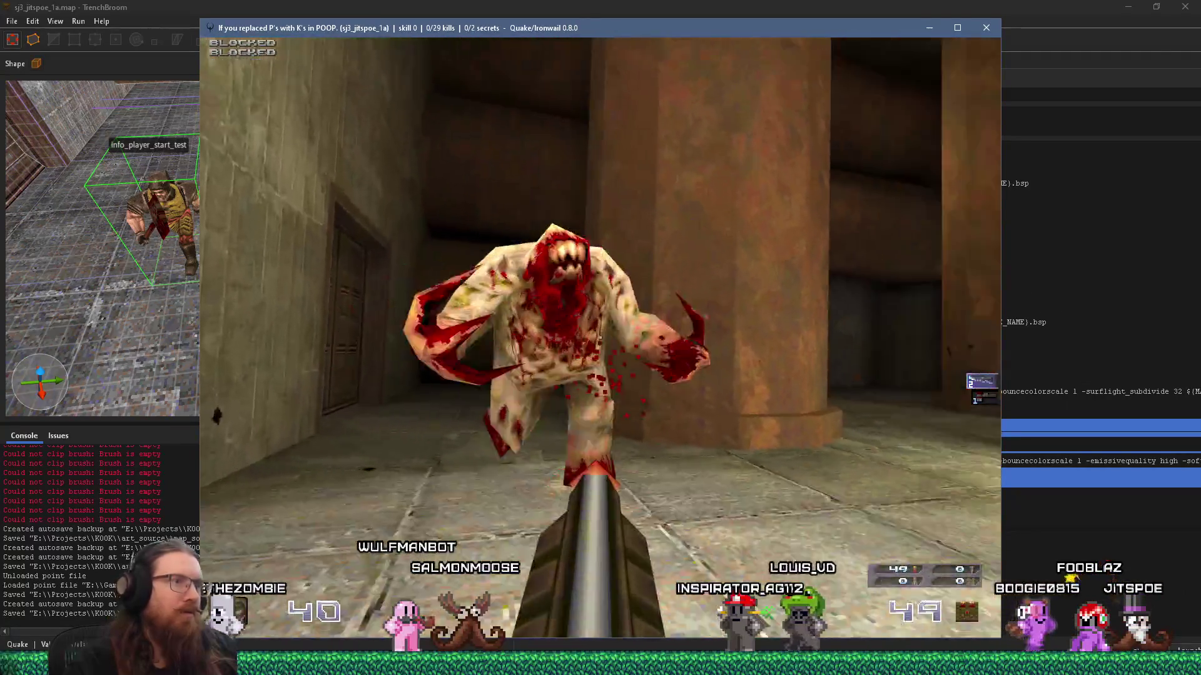
{"action": "left_click", "coordinate": [600, 337]}
{"action": "left_click", "coordinate": [601, 337]}
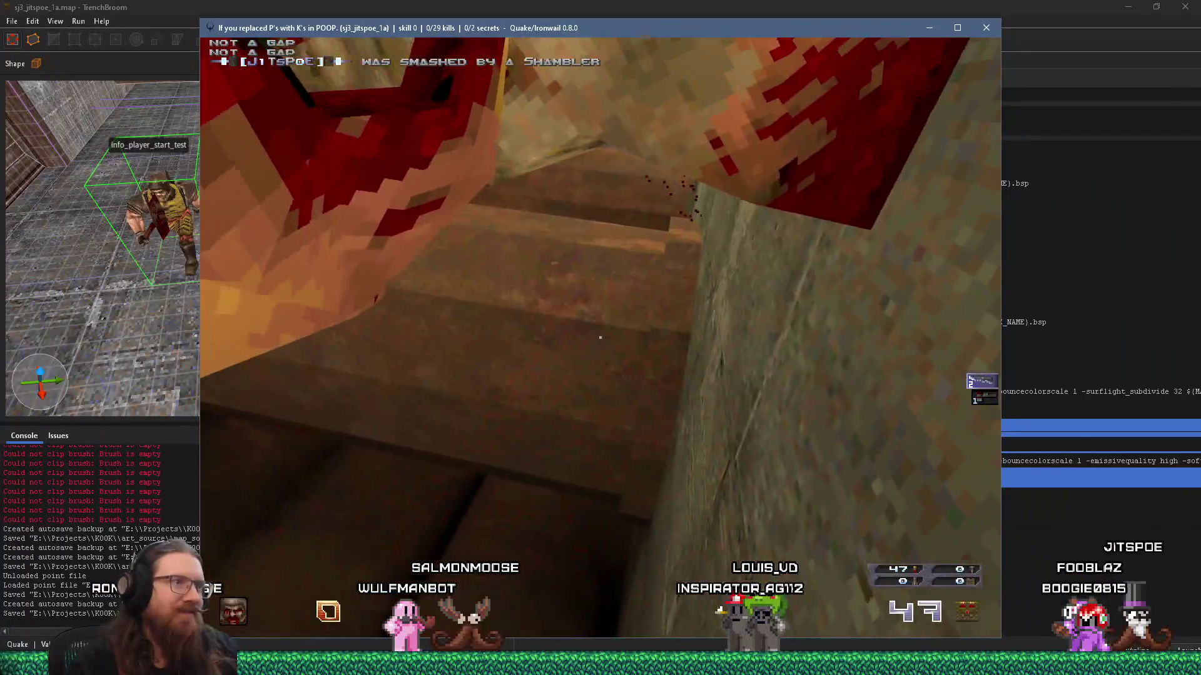
Respawn after dying and quit the game with the console 'quit' command
{"action": "left_click", "coordinate": [600, 338]}
{"action": "key", "text": "grave"}
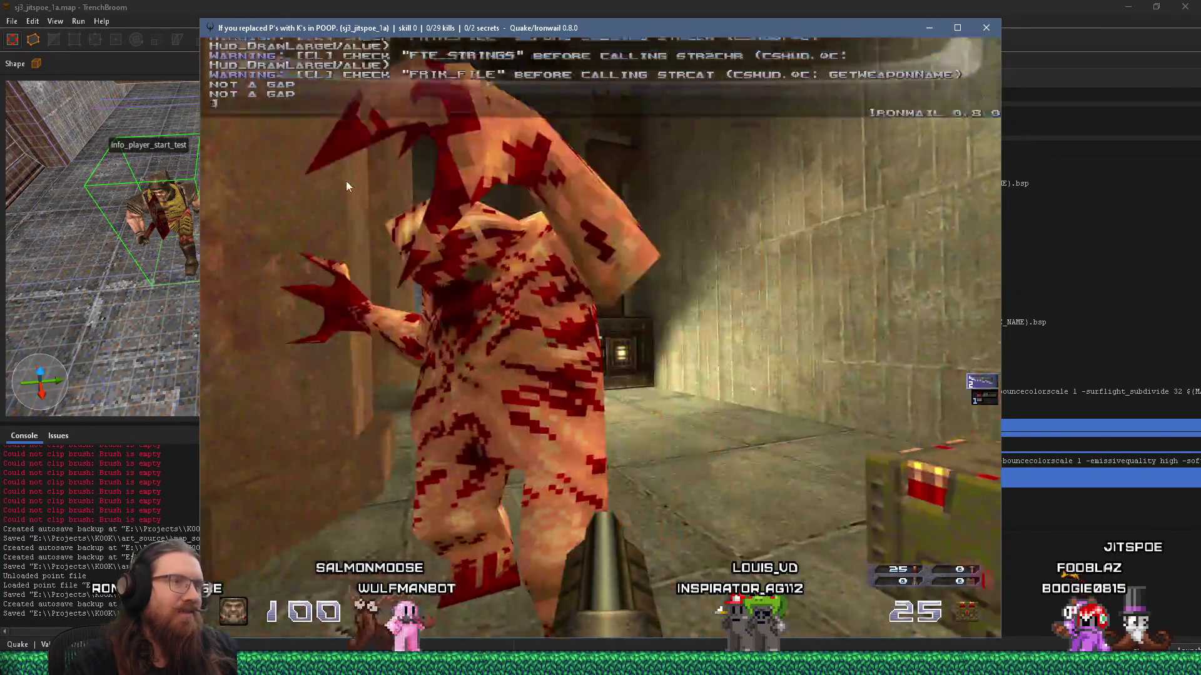
{"action": "type", "text": "quit"}
{"action": "key", "text": "Return"}
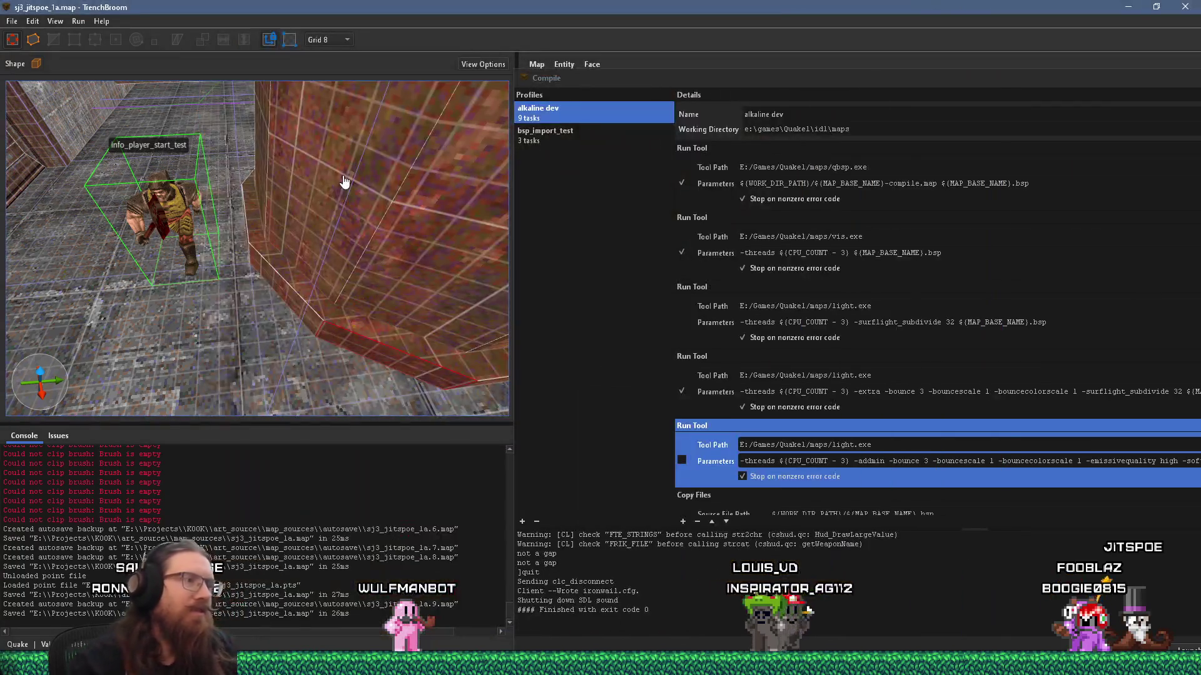
Select the red func_detail brush beside the curved brick wall
{"action": "mouse_move", "coordinate": [212, 219]}
{"action": "left_mouse_down"}
{"action": "mouse_move", "coordinate": [314, 180]}
{"action": "mouse_move", "coordinate": [355, 108]}
{"action": "mouse_move", "coordinate": [371, 193]}
{"action": "mouse_move", "coordinate": [277, 164]}
{"action": "mouse_move", "coordinate": [336, 182]}
{"action": "mouse_move", "coordinate": [327, 207]}
{"action": "mouse_move", "coordinate": [377, 196]}
{"action": "left_mouse_up"}
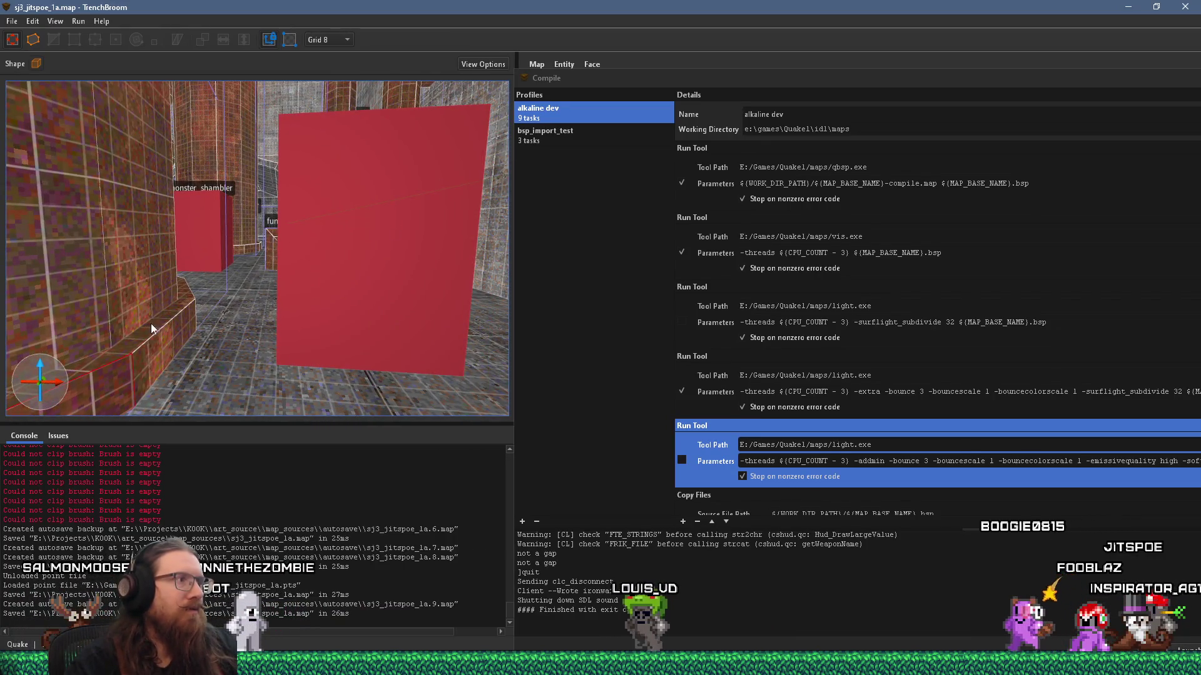
{"action": "left_click", "coordinate": [155, 187]}
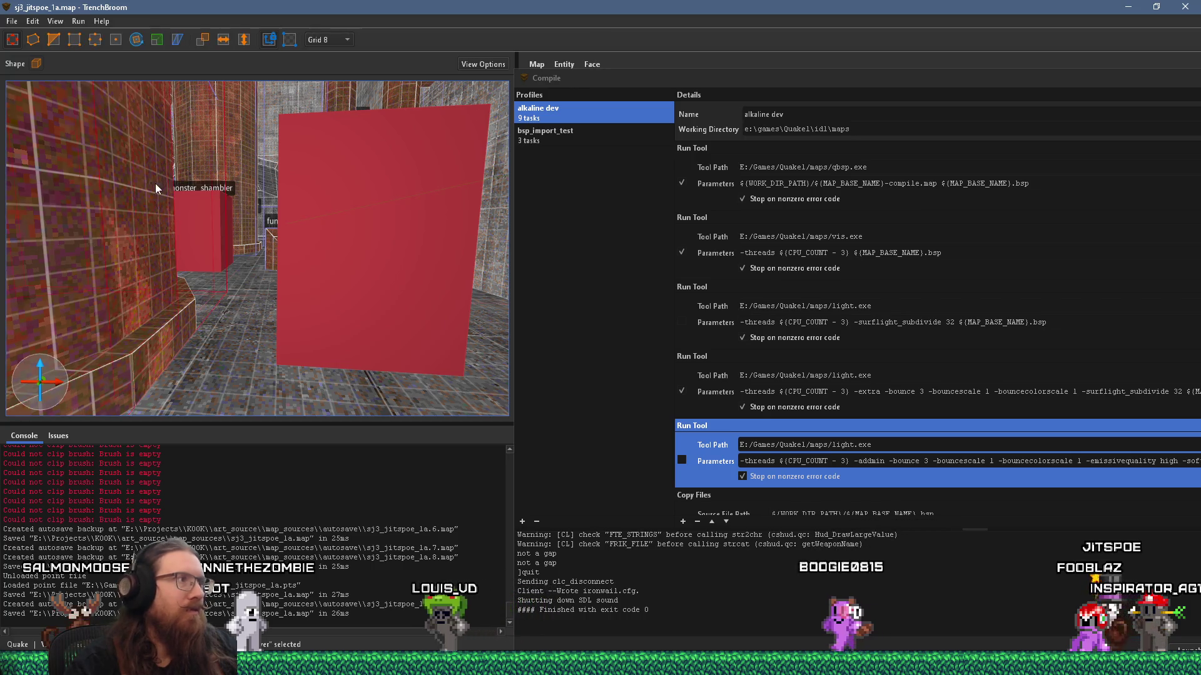
{"action": "left_click_drag", "start_coordinate": [477, 97], "coordinate": [216, 235]}
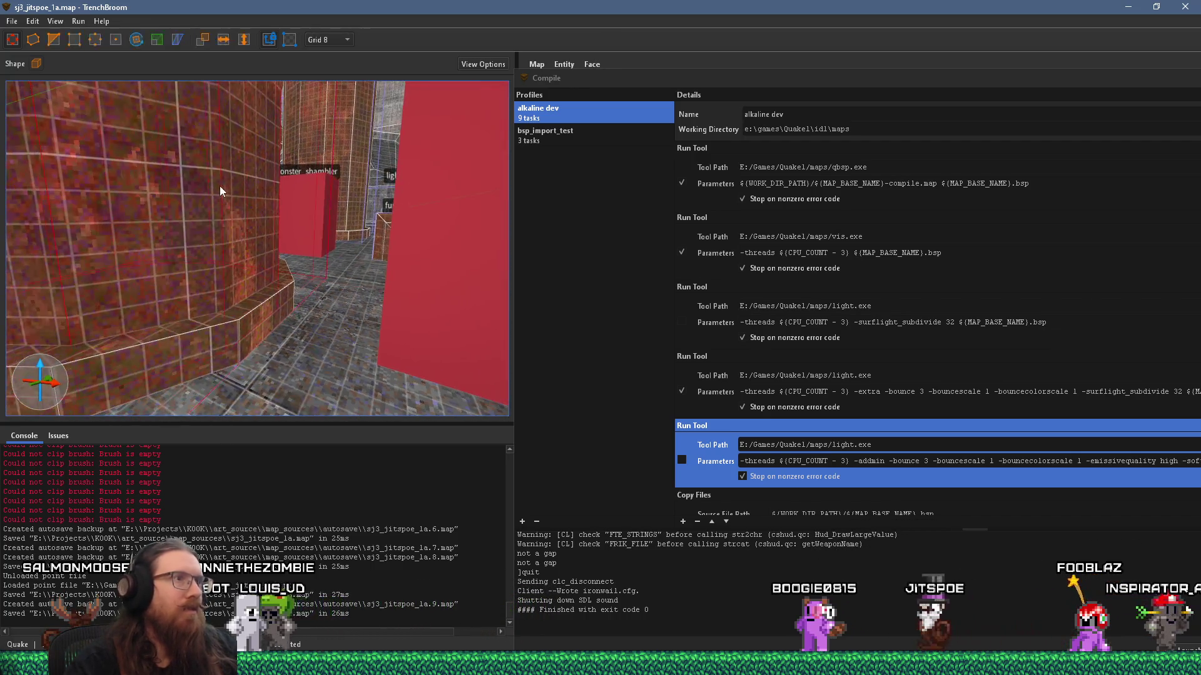
Set the brush's _phong property to 1 and deselect it
{"action": "left_click", "coordinate": [559, 65]}
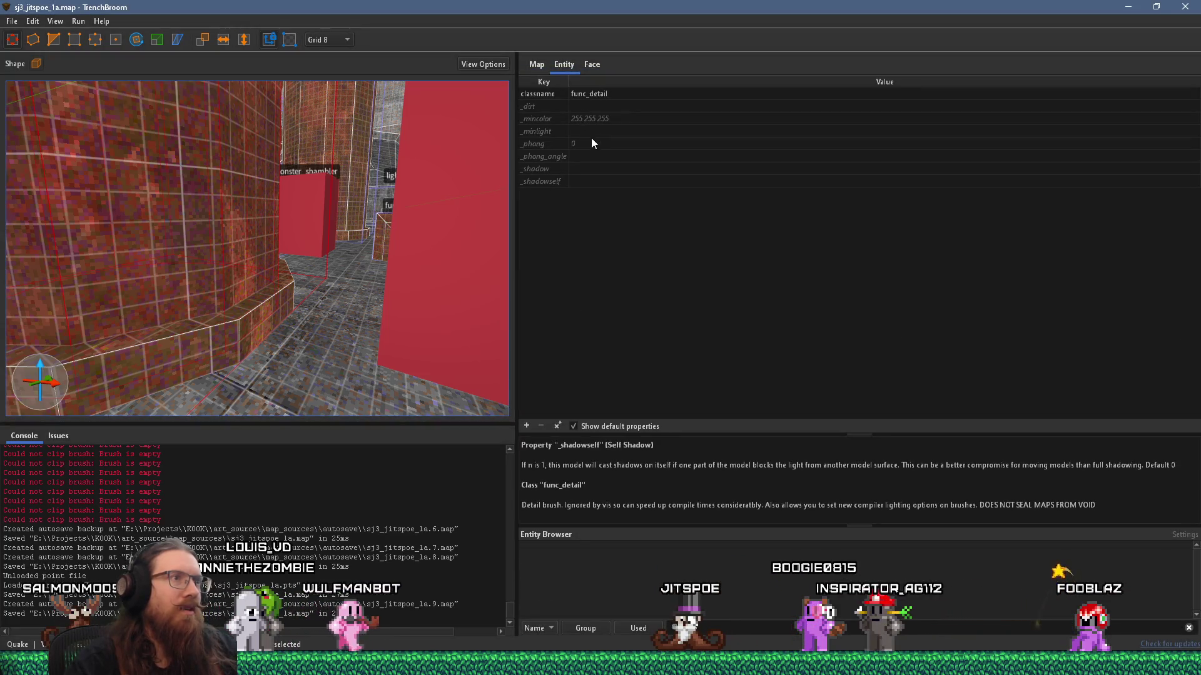
{"action": "left_click", "coordinate": [591, 140]}
{"action": "type", "text": "1"}
{"action": "key", "text": "Return"}
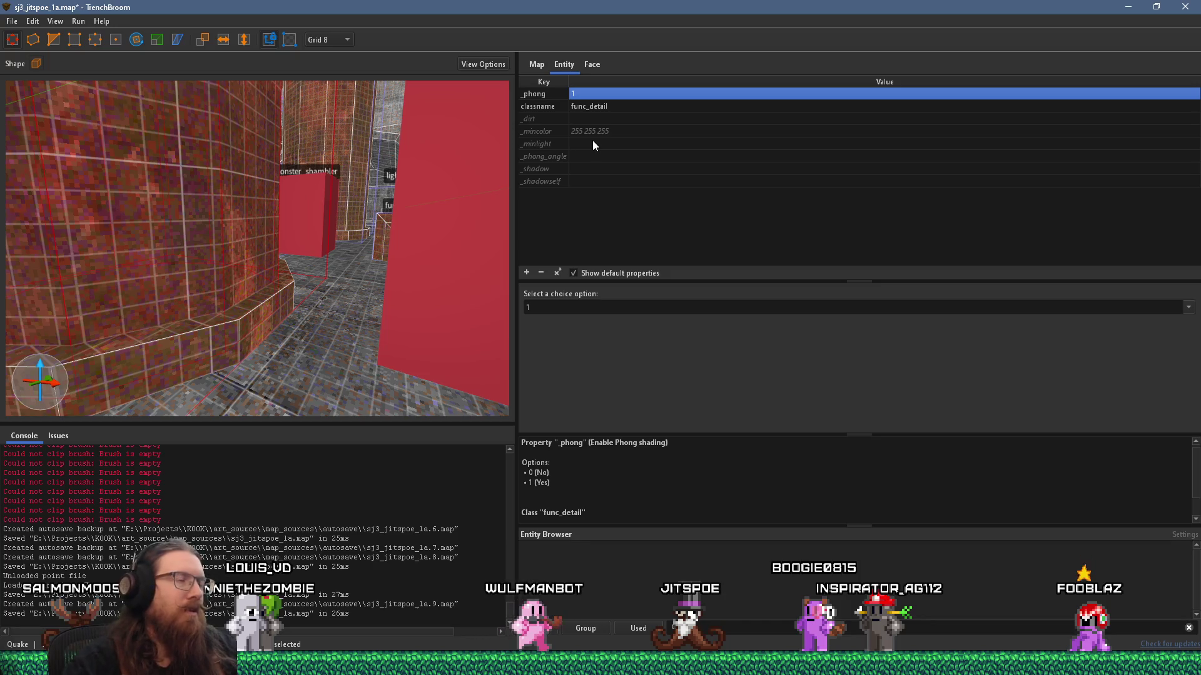
{"action": "type", "text": "0"}
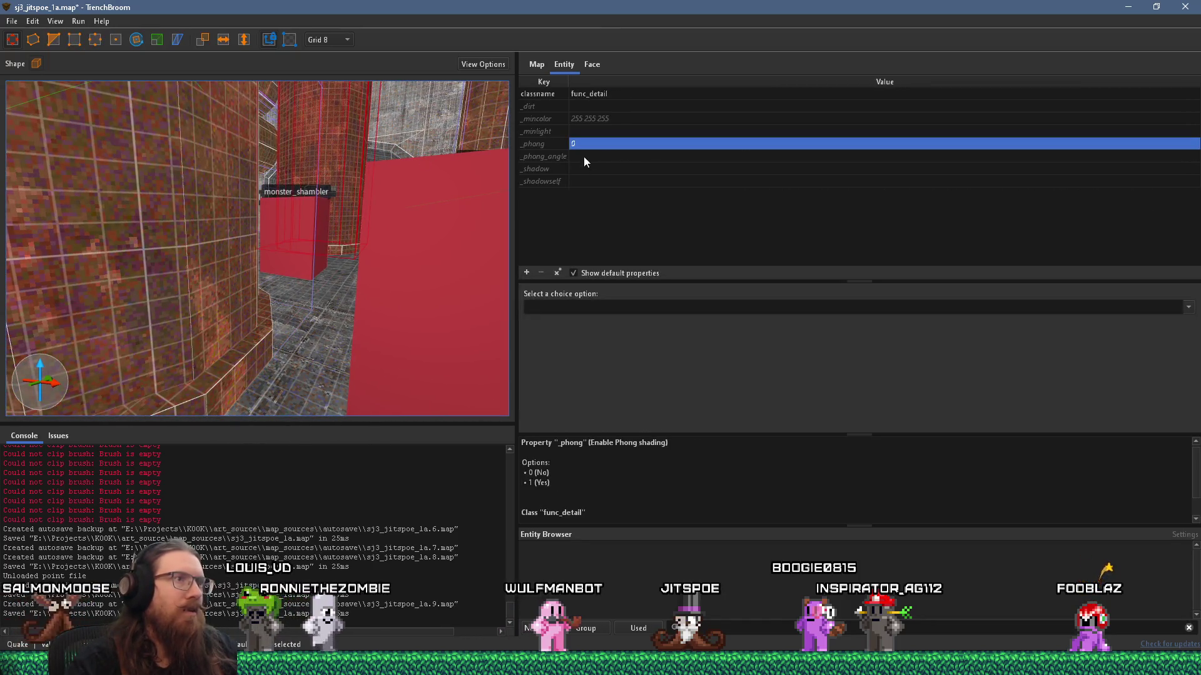
{"action": "left_click", "coordinate": [589, 146]}
{"action": "type", "text": "1"}
{"action": "key", "text": "Return"}
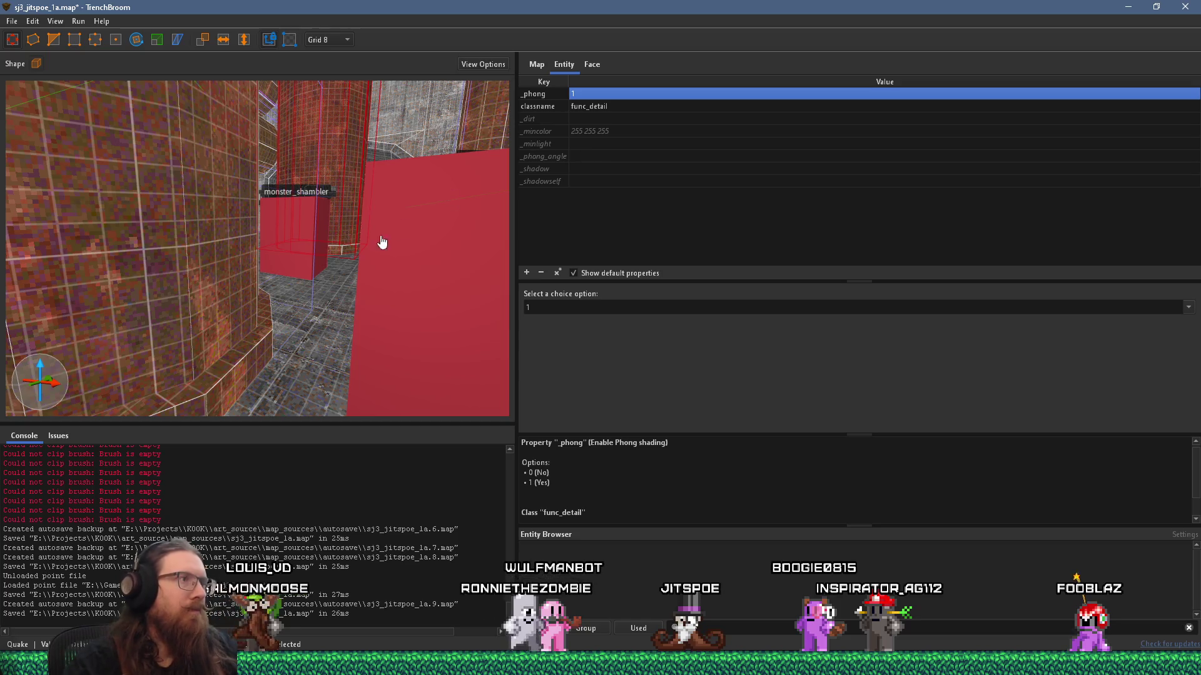
{"action": "scroll", "coordinate": [334, 225], "scroll_direction": "down", "scroll_amount": 5}
{"action": "key", "text": "Escape"}
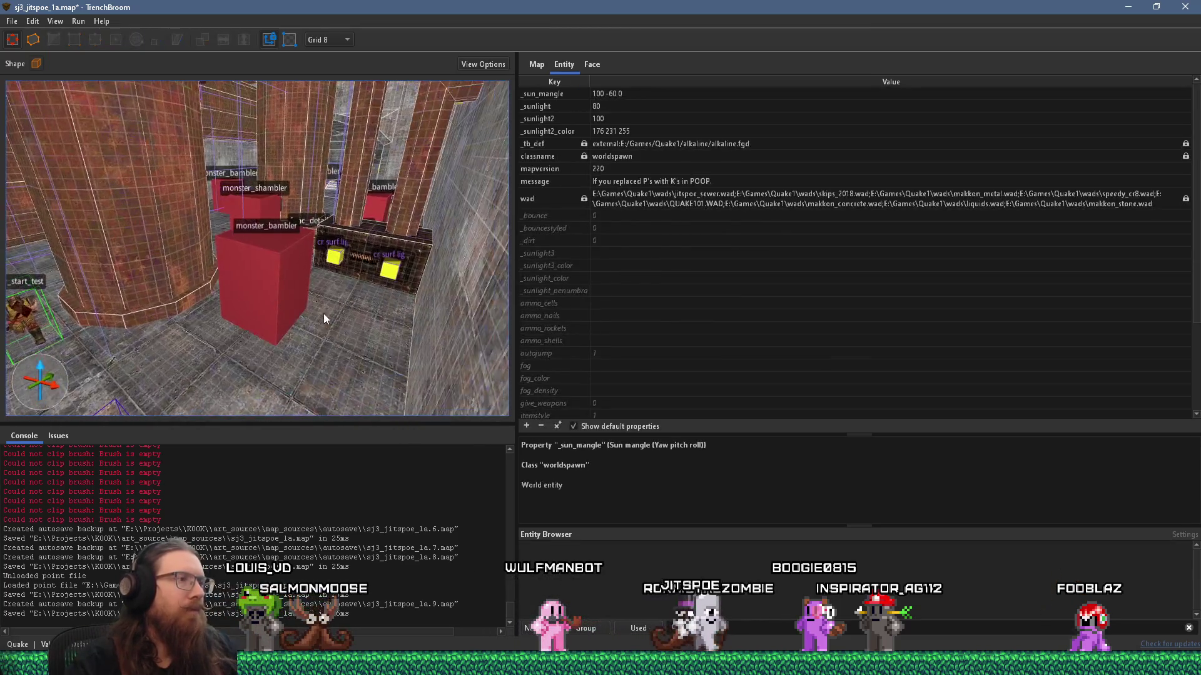
Change the yellow wall light's light value to 150, then deselect it
{"action": "scroll", "coordinate": [295, 282], "scroll_direction": "up", "scroll_amount": 3}
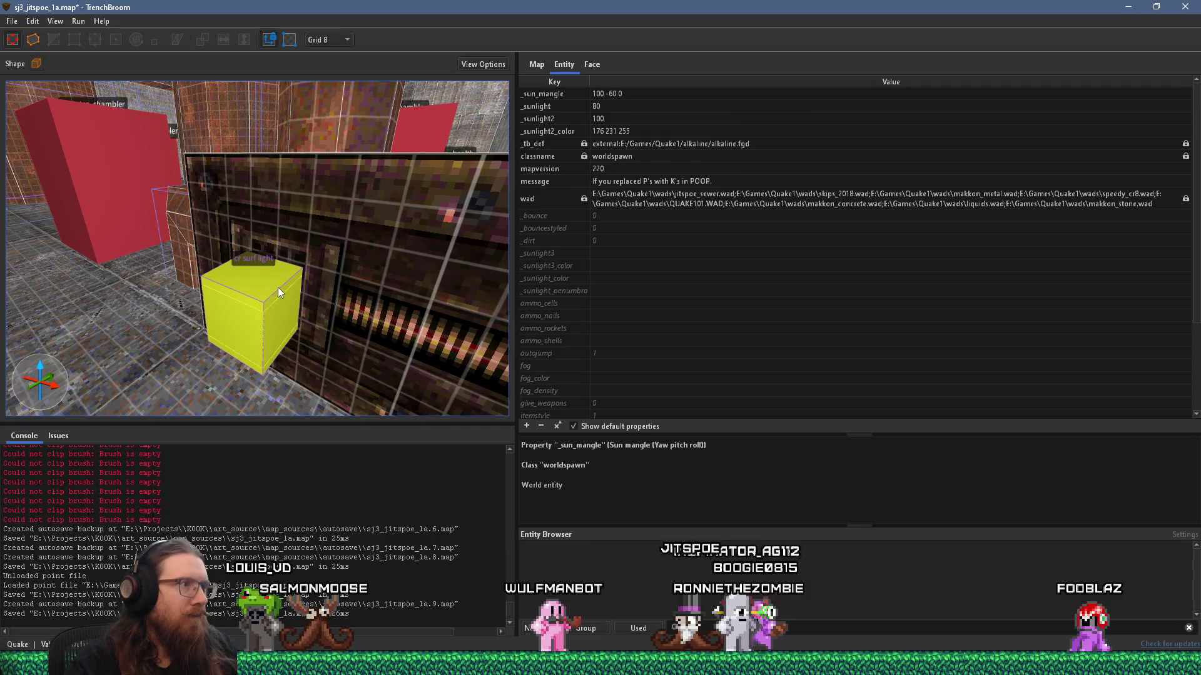
{"action": "scroll", "coordinate": [278, 287], "scroll_direction": "up", "scroll_amount": 3}
{"action": "left_click", "coordinate": [272, 300]}
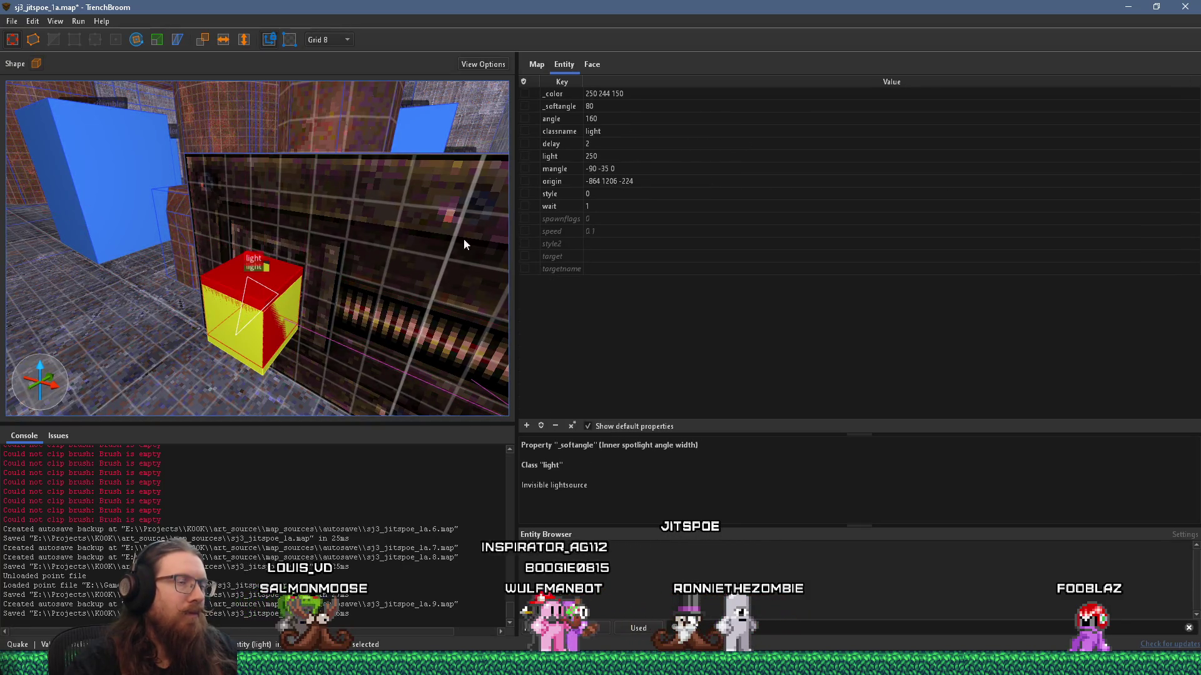
{"action": "double_click", "coordinate": [605, 162]}
{"action": "type", "text": "200"}
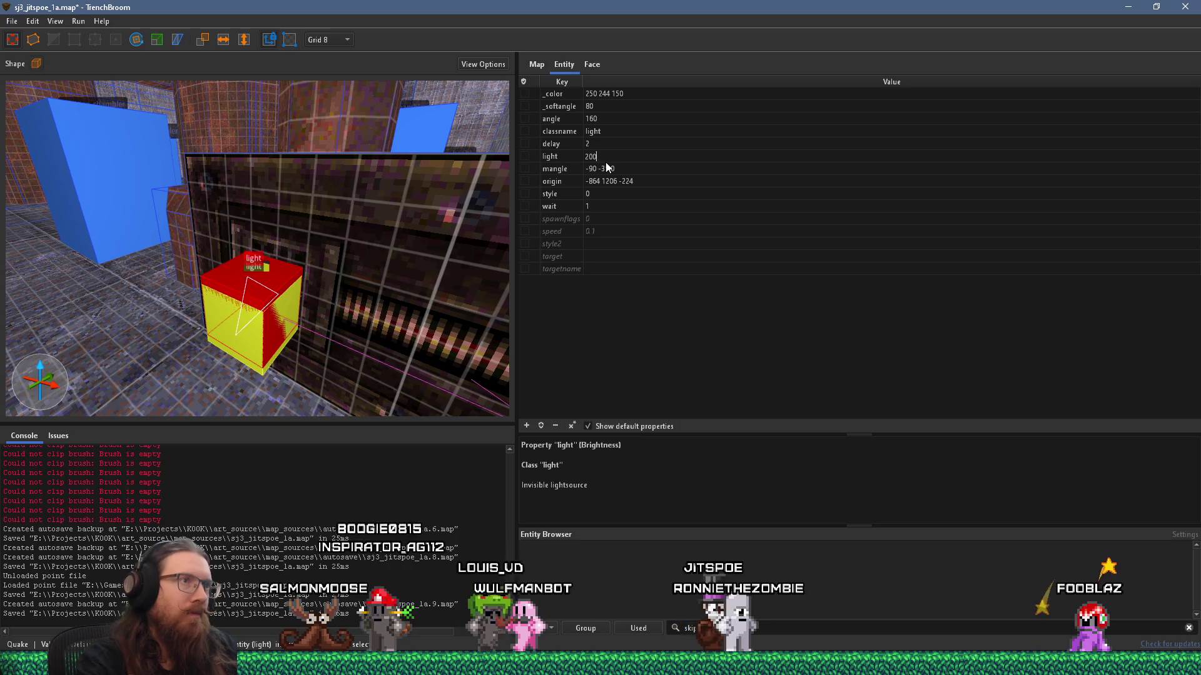
{"action": "key", "text": "Return"}
{"action": "double_click", "coordinate": [606, 163]}
{"action": "type", "text": "15"}
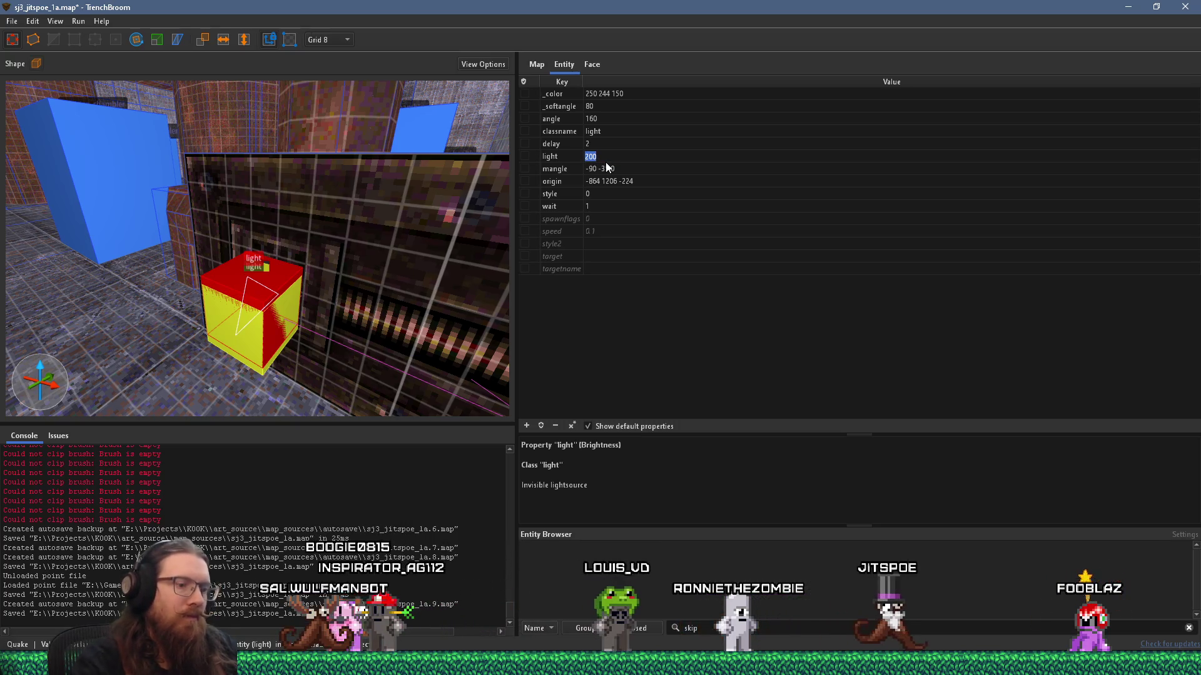
{"action": "key", "text": "Return"}
{"action": "double_click", "coordinate": [605, 163]}
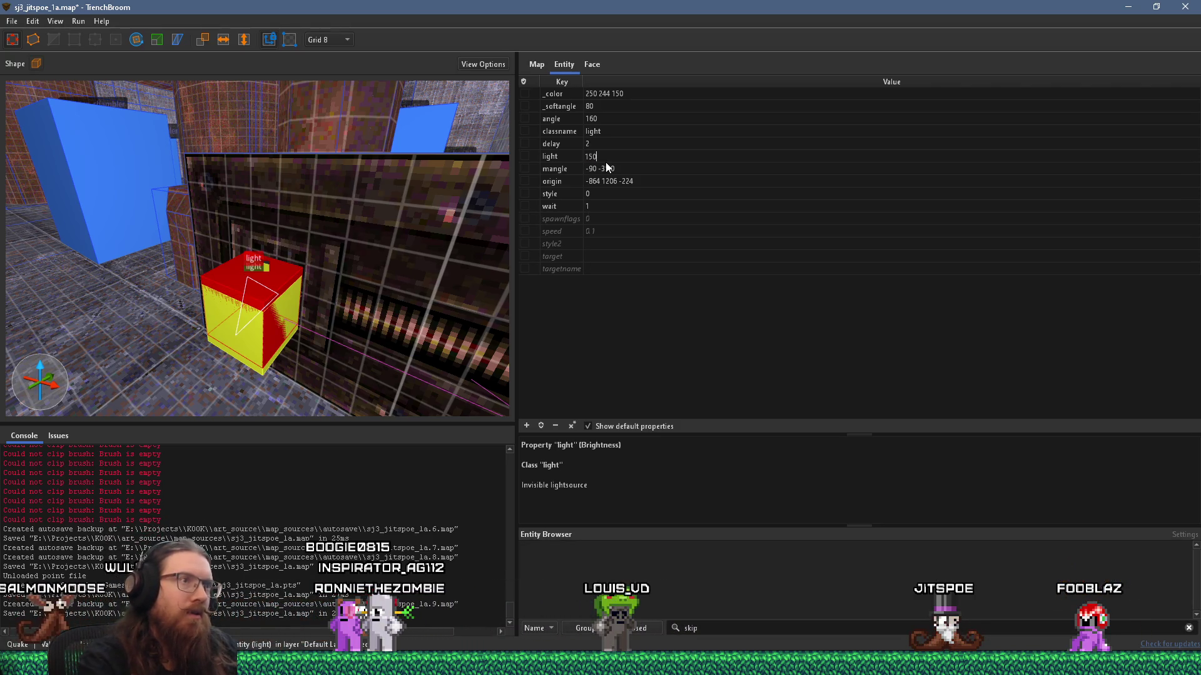
{"action": "key", "text": "Return"}
{"action": "key", "text": "Escape"}
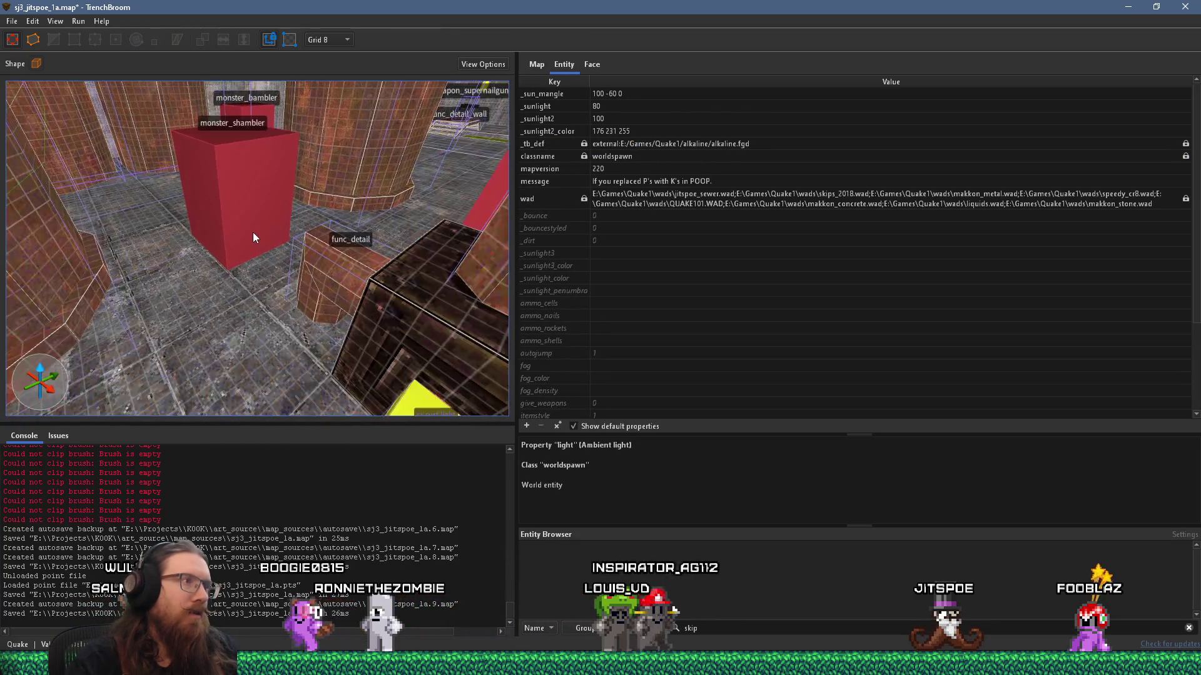
Save the map from the File menu
{"action": "scroll", "coordinate": [253, 232], "scroll_direction": "up", "scroll_amount": 10}
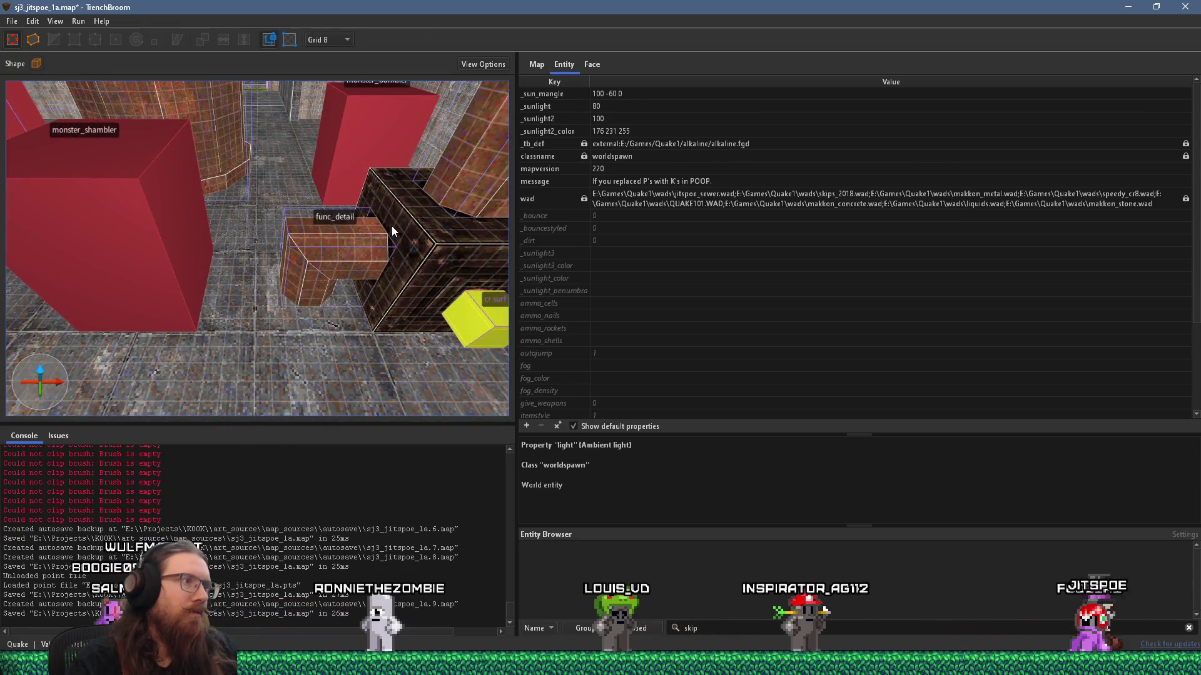
{"action": "scroll", "coordinate": [390, 227], "scroll_direction": "down", "scroll_amount": 10}
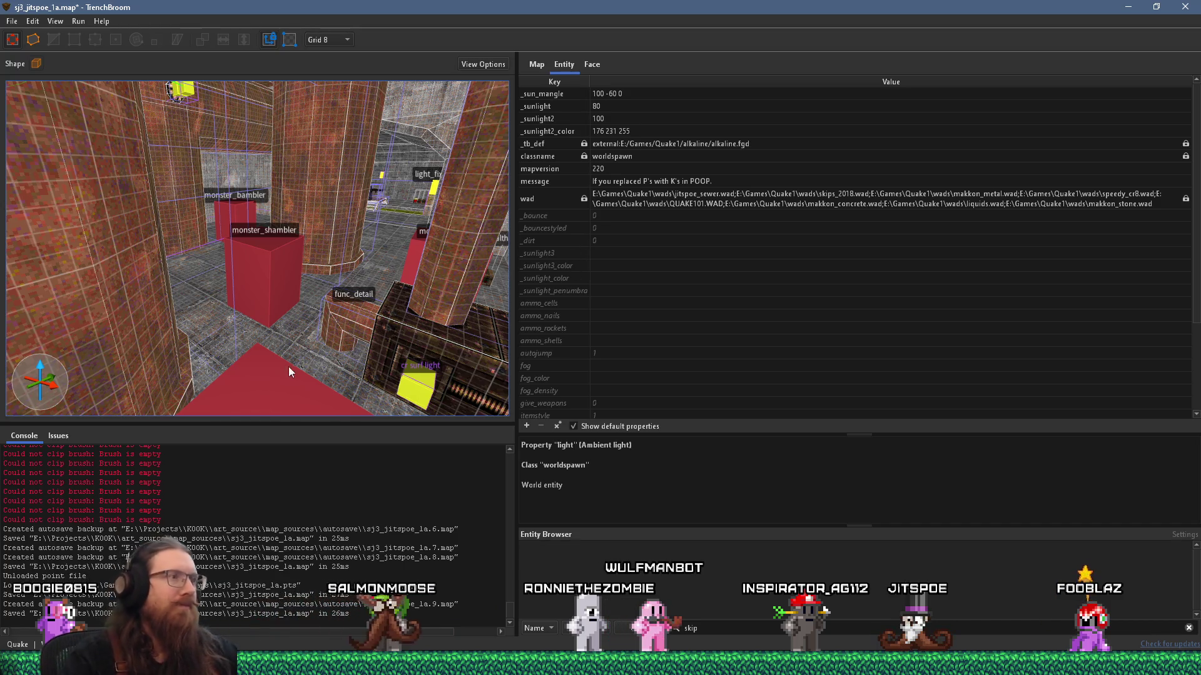
{"action": "scroll", "coordinate": [289, 371], "scroll_direction": "up", "scroll_amount": 10}
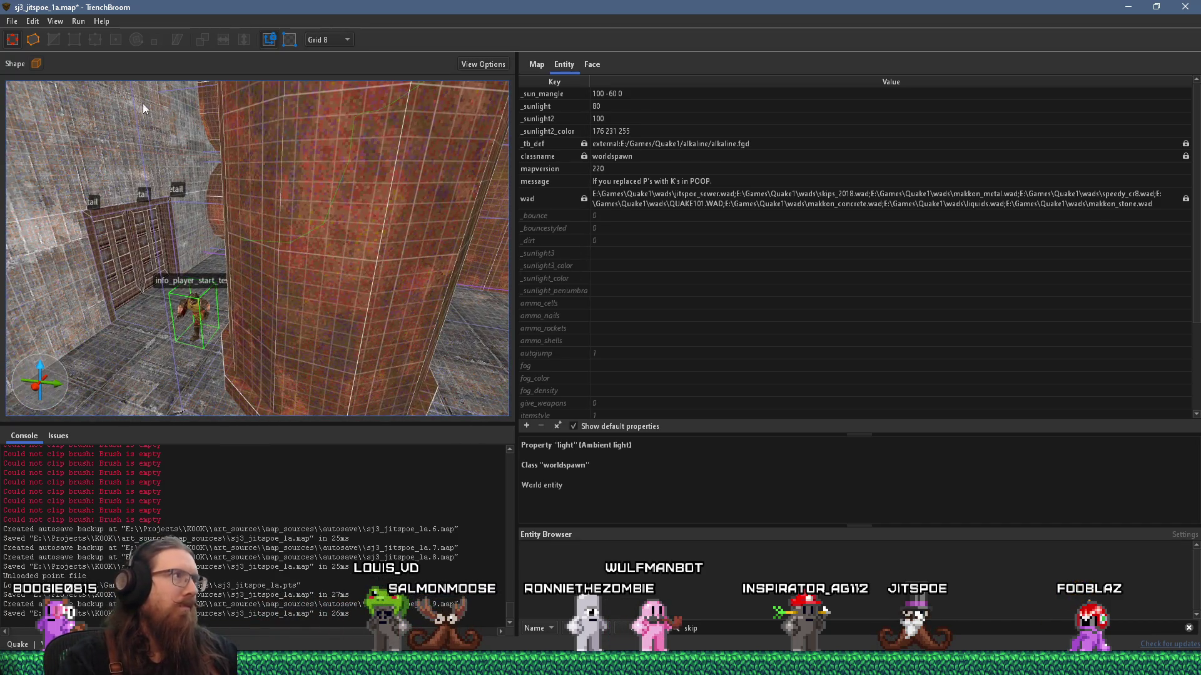
{"action": "left_click", "coordinate": [12, 21]}
{"action": "left_click", "coordinate": [37, 83]}
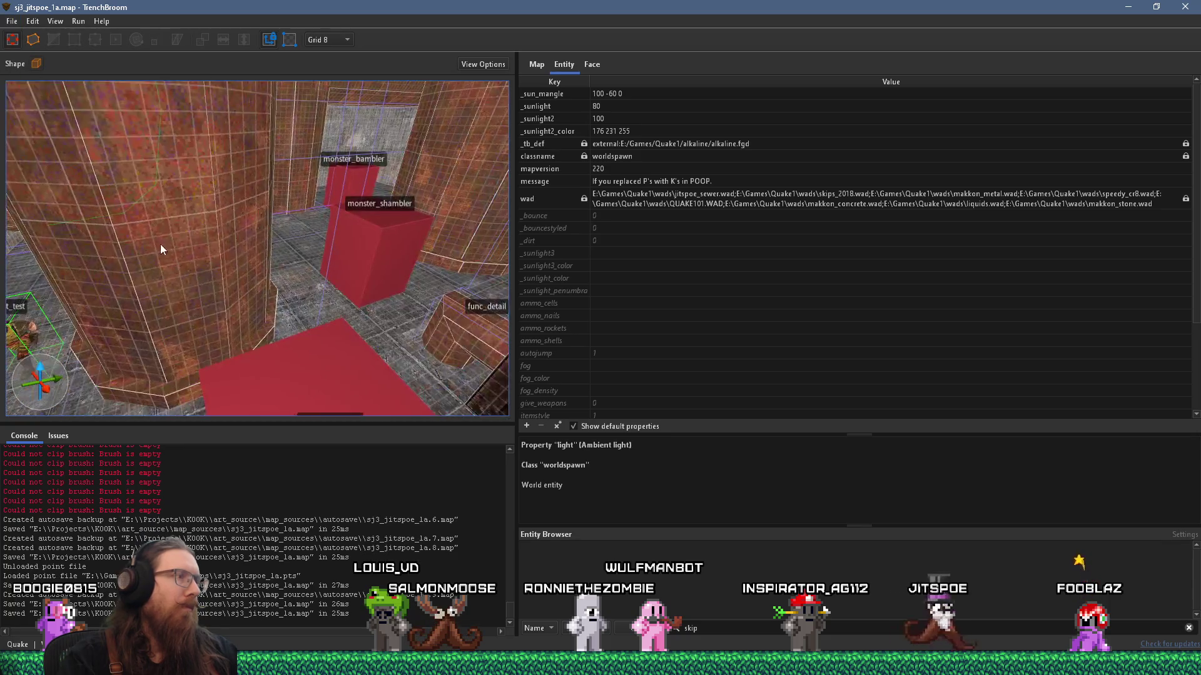
Nudge info_player_start_test slightly to the left, then look around the scene
{"action": "mouse_move", "coordinate": [355, 219]}
{"action": "left_mouse_down"}
{"action": "mouse_move", "coordinate": [264, 214]}
{"action": "mouse_move", "coordinate": [384, 231]}
{"action": "left_mouse_up"}
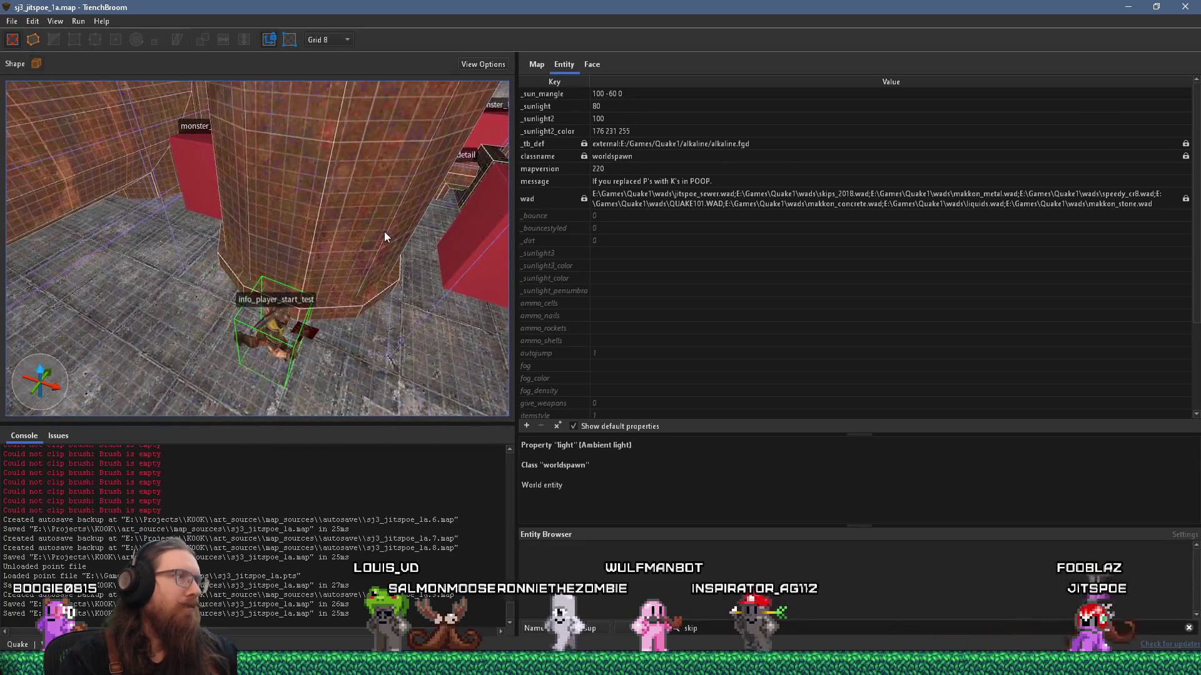
{"action": "left_click_drag", "start_coordinate": [289, 240], "coordinate": [311, 267]}
{"action": "left_click", "coordinate": [201, 251]}
{"action": "mouse_move", "coordinate": [201, 250]}
{"action": "left_mouse_down"}
{"action": "mouse_move", "coordinate": [94, 245]}
{"action": "mouse_move", "coordinate": [197, 219]}
{"action": "mouse_move", "coordinate": [73, 234]}
{"action": "mouse_move", "coordinate": [190, 272]}
{"action": "mouse_move", "coordinate": [115, 248]}
{"action": "mouse_move", "coordinate": [219, 256]}
{"action": "mouse_move", "coordinate": [204, 216]}
{"action": "mouse_move", "coordinate": [125, 227]}
{"action": "mouse_move", "coordinate": [254, 198]}
{"action": "mouse_move", "coordinate": [194, 233]}
{"action": "left_mouse_up"}
{"action": "mouse_move", "coordinate": [267, 224]}
{"action": "left_mouse_down"}
{"action": "mouse_move", "coordinate": [186, 227]}
{"action": "mouse_move", "coordinate": [428, 234]}
{"action": "mouse_move", "coordinate": [19, 202]}
{"action": "mouse_move", "coordinate": [378, 210]}
{"action": "mouse_move", "coordinate": [343, 213]}
{"action": "mouse_move", "coordinate": [462, 264]}
{"action": "mouse_move", "coordinate": [216, 208]}
{"action": "mouse_move", "coordinate": [486, 345]}
{"action": "mouse_move", "coordinate": [317, 249]}
{"action": "mouse_move", "coordinate": [75, 299]}
{"action": "mouse_move", "coordinate": [318, 273]}
{"action": "mouse_move", "coordinate": [194, 276]}
{"action": "mouse_move", "coordinate": [176, 290]}
{"action": "mouse_move", "coordinate": [222, 252]}
{"action": "mouse_move", "coordinate": [123, 325]}
{"action": "mouse_move", "coordinate": [472, 391]}
{"action": "mouse_move", "coordinate": [127, 310]}
{"action": "mouse_move", "coordinate": [210, 191]}
{"action": "mouse_move", "coordinate": [290, 208]}
{"action": "mouse_move", "coordinate": [86, 235]}
{"action": "mouse_move", "coordinate": [225, 234]}
{"action": "mouse_move", "coordinate": [178, 238]}
{"action": "mouse_move", "coordinate": [305, 280]}
{"action": "left_mouse_up"}
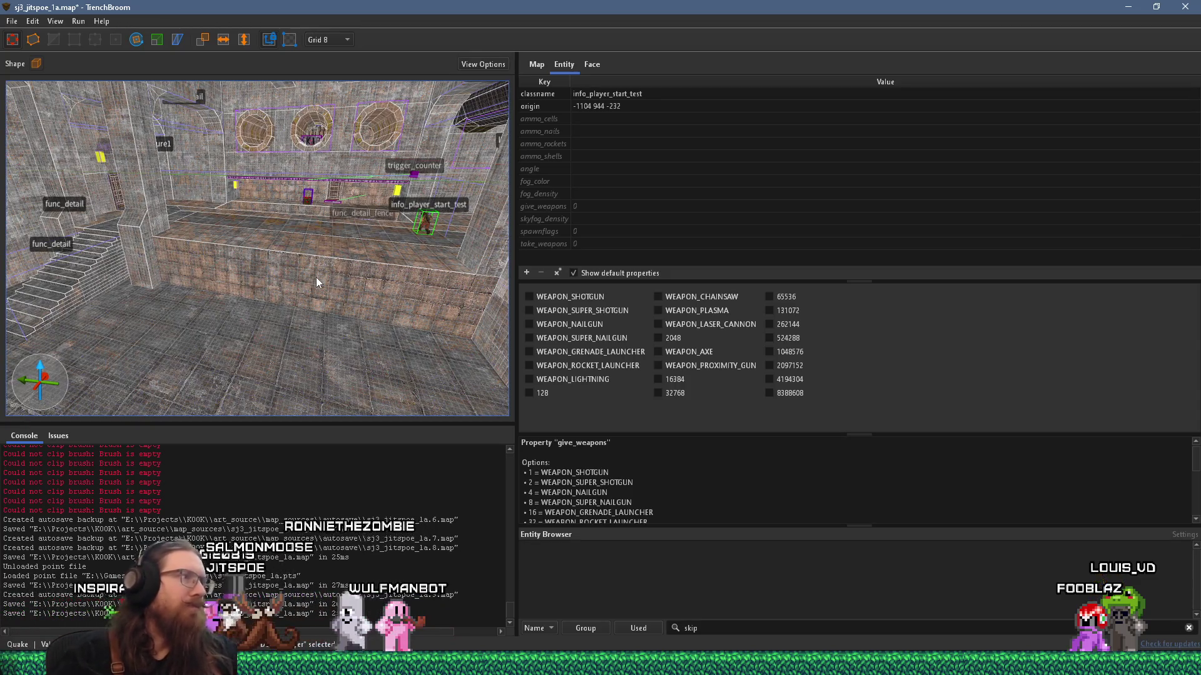
{"action": "mouse_move", "coordinate": [246, 282]}
{"action": "left_mouse_down"}
{"action": "mouse_move", "coordinate": [314, 286]}
{"action": "mouse_move", "coordinate": [416, 235]}
{"action": "mouse_move", "coordinate": [299, 279]}
{"action": "mouse_move", "coordinate": [208, 242]}
{"action": "mouse_move", "coordinate": [266, 279]}
{"action": "mouse_move", "coordinate": [260, 241]}
{"action": "mouse_move", "coordinate": [275, 287]}
{"action": "left_mouse_up"}
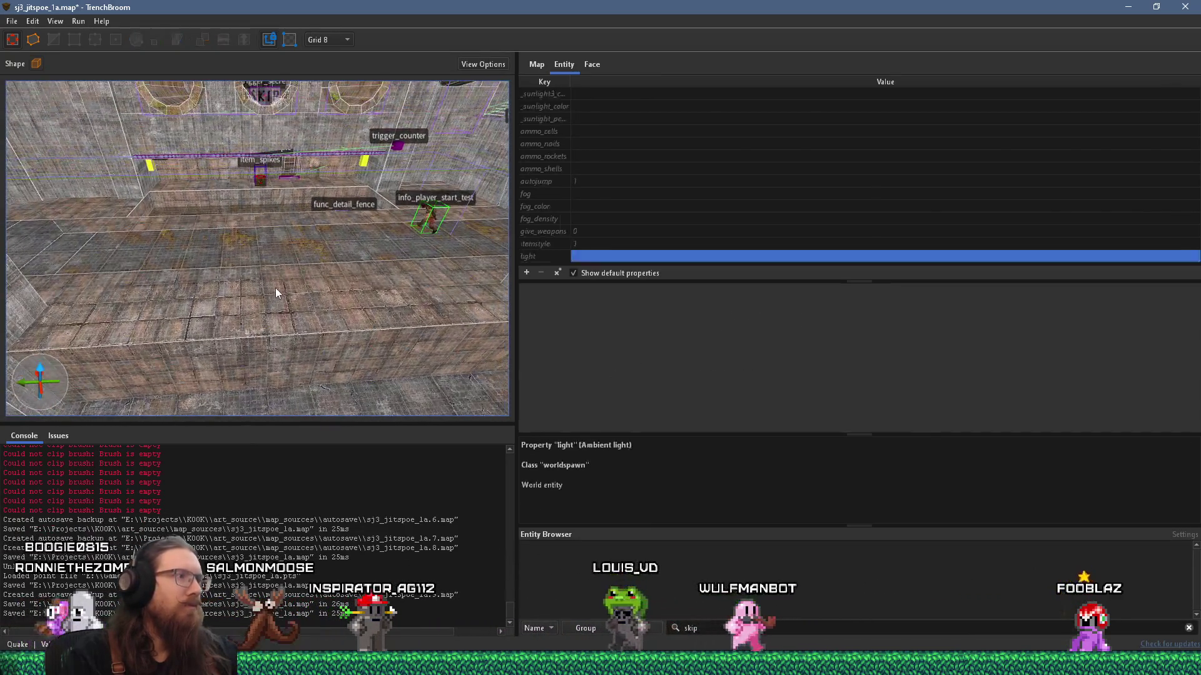
Add a monster_shalrath entity to the sewer room from the right-click menu
{"action": "right_click", "coordinate": [279, 285]}
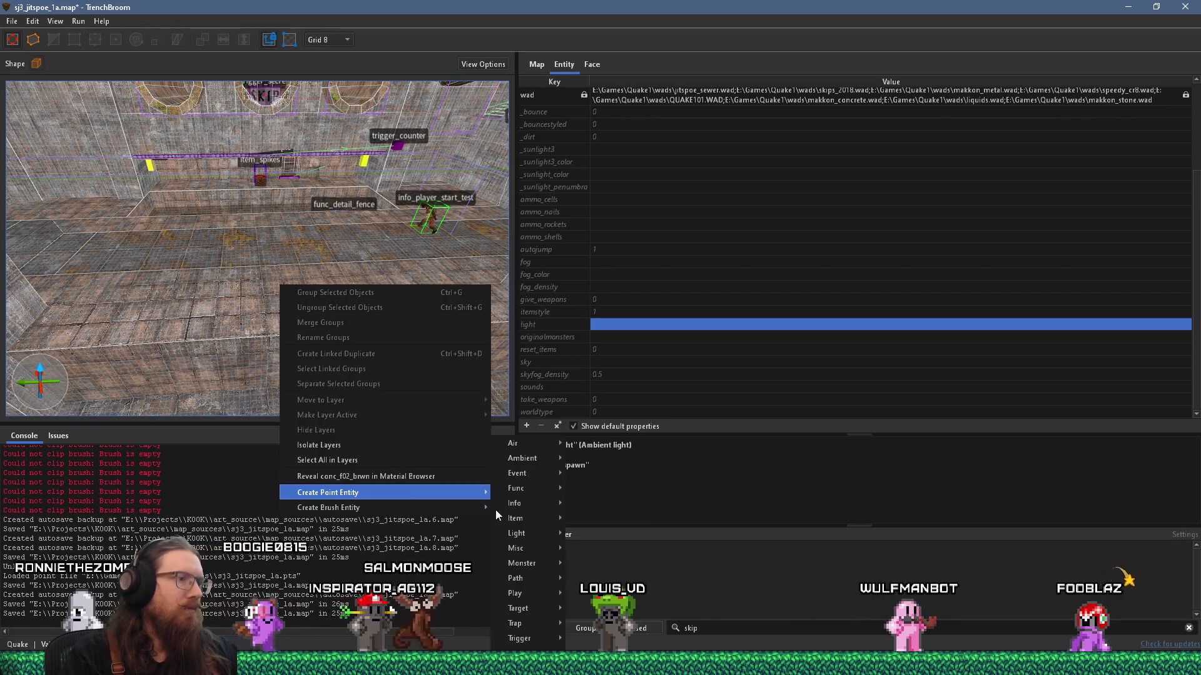
{"action": "mouse_move", "coordinate": [541, 563]}
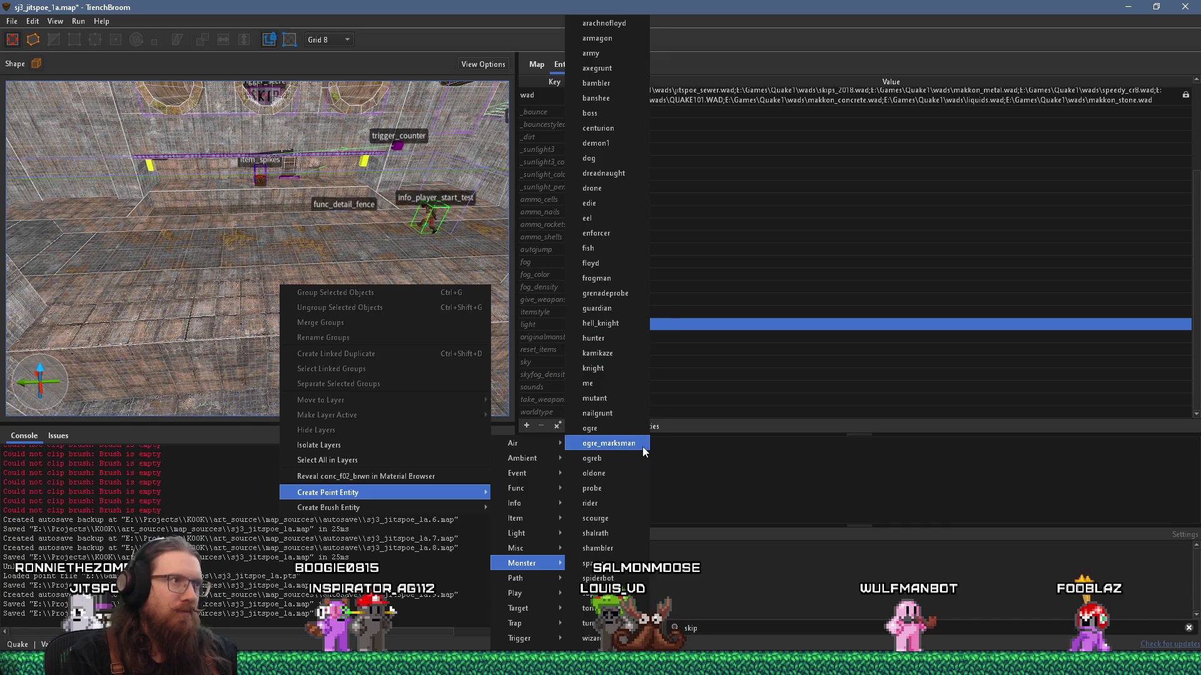
{"action": "left_click", "coordinate": [644, 532]}
{"action": "scroll", "coordinate": [393, 380], "scroll_direction": "up", "scroll_amount": 2}
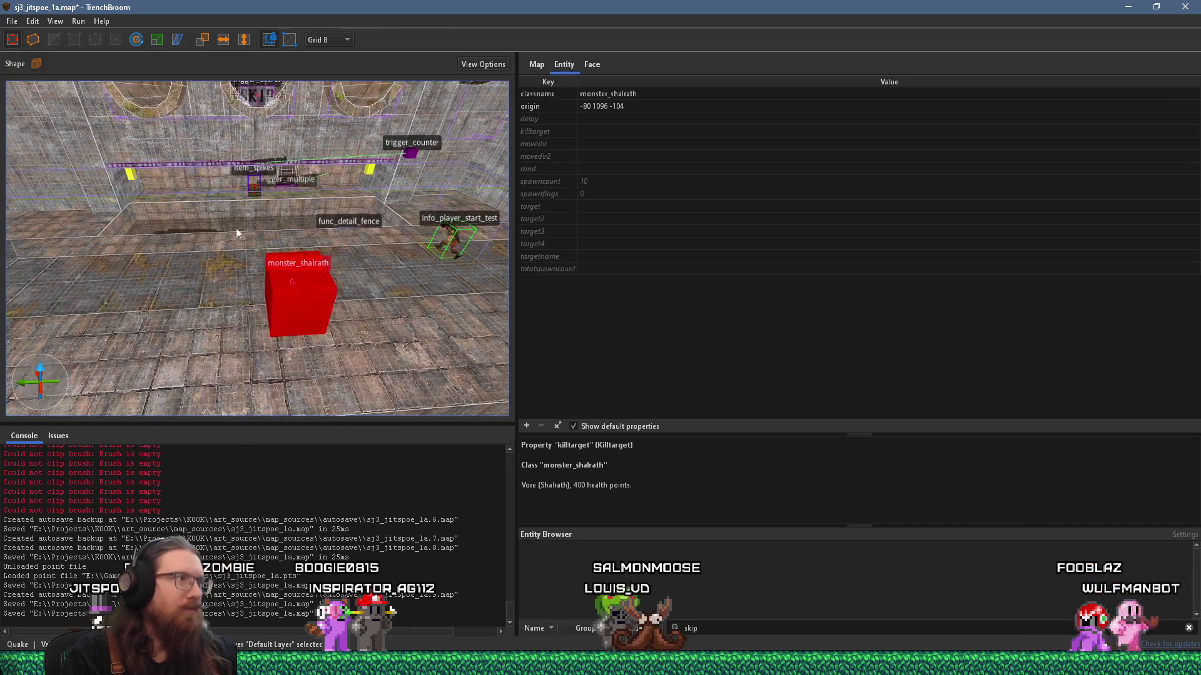
Rotate the shalrath to face angle 210 with the rotate tool
{"action": "key", "text": "r"}
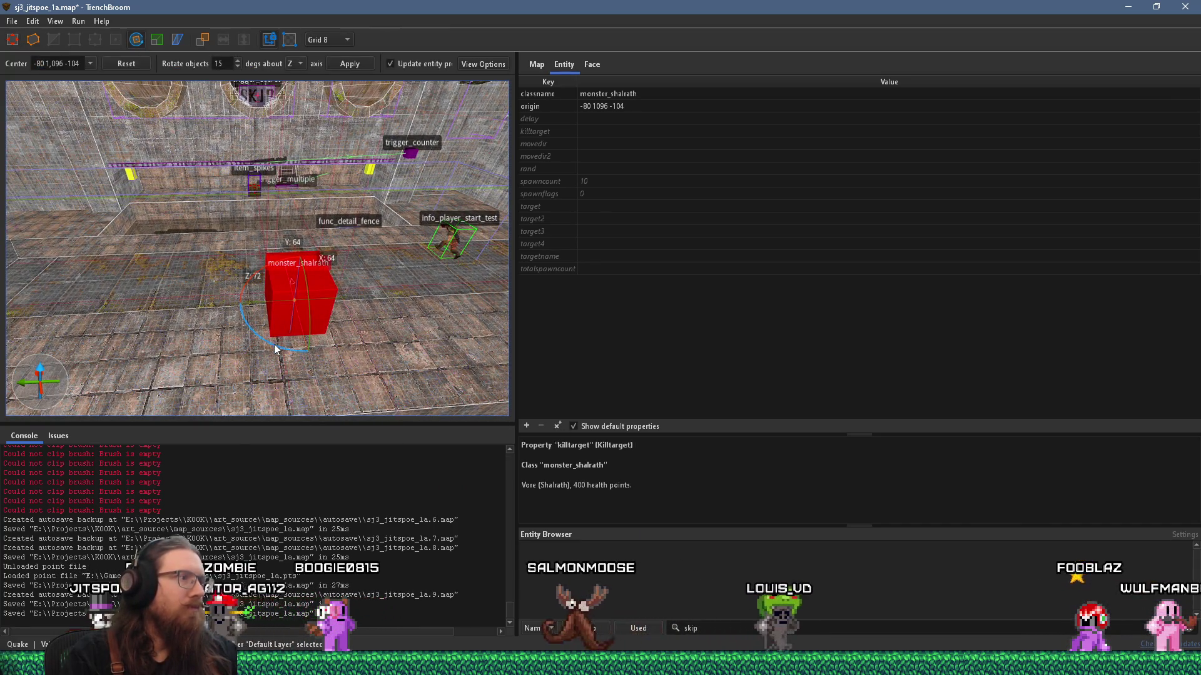
{"action": "left_click_drag", "start_coordinate": [275, 349], "coordinate": [226, 219]}
{"action": "scroll", "coordinate": [291, 247], "scroll_direction": "up", "scroll_amount": 5}
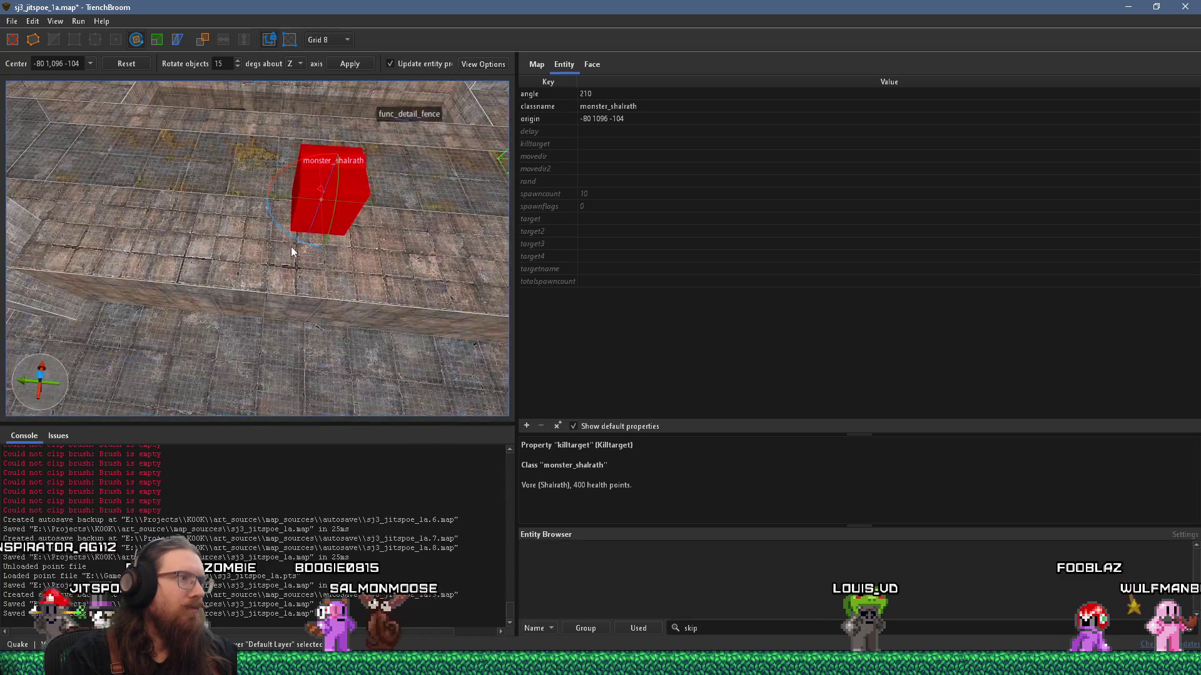
{"action": "scroll", "coordinate": [237, 278], "scroll_direction": "down", "scroll_amount": 6}
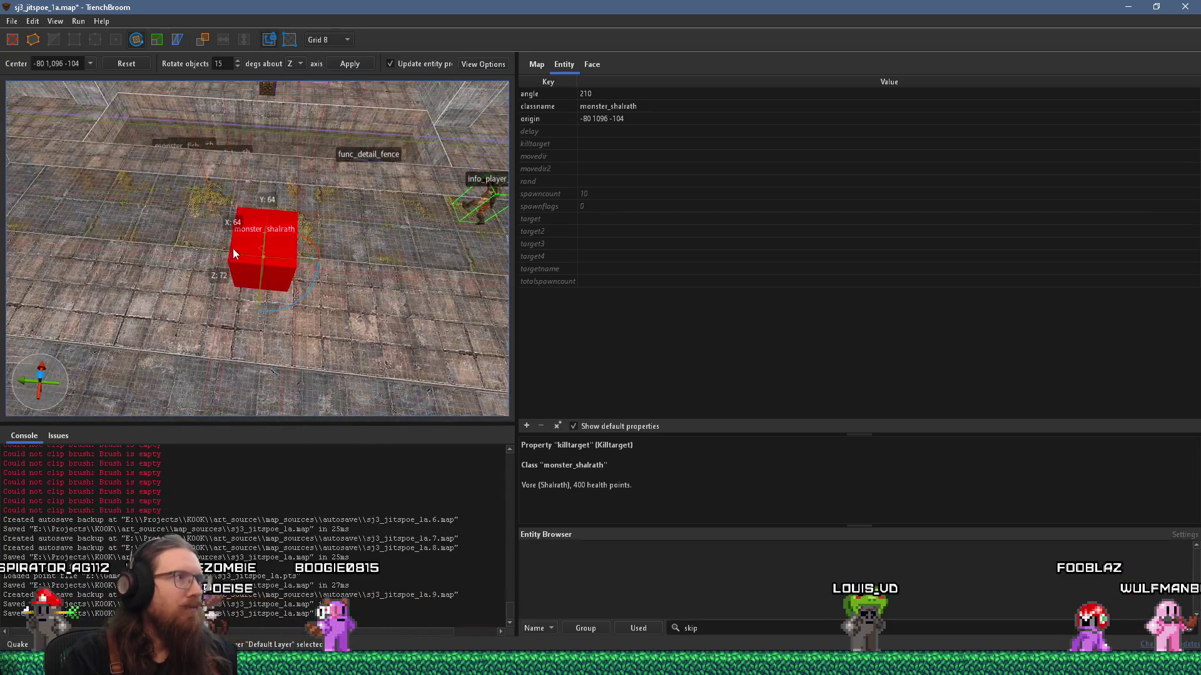
{"action": "mouse_move", "coordinate": [280, 185]}
{"action": "left_mouse_down"}
{"action": "mouse_move", "coordinate": [305, 183]}
{"action": "mouse_move", "coordinate": [265, 180]}
{"action": "mouse_move", "coordinate": [314, 194]}
{"action": "mouse_move", "coordinate": [290, 216]}
{"action": "mouse_move", "coordinate": [324, 287]}
{"action": "mouse_move", "coordinate": [313, 325]}
{"action": "mouse_move", "coordinate": [235, 286]}
{"action": "mouse_move", "coordinate": [289, 304]}
{"action": "mouse_move", "coordinate": [266, 278]}
{"action": "mouse_move", "coordinate": [342, 316]}
{"action": "mouse_move", "coordinate": [482, 304]}
{"action": "mouse_move", "coordinate": [317, 300]}
{"action": "mouse_move", "coordinate": [236, 235]}
{"action": "mouse_move", "coordinate": [344, 265]}
{"action": "mouse_move", "coordinate": [291, 279]}
{"action": "mouse_move", "coordinate": [294, 316]}
{"action": "mouse_move", "coordinate": [231, 289]}
{"action": "mouse_move", "coordinate": [338, 384]}
{"action": "mouse_move", "coordinate": [279, 325]}
{"action": "mouse_move", "coordinate": [200, 321]}
{"action": "mouse_move", "coordinate": [422, 201]}
{"action": "mouse_move", "coordinate": [286, 333]}
{"action": "mouse_move", "coordinate": [354, 261]}
{"action": "left_mouse_up"}
{"action": "key", "text": "r"}
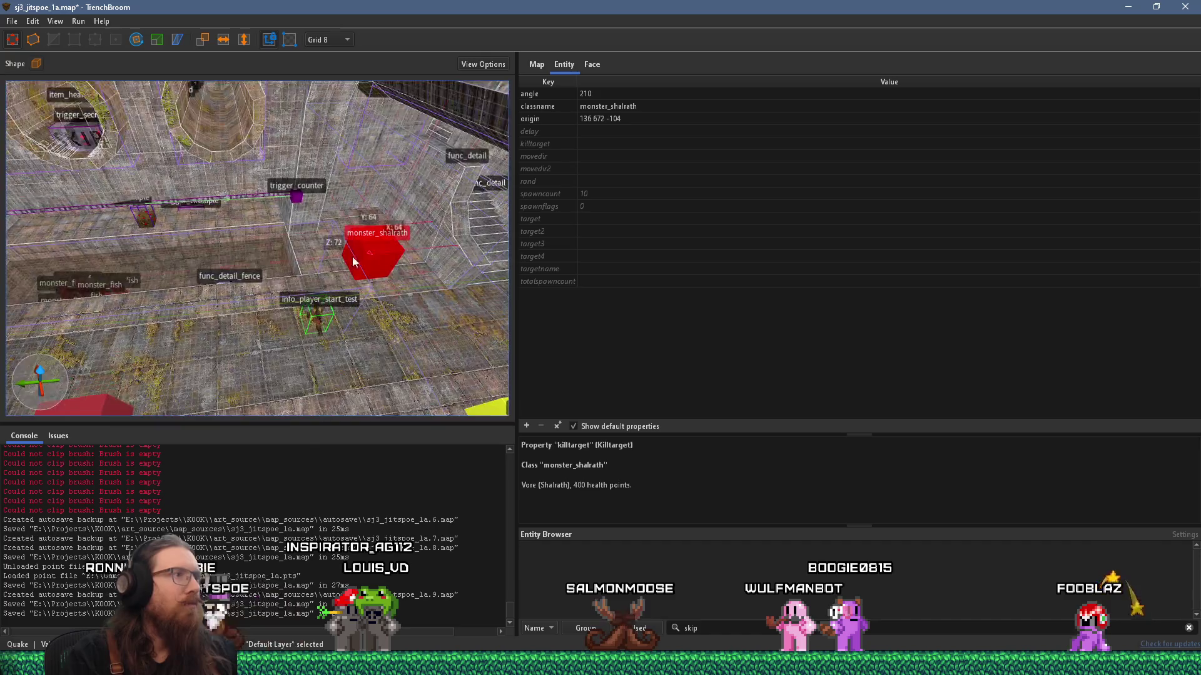
Turn the shalrath to face angle 180 and exit rotate mode
{"action": "left_click_drag", "start_coordinate": [389, 311], "coordinate": [351, 313]}
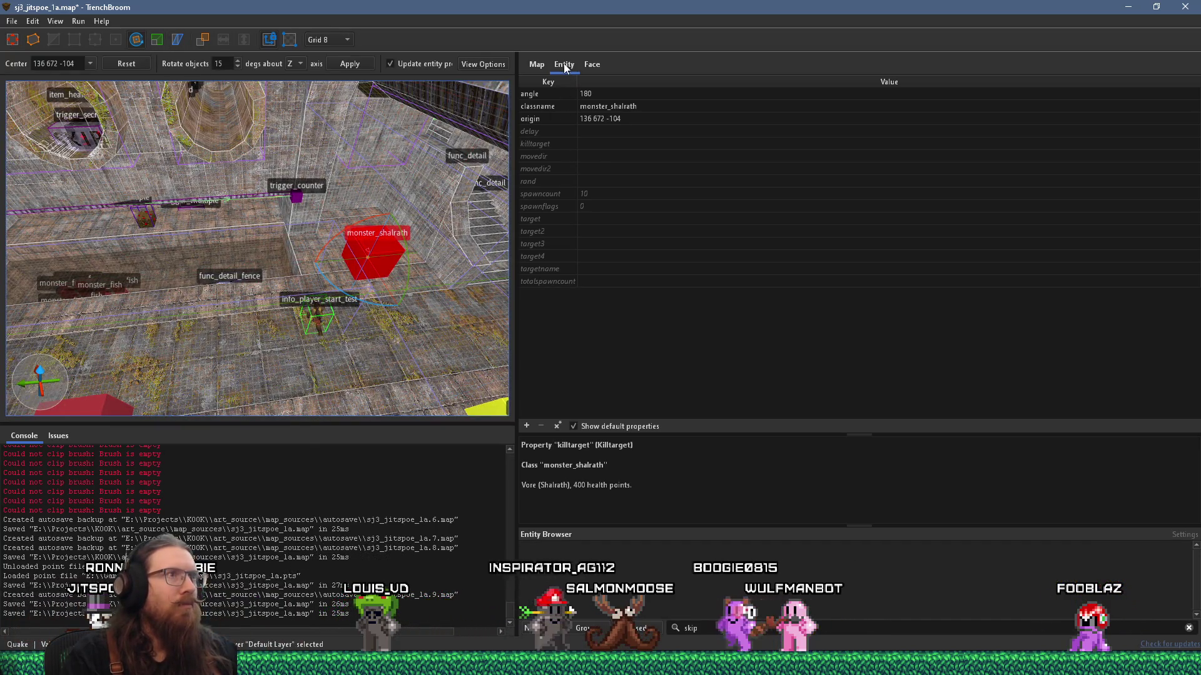
{"action": "key", "text": "r"}
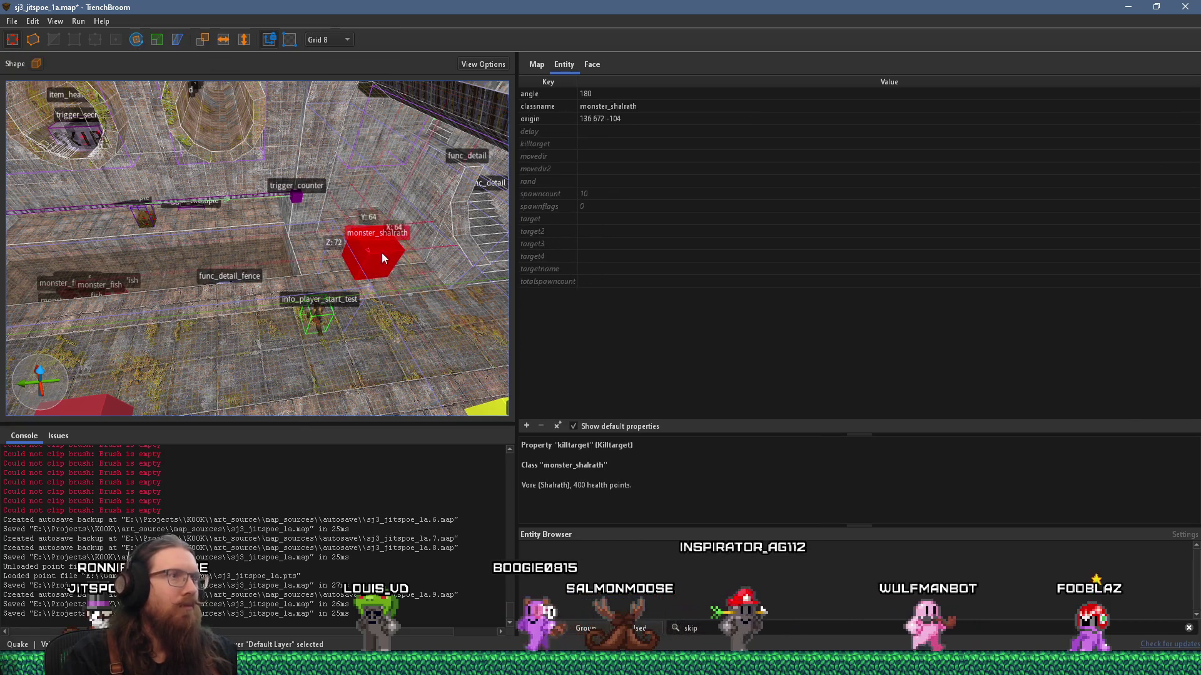
{"action": "key", "text": "Escape"}
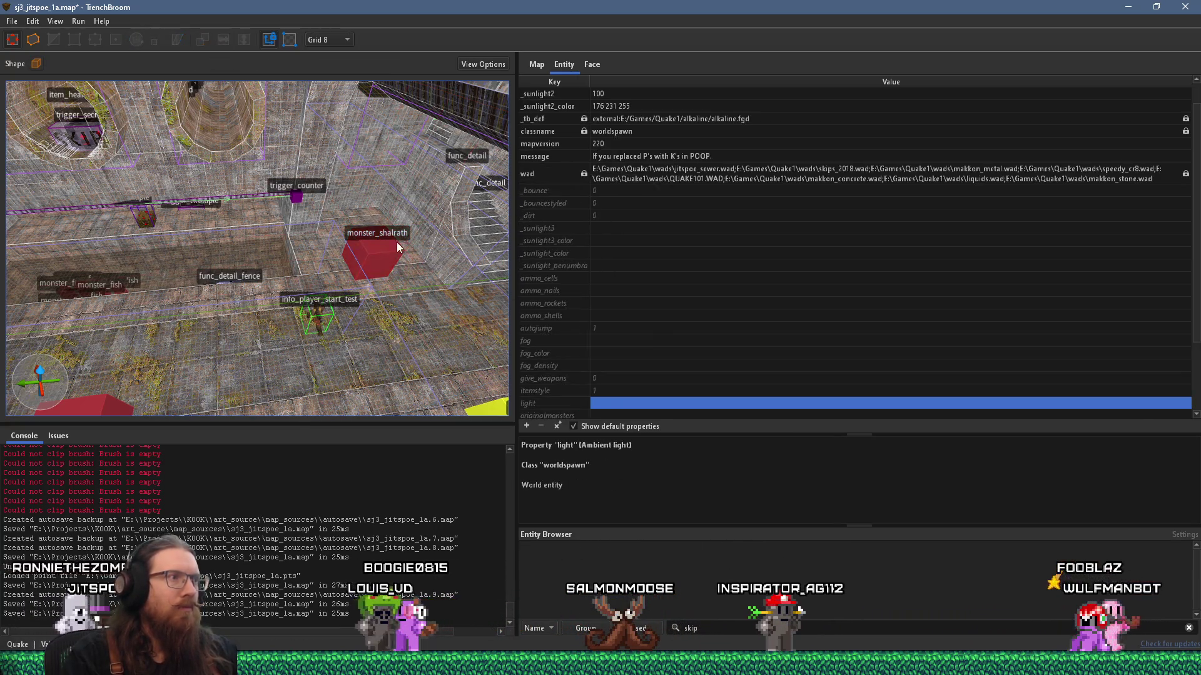
Tick Not in Easy and Not in Normal in the shalrath's spawnflags, giving 768
{"action": "left_click", "coordinate": [397, 247]}
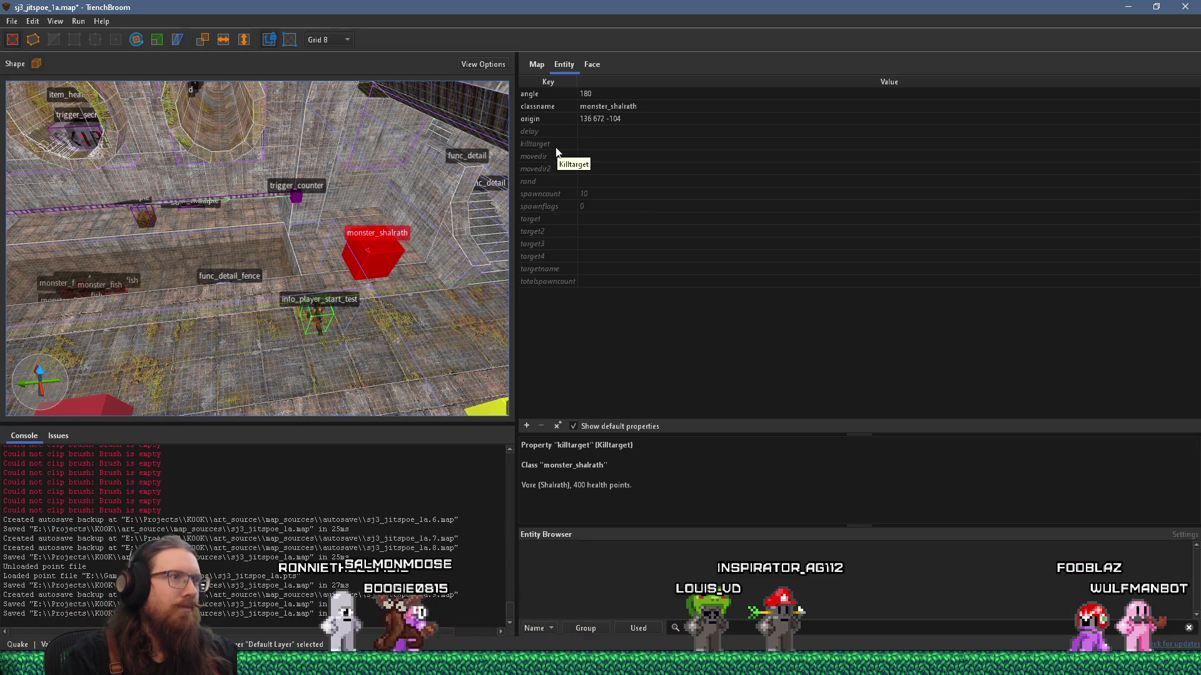
{"action": "left_click", "coordinate": [555, 212]}
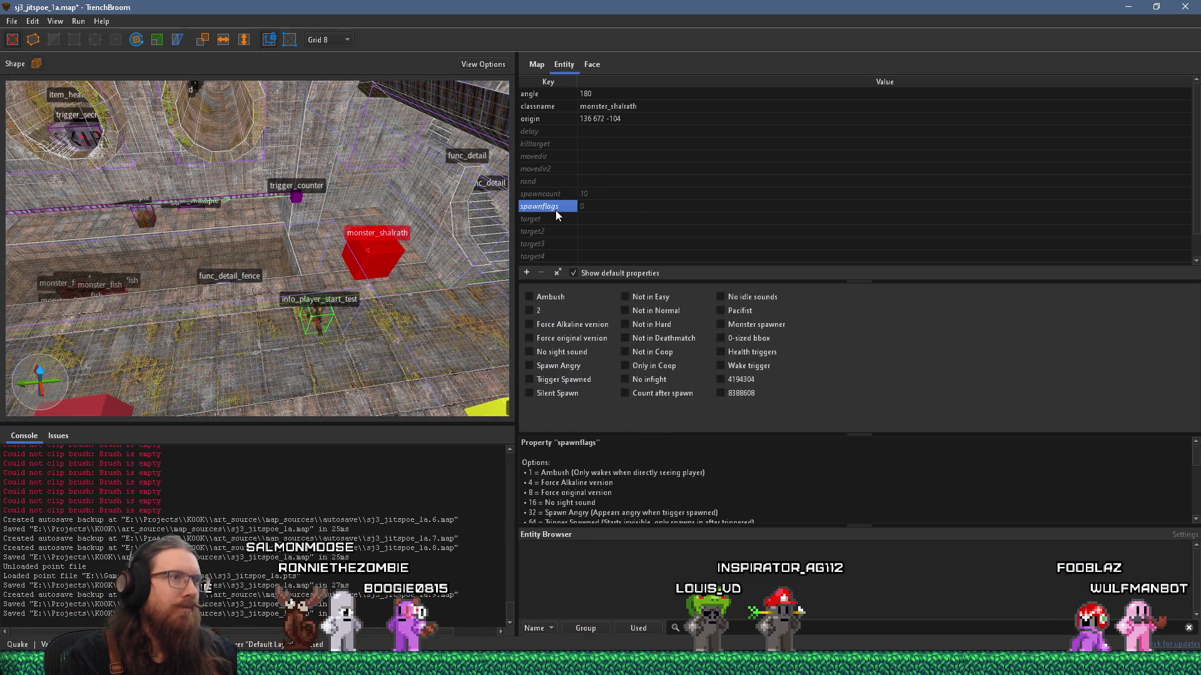
{"action": "left_click", "coordinate": [647, 298]}
{"action": "left_click", "coordinate": [646, 307]}
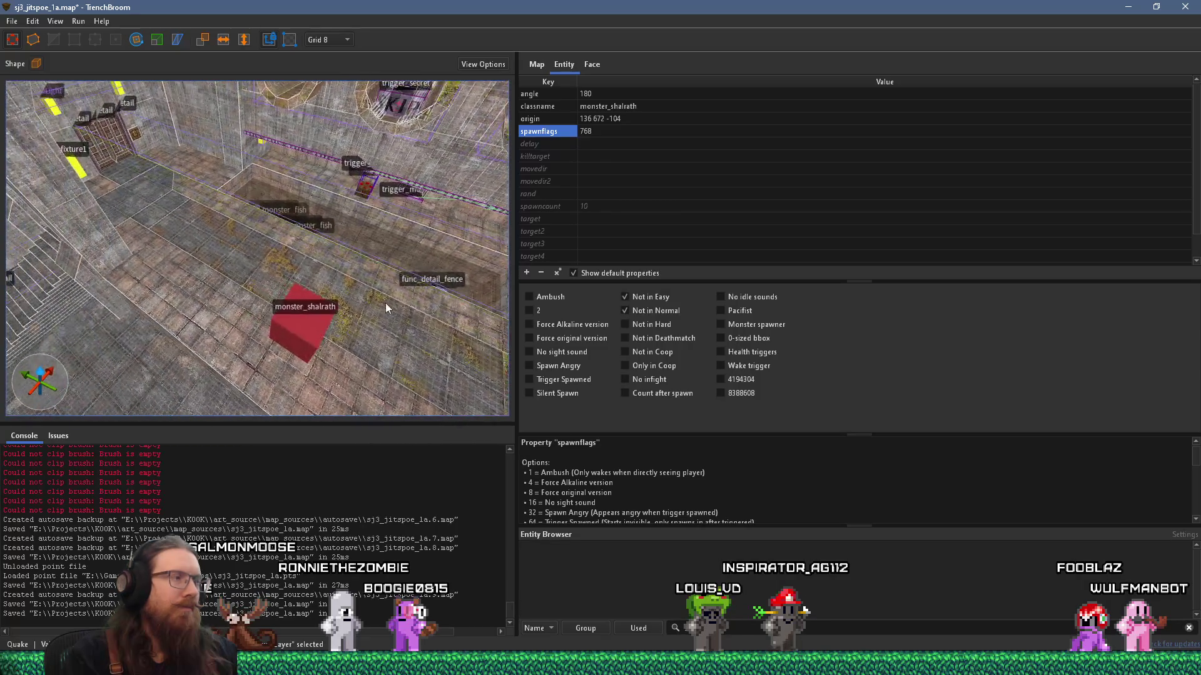
{"action": "key", "text": "Escape"}
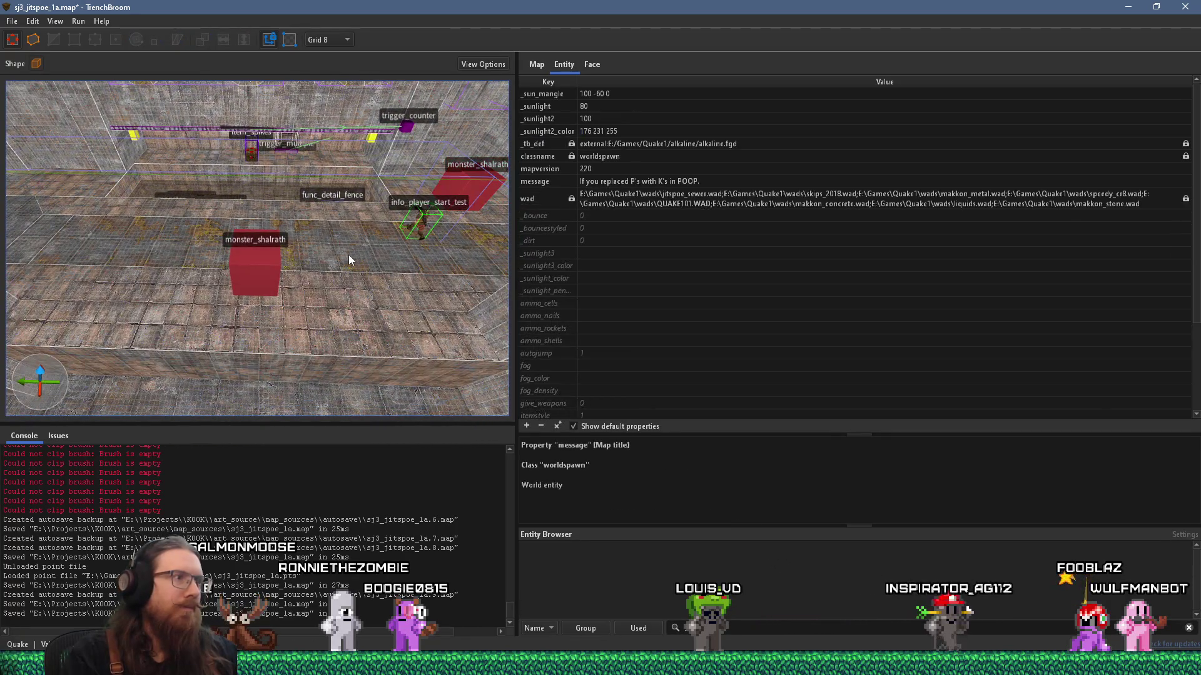
Create a monster_nailgrunt beside the shalraths and rotate it to a new facing
{"action": "key", "text": "d"}
{"action": "right_click", "coordinate": [388, 304]}
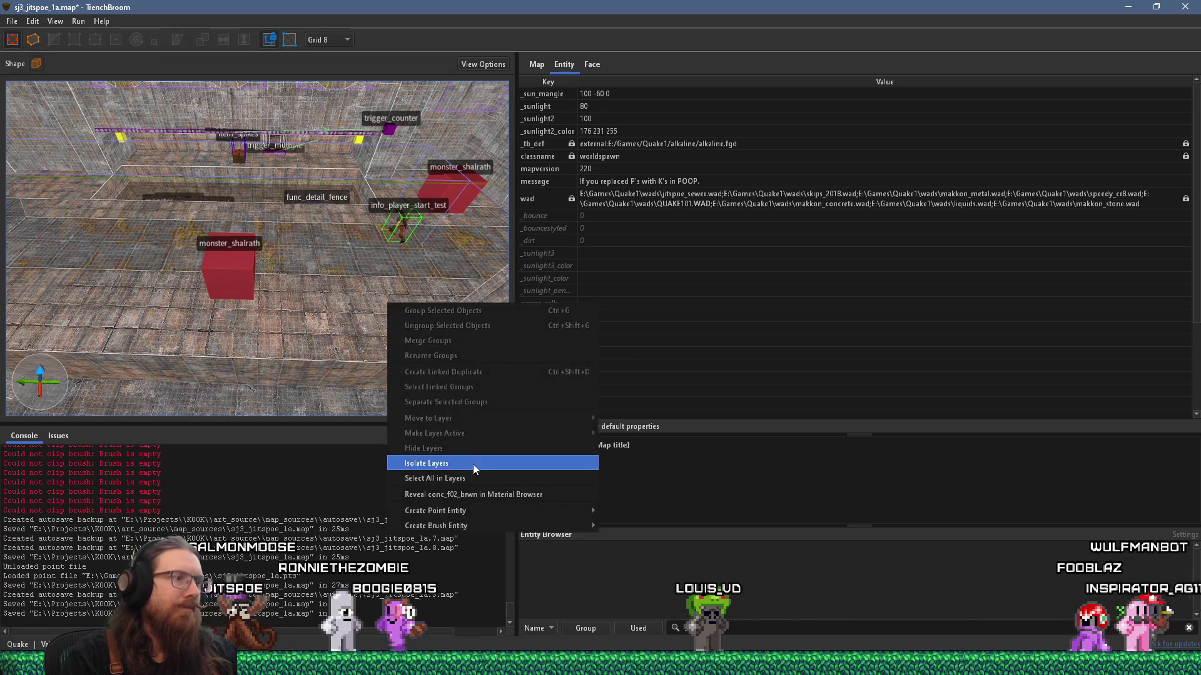
{"action": "mouse_move", "coordinate": [479, 510]}
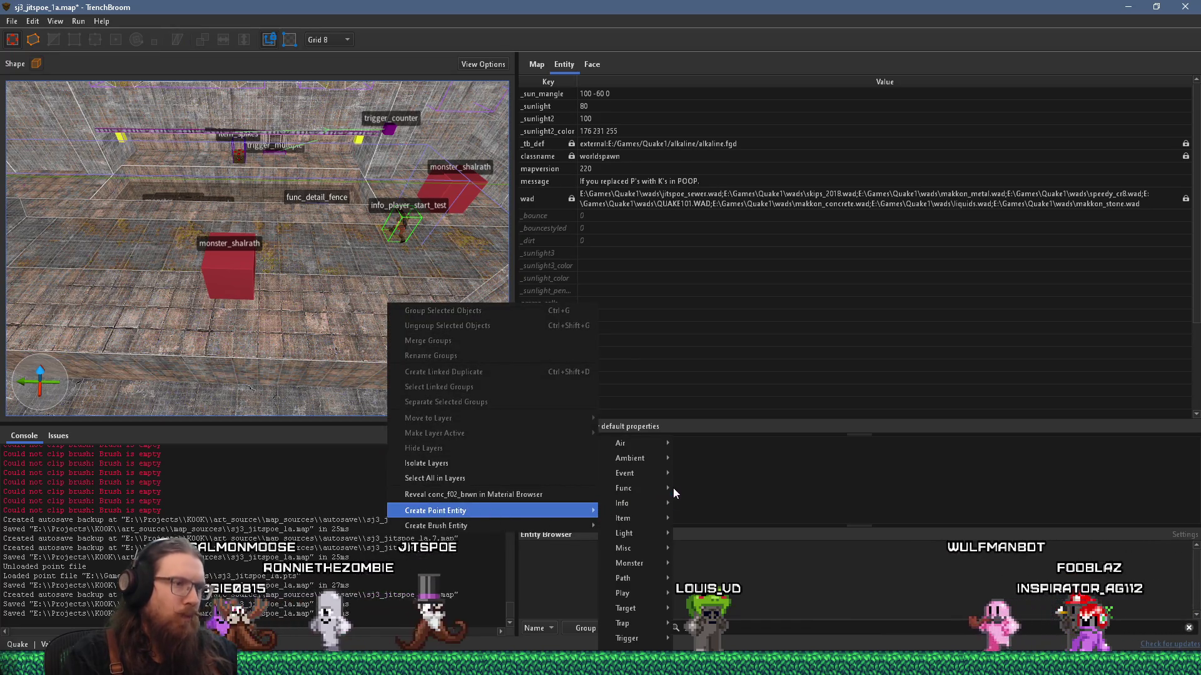
{"action": "mouse_move", "coordinate": [651, 532]}
{"action": "mouse_move", "coordinate": [651, 563]}
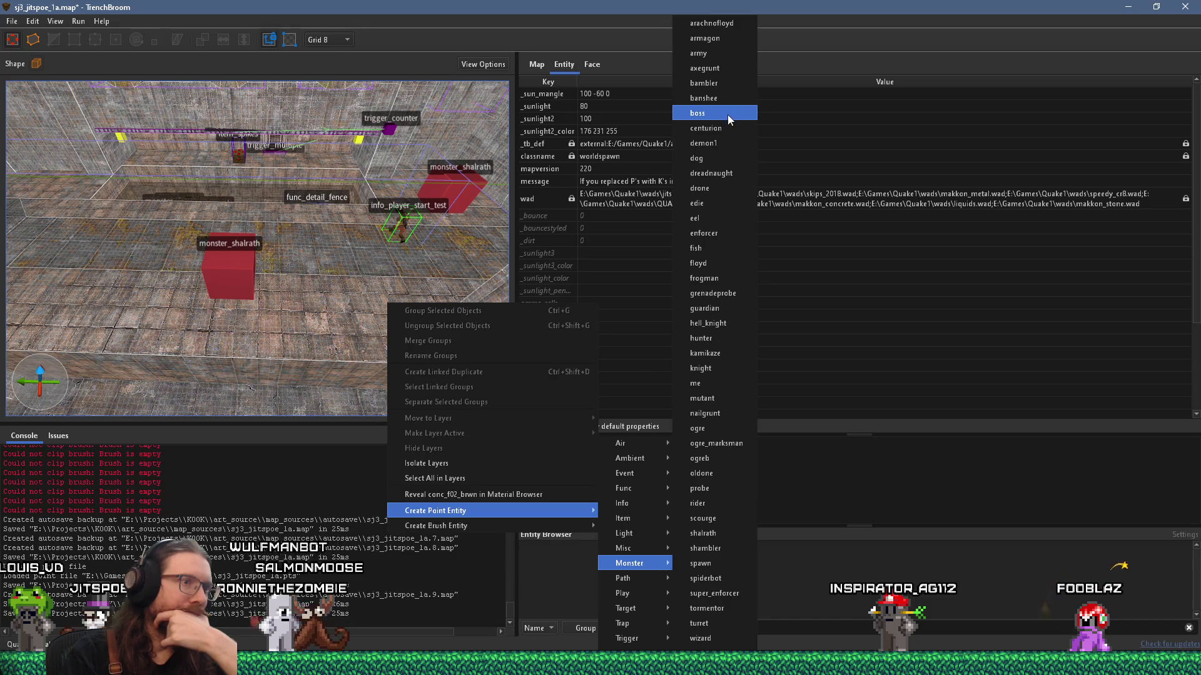
{"action": "left_click", "coordinate": [705, 413]}
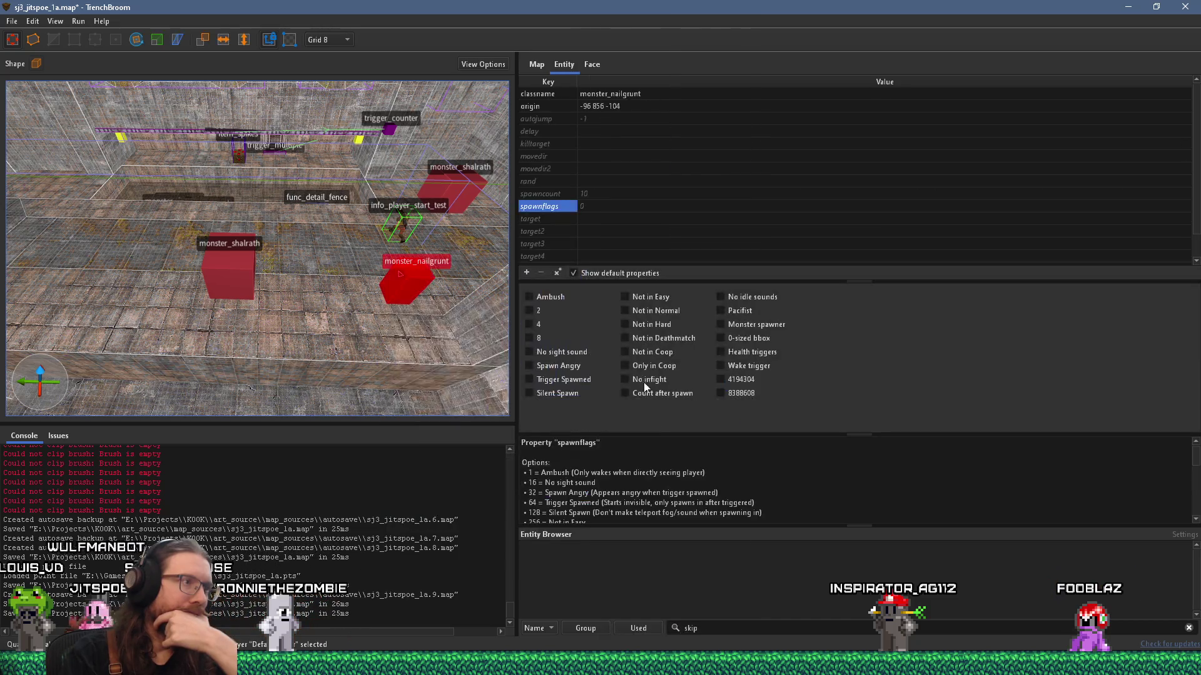
{"action": "key", "text": "r"}
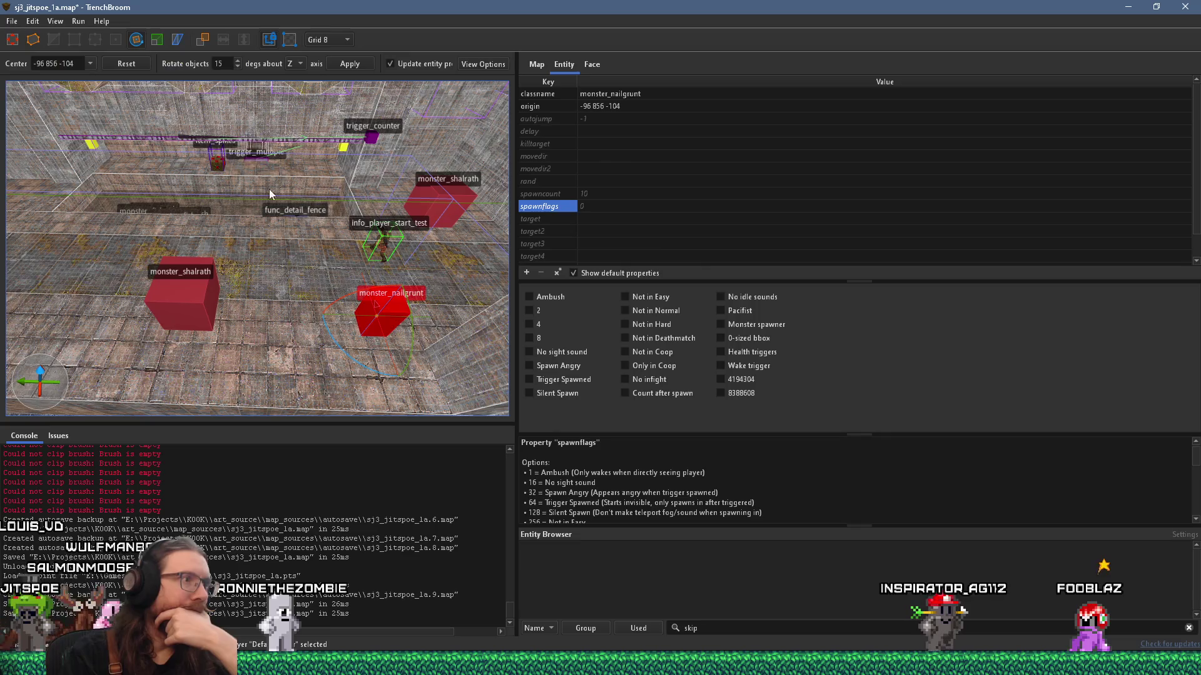
{"action": "mouse_move", "coordinate": [354, 361]}
{"action": "left_mouse_down"}
{"action": "mouse_move", "coordinate": [321, 226]}
{"action": "mouse_move", "coordinate": [464, 144]}
{"action": "mouse_move", "coordinate": [534, 160]}
{"action": "left_mouse_up"}
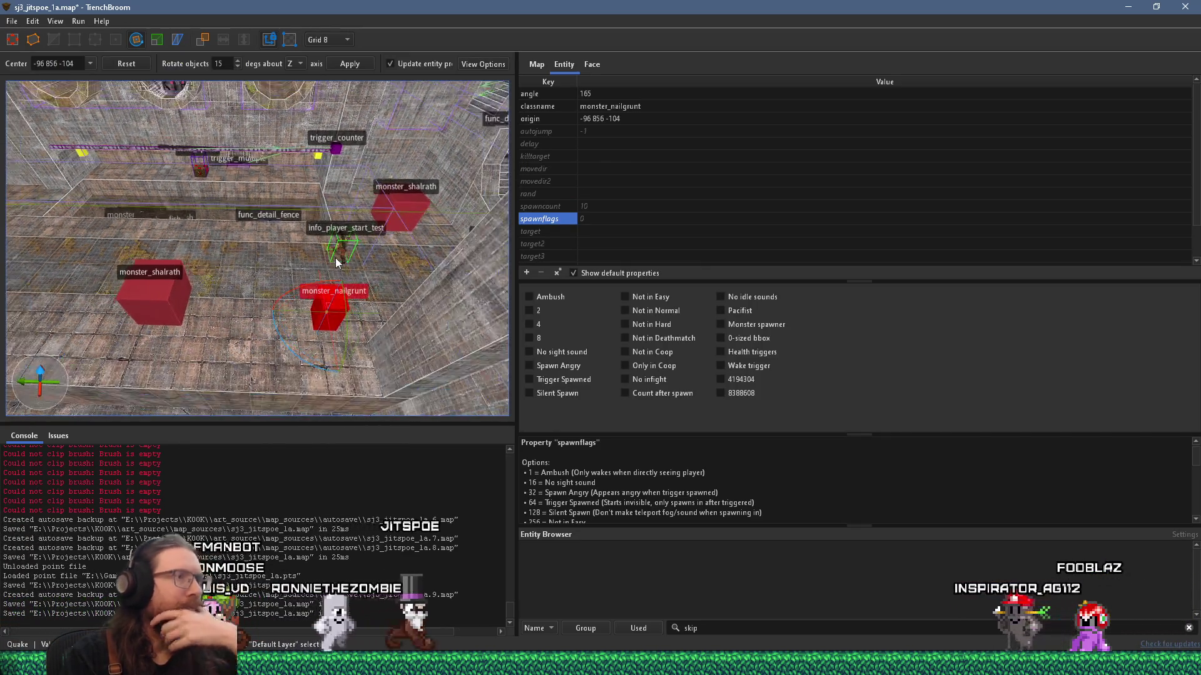
{"action": "key", "text": "a"}
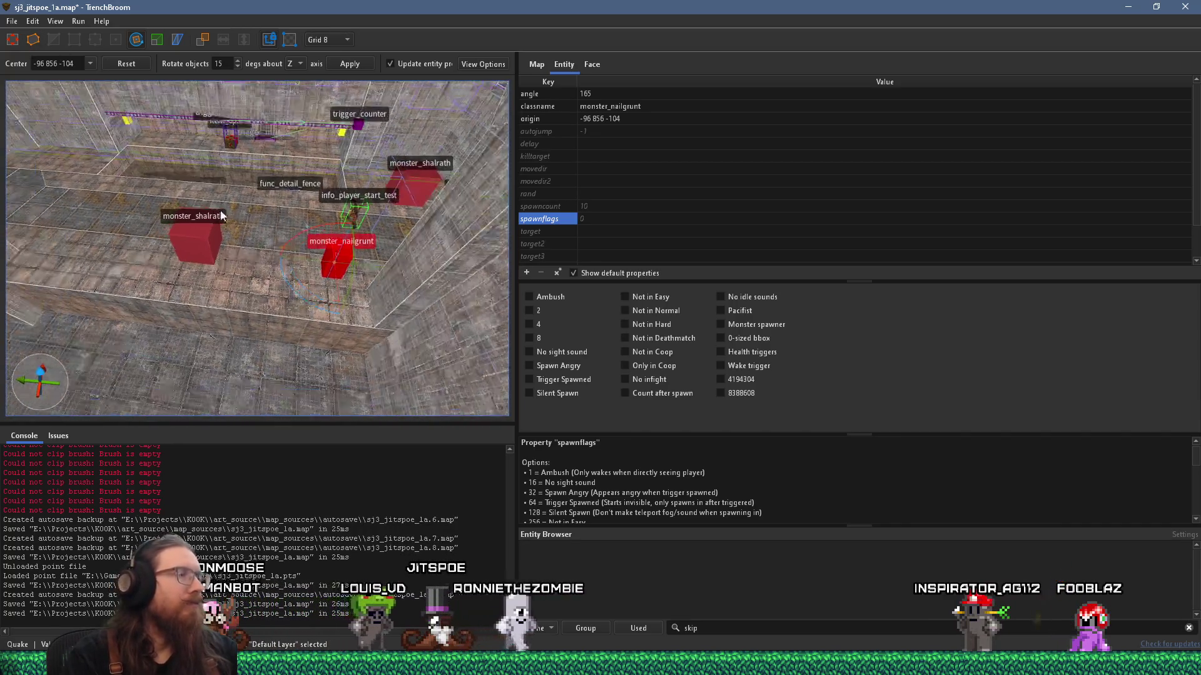
{"action": "key", "text": "d"}
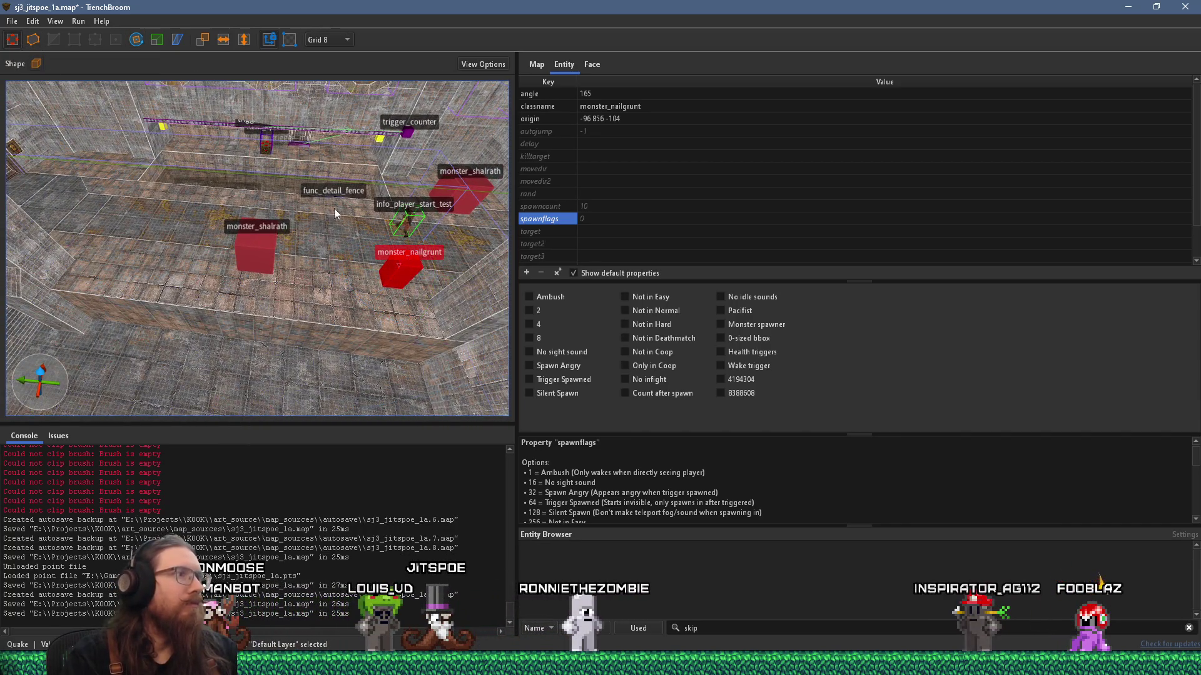
{"action": "mouse_move", "coordinate": [419, 289]}
{"action": "left_mouse_down"}
{"action": "mouse_move", "coordinate": [107, 269]}
{"action": "mouse_move", "coordinate": [101, 251]}
{"action": "left_mouse_up"}
{"action": "left_click", "coordinate": [136, 40]}
{"action": "left_click_drag", "start_coordinate": [141, 302], "coordinate": [178, 279]}
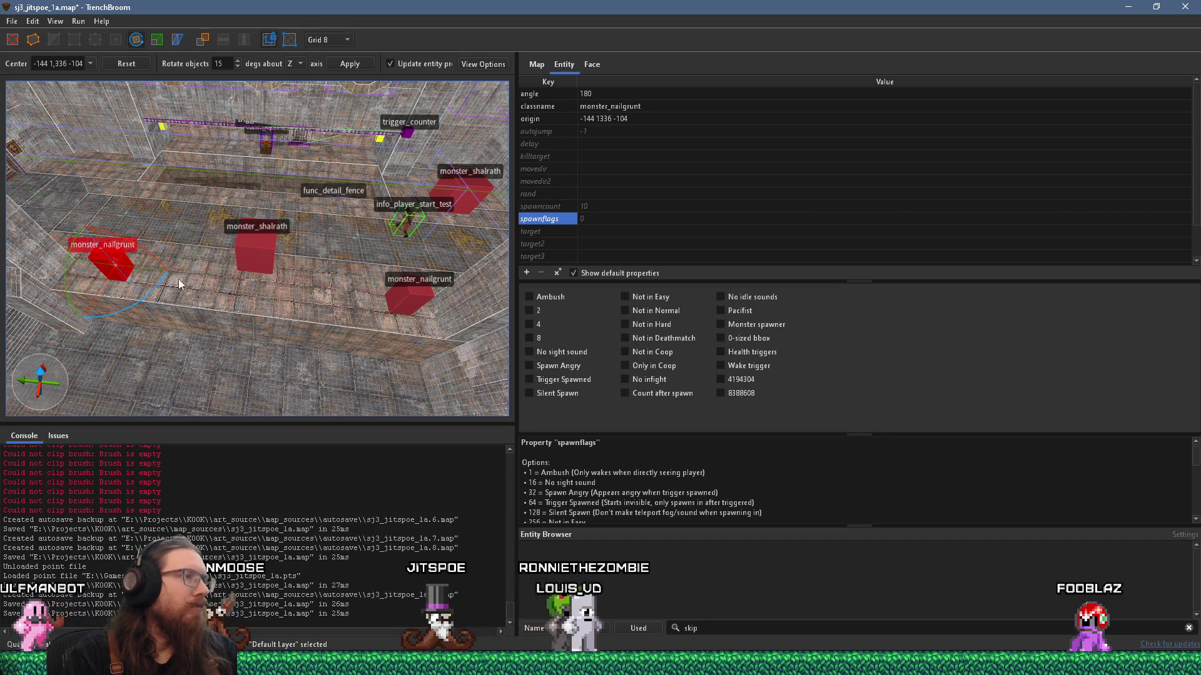
Turn the copied nailgrunt from angle 180 to 195 and leave rotate mode
{"action": "key", "text": "w"}
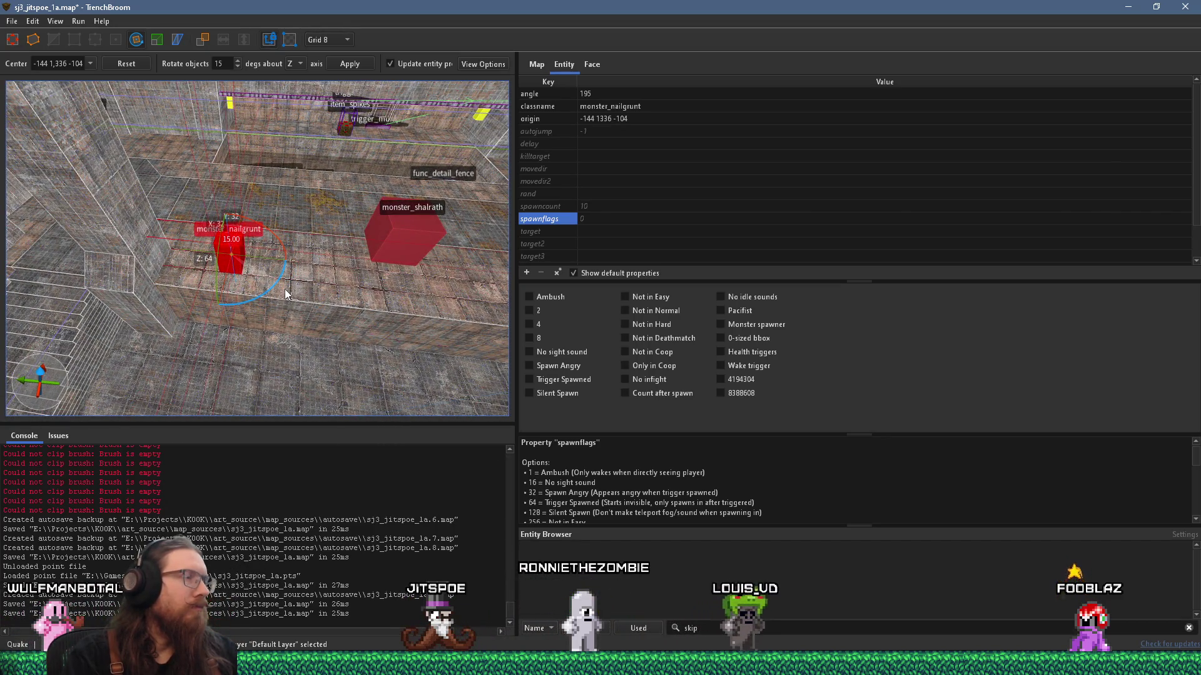
{"action": "key", "text": "s"}
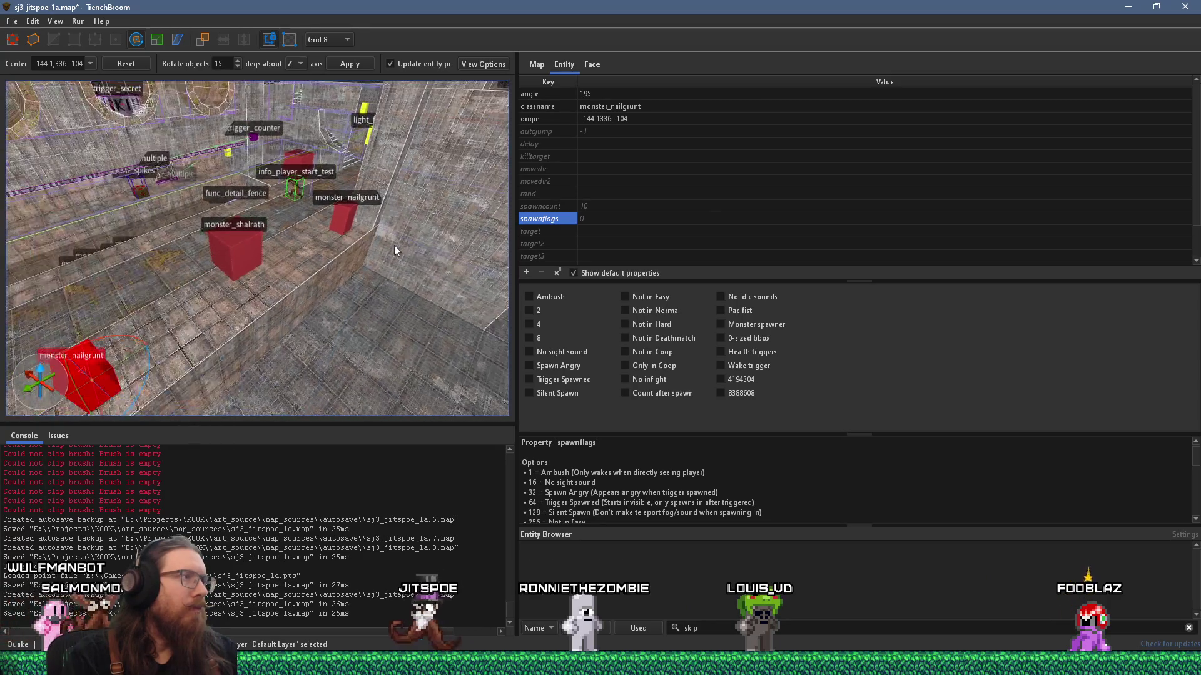
{"action": "mouse_move", "coordinate": [402, 248]}
{"action": "left_mouse_down"}
{"action": "mouse_move", "coordinate": [257, 239]}
{"action": "mouse_move", "coordinate": [167, 177]}
{"action": "mouse_move", "coordinate": [201, 230]}
{"action": "mouse_move", "coordinate": [259, 144]}
{"action": "mouse_move", "coordinate": [309, 235]}
{"action": "mouse_move", "coordinate": [354, 252]}
{"action": "mouse_move", "coordinate": [412, 234]}
{"action": "mouse_move", "coordinate": [329, 276]}
{"action": "mouse_move", "coordinate": [392, 279]}
{"action": "mouse_move", "coordinate": [298, 301]}
{"action": "mouse_move", "coordinate": [383, 395]}
{"action": "mouse_move", "coordinate": [270, 306]}
{"action": "mouse_move", "coordinate": [449, 307]}
{"action": "mouse_move", "coordinate": [401, 303]}
{"action": "mouse_move", "coordinate": [388, 281]}
{"action": "mouse_move", "coordinate": [439, 291]}
{"action": "mouse_move", "coordinate": [235, 282]}
{"action": "mouse_move", "coordinate": [377, 238]}
{"action": "mouse_move", "coordinate": [346, 251]}
{"action": "left_mouse_up"}
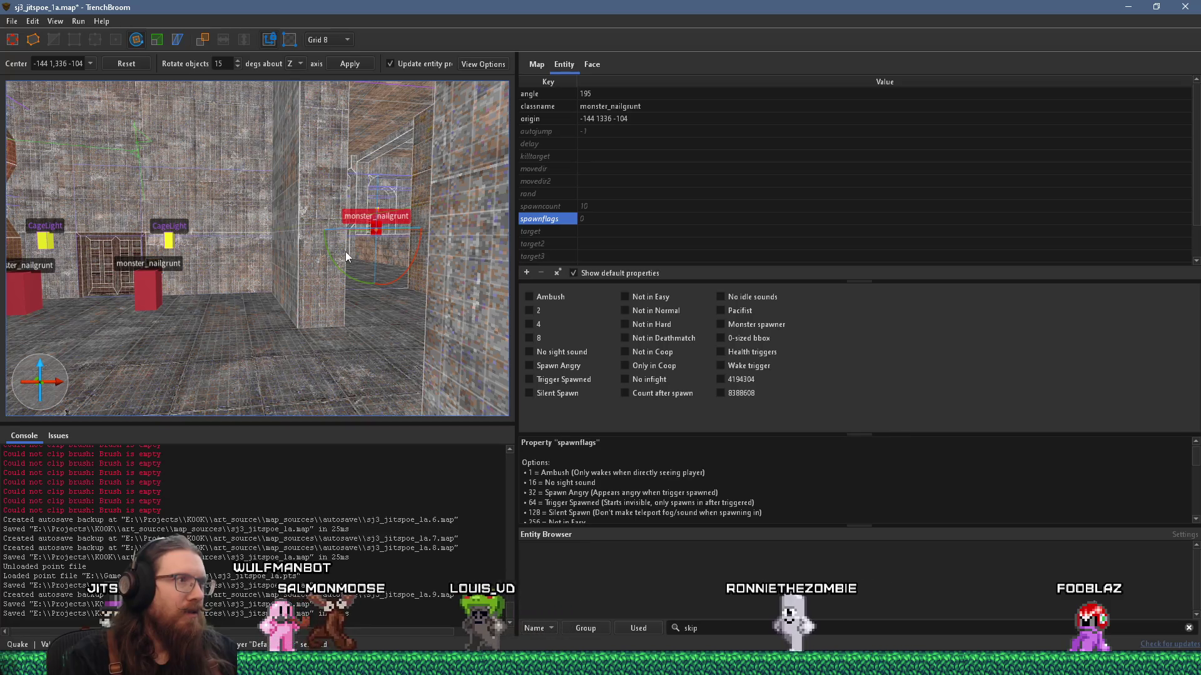
{"action": "mouse_move", "coordinate": [345, 251]}
{"action": "left_mouse_down"}
{"action": "mouse_move", "coordinate": [421, 258]}
{"action": "mouse_move", "coordinate": [355, 268]}
{"action": "mouse_move", "coordinate": [367, 369]}
{"action": "mouse_move", "coordinate": [456, 276]}
{"action": "mouse_move", "coordinate": [102, 386]}
{"action": "mouse_move", "coordinate": [321, 329]}
{"action": "mouse_move", "coordinate": [261, 316]}
{"action": "mouse_move", "coordinate": [462, 340]}
{"action": "mouse_move", "coordinate": [299, 262]}
{"action": "mouse_move", "coordinate": [286, 394]}
{"action": "mouse_move", "coordinate": [305, 399]}
{"action": "left_mouse_up"}
{"action": "key", "text": "Escape"}
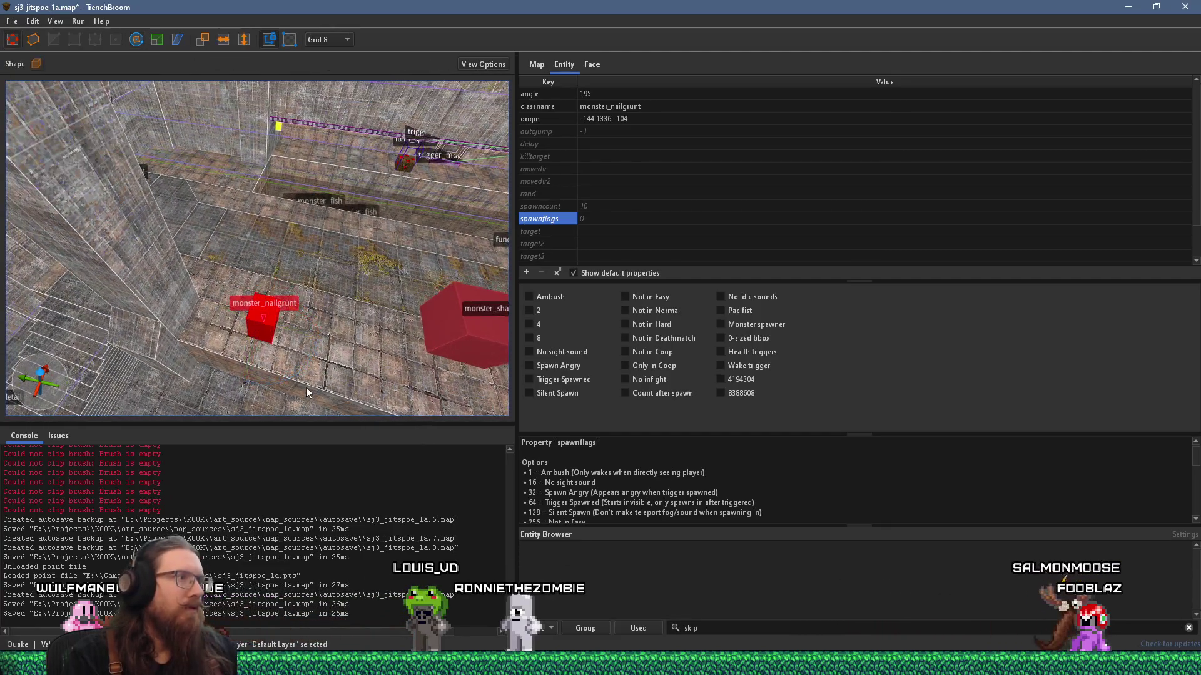
Select the nailgrunt by the octagonal opening and flag it Not in Easy
{"action": "key", "text": "Escape"}
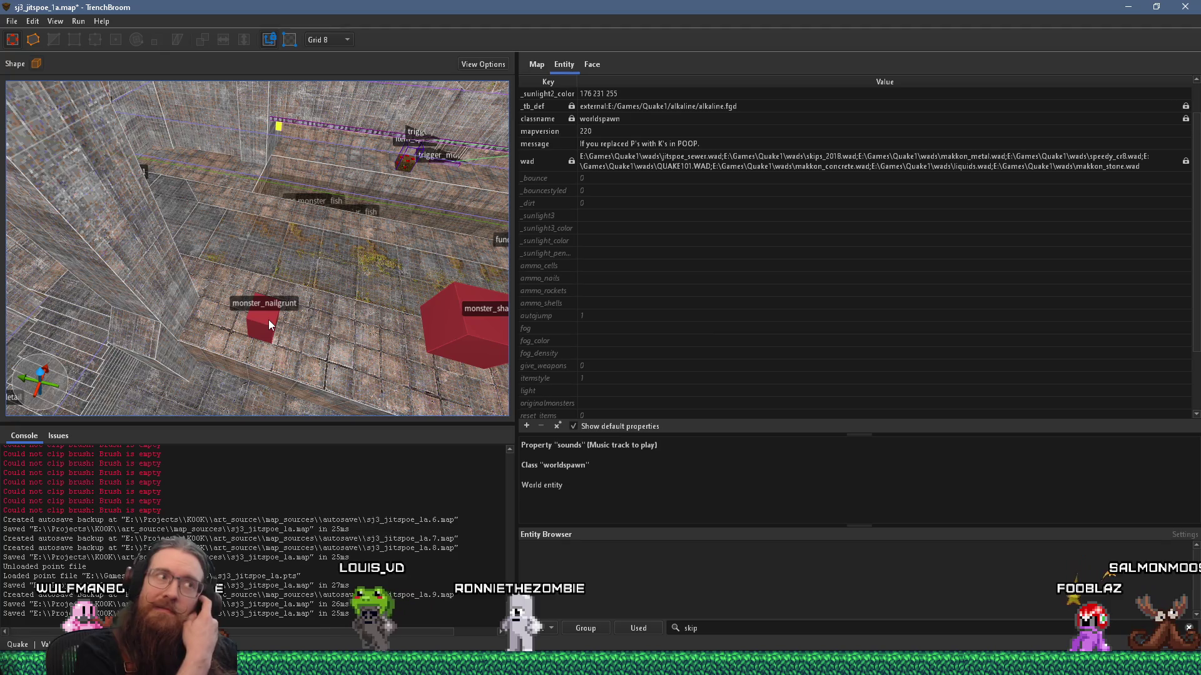
{"action": "mouse_move", "coordinate": [268, 317]}
{"action": "left_mouse_down"}
{"action": "mouse_move", "coordinate": [235, 272]}
{"action": "mouse_move", "coordinate": [356, 294]}
{"action": "mouse_move", "coordinate": [317, 310]}
{"action": "mouse_move", "coordinate": [155, 299]}
{"action": "left_mouse_up"}
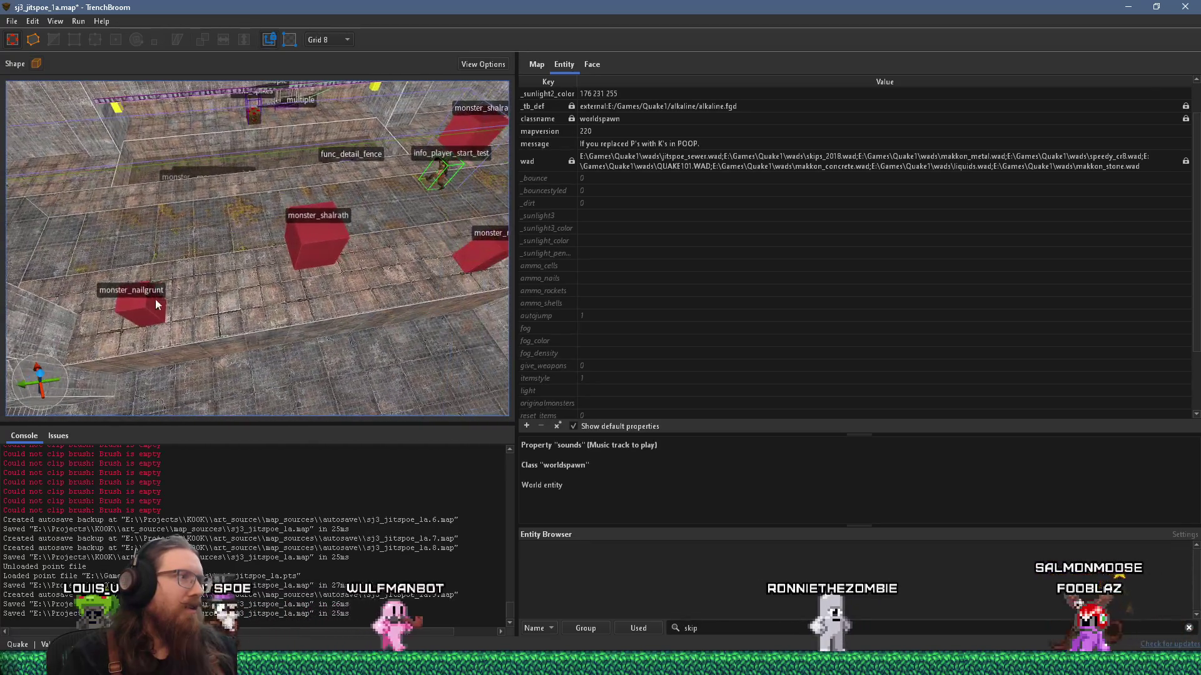
{"action": "left_click", "coordinate": [150, 301]}
{"action": "mouse_move", "coordinate": [240, 291]}
{"action": "left_mouse_down"}
{"action": "mouse_move", "coordinate": [256, 286]}
{"action": "mouse_move", "coordinate": [160, 338]}
{"action": "mouse_move", "coordinate": [144, 273]}
{"action": "mouse_move", "coordinate": [173, 239]}
{"action": "mouse_move", "coordinate": [242, 225]}
{"action": "mouse_move", "coordinate": [222, 222]}
{"action": "left_mouse_up"}
{"action": "left_click", "coordinate": [662, 297]}
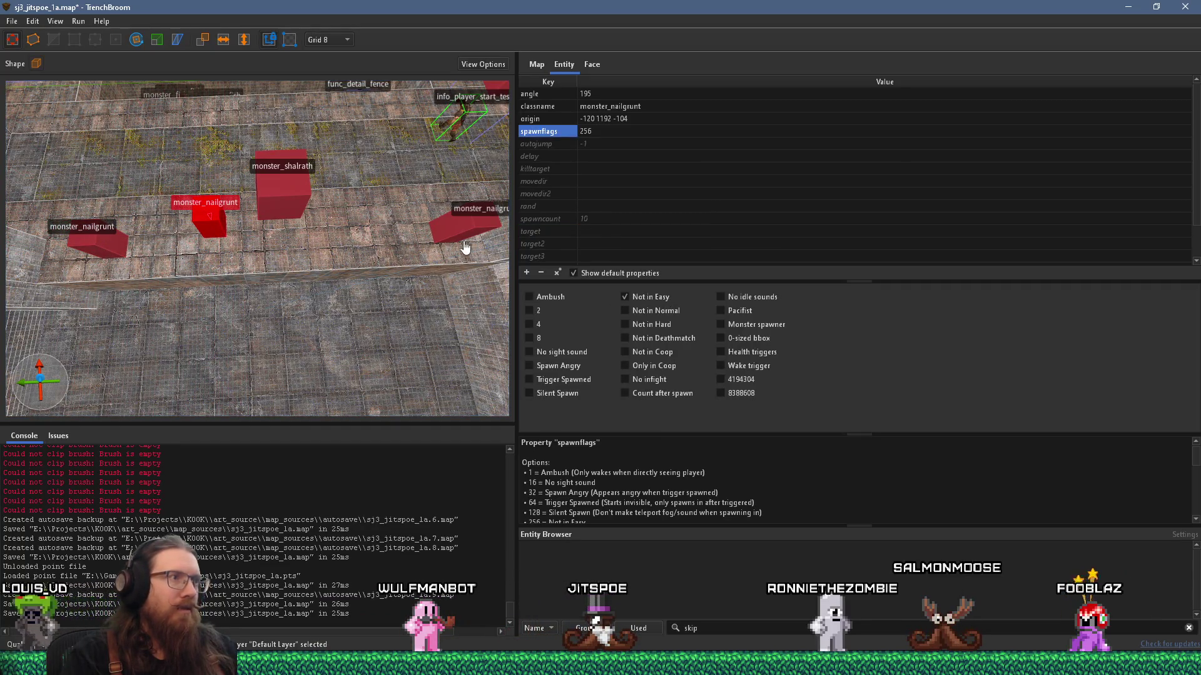
Spread two more nailgrunt copies across the floor, with spawnflags 768 (Not in Easy, Not in Normal)
{"action": "mouse_move", "coordinate": [463, 224]}
{"action": "left_mouse_down"}
{"action": "mouse_move", "coordinate": [386, 201]}
{"action": "mouse_move", "coordinate": [364, 211]}
{"action": "left_mouse_up"}
{"action": "scroll", "coordinate": [440, 317], "scroll_direction": "down", "scroll_amount": 2}
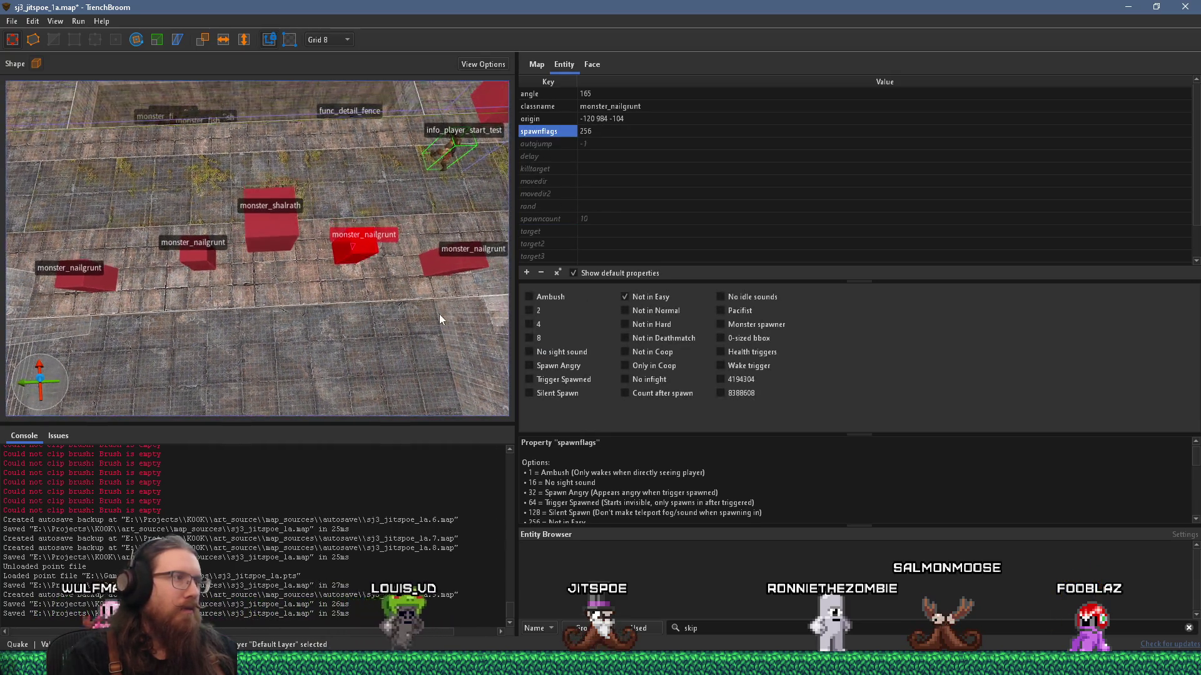
{"action": "left_click", "coordinate": [204, 257], "text": "ctrl"}
{"action": "left_click_drag", "start_coordinate": [357, 247], "coordinate": [341, 145]}
{"action": "mouse_move", "coordinate": [312, 237]}
{"action": "left_mouse_down"}
{"action": "mouse_move", "coordinate": [251, 214]}
{"action": "mouse_move", "coordinate": [430, 123]}
{"action": "left_mouse_up"}
{"action": "mouse_move", "coordinate": [382, 164]}
{"action": "left_mouse_down"}
{"action": "mouse_move", "coordinate": [332, 211]}
{"action": "mouse_move", "coordinate": [284, 227]}
{"action": "left_mouse_up"}
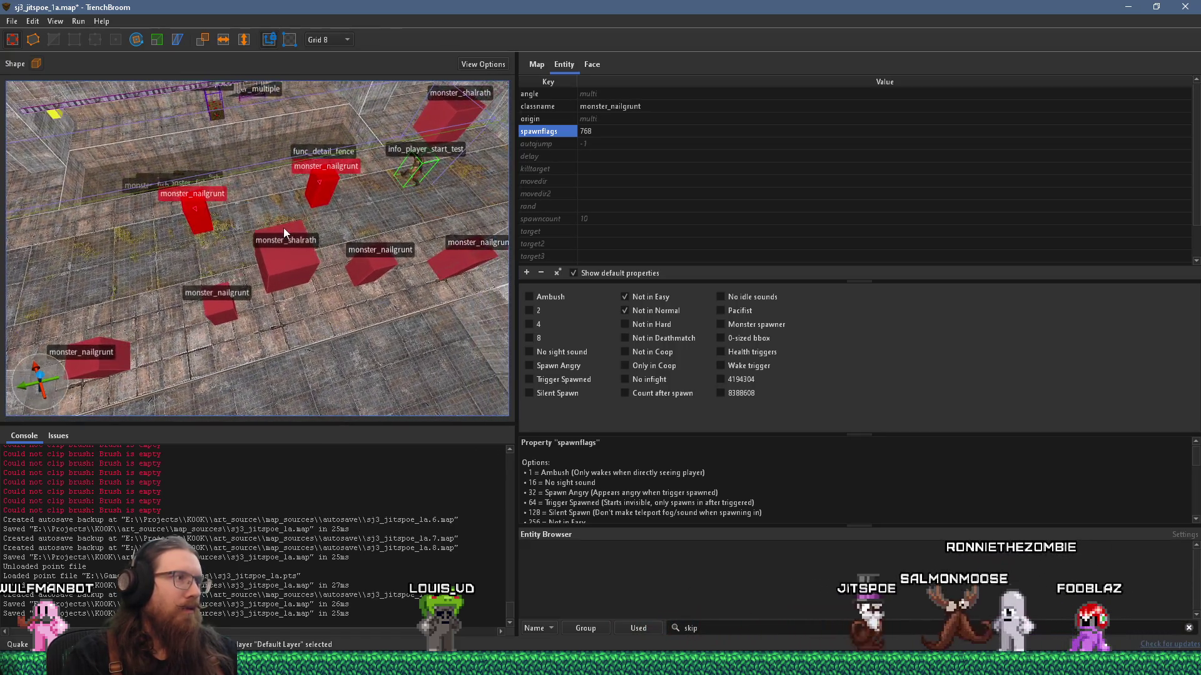
{"action": "left_click", "coordinate": [193, 212]}
{"action": "left_click", "coordinate": [371, 267], "text": "ctrl"}
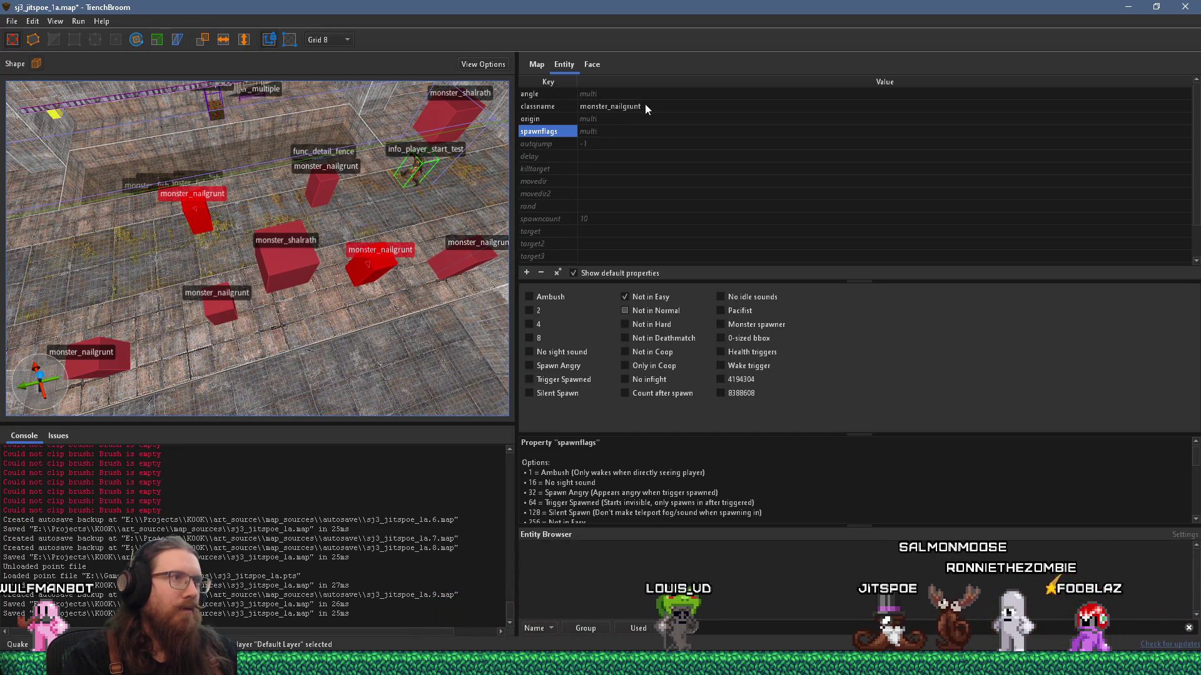
{"action": "double_click", "coordinate": [623, 107]}
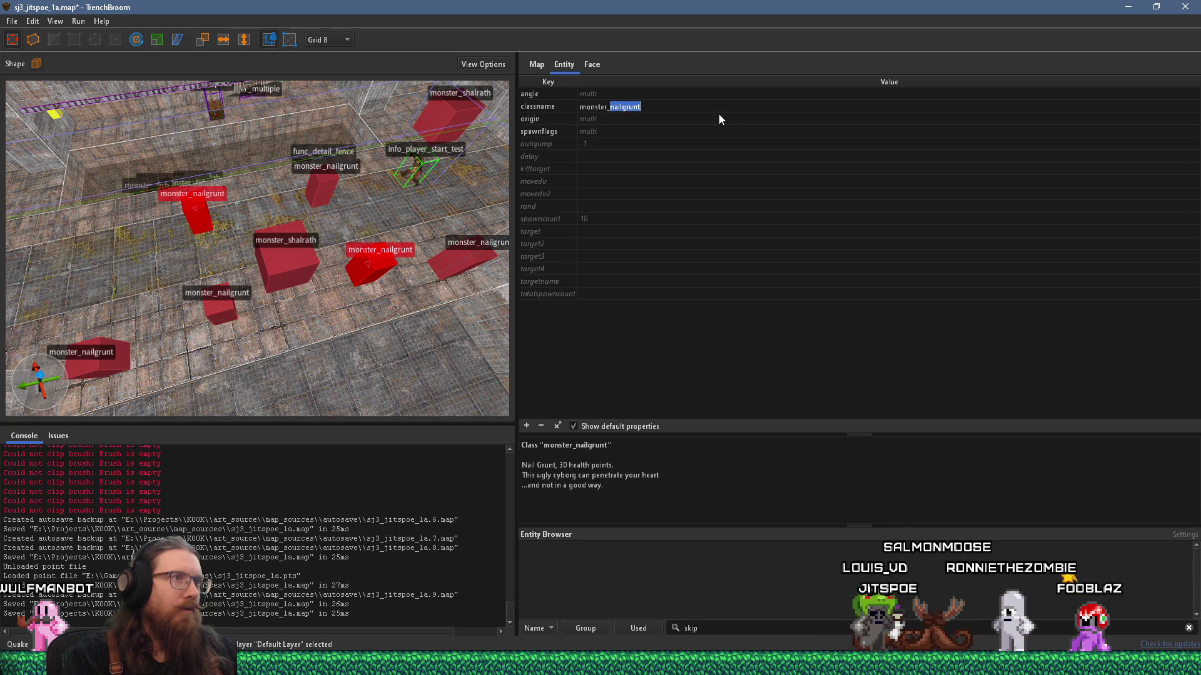
Change the selected monsters' classname to monster_army
{"action": "type", "text": "army"}
{"action": "key", "text": "Return"}
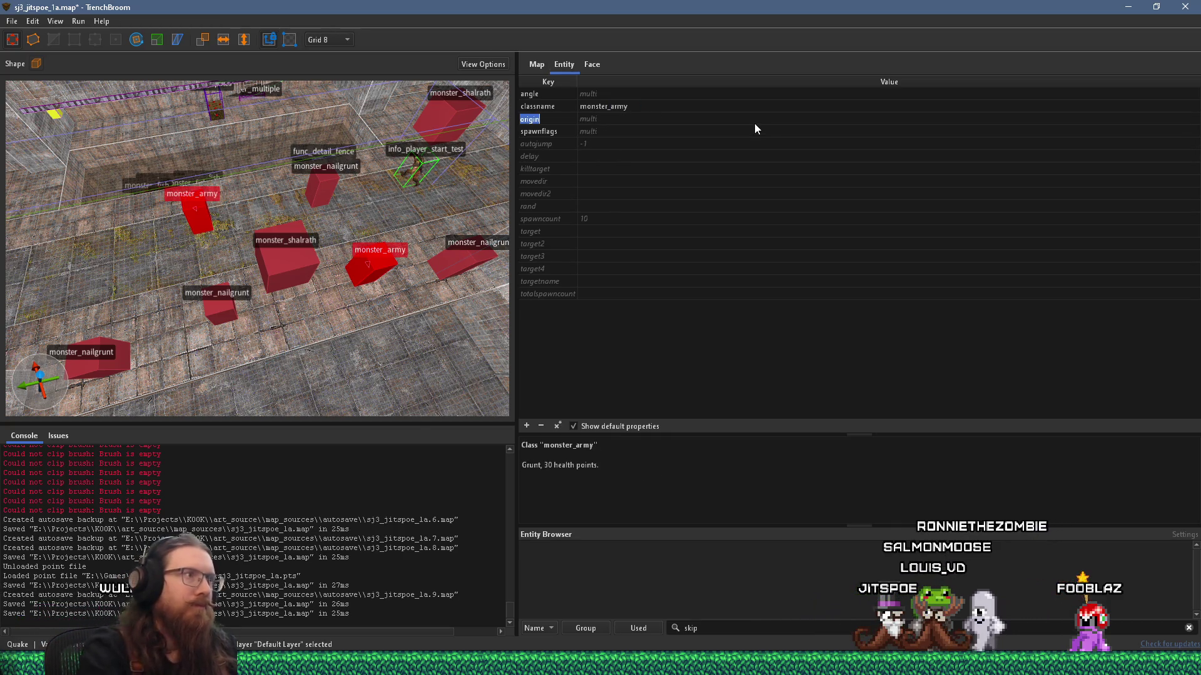
{"action": "mouse_move", "coordinate": [257, 172]}
{"action": "left_mouse_down"}
{"action": "mouse_move", "coordinate": [158, 199]}
{"action": "mouse_move", "coordinate": [232, 182]}
{"action": "mouse_move", "coordinate": [315, 253]}
{"action": "mouse_move", "coordinate": [336, 195]}
{"action": "mouse_move", "coordinate": [415, 194]}
{"action": "mouse_move", "coordinate": [297, 201]}
{"action": "mouse_move", "coordinate": [159, 293]}
{"action": "mouse_move", "coordinate": [83, 299]}
{"action": "mouse_move", "coordinate": [279, 231]}
{"action": "mouse_move", "coordinate": [237, 302]}
{"action": "mouse_move", "coordinate": [275, 223]}
{"action": "mouse_move", "coordinate": [172, 248]}
{"action": "left_mouse_up"}
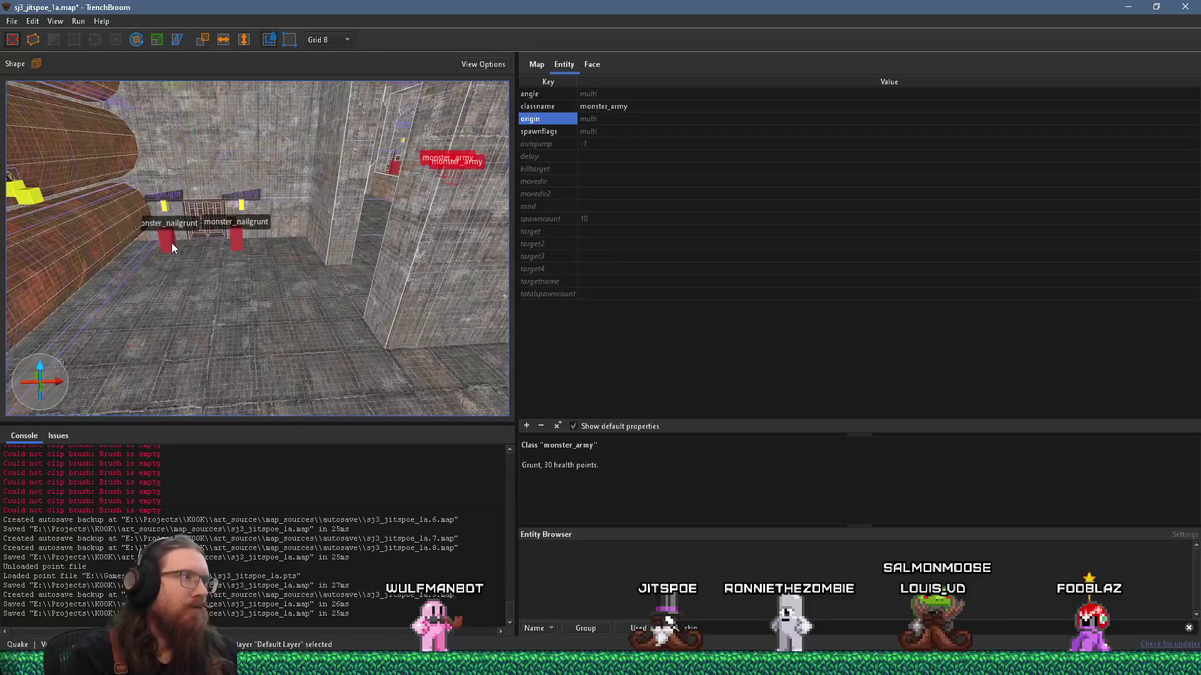
{"action": "left_click", "coordinate": [193, 243]}
Move the left nailgrunt to the room centre at origin -720 448 -232
{"action": "scroll", "coordinate": [200, 243], "scroll_direction": "up", "scroll_amount": 5}
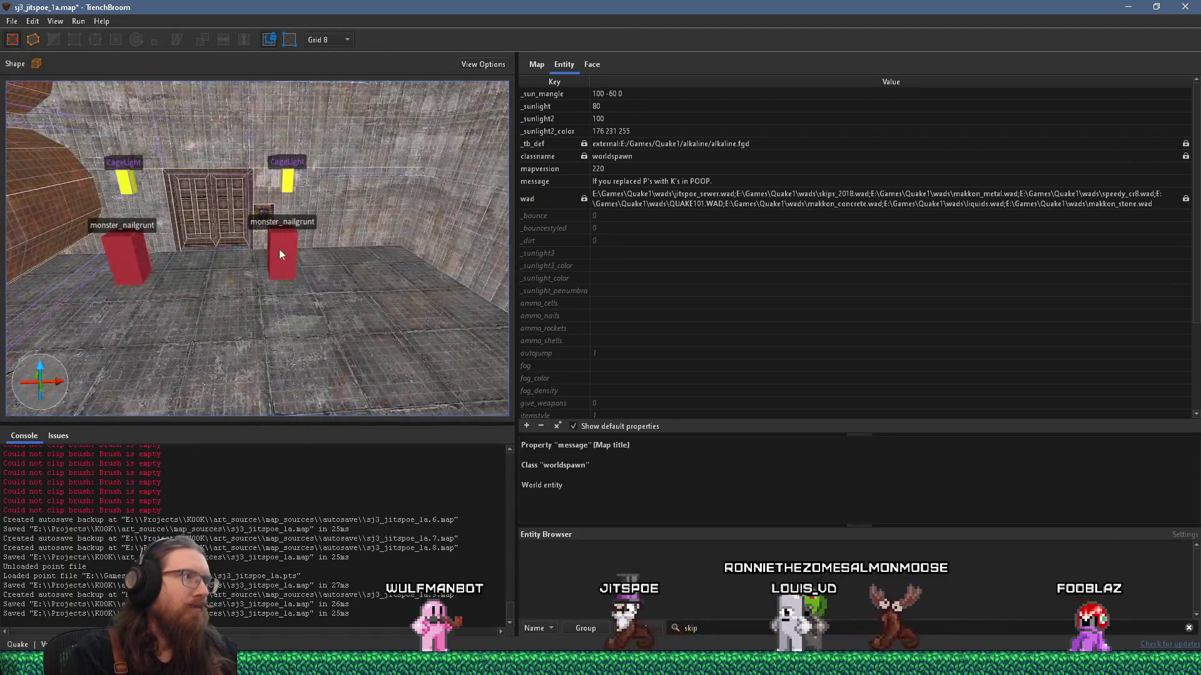
{"action": "left_click", "coordinate": [280, 248]}
{"action": "left_click", "coordinate": [135, 259]}
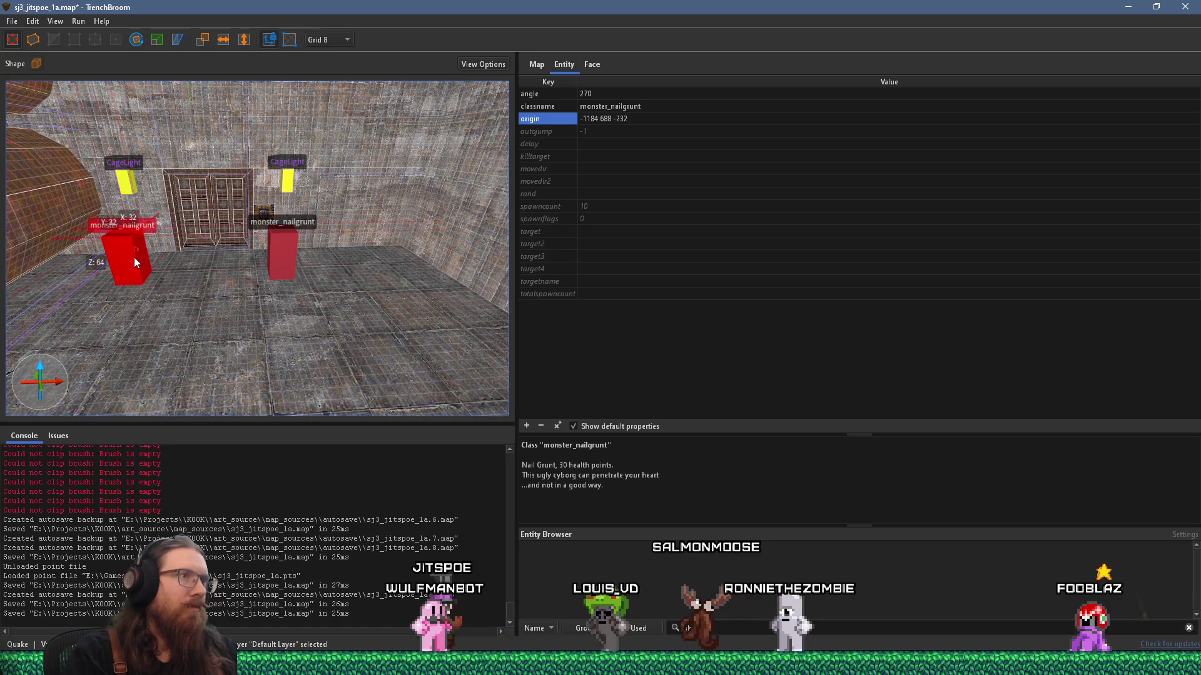
{"action": "mouse_move", "coordinate": [179, 256]}
{"action": "left_mouse_down"}
{"action": "mouse_move", "coordinate": [208, 226]}
{"action": "mouse_move", "coordinate": [246, 330]}
{"action": "left_mouse_up"}
{"action": "mouse_move", "coordinate": [273, 284]}
{"action": "left_mouse_down"}
{"action": "mouse_move", "coordinate": [280, 305]}
{"action": "mouse_move", "coordinate": [314, 272]}
{"action": "mouse_move", "coordinate": [179, 223]}
{"action": "mouse_move", "coordinate": [234, 160]}
{"action": "mouse_move", "coordinate": [209, 207]}
{"action": "mouse_move", "coordinate": [223, 205]}
{"action": "left_mouse_up"}
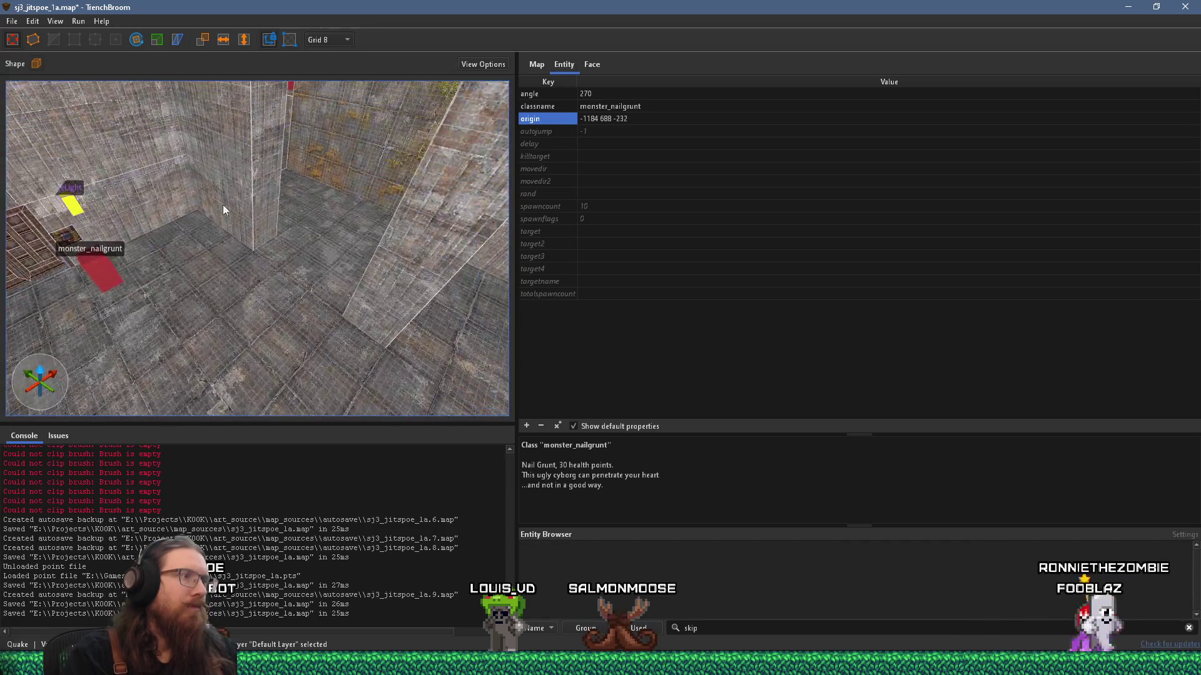
{"action": "mouse_move", "coordinate": [108, 284]}
{"action": "left_mouse_down"}
{"action": "mouse_move", "coordinate": [100, 276]}
{"action": "mouse_move", "coordinate": [334, 267]}
{"action": "left_mouse_up"}
Rotate the nailgrunt to face angle 210 and leave rotation mode
{"action": "left_click", "coordinate": [136, 39]}
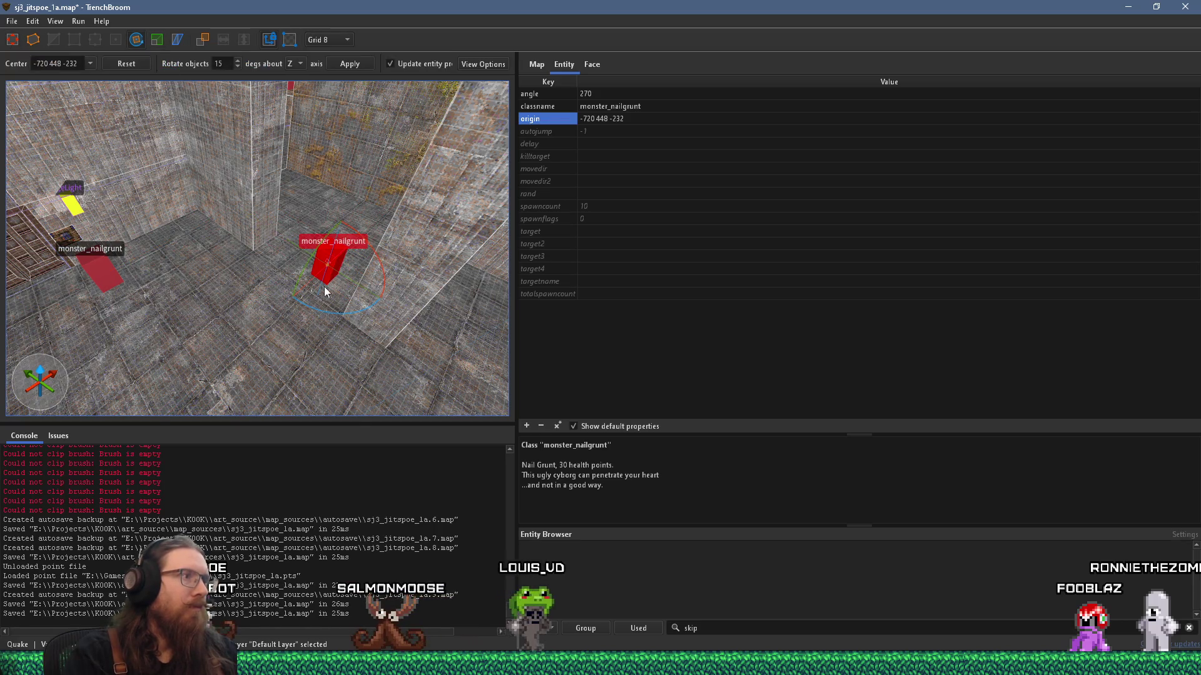
{"action": "left_click_drag", "start_coordinate": [350, 313], "coordinate": [257, 294]}
{"action": "scroll", "coordinate": [269, 298], "scroll_direction": "up", "scroll_amount": 2}
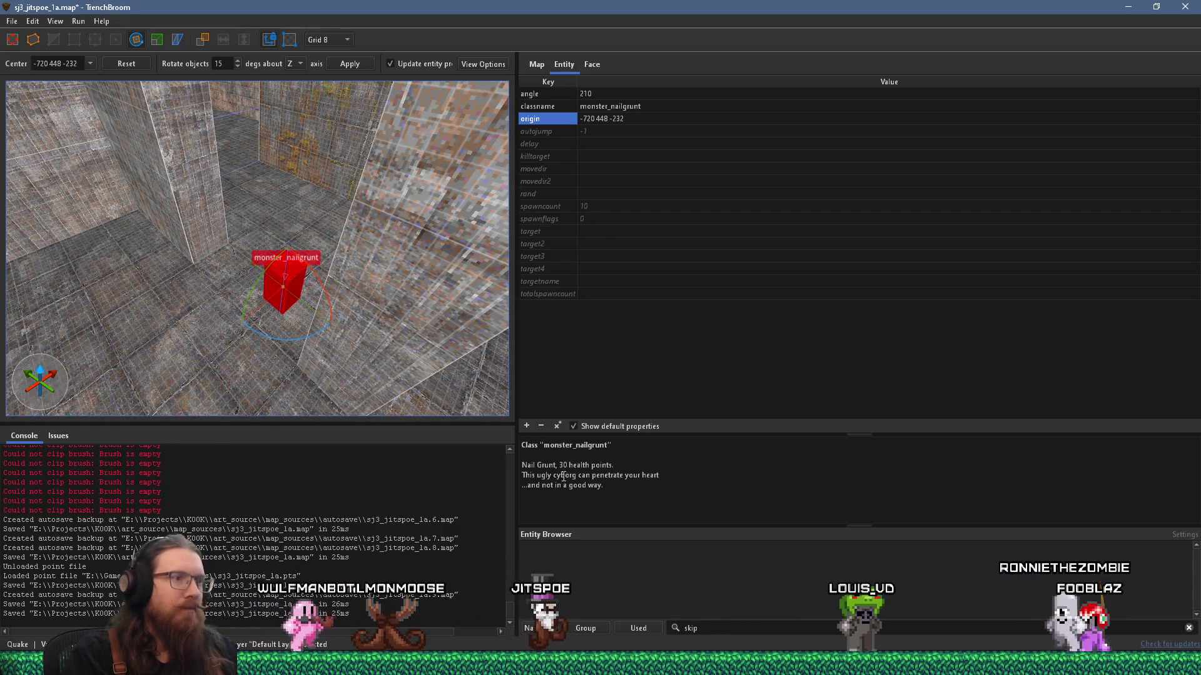
{"action": "left_click", "coordinate": [536, 63]}
{"action": "key", "text": "Escape"}
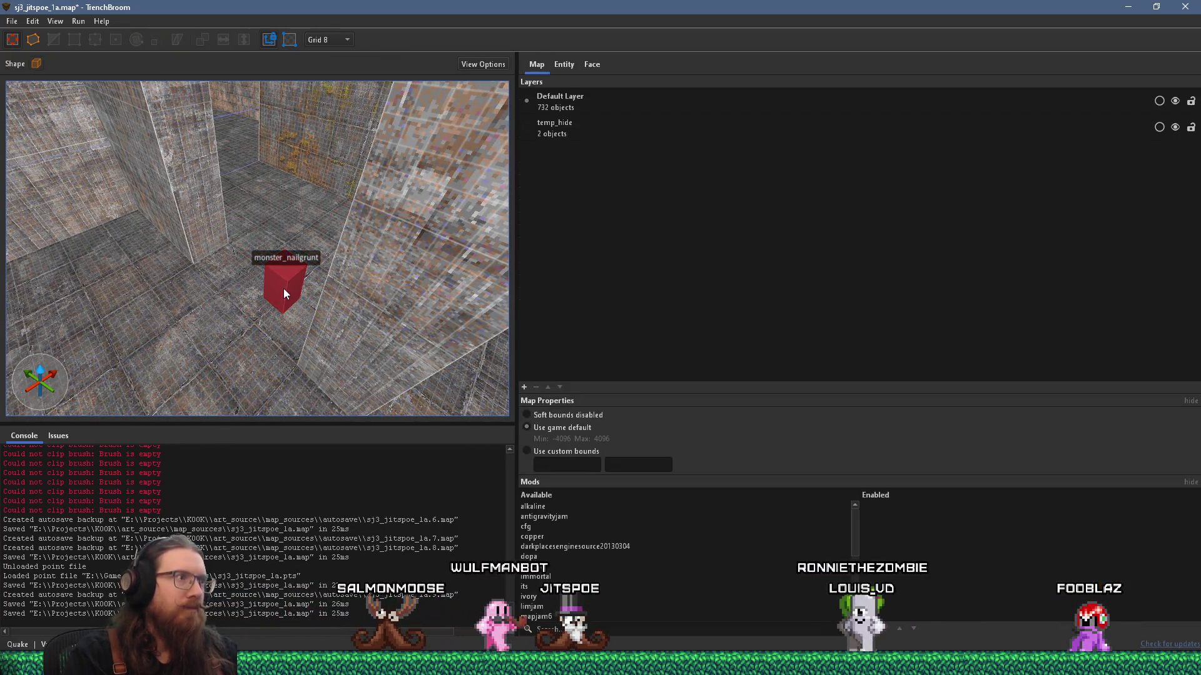
Check the nailgrunt's autojump property and reposition it to origin -856 472 -232
{"action": "left_click", "coordinate": [564, 65]}
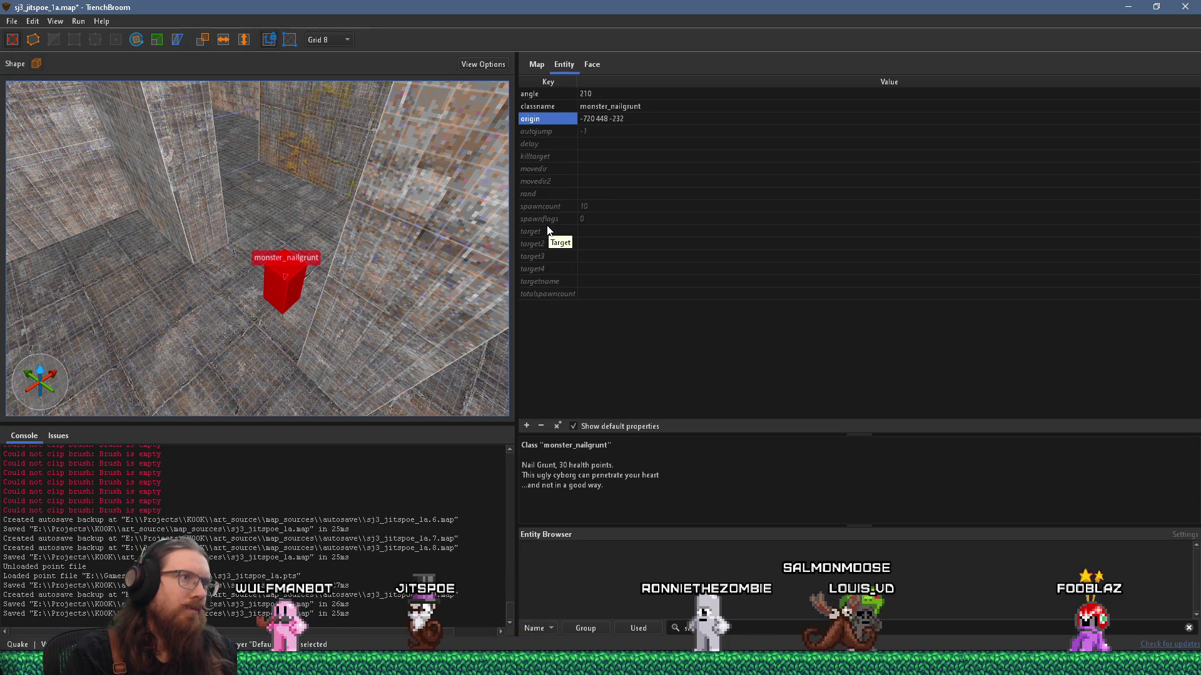
{"action": "left_click", "coordinate": [553, 131]}
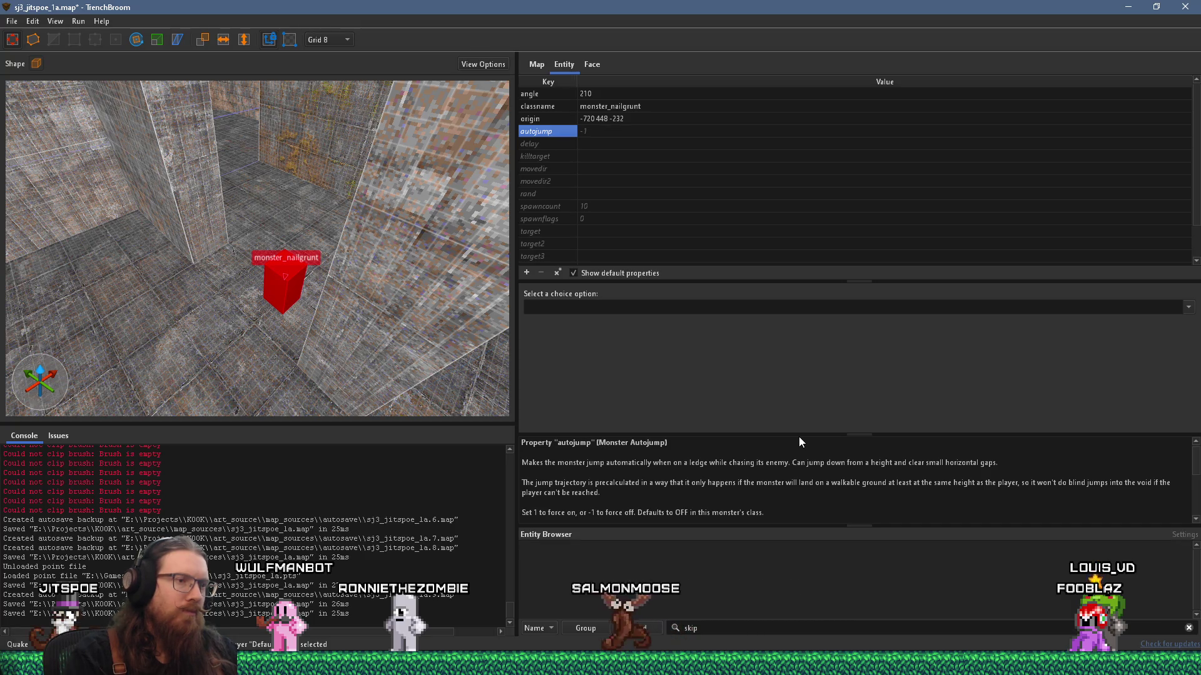
{"action": "scroll", "coordinate": [282, 278], "scroll_direction": "up", "scroll_amount": 2}
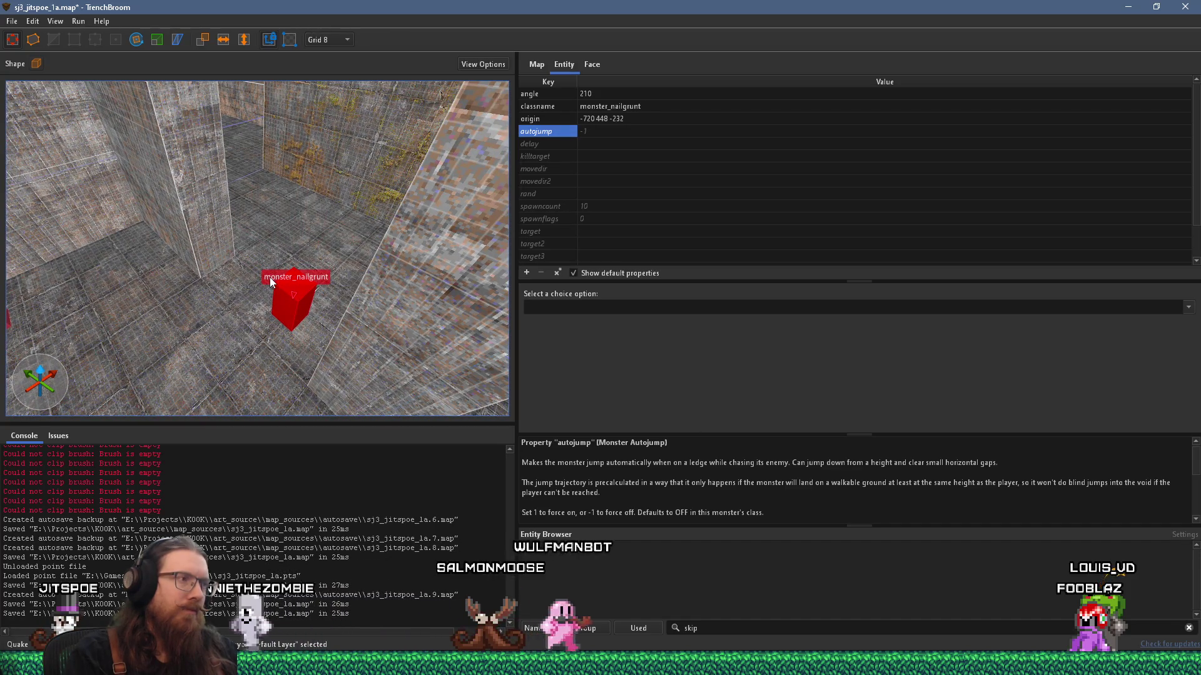
{"action": "mouse_move", "coordinate": [302, 246]}
{"action": "left_mouse_down"}
{"action": "mouse_move", "coordinate": [419, 237]}
{"action": "mouse_move", "coordinate": [408, 227]}
{"action": "mouse_move", "coordinate": [297, 239]}
{"action": "mouse_move", "coordinate": [281, 227]}
{"action": "mouse_move", "coordinate": [438, 221]}
{"action": "mouse_move", "coordinate": [235, 263]}
{"action": "mouse_move", "coordinate": [299, 246]}
{"action": "mouse_move", "coordinate": [254, 230]}
{"action": "left_mouse_up"}
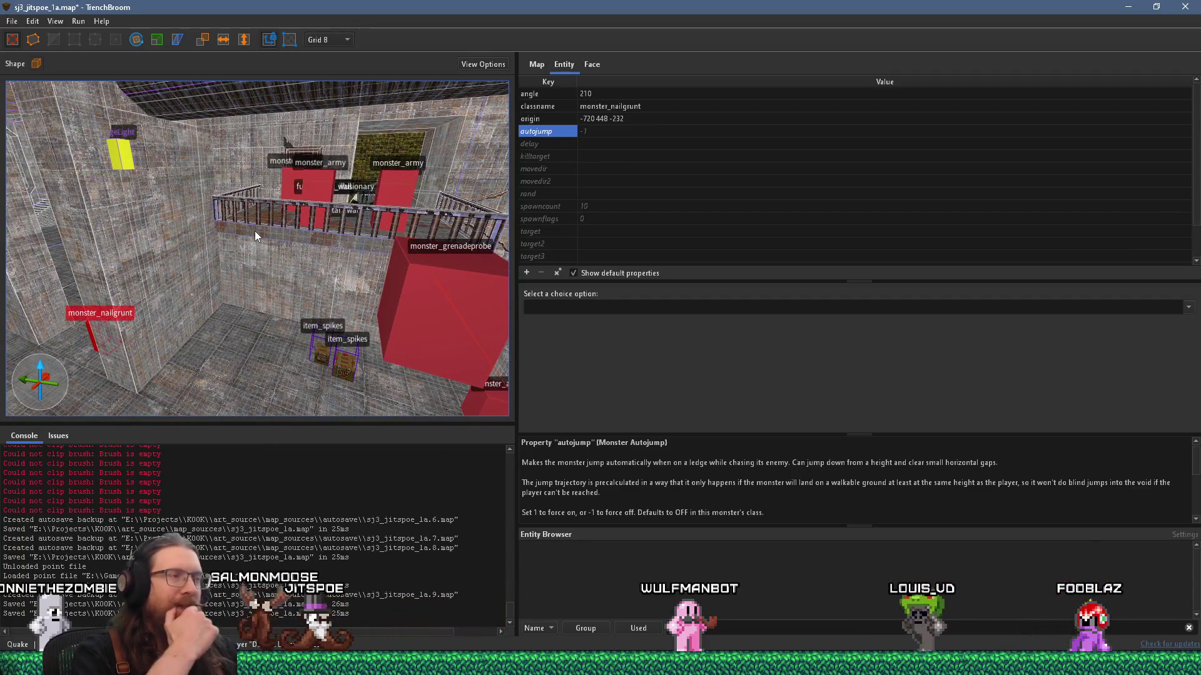
{"action": "mouse_move", "coordinate": [316, 232]}
{"action": "left_mouse_down"}
{"action": "mouse_move", "coordinate": [204, 222]}
{"action": "mouse_move", "coordinate": [351, 208]}
{"action": "mouse_move", "coordinate": [371, 295]}
{"action": "mouse_move", "coordinate": [331, 300]}
{"action": "mouse_move", "coordinate": [270, 276]}
{"action": "mouse_move", "coordinate": [357, 234]}
{"action": "mouse_move", "coordinate": [284, 220]}
{"action": "mouse_move", "coordinate": [376, 276]}
{"action": "mouse_move", "coordinate": [343, 253]}
{"action": "mouse_move", "coordinate": [313, 334]}
{"action": "mouse_move", "coordinate": [284, 295]}
{"action": "mouse_move", "coordinate": [280, 252]}
{"action": "left_mouse_up"}
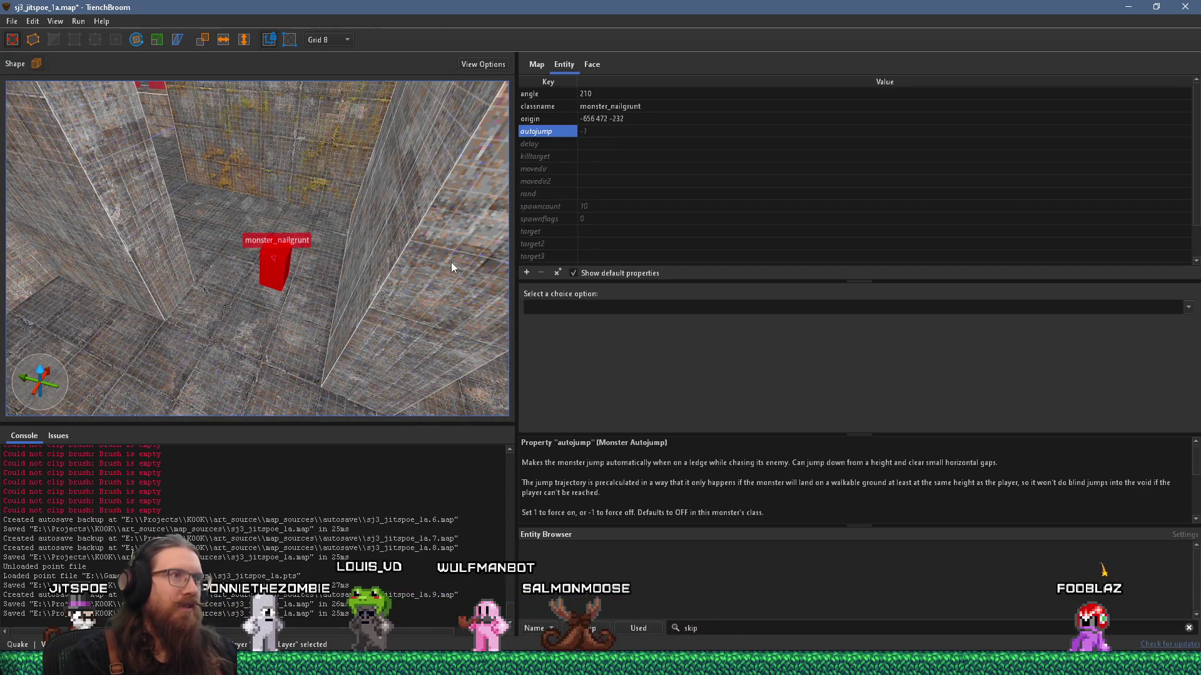
{"action": "double_click", "coordinate": [637, 106]}
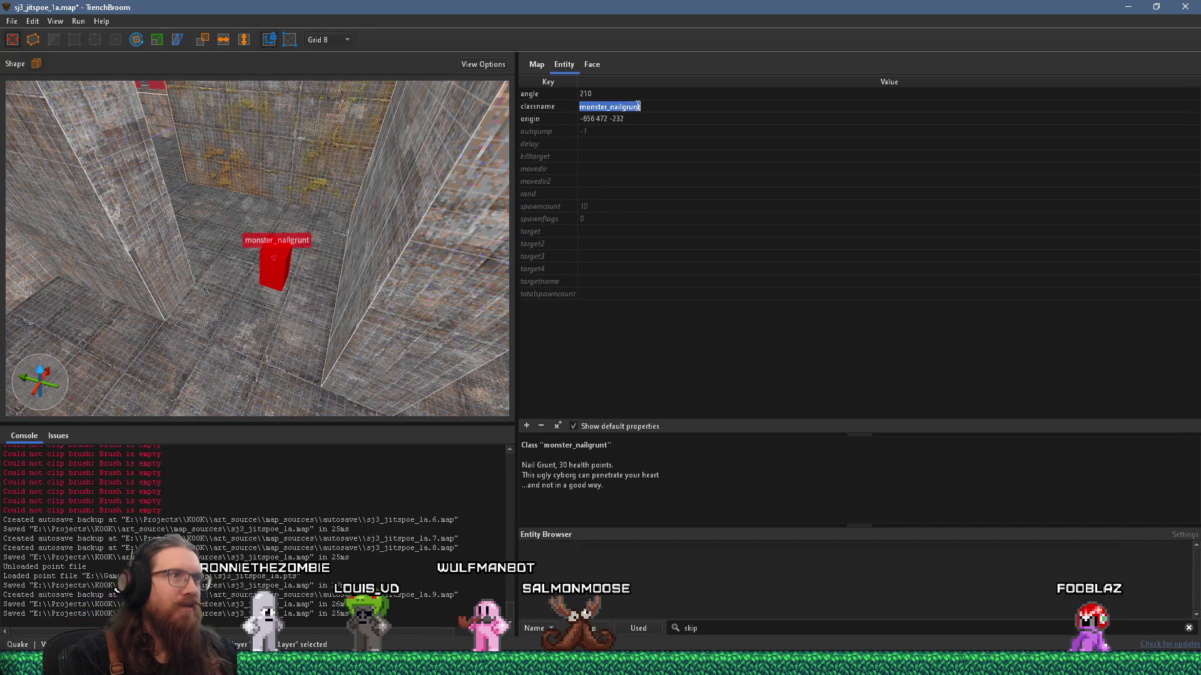
Change the nailgrunt's classname to monster_fiend, then to monster_demon1
{"action": "type", "text": "fiend"}
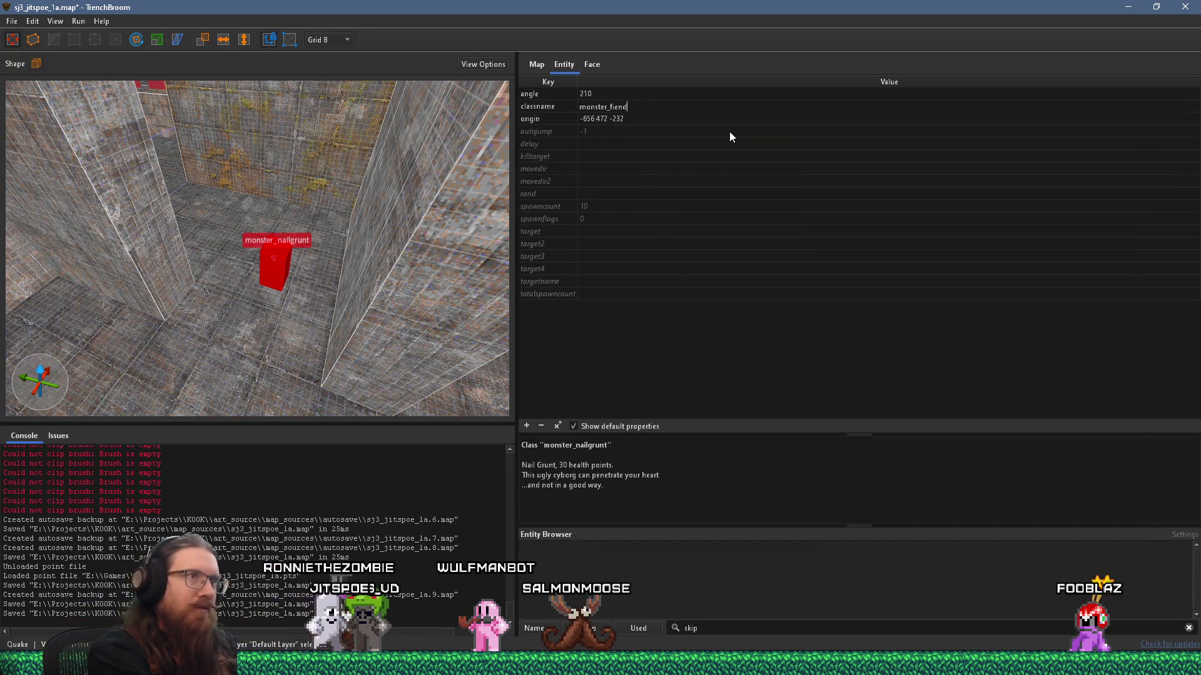
{"action": "key", "text": "Return"}
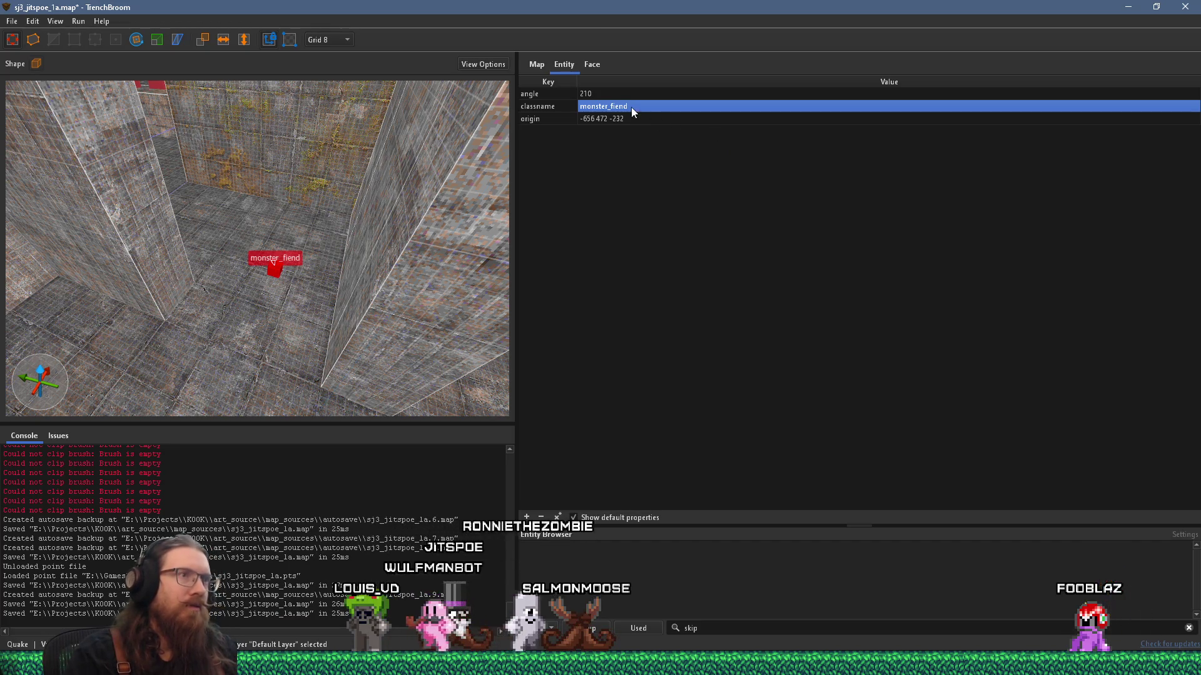
{"action": "left_click", "coordinate": [632, 107]}
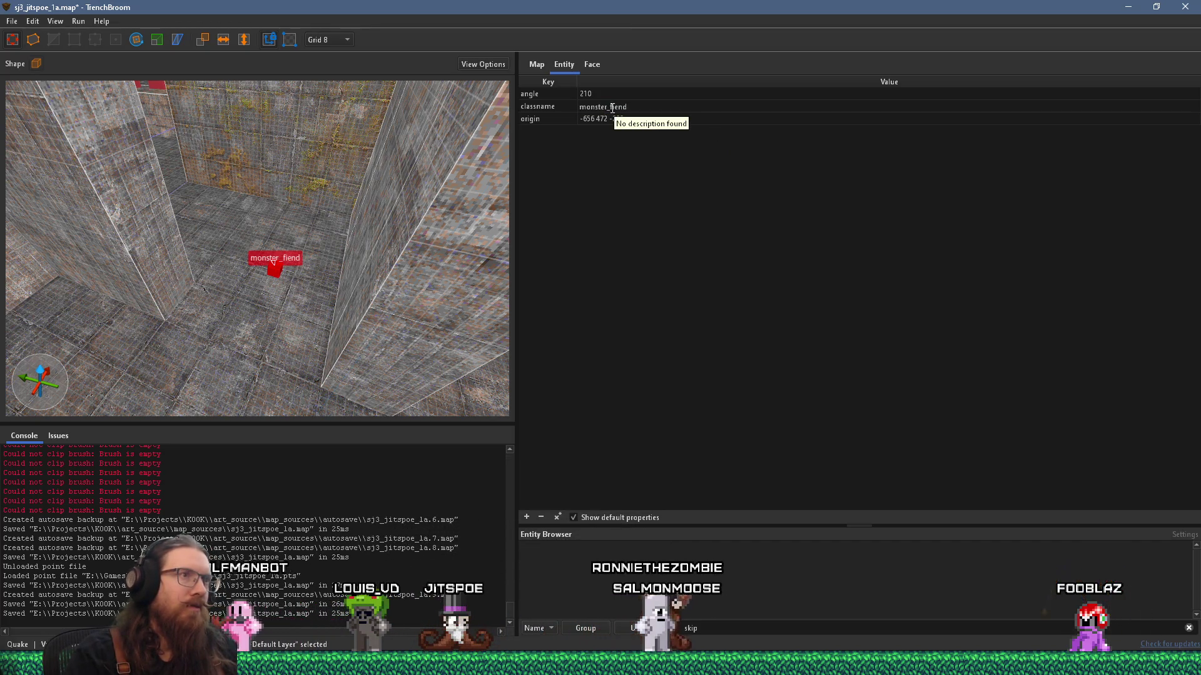
{"action": "double_click", "coordinate": [616, 108]}
{"action": "type", "text": "demo"}
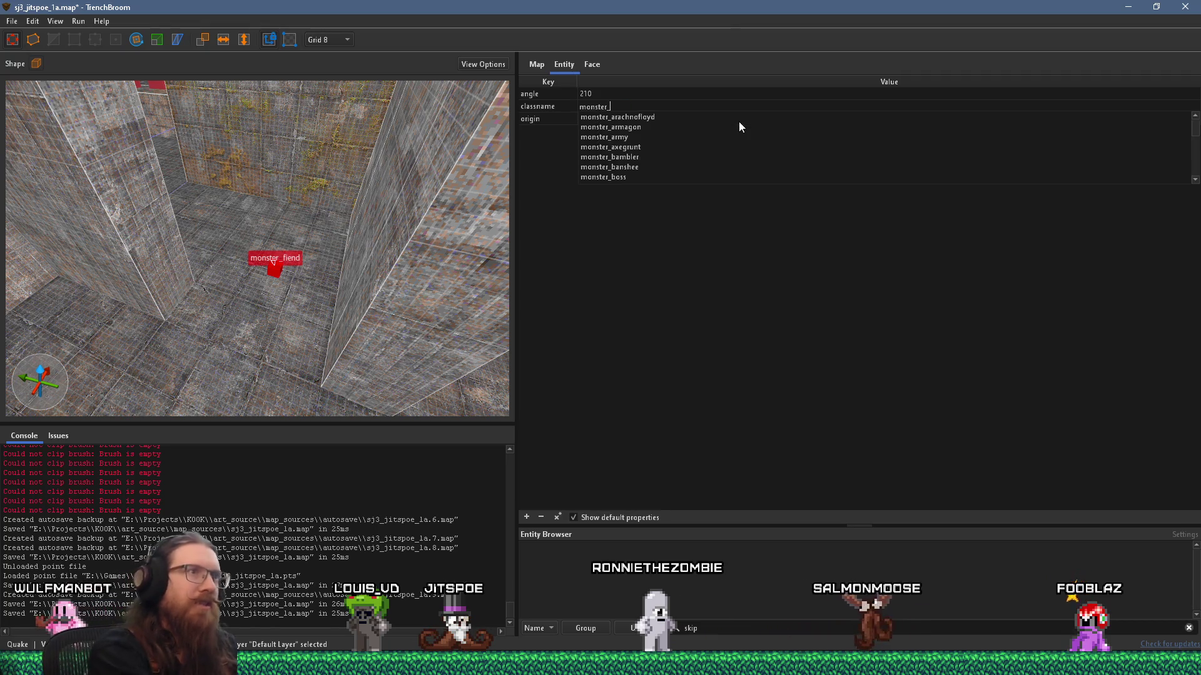
{"action": "type", "text": "n1"}
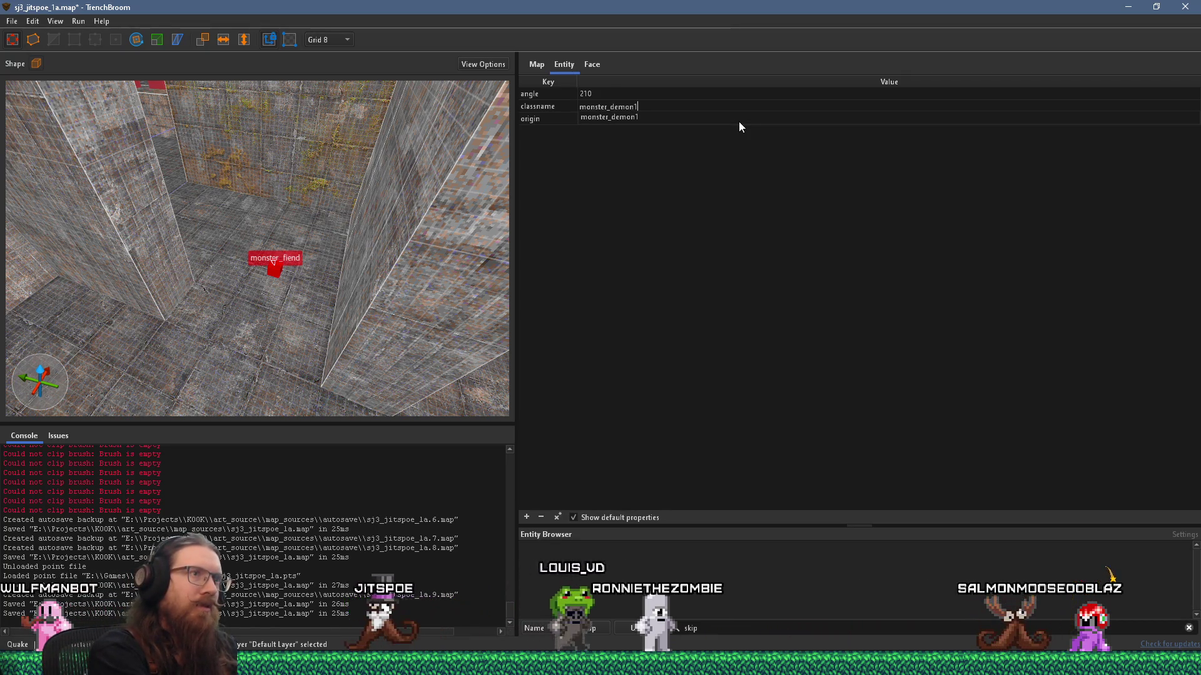
{"action": "key", "text": "Return"}
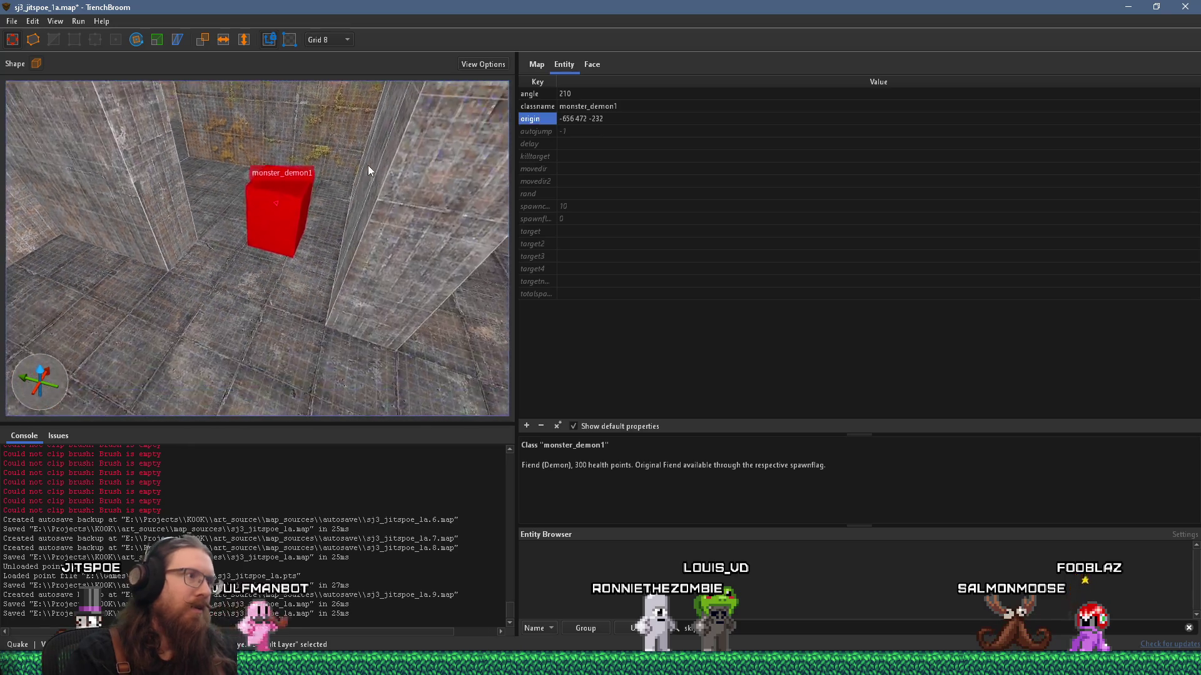
{"action": "left_click_drag", "start_coordinate": [319, 155], "coordinate": [320, 157]}
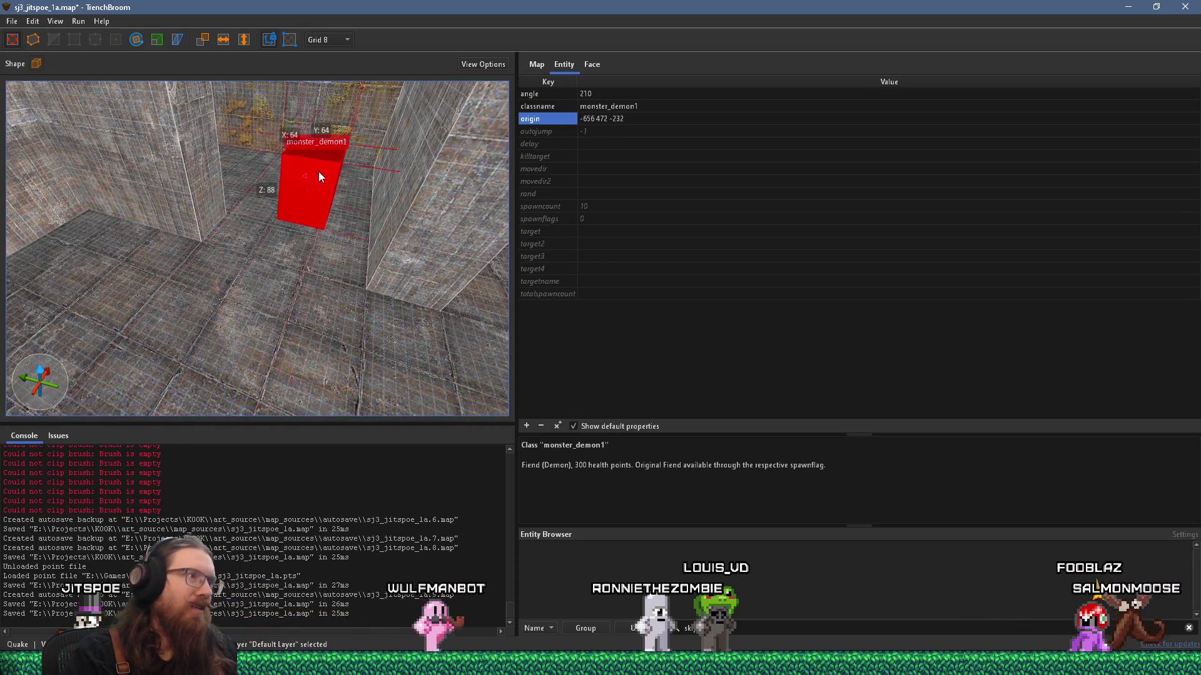
Tick Not in Easy and Not in Normal in the demon's spawnflags
{"action": "scroll", "coordinate": [489, 257], "scroll_direction": "down", "scroll_amount": 3}
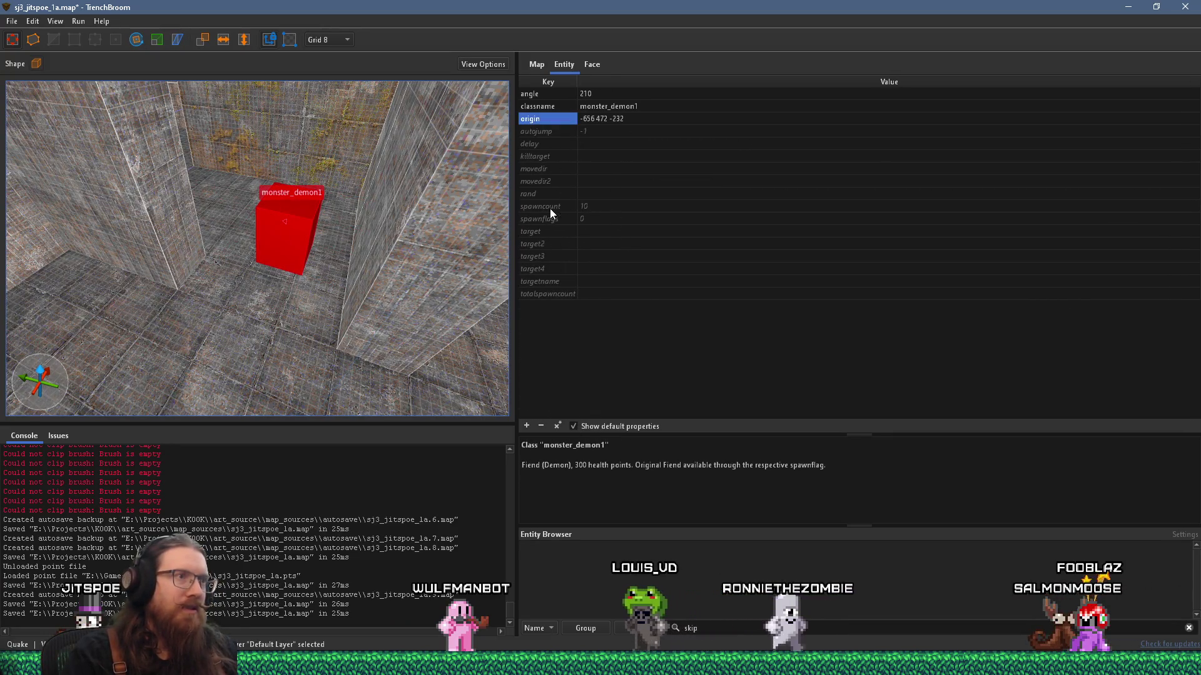
{"action": "left_click", "coordinate": [550, 207]}
{"action": "left_click", "coordinate": [551, 219]}
{"action": "left_click", "coordinate": [650, 297]}
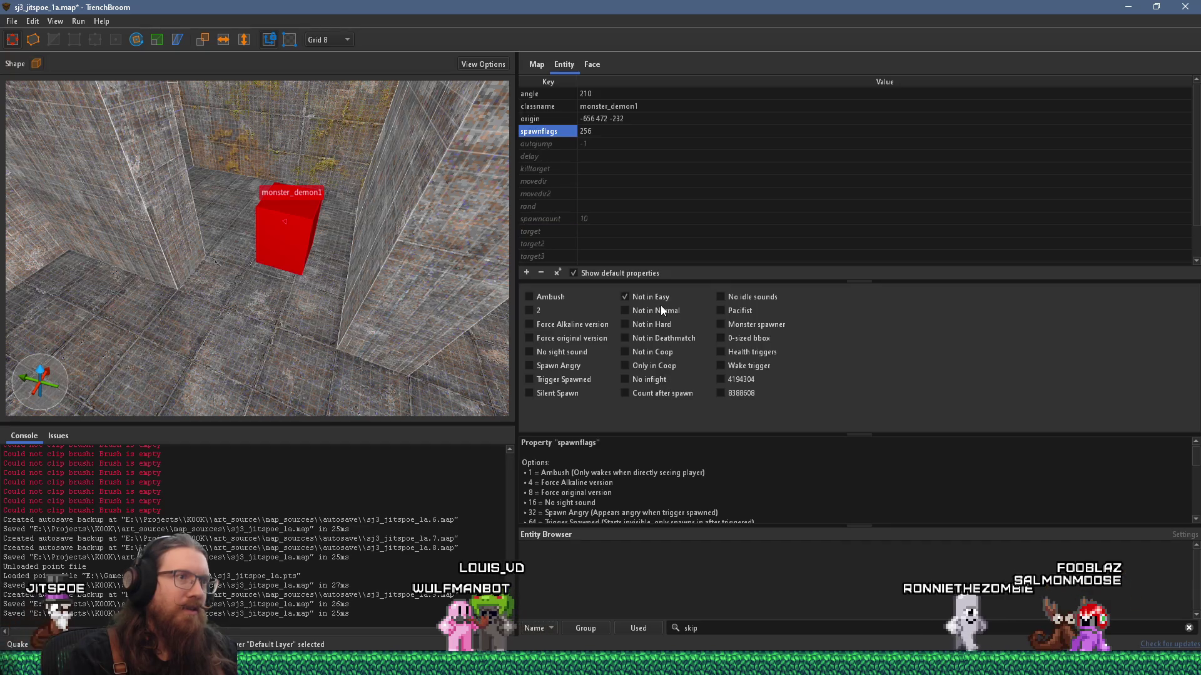
{"action": "left_click", "coordinate": [660, 308]}
Move the demon to origin -720 432 -232 and deselect it
{"action": "mouse_move", "coordinate": [388, 301]}
{"action": "left_mouse_down"}
{"action": "mouse_move", "coordinate": [329, 284]}
{"action": "mouse_move", "coordinate": [350, 169]}
{"action": "mouse_move", "coordinate": [307, 269]}
{"action": "mouse_move", "coordinate": [359, 257]}
{"action": "mouse_move", "coordinate": [283, 272]}
{"action": "mouse_move", "coordinate": [338, 254]}
{"action": "mouse_move", "coordinate": [333, 160]}
{"action": "mouse_move", "coordinate": [383, 119]}
{"action": "mouse_move", "coordinate": [484, 132]}
{"action": "mouse_move", "coordinate": [474, 108]}
{"action": "mouse_move", "coordinate": [354, 160]}
{"action": "mouse_move", "coordinate": [365, 220]}
{"action": "mouse_move", "coordinate": [346, 238]}
{"action": "left_mouse_up"}
{"action": "mouse_move", "coordinate": [294, 206]}
{"action": "left_mouse_down"}
{"action": "mouse_move", "coordinate": [313, 252]}
{"action": "mouse_move", "coordinate": [307, 279]}
{"action": "mouse_move", "coordinate": [276, 145]}
{"action": "left_mouse_up"}
{"action": "mouse_move", "coordinate": [283, 219]}
{"action": "left_mouse_down"}
{"action": "mouse_move", "coordinate": [342, 211]}
{"action": "mouse_move", "coordinate": [374, 260]}
{"action": "mouse_move", "coordinate": [196, 242]}
{"action": "mouse_move", "coordinate": [186, 170]}
{"action": "mouse_move", "coordinate": [238, 235]}
{"action": "left_mouse_up"}
{"action": "key", "text": "Escape"}
{"action": "mouse_move", "coordinate": [339, 291]}
{"action": "left_mouse_down"}
{"action": "mouse_move", "coordinate": [265, 212]}
{"action": "mouse_move", "coordinate": [444, 264]}
{"action": "mouse_move", "coordinate": [388, 257]}
{"action": "mouse_move", "coordinate": [422, 261]}
{"action": "mouse_move", "coordinate": [362, 239]}
{"action": "mouse_move", "coordinate": [369, 220]}
{"action": "left_mouse_up"}
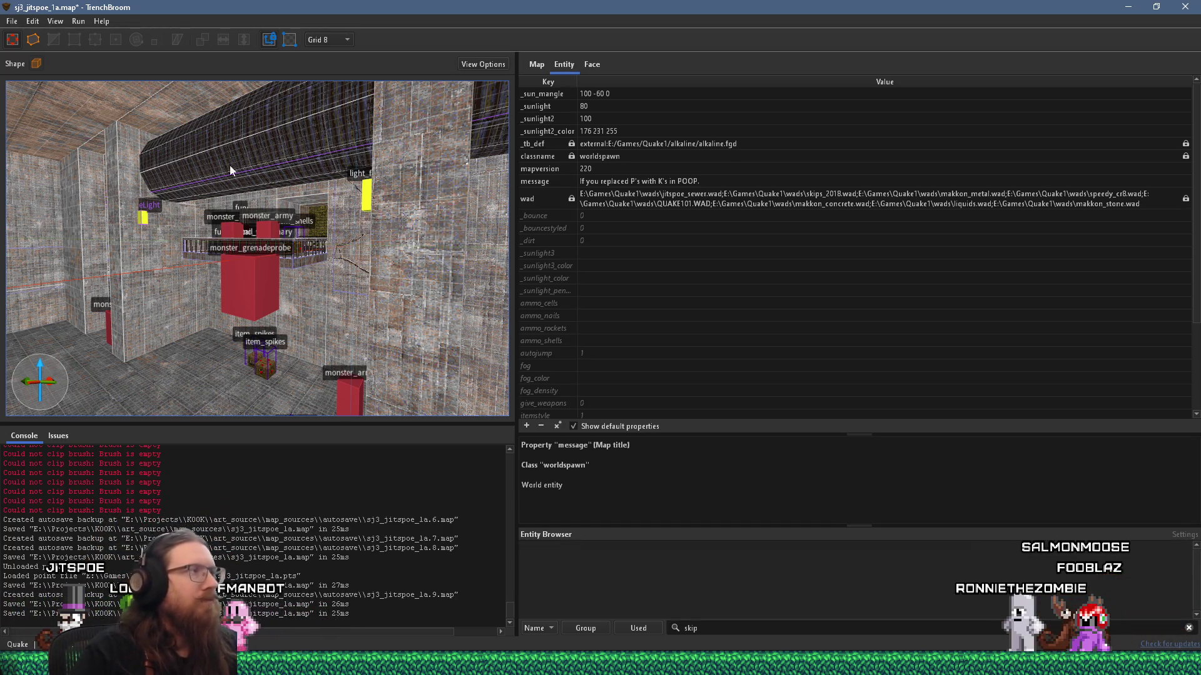
{"action": "left_click", "coordinate": [11, 23]}
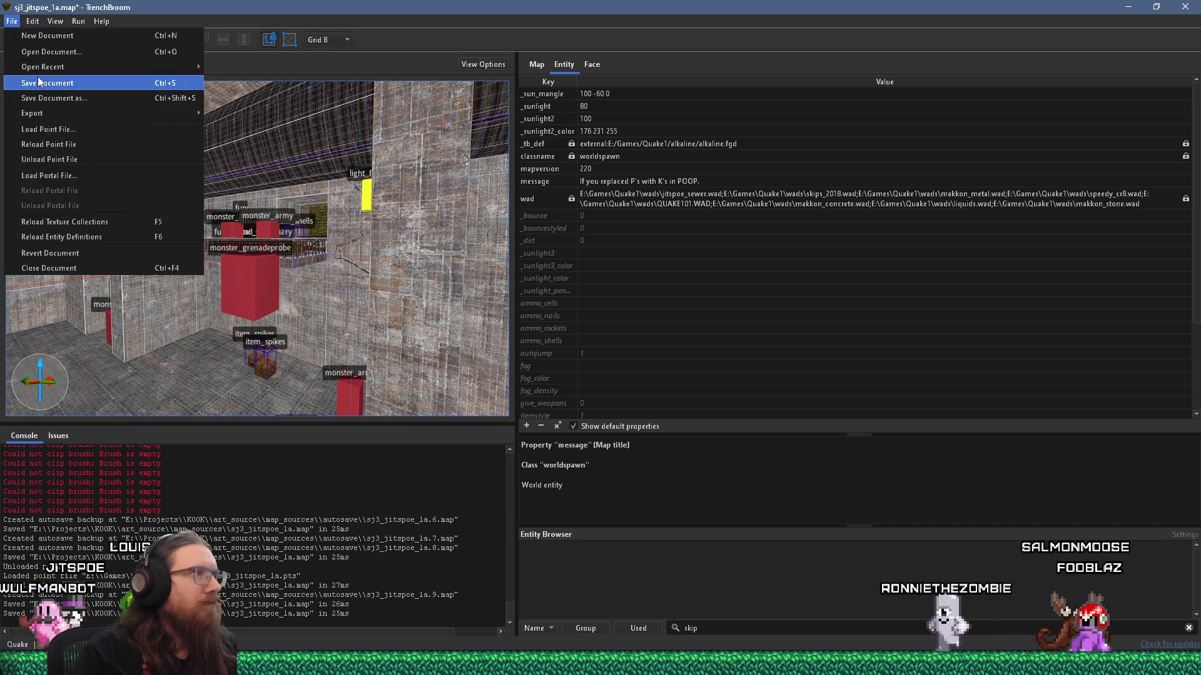
{"action": "left_click", "coordinate": [36, 83]}
{"action": "scroll", "coordinate": [223, 284], "scroll_direction": "down", "scroll_amount": 5}
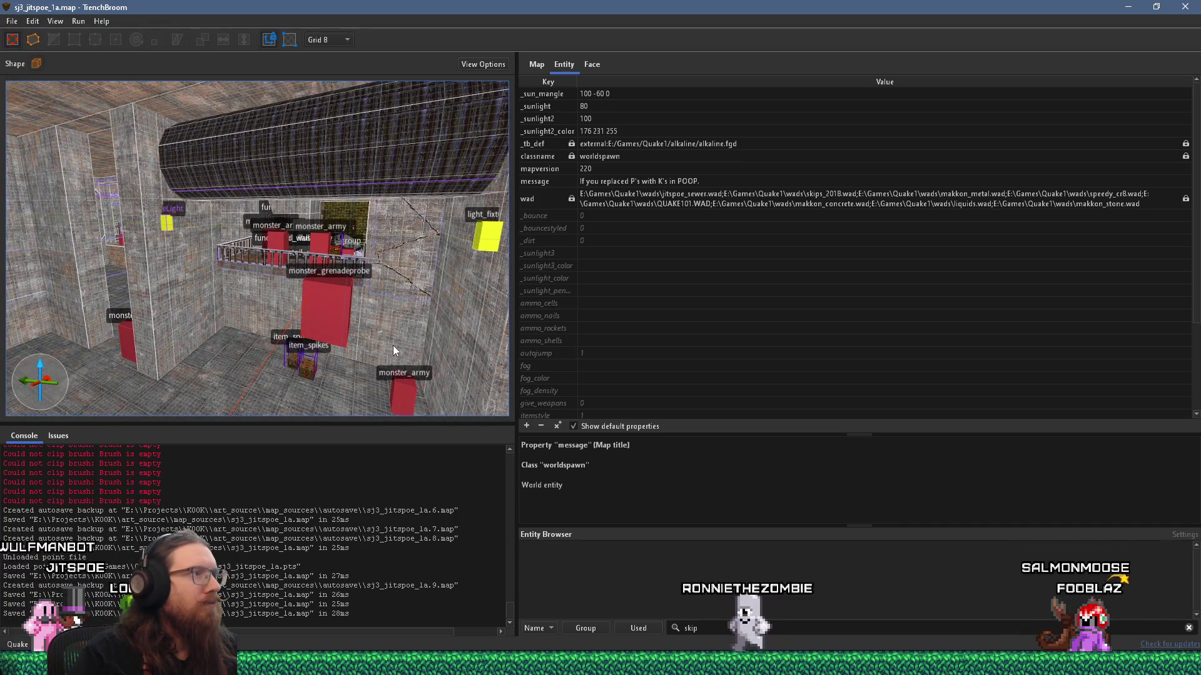
{"action": "scroll", "coordinate": [392, 345], "scroll_direction": "up", "scroll_amount": 10}
{"action": "scroll", "coordinate": [345, 302], "scroll_direction": "up", "scroll_amount": 10}
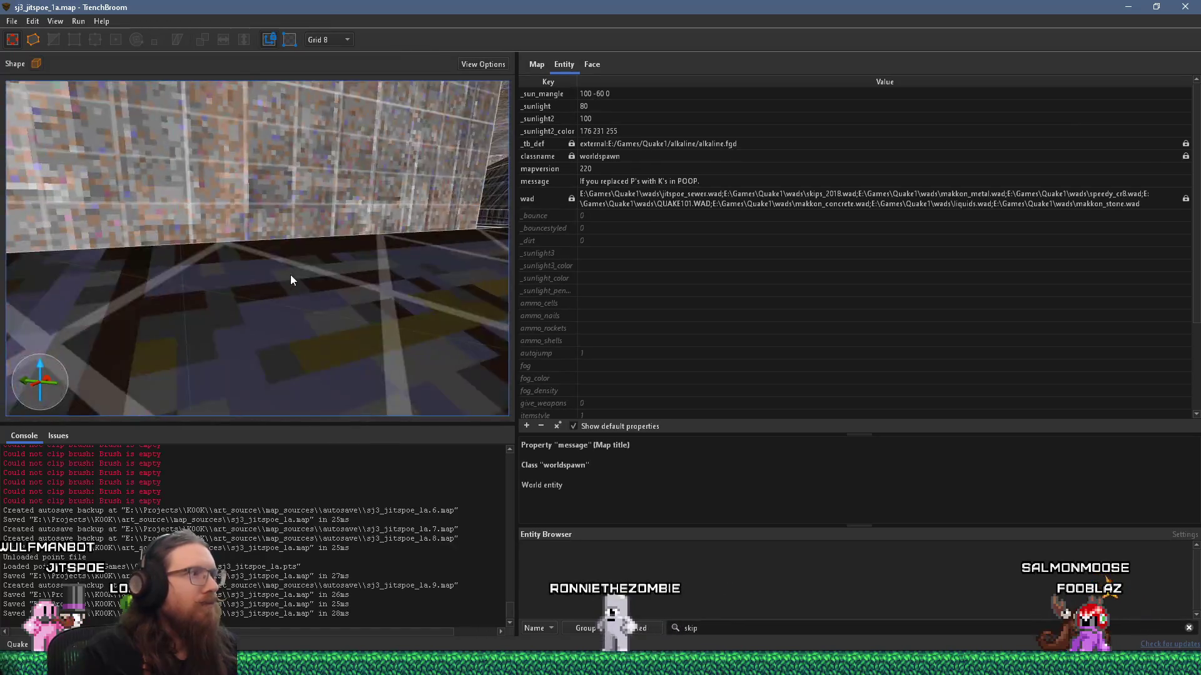
{"action": "scroll", "coordinate": [314, 331], "scroll_direction": "up", "scroll_amount": 10}
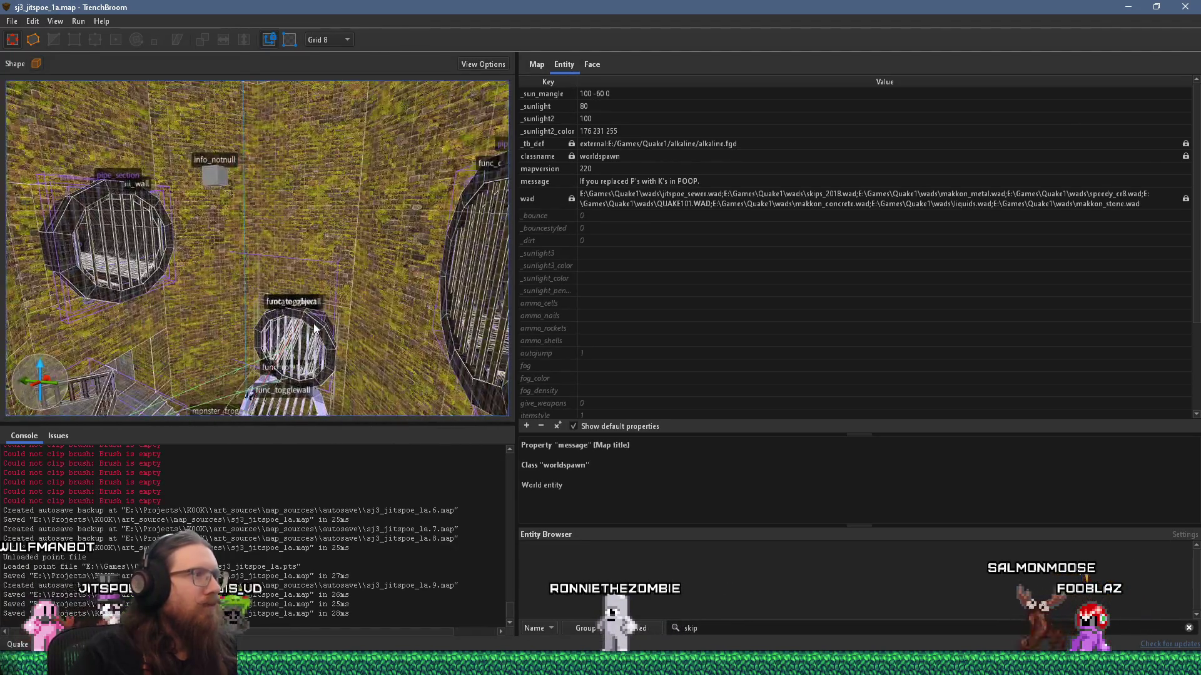
{"action": "scroll", "coordinate": [283, 299], "scroll_direction": "up", "scroll_amount": 10}
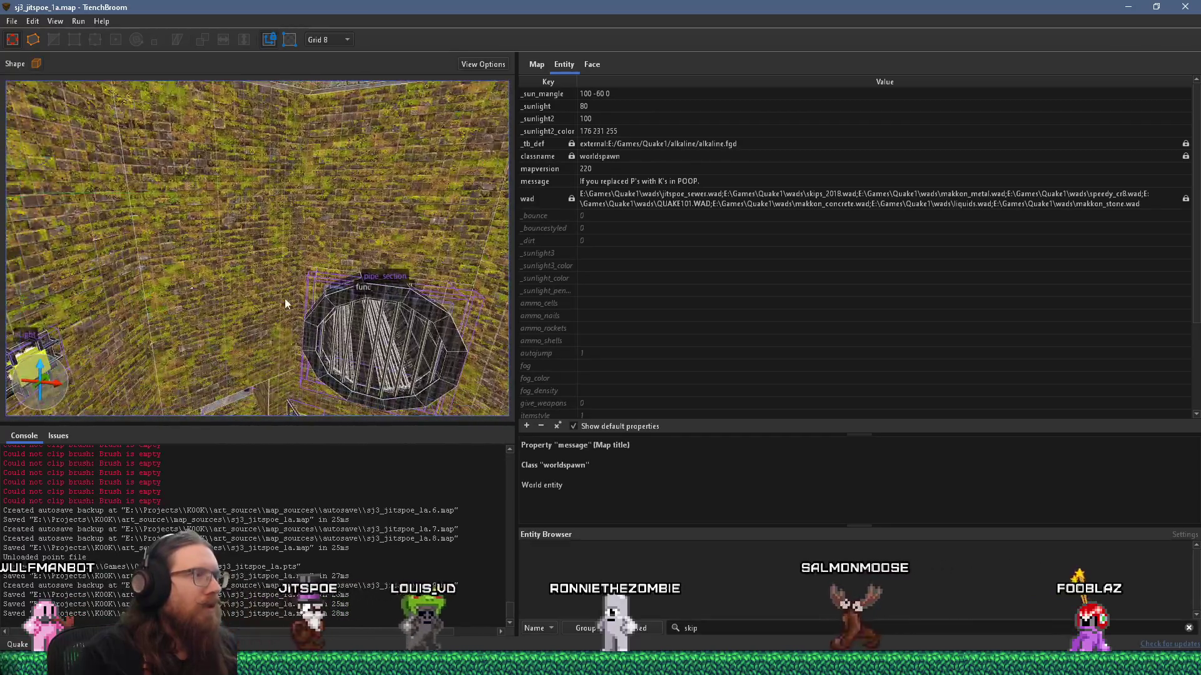
{"action": "scroll", "coordinate": [193, 164], "scroll_direction": "up", "scroll_amount": 10}
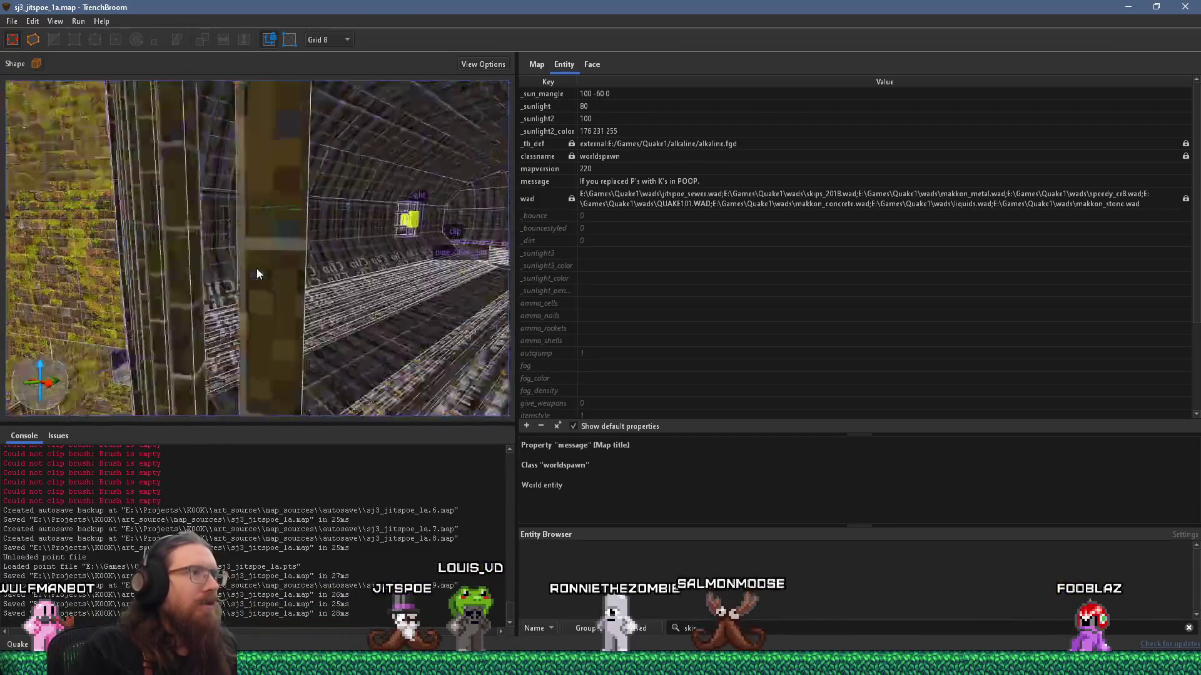
{"action": "scroll", "coordinate": [118, 266], "scroll_direction": "down", "scroll_amount": 10}
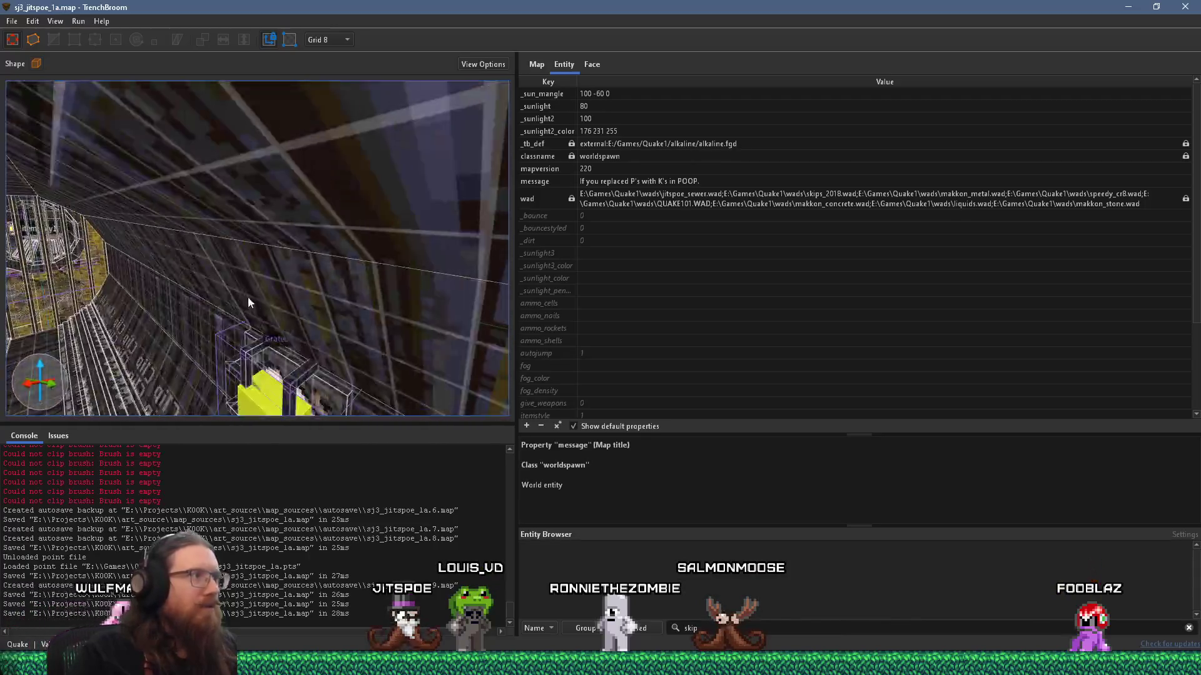
{"action": "scroll", "coordinate": [122, 261], "scroll_direction": "down", "scroll_amount": 10}
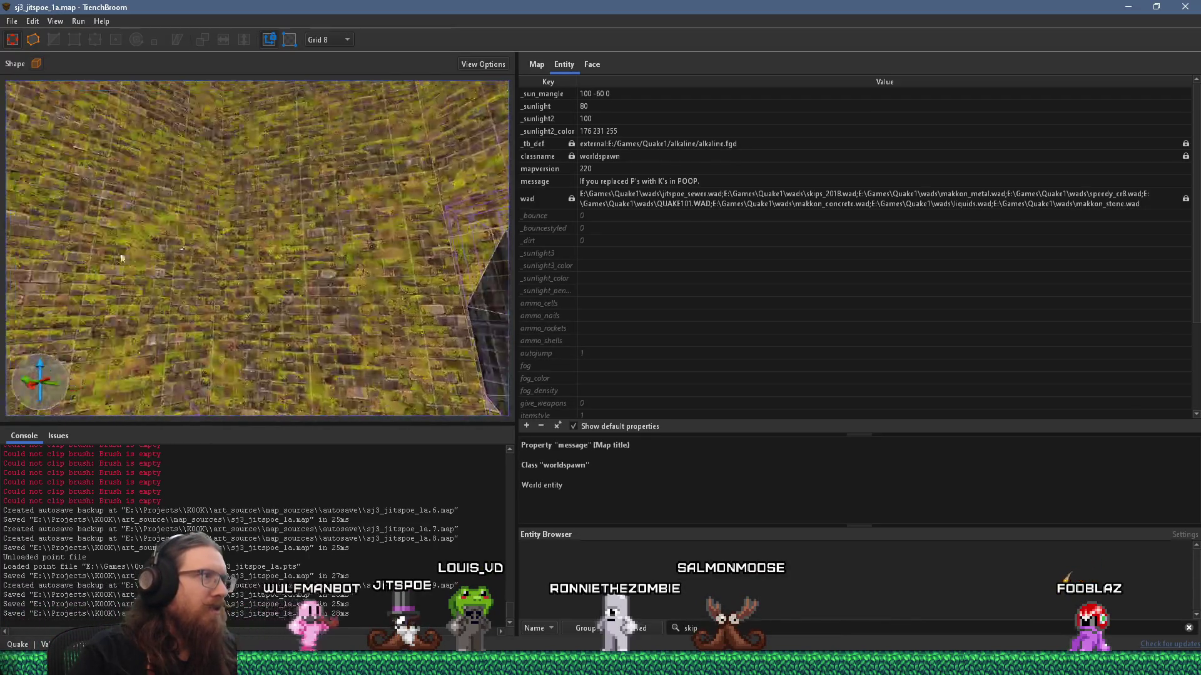
{"action": "scroll", "coordinate": [193, 298], "scroll_direction": "up", "scroll_amount": 10}
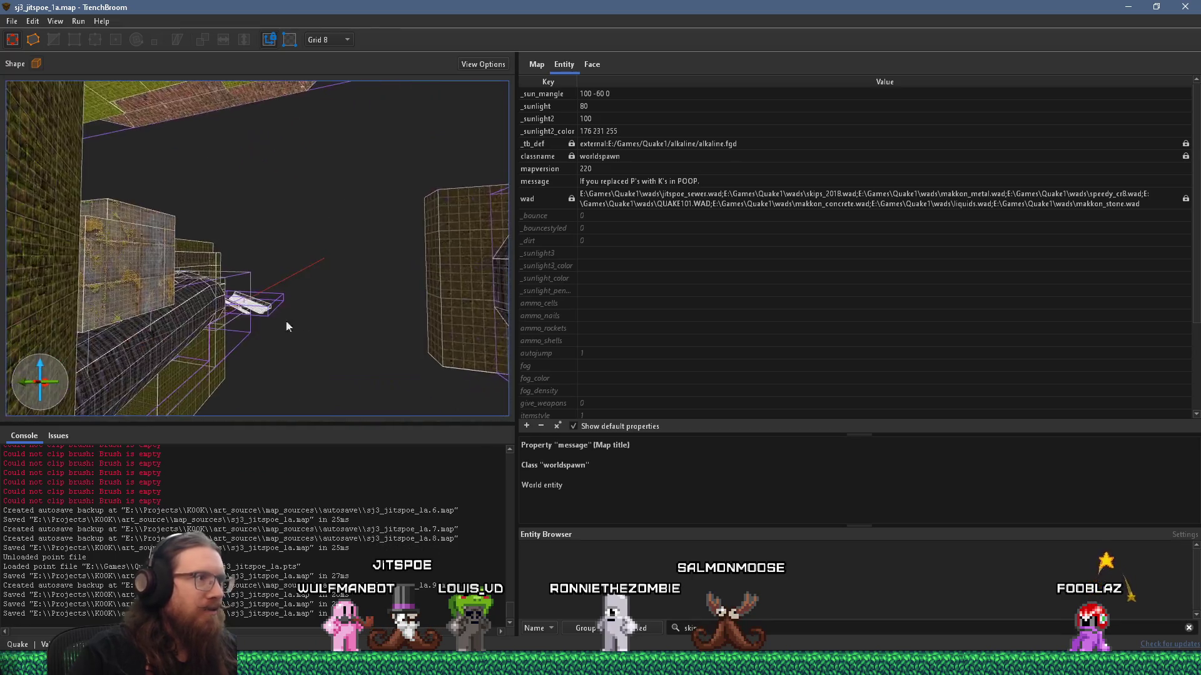
{"action": "scroll", "coordinate": [266, 264], "scroll_direction": "up", "scroll_amount": 5}
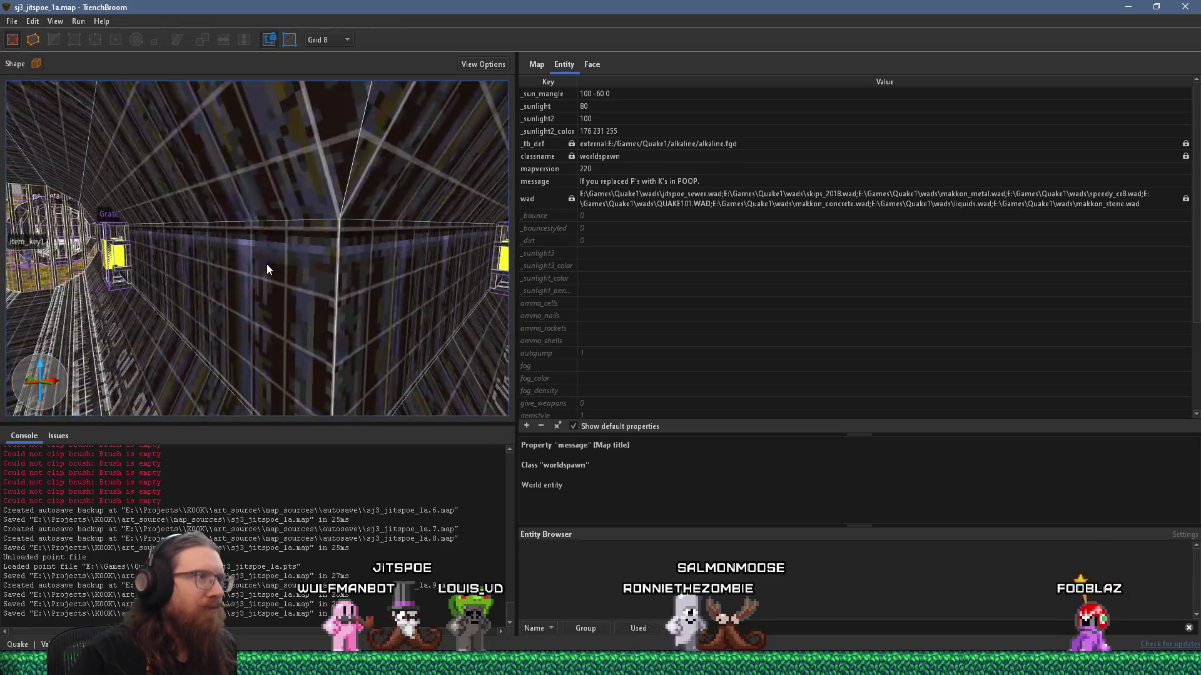
{"action": "scroll", "coordinate": [272, 264], "scroll_direction": "down", "scroll_amount": 10}
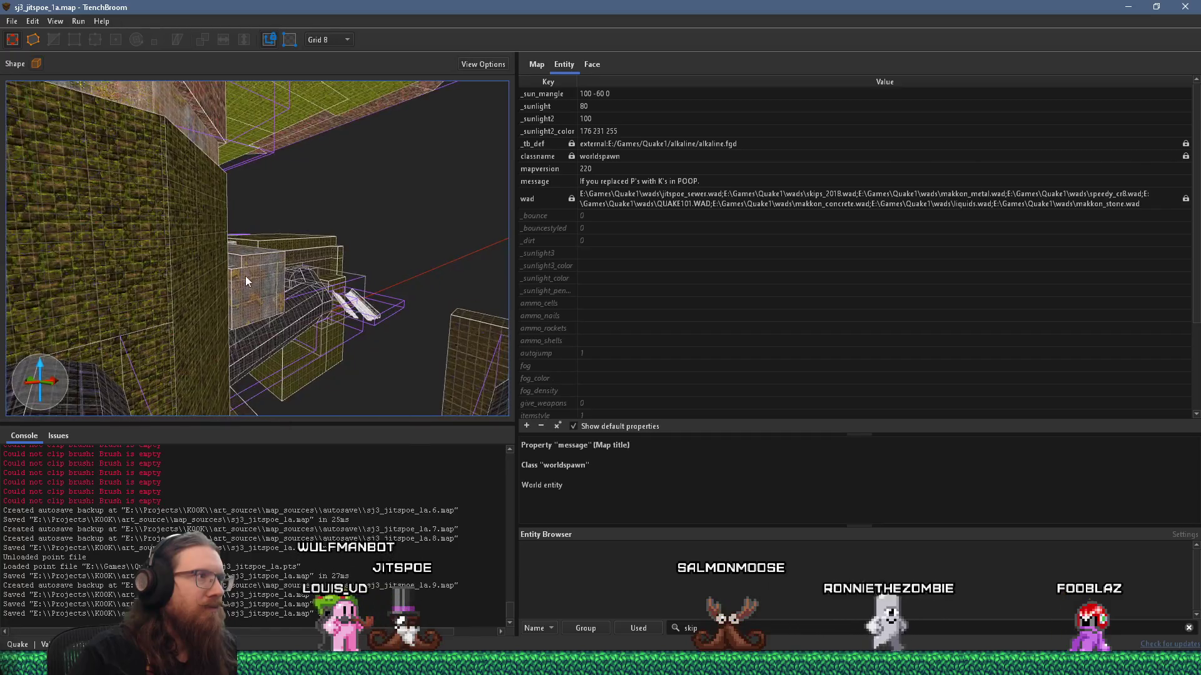
{"action": "scroll", "coordinate": [286, 321], "scroll_direction": "up", "scroll_amount": 2}
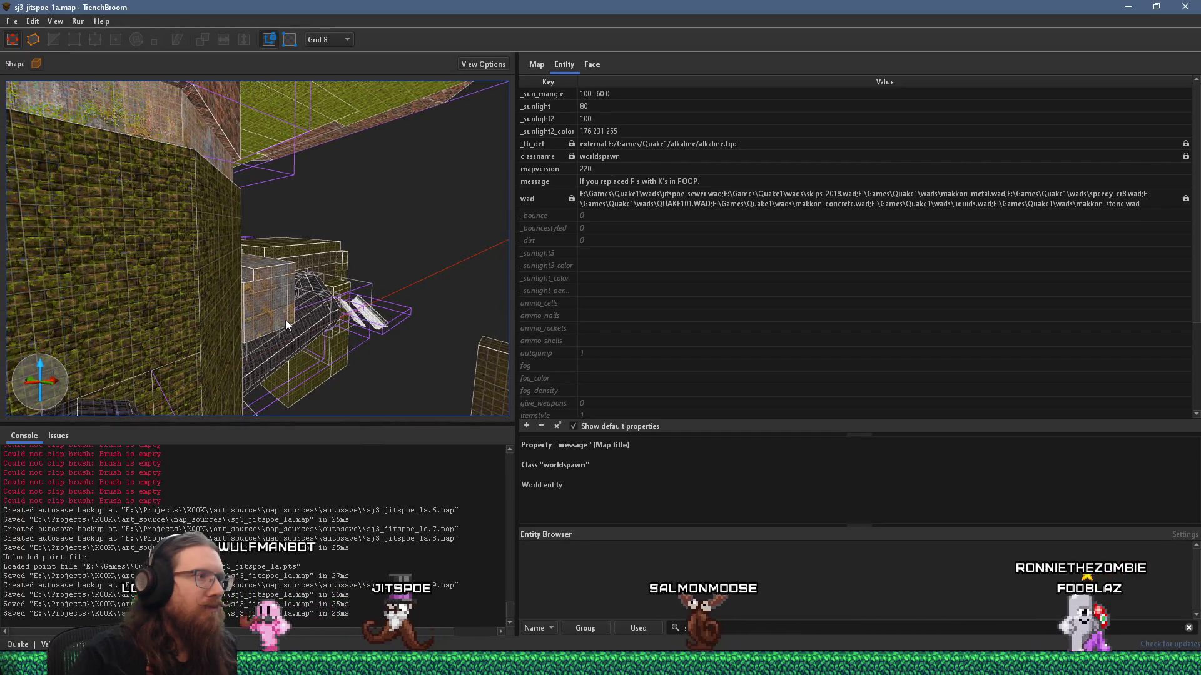
{"action": "scroll", "coordinate": [281, 322], "scroll_direction": "down", "scroll_amount": 2}
{"action": "mouse_move", "coordinate": [198, 340]}
{"action": "left_mouse_down"}
{"action": "mouse_move", "coordinate": [516, 315]}
{"action": "mouse_move", "coordinate": [303, 320]}
{"action": "mouse_move", "coordinate": [474, 242]}
{"action": "mouse_move", "coordinate": [499, 200]}
{"action": "mouse_move", "coordinate": [327, 234]}
{"action": "left_mouse_up"}
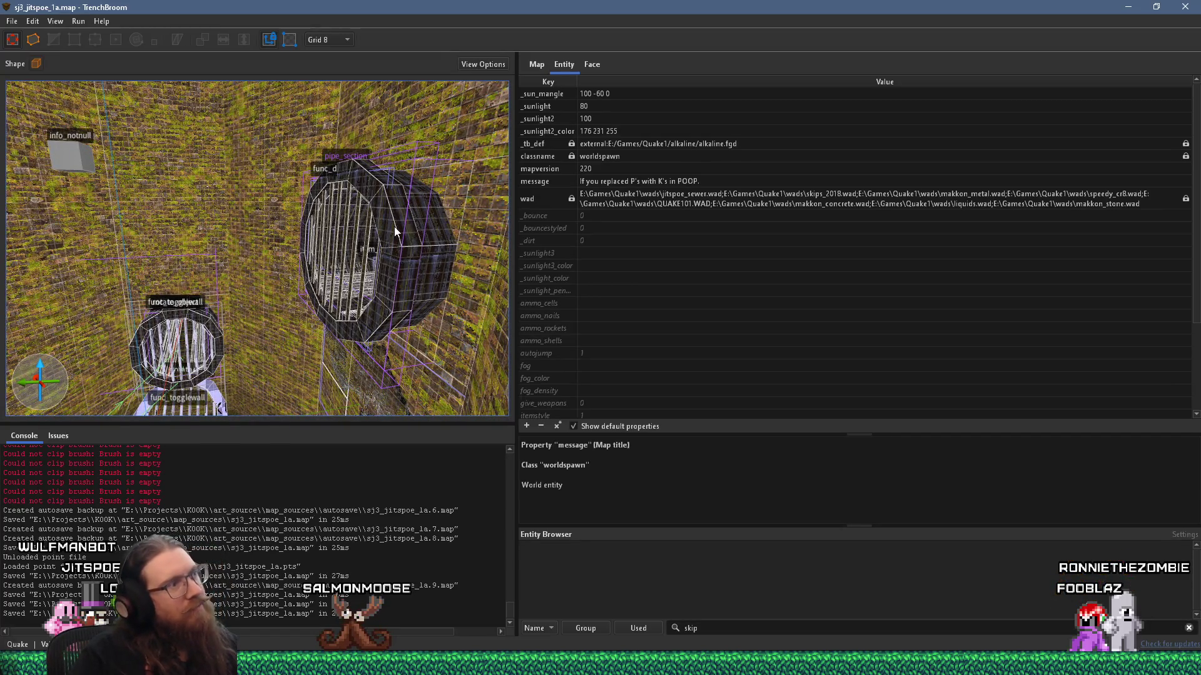
{"action": "mouse_move", "coordinate": [394, 226]}
{"action": "left_mouse_down"}
{"action": "mouse_move", "coordinate": [364, 275]}
{"action": "mouse_move", "coordinate": [380, 233]}
{"action": "mouse_move", "coordinate": [370, 288]}
{"action": "mouse_move", "coordinate": [328, 277]}
{"action": "mouse_move", "coordinate": [211, 289]}
{"action": "left_mouse_up"}
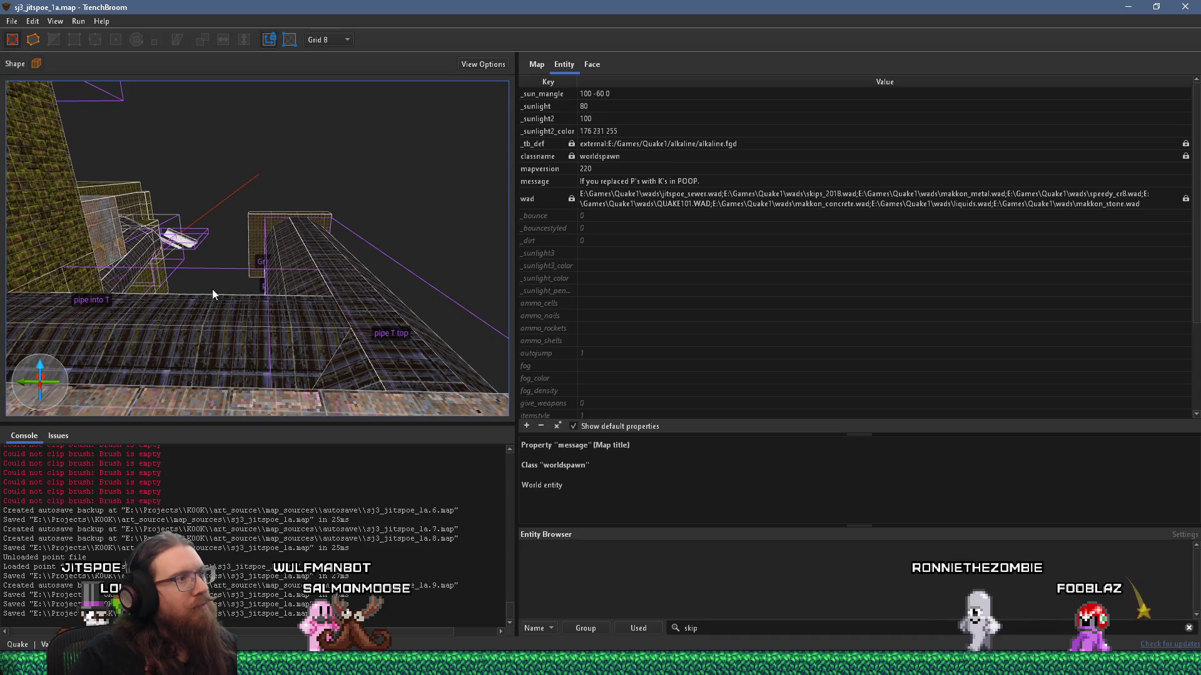
{"action": "mouse_move", "coordinate": [330, 292]}
{"action": "left_mouse_down"}
{"action": "mouse_move", "coordinate": [249, 302]}
{"action": "mouse_move", "coordinate": [351, 295]}
{"action": "mouse_move", "coordinate": [99, 237]}
{"action": "left_mouse_up"}
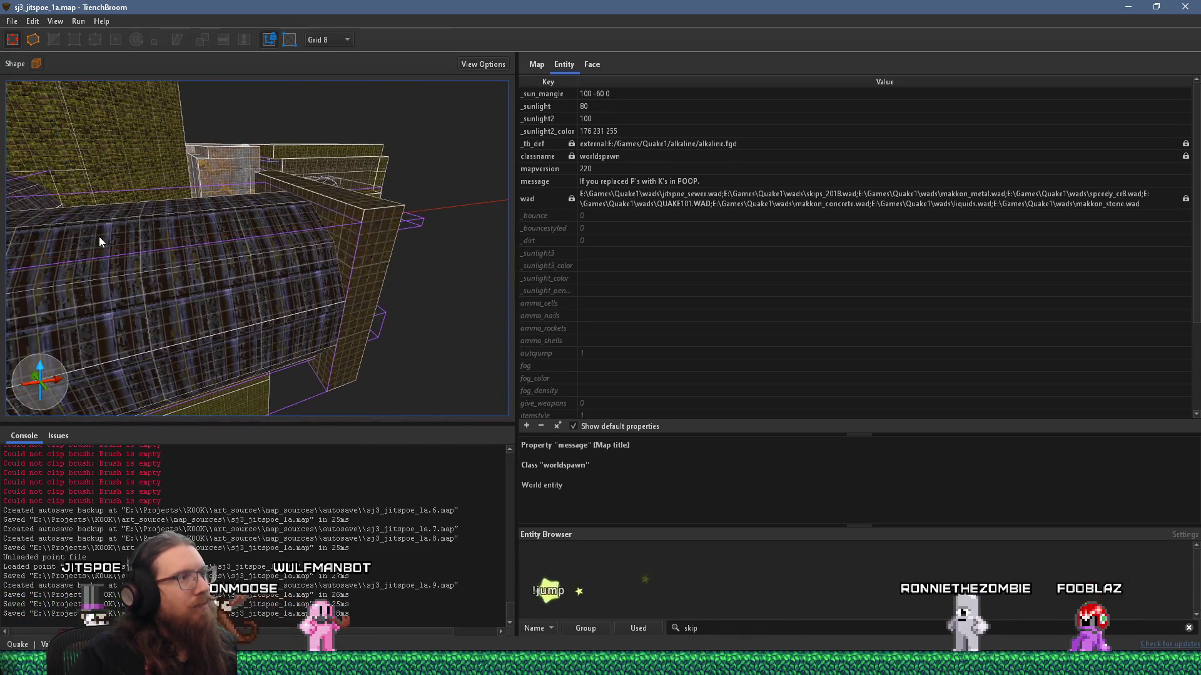
{"action": "left_click_drag", "start_coordinate": [215, 262], "coordinate": [415, 294]}
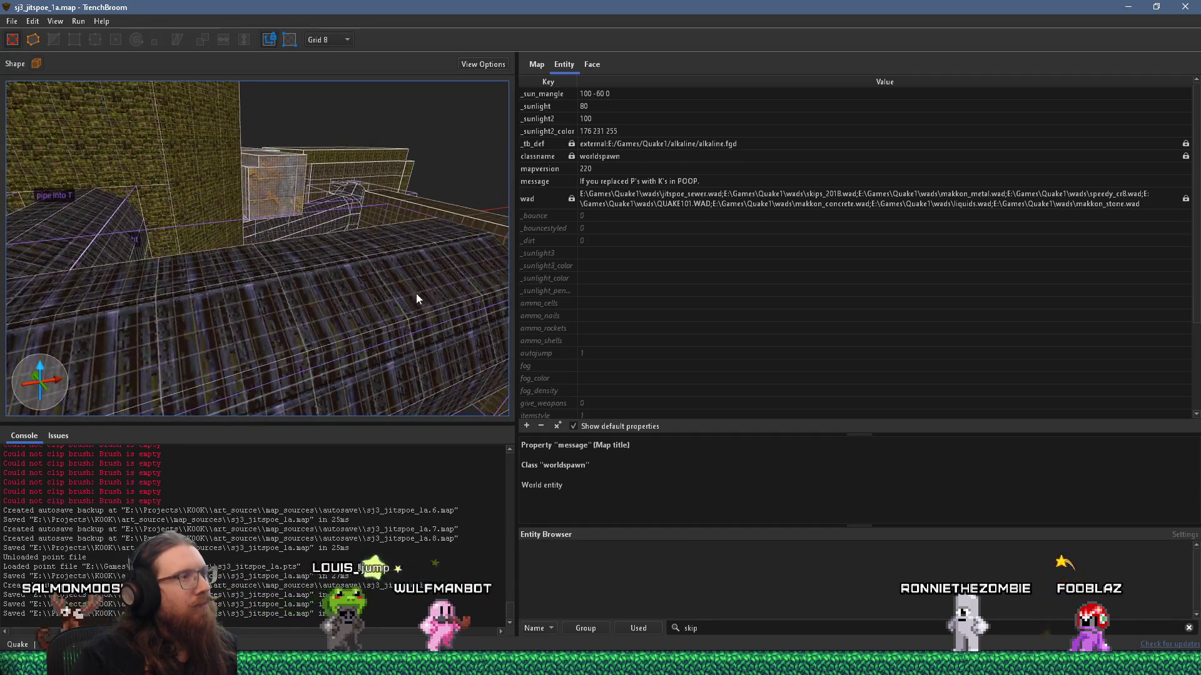
{"action": "mouse_move", "coordinate": [220, 340]}
{"action": "left_mouse_down"}
{"action": "mouse_move", "coordinate": [378, 230]}
{"action": "mouse_move", "coordinate": [268, 289]}
{"action": "mouse_move", "coordinate": [324, 271]}
{"action": "mouse_move", "coordinate": [169, 289]}
{"action": "mouse_move", "coordinate": [234, 281]}
{"action": "mouse_move", "coordinate": [130, 238]}
{"action": "mouse_move", "coordinate": [244, 282]}
{"action": "left_mouse_up"}
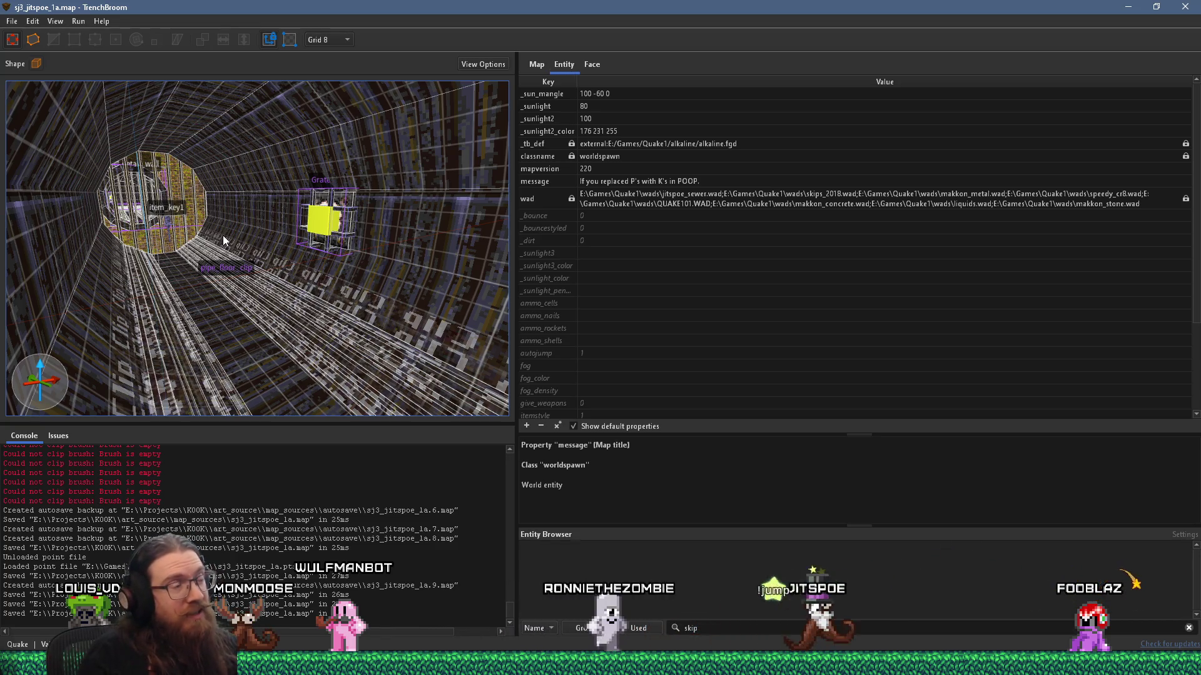
Filter the entity browser by 'skip', then fly down and select the grate_rotate_controller func_togglewall
{"action": "type", "text": "skip"}
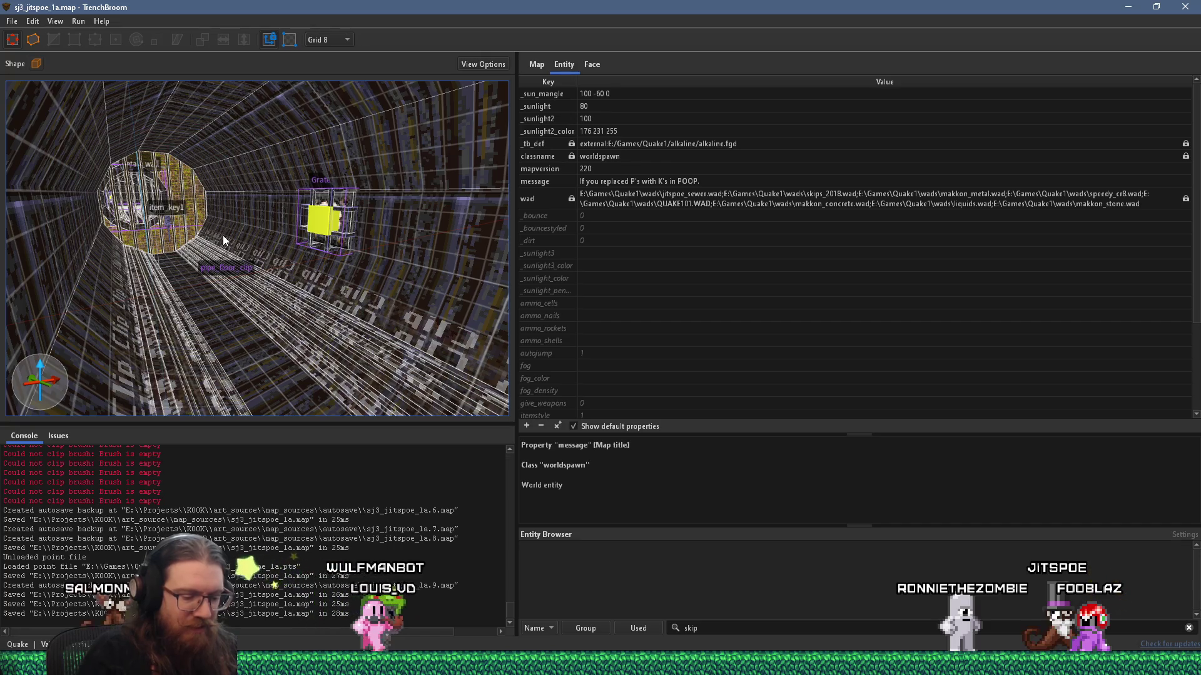
{"action": "scroll", "coordinate": [248, 284], "scroll_direction": "up", "scroll_amount": 5}
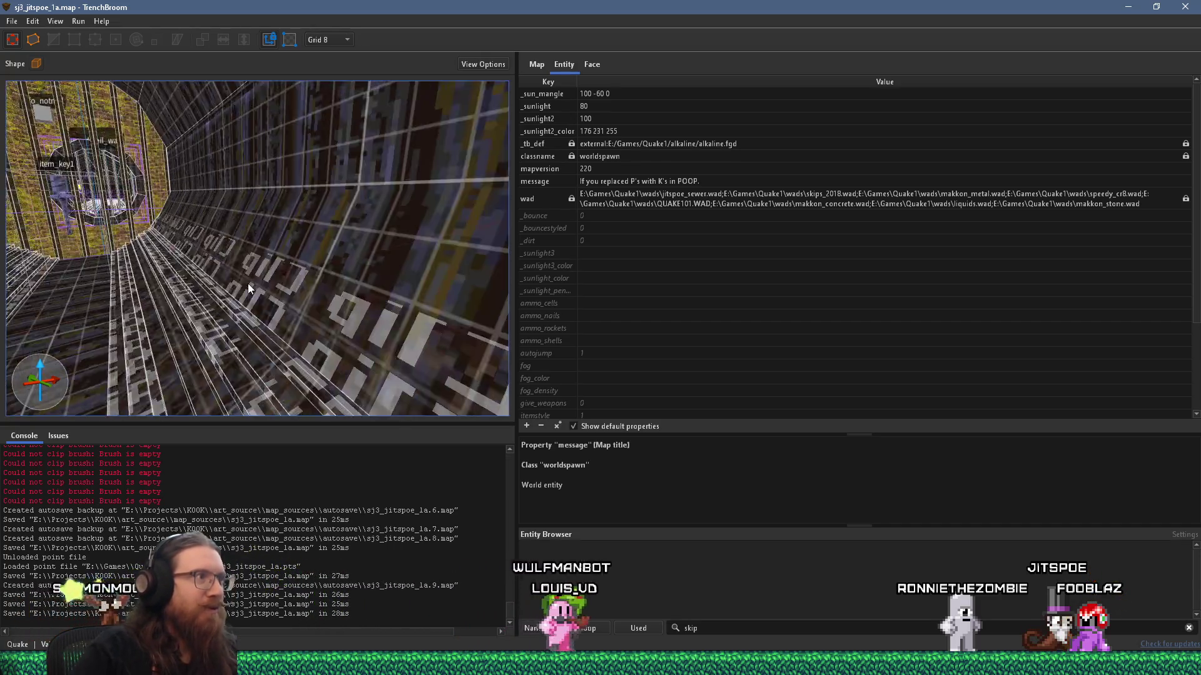
{"action": "scroll", "coordinate": [223, 279], "scroll_direction": "up", "scroll_amount": 10}
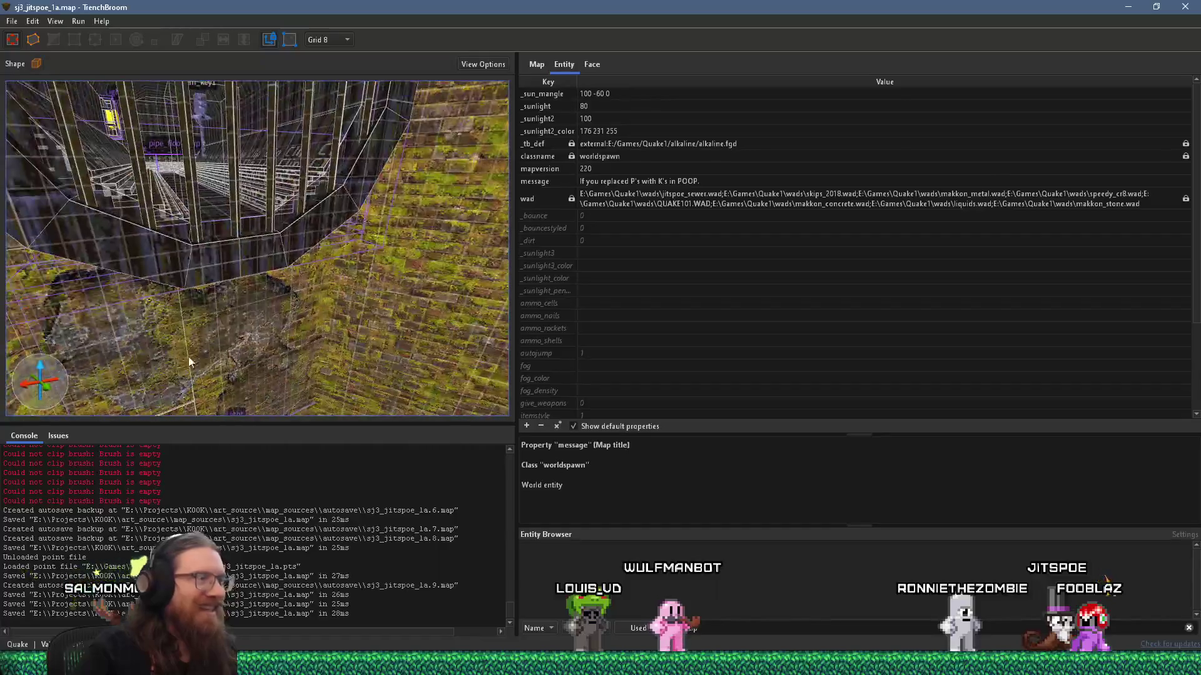
{"action": "scroll", "coordinate": [193, 227], "scroll_direction": "up", "scroll_amount": 5}
{"action": "scroll", "coordinate": [378, 307], "scroll_direction": "up", "scroll_amount": 5}
{"action": "scroll", "coordinate": [370, 310], "scroll_direction": "up", "scroll_amount": 5}
{"action": "scroll", "coordinate": [250, 268], "scroll_direction": "up", "scroll_amount": 5}
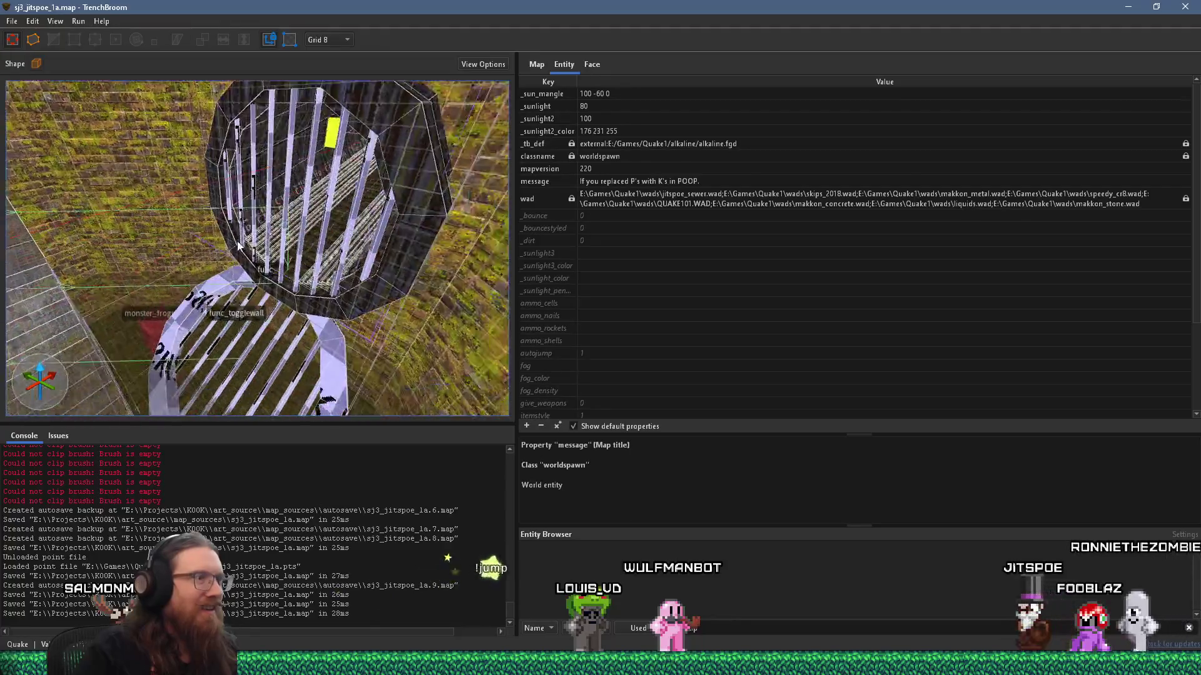
{"action": "scroll", "coordinate": [251, 267], "scroll_direction": "down", "scroll_amount": 3}
{"action": "left_click", "coordinate": [251, 243]}
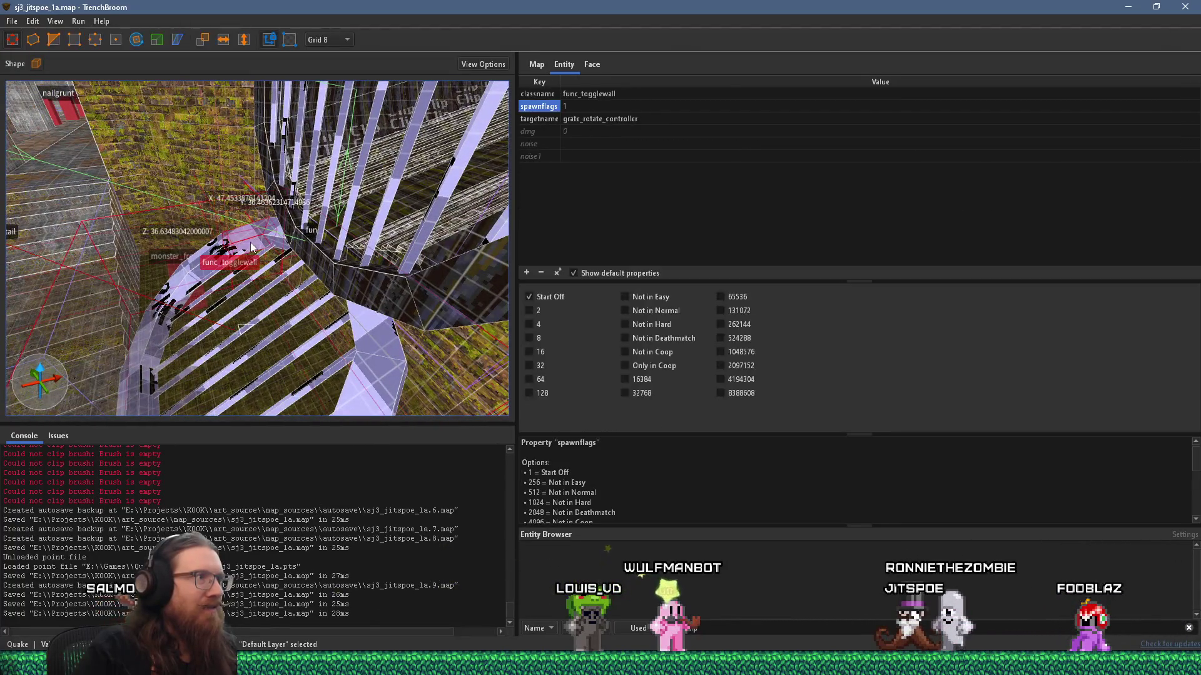
{"action": "scroll", "coordinate": [268, 280], "scroll_direction": "down", "scroll_amount": 8}
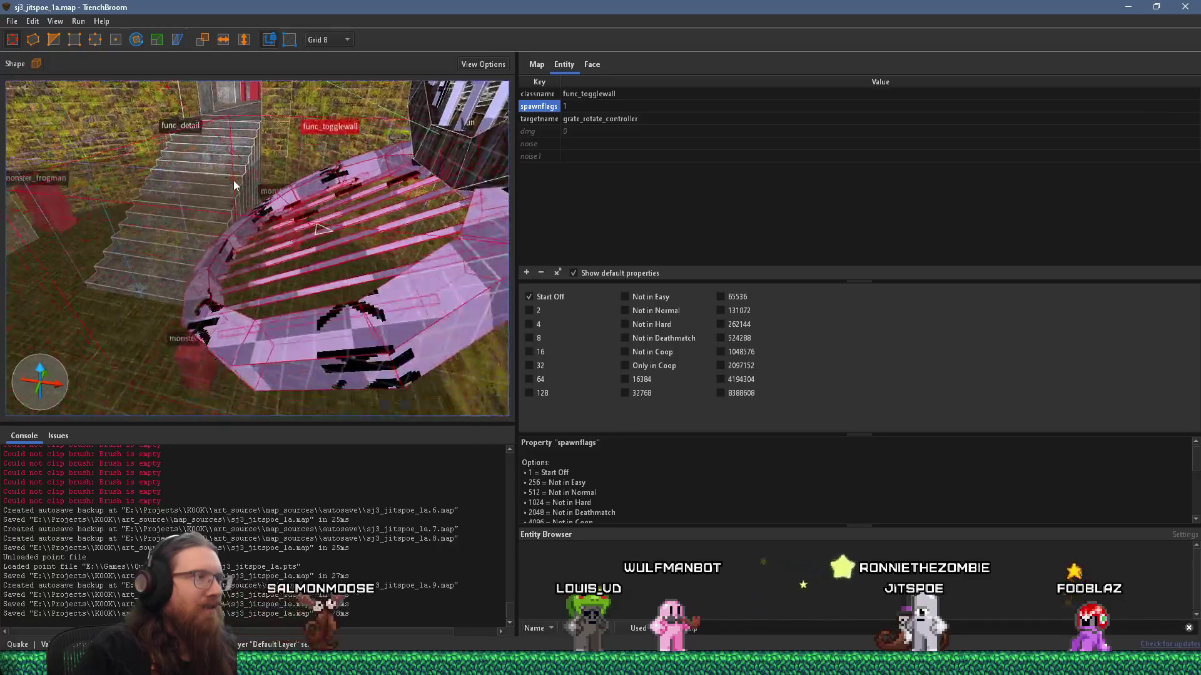
{"action": "left_click_drag", "start_coordinate": [231, 189], "coordinate": [185, 223]}
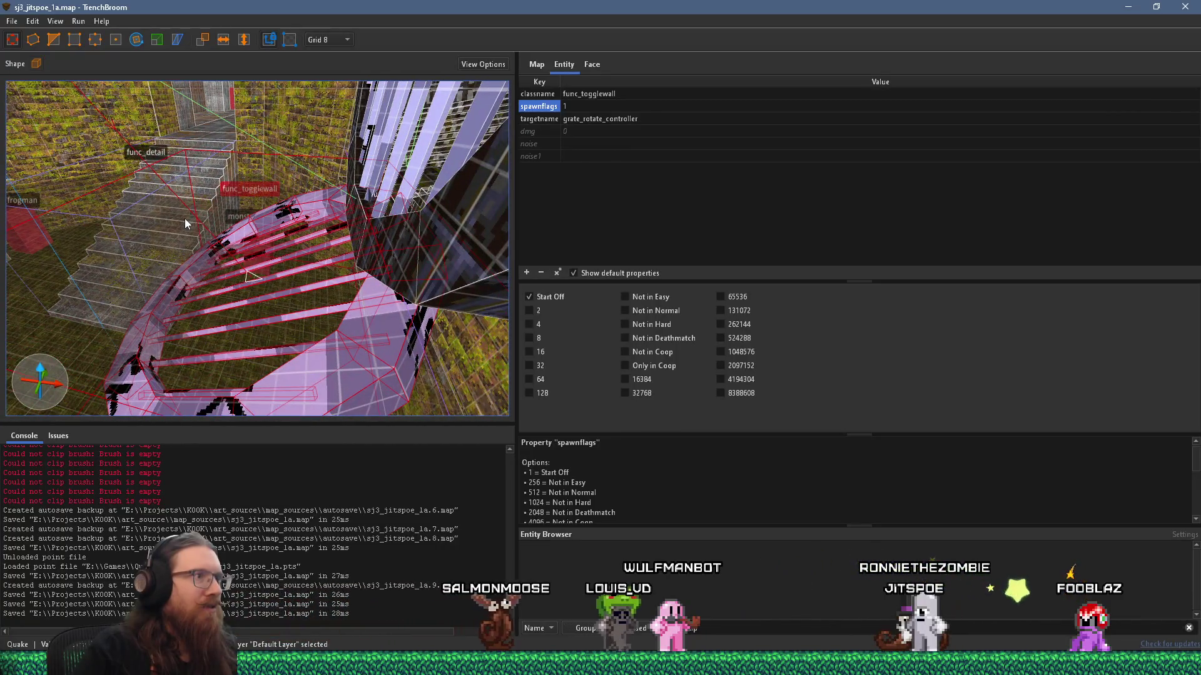
{"action": "mouse_move", "coordinate": [185, 219]}
{"action": "left_mouse_down"}
{"action": "mouse_move", "coordinate": [163, 264]}
{"action": "mouse_move", "coordinate": [133, 256]}
{"action": "mouse_move", "coordinate": [134, 199]}
{"action": "mouse_move", "coordinate": [171, 215]}
{"action": "mouse_move", "coordinate": [188, 271]}
{"action": "mouse_move", "coordinate": [197, 255]}
{"action": "mouse_move", "coordinate": [297, 218]}
{"action": "left_mouse_up"}
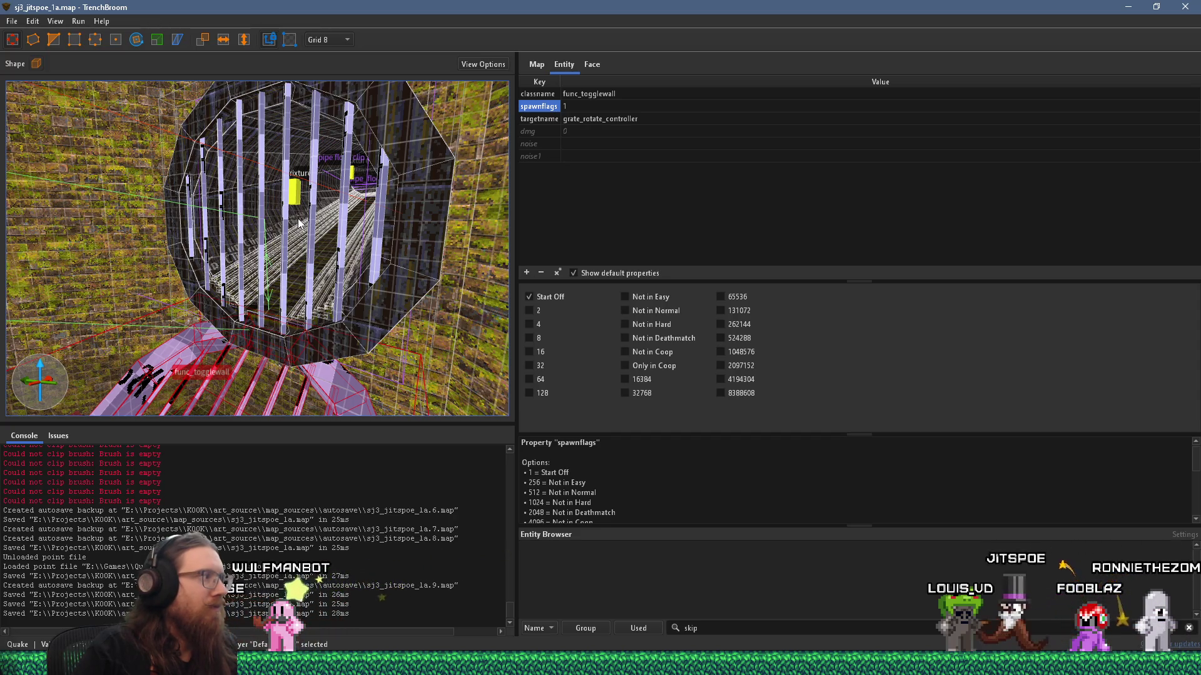
{"action": "mouse_move", "coordinate": [312, 334]}
{"action": "left_mouse_down"}
{"action": "mouse_move", "coordinate": [310, 347]}
{"action": "mouse_move", "coordinate": [321, 336]}
{"action": "left_mouse_up"}
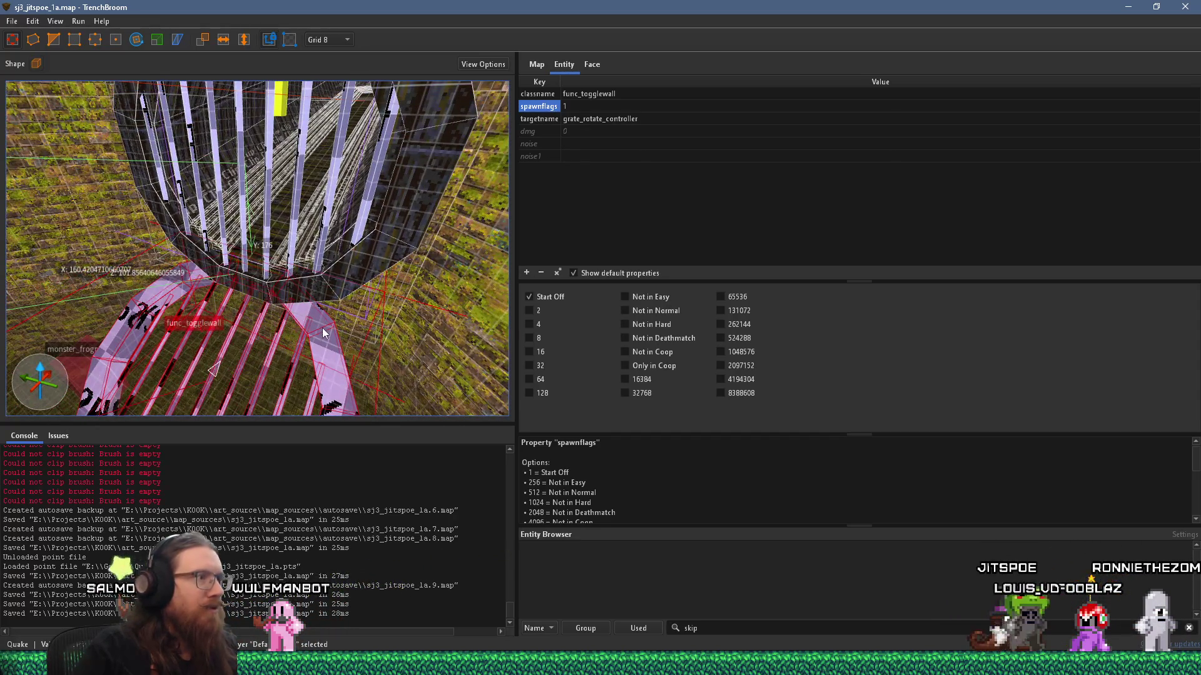
Group the func_togglewall as opening_sewer_grate, then select the barred grate cylinder brushes
{"action": "right_click", "coordinate": [323, 332]}
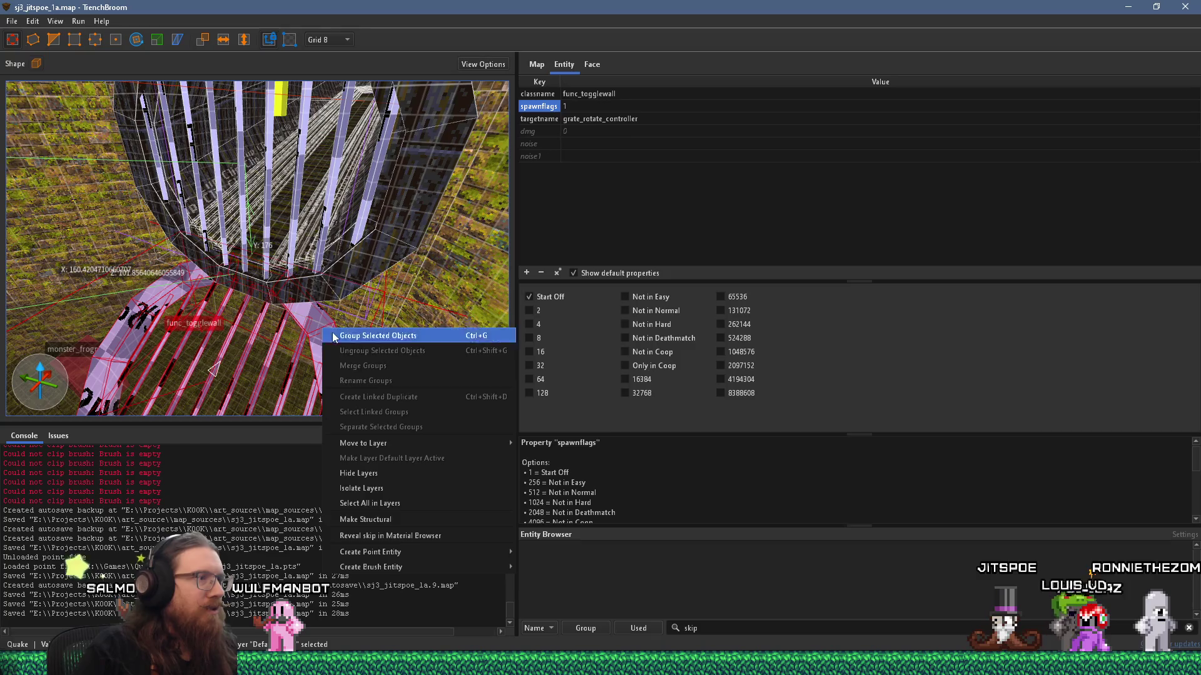
{"action": "left_click", "coordinate": [385, 335]}
{"action": "type", "text": "opening_sewer_gra"}
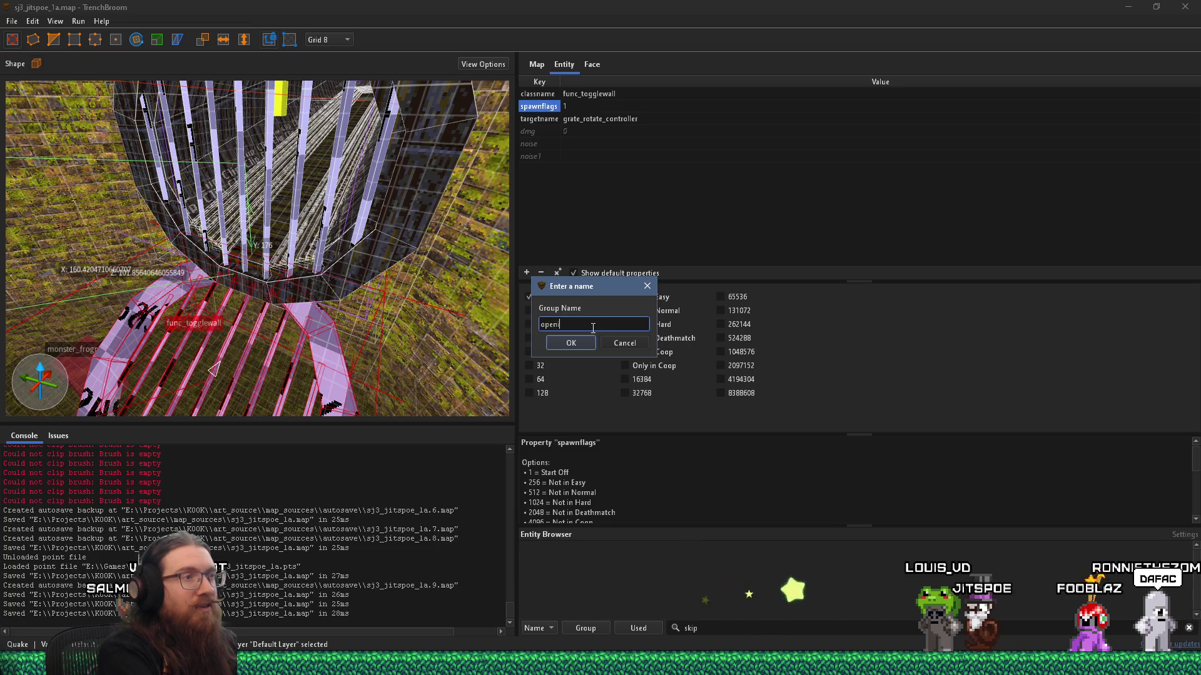
{"action": "type", "text": "te"}
{"action": "key", "text": "Return"}
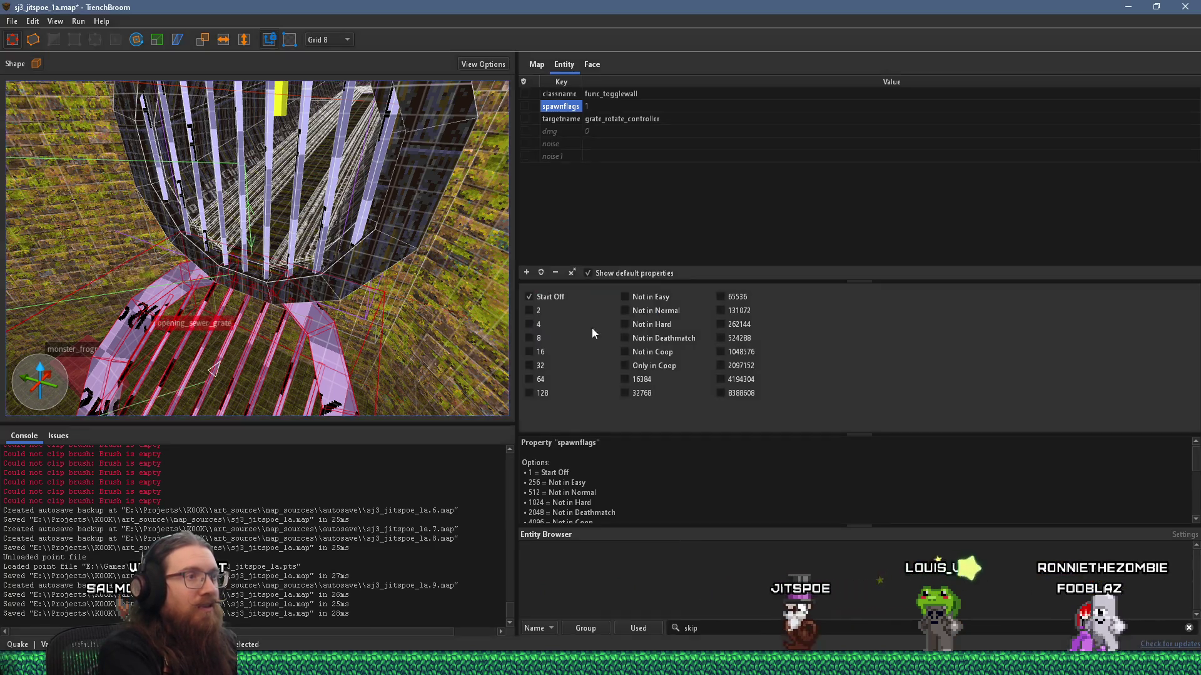
{"action": "scroll", "coordinate": [370, 253], "scroll_direction": "up", "scroll_amount": 5}
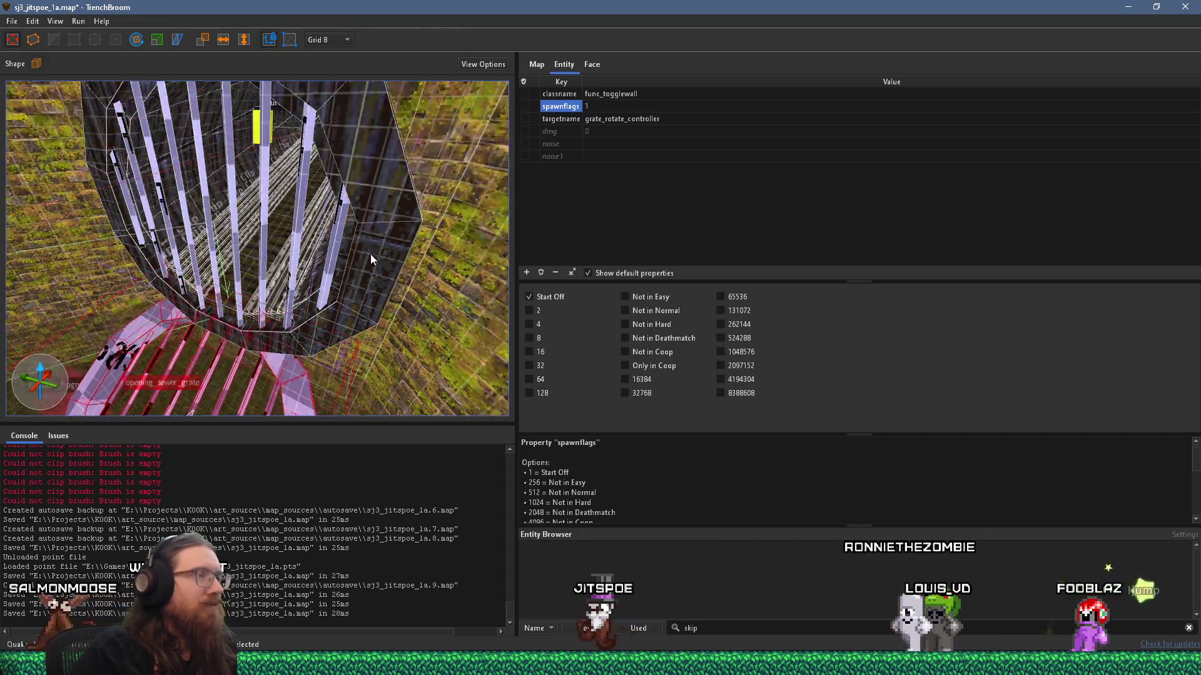
{"action": "left_click", "coordinate": [370, 264]}
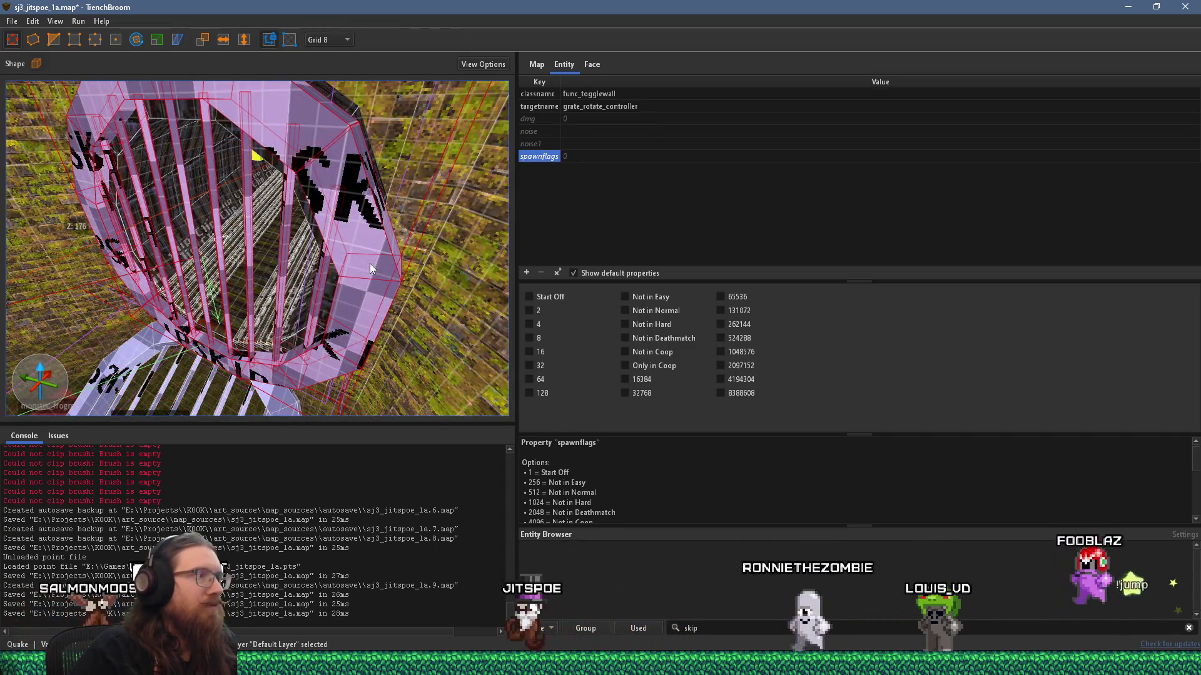
Add the barred grate cylinder brushes to the opening_sewer_grate group
{"action": "right_click", "coordinate": [278, 399]}
{"action": "left_click", "coordinate": [361, 465]}
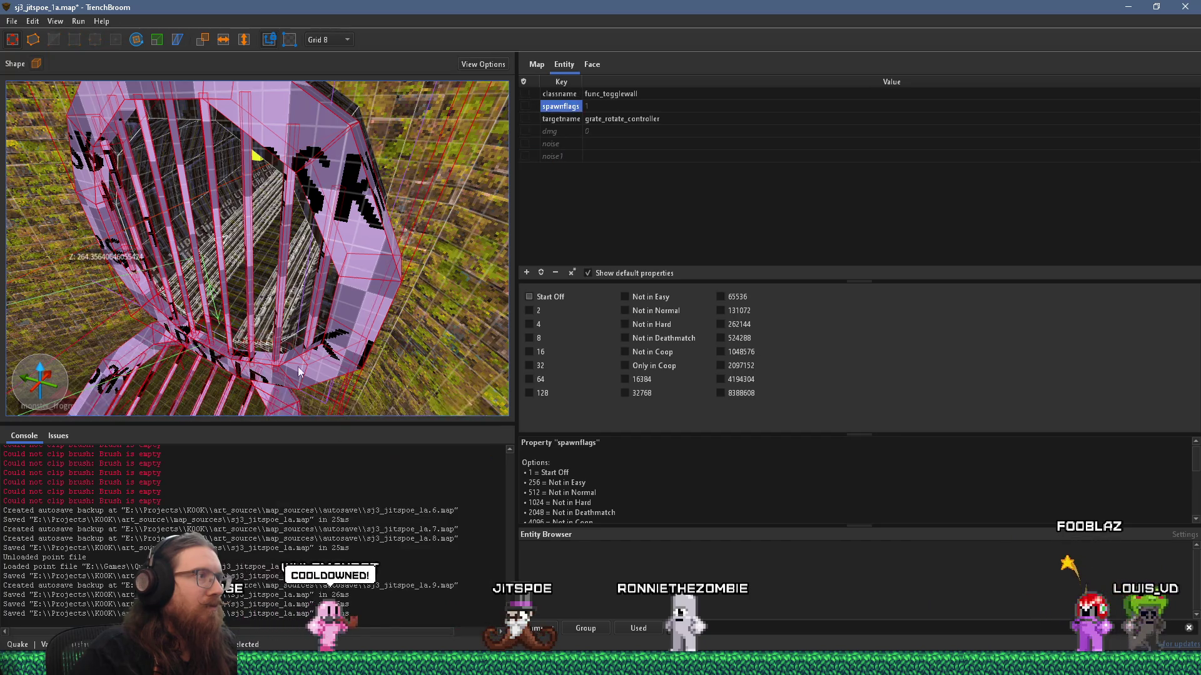
{"action": "scroll", "coordinate": [297, 367], "scroll_direction": "up", "scroll_amount": 5}
{"action": "scroll", "coordinate": [202, 302], "scroll_direction": "down", "scroll_amount": 5}
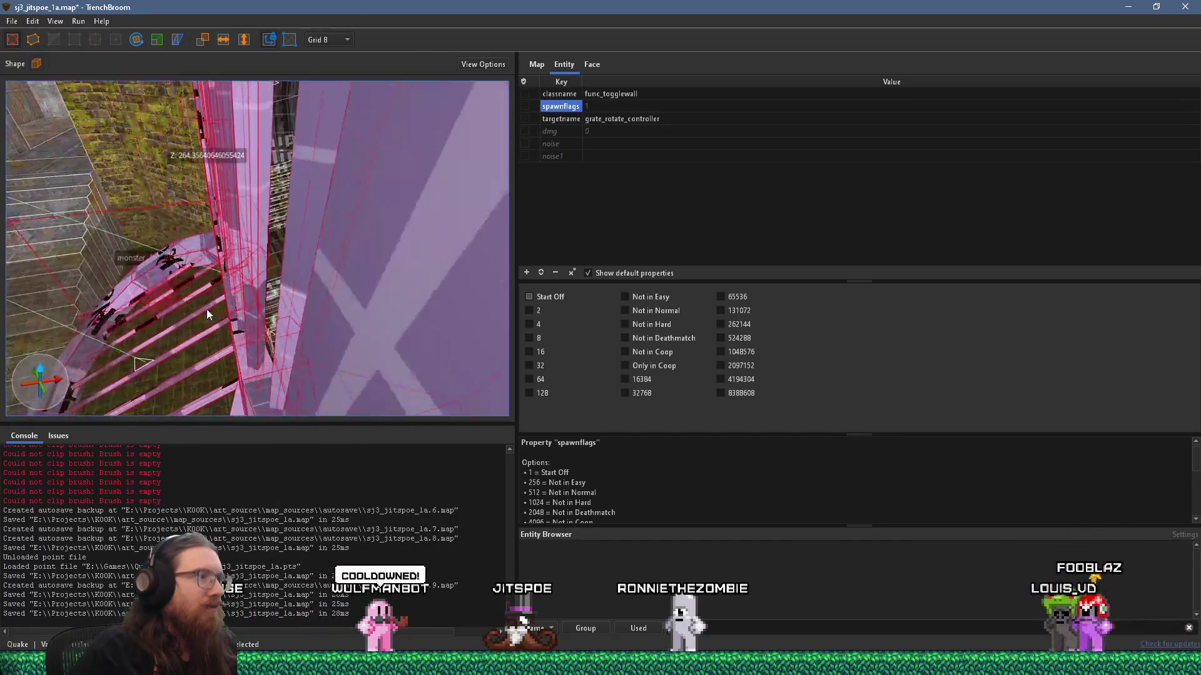
{"action": "scroll", "coordinate": [234, 337], "scroll_direction": "up", "scroll_amount": 5}
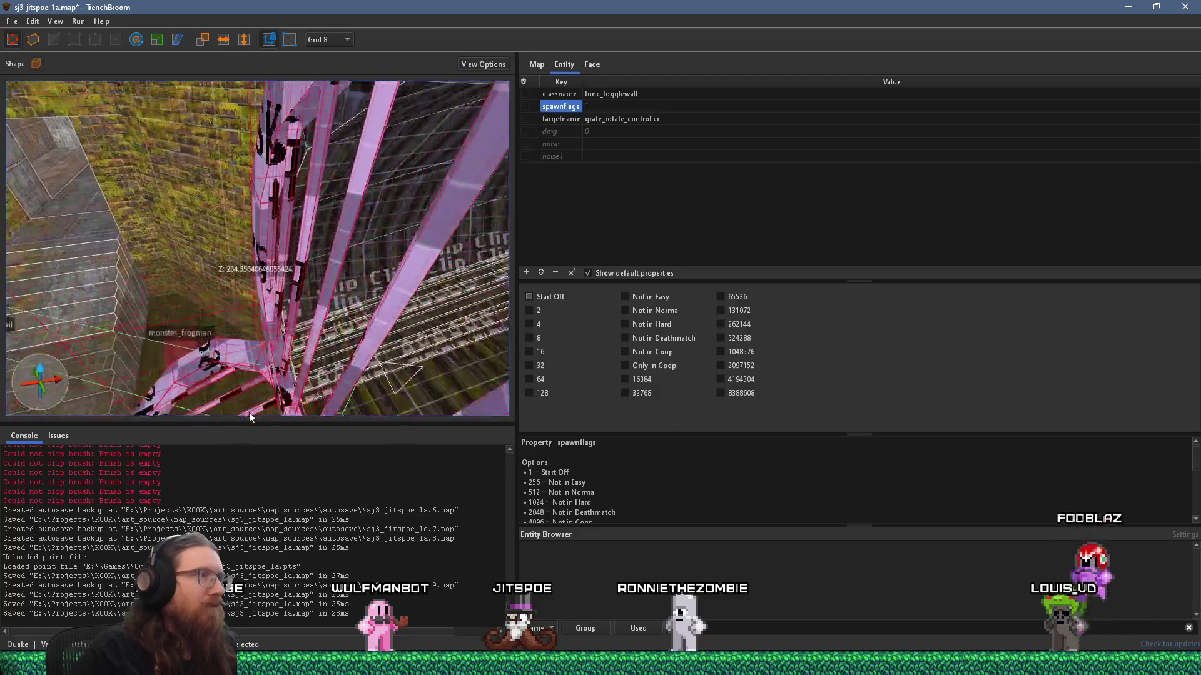
{"action": "scroll", "coordinate": [210, 333], "scroll_direction": "down", "scroll_amount": 5}
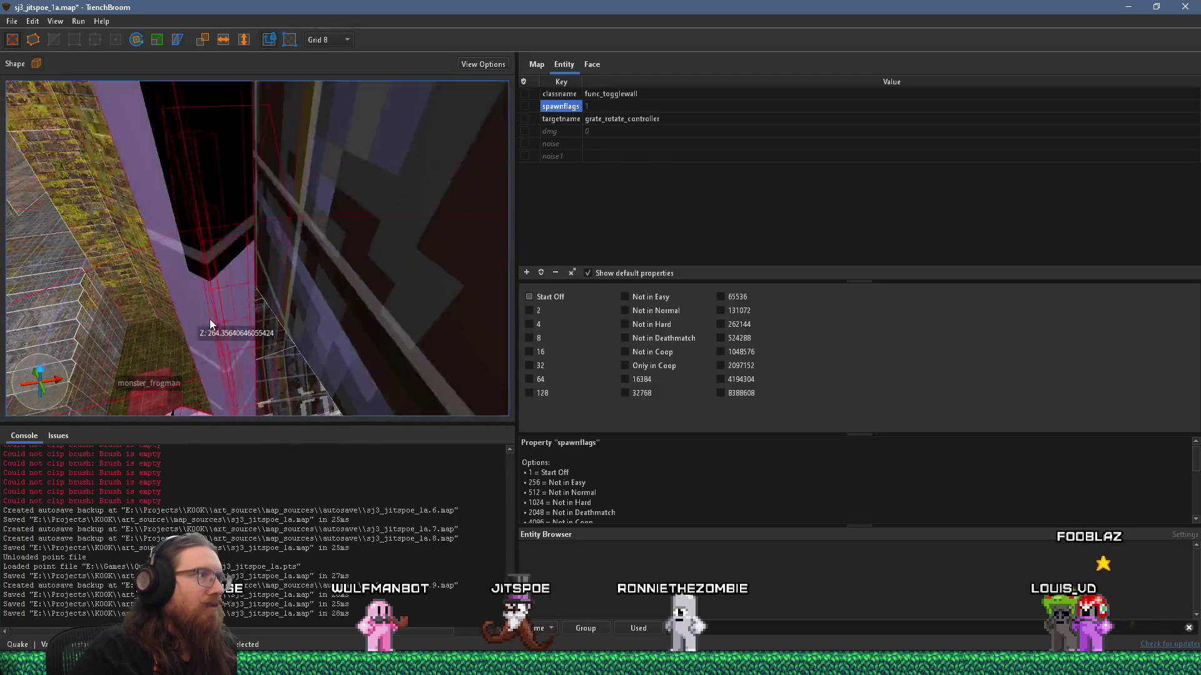
{"action": "scroll", "coordinate": [309, 256], "scroll_direction": "down", "scroll_amount": 5}
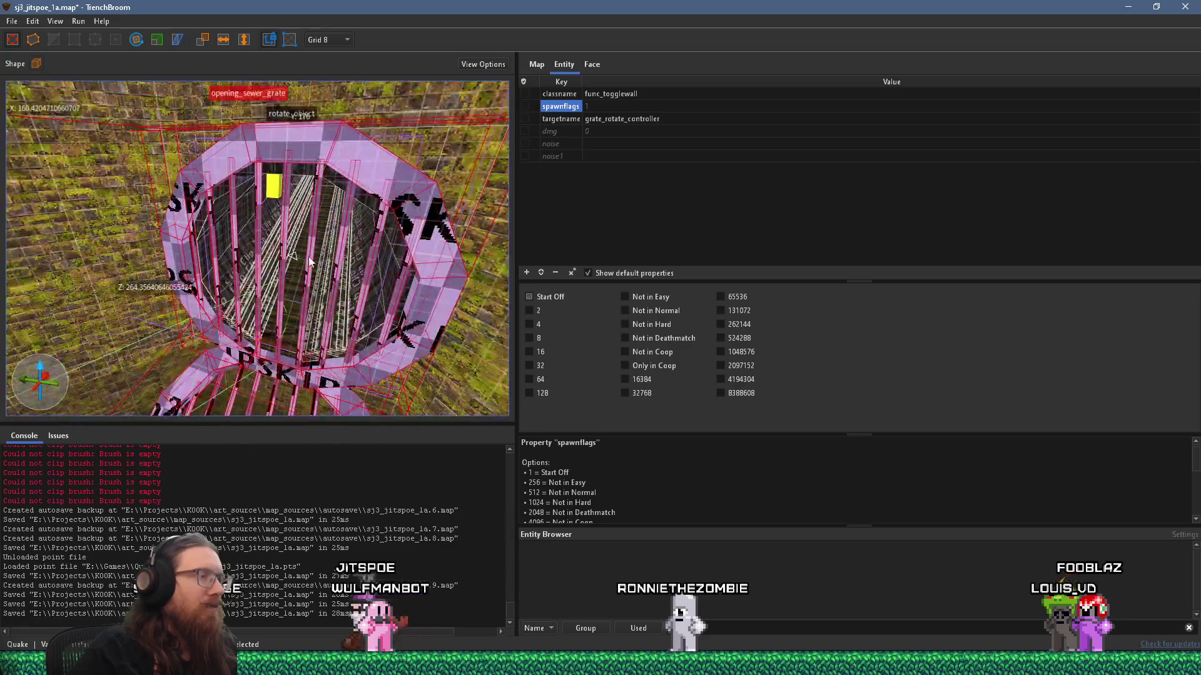
{"action": "scroll", "coordinate": [366, 212], "scroll_direction": "up", "scroll_amount": 3}
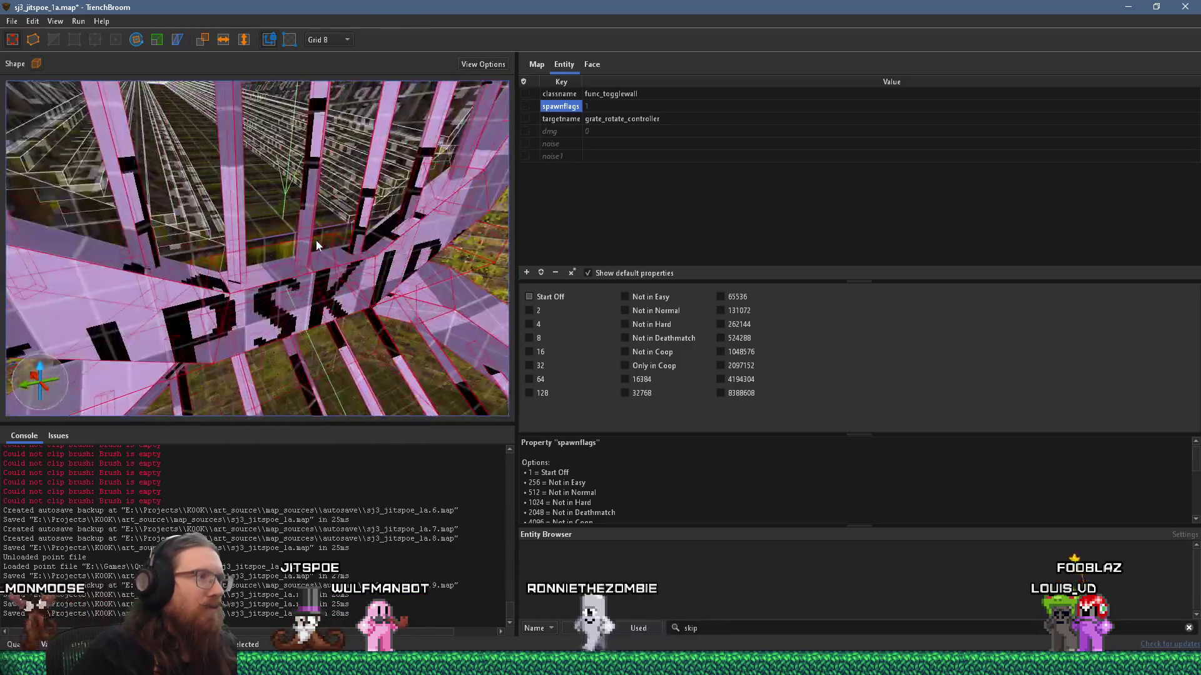
{"action": "scroll", "coordinate": [263, 264], "scroll_direction": "up", "scroll_amount": 8}
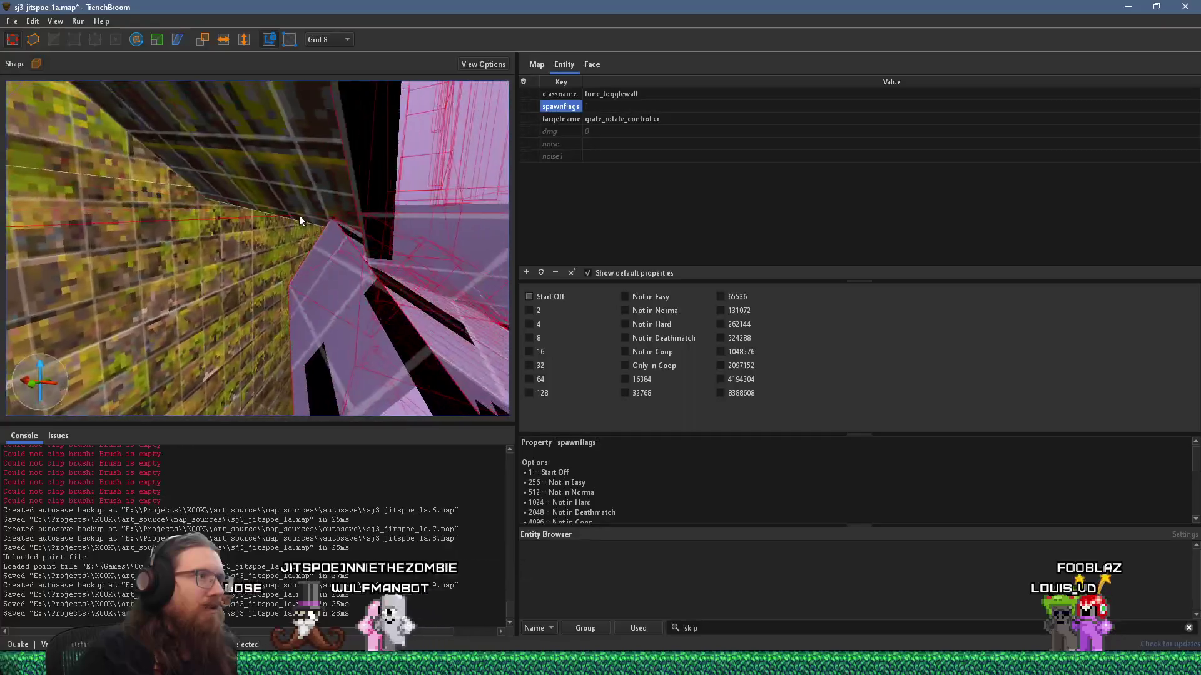
{"action": "scroll", "coordinate": [279, 232], "scroll_direction": "up", "scroll_amount": 5}
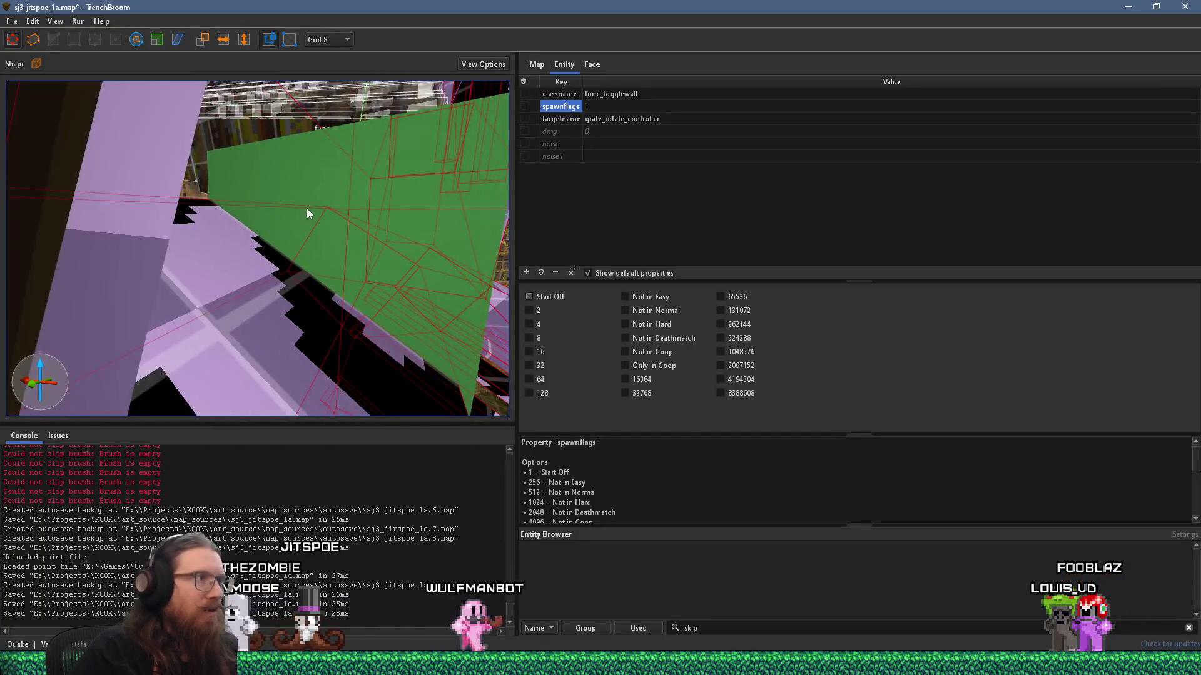
Select the func_rotate_door and bring up its grouping options
{"action": "left_click", "coordinate": [331, 211]}
{"action": "scroll", "coordinate": [337, 214], "scroll_direction": "up", "scroll_amount": 5}
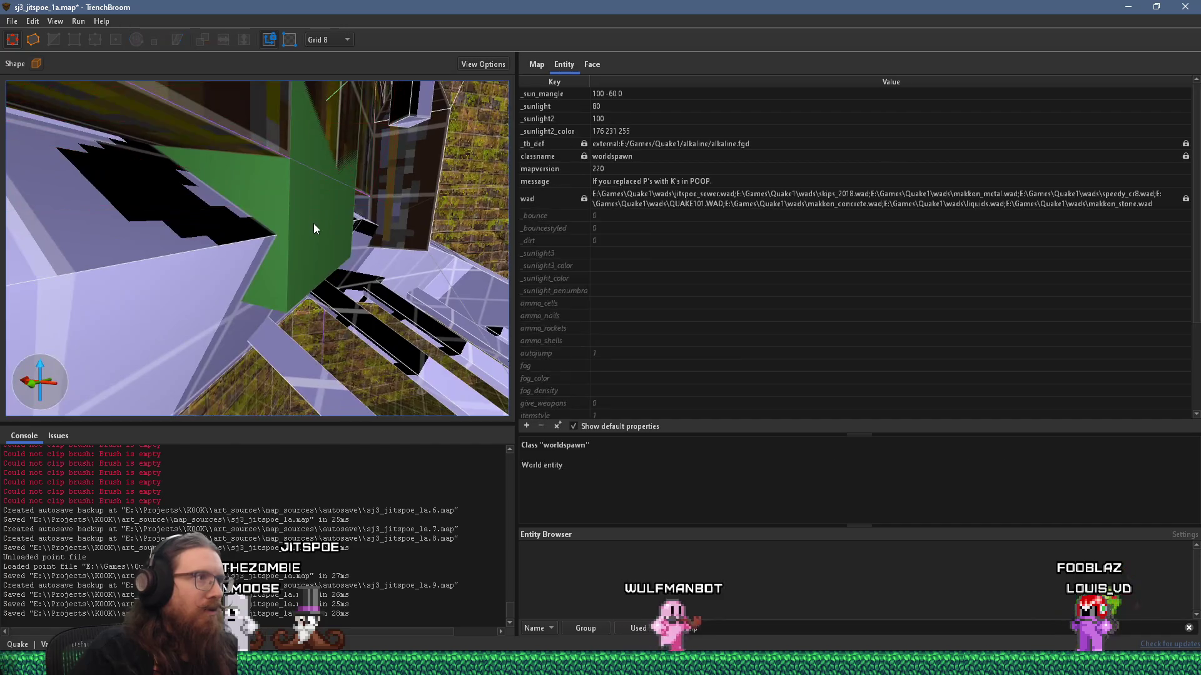
{"action": "left_click", "coordinate": [313, 228]}
{"action": "right_click", "coordinate": [436, 279]}
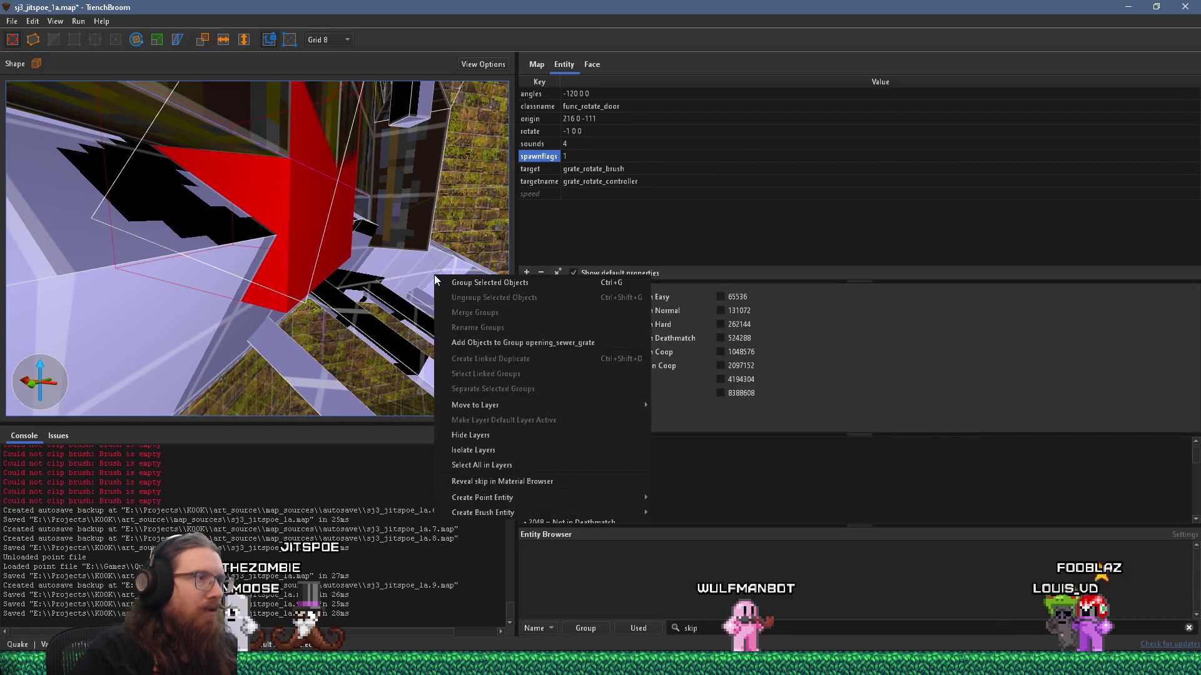
Move the func_togglewall ring into the temp_hide layer and hide that layer
{"action": "left_click", "coordinate": [384, 253]}
{"action": "left_click", "coordinate": [404, 250]}
{"action": "left_click", "coordinate": [420, 260]}
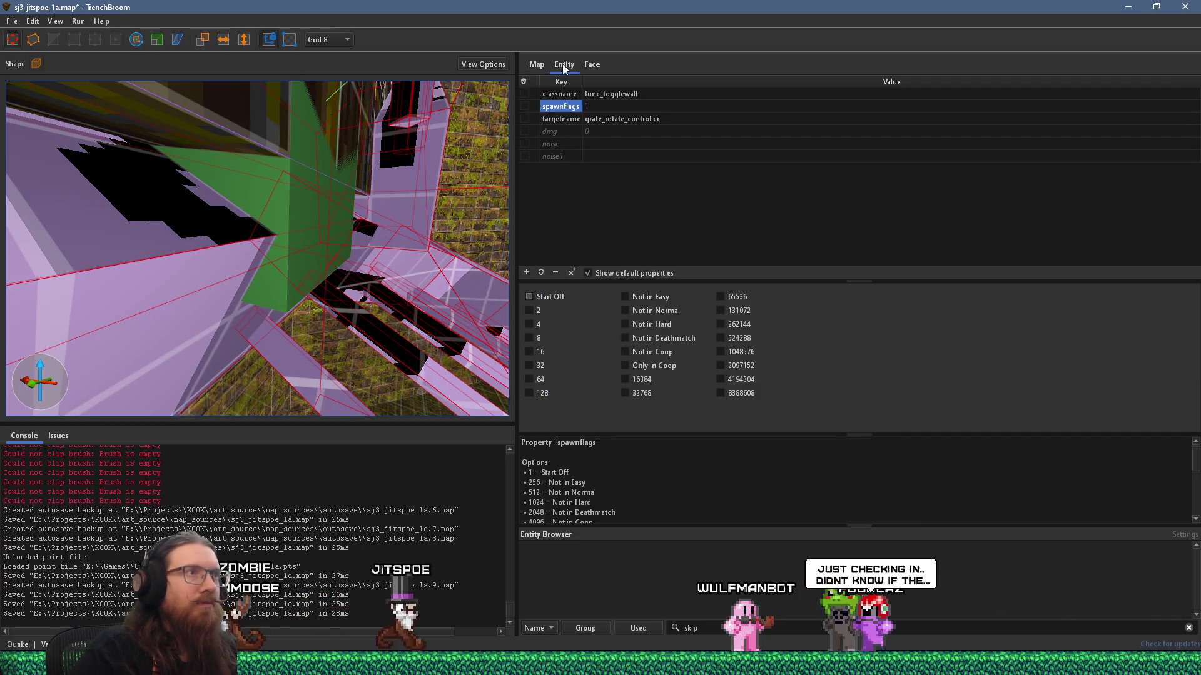
{"action": "left_click", "coordinate": [538, 65]}
{"action": "left_click", "coordinate": [552, 125]}
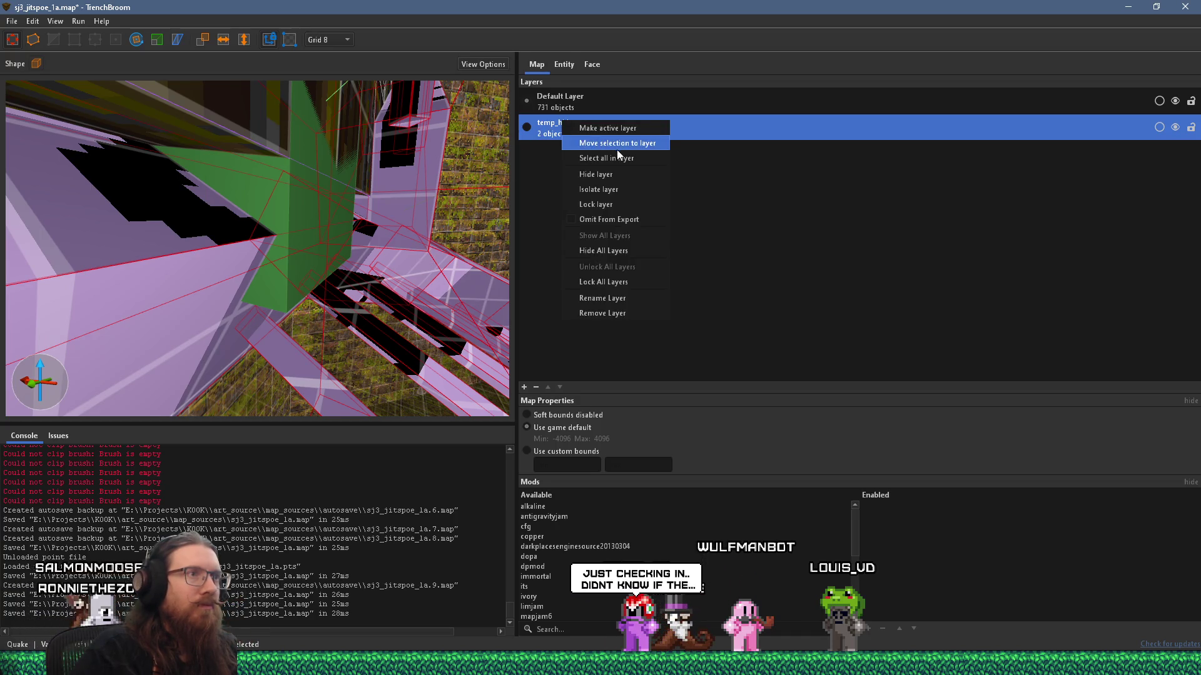
{"action": "left_click", "coordinate": [618, 145]}
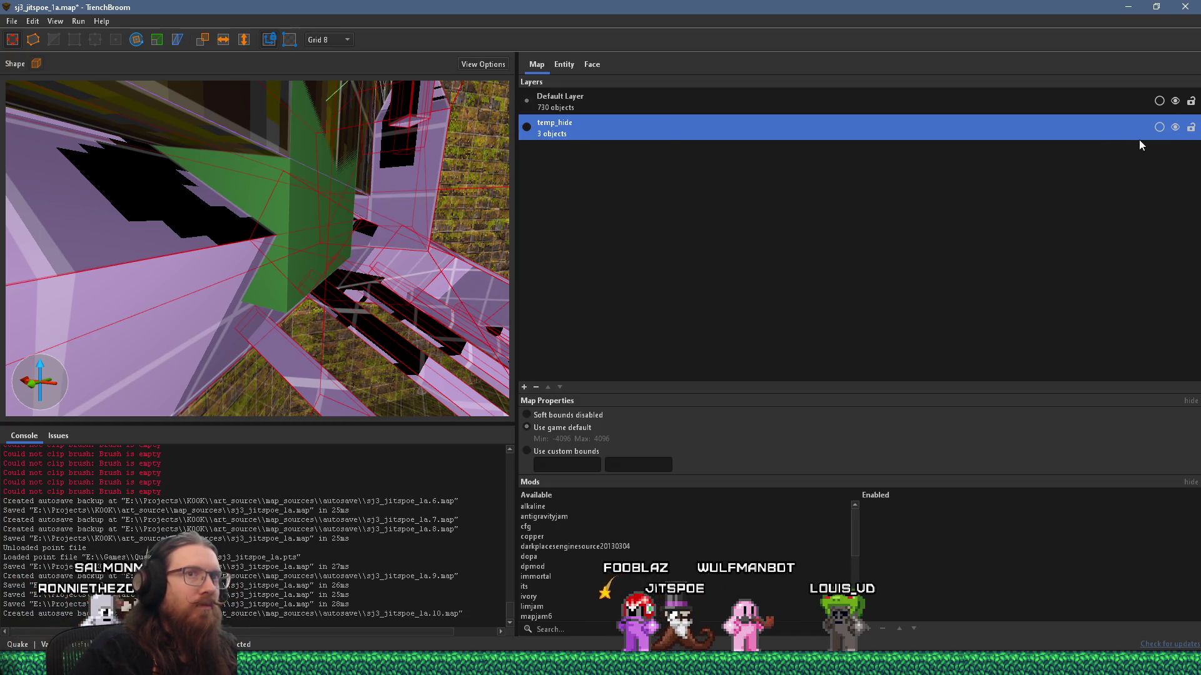
{"action": "left_click", "coordinate": [1175, 127]}
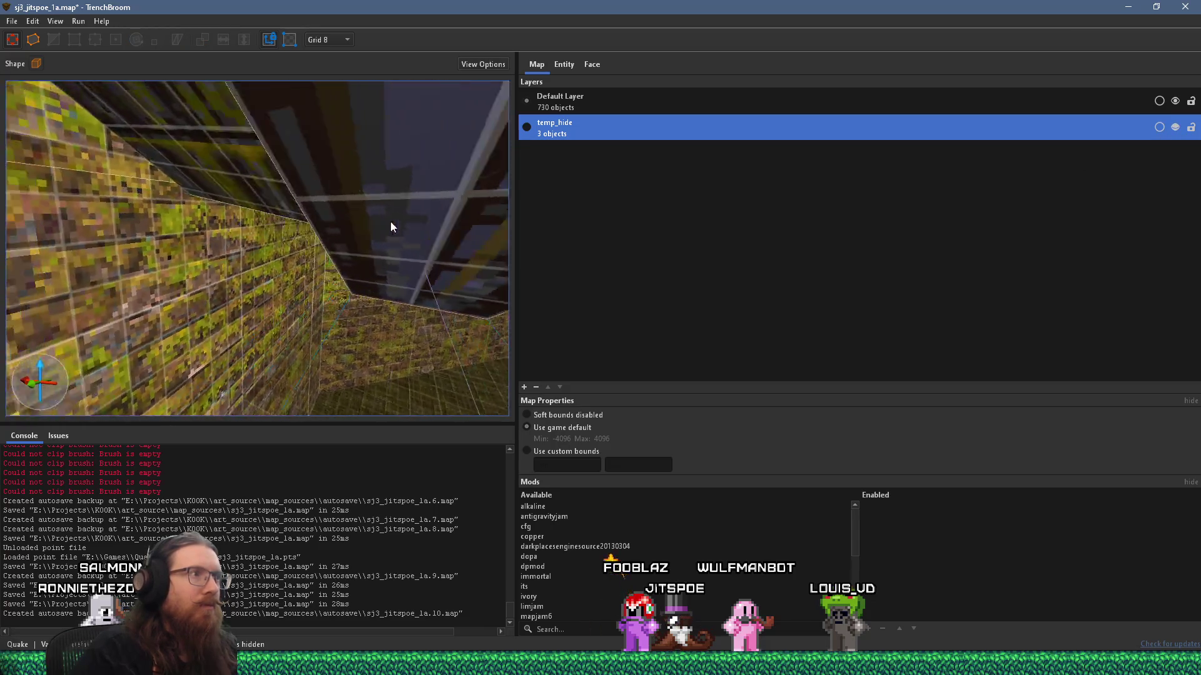
Add both func_rotate_door brushes to the opening_sewer_grate group
{"action": "left_click", "coordinate": [405, 212]}
{"action": "key", "text": "w"}
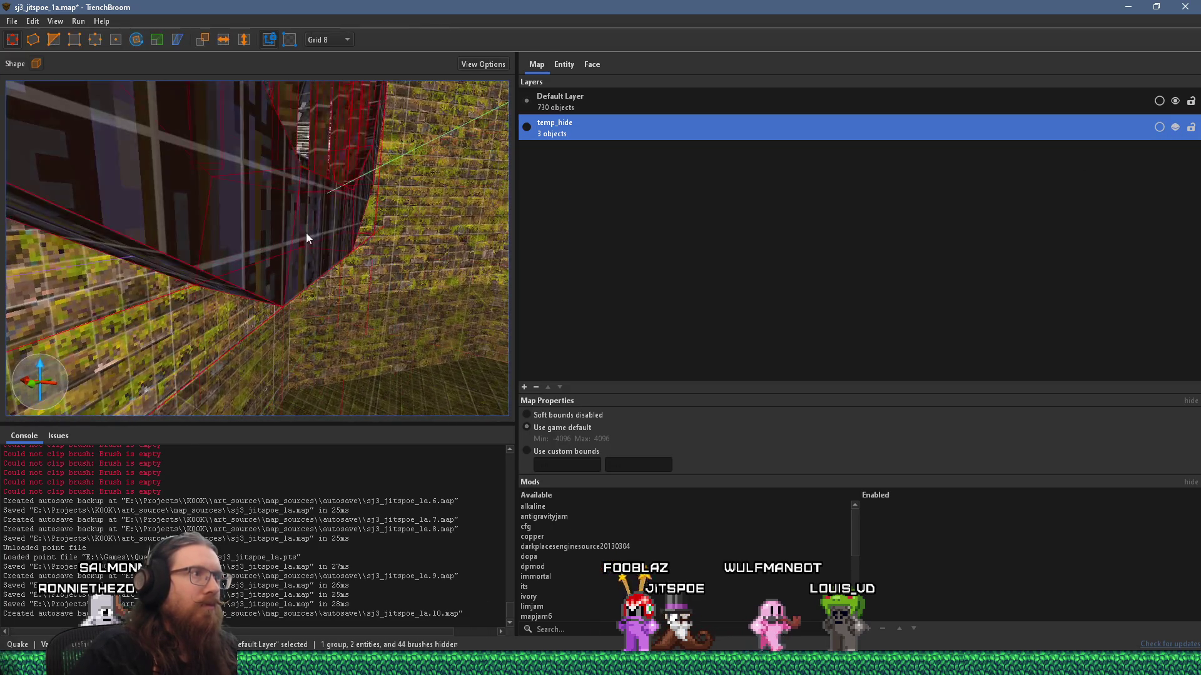
{"action": "scroll", "coordinate": [321, 254], "scroll_direction": "up", "scroll_amount": 5}
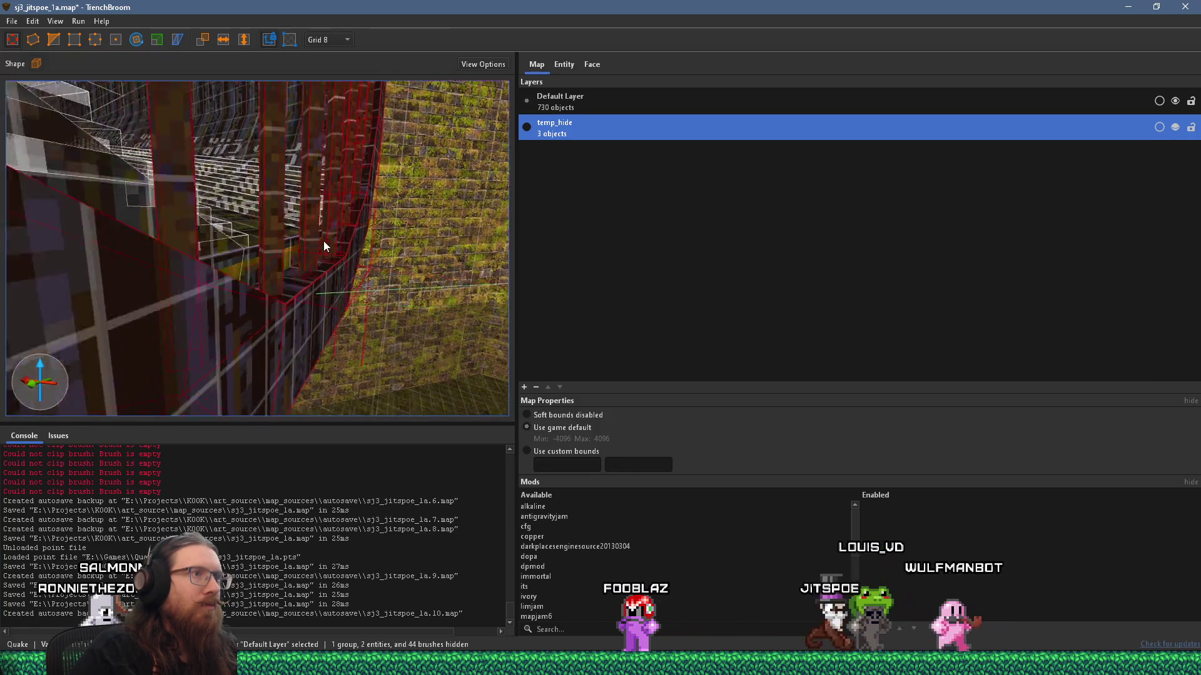
{"action": "scroll", "coordinate": [378, 220], "scroll_direction": "up", "scroll_amount": 5}
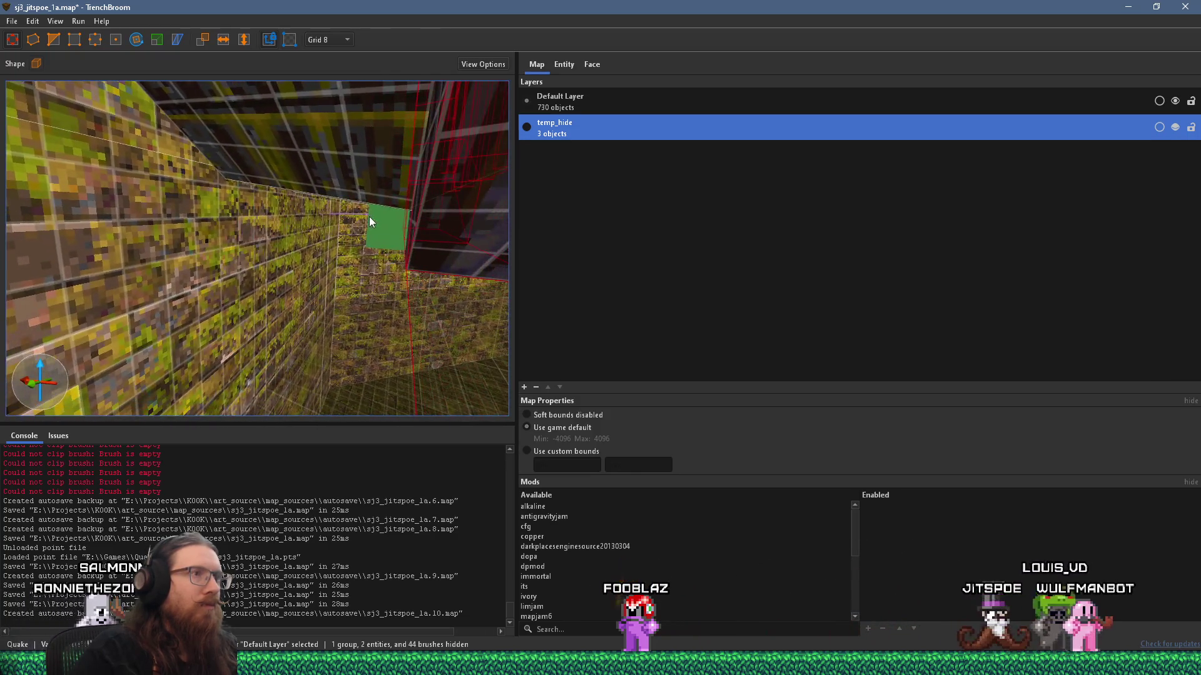
{"action": "left_click", "coordinate": [1174, 127]}
{"action": "right_click", "coordinate": [399, 269]}
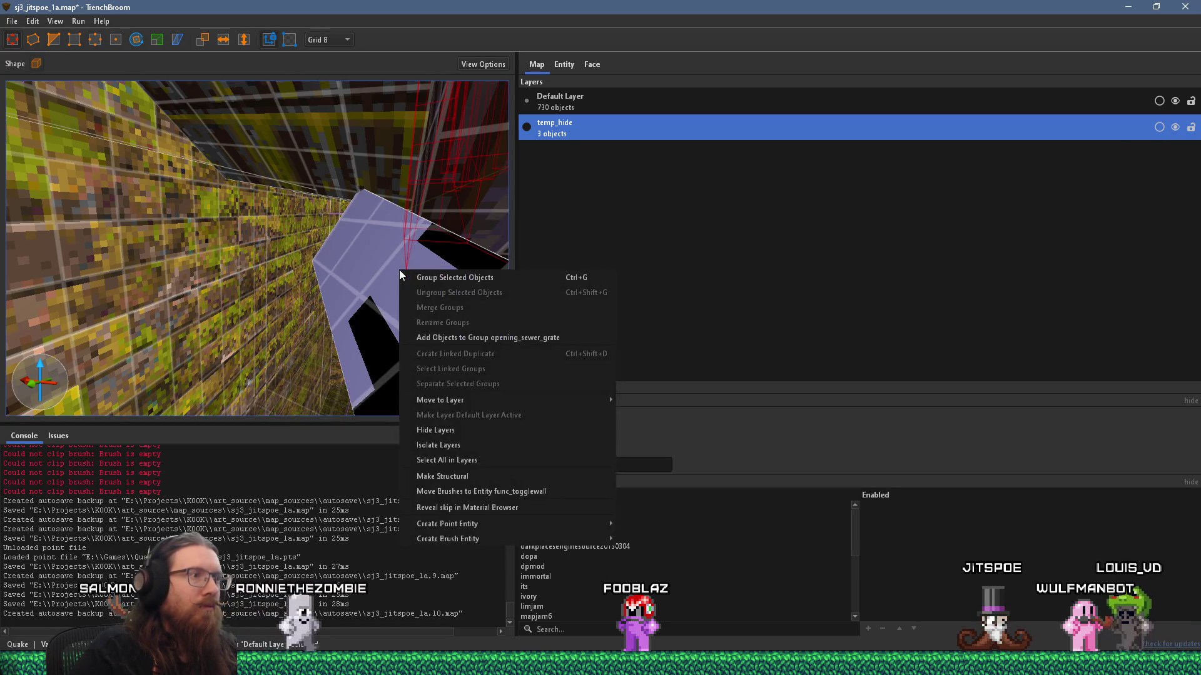
{"action": "left_click", "coordinate": [456, 334]}
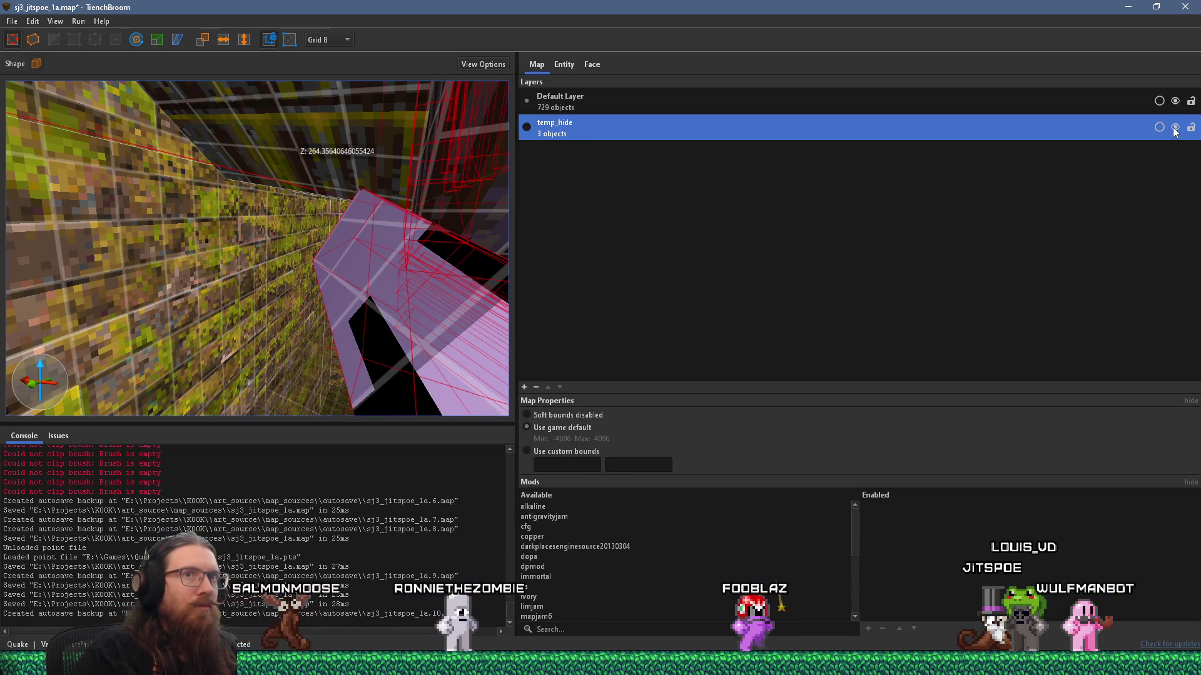
{"action": "key", "text": "ctrl+h"}
{"action": "scroll", "coordinate": [377, 227], "scroll_direction": "up", "scroll_amount": 3}
{"action": "left_click", "coordinate": [378, 224]}
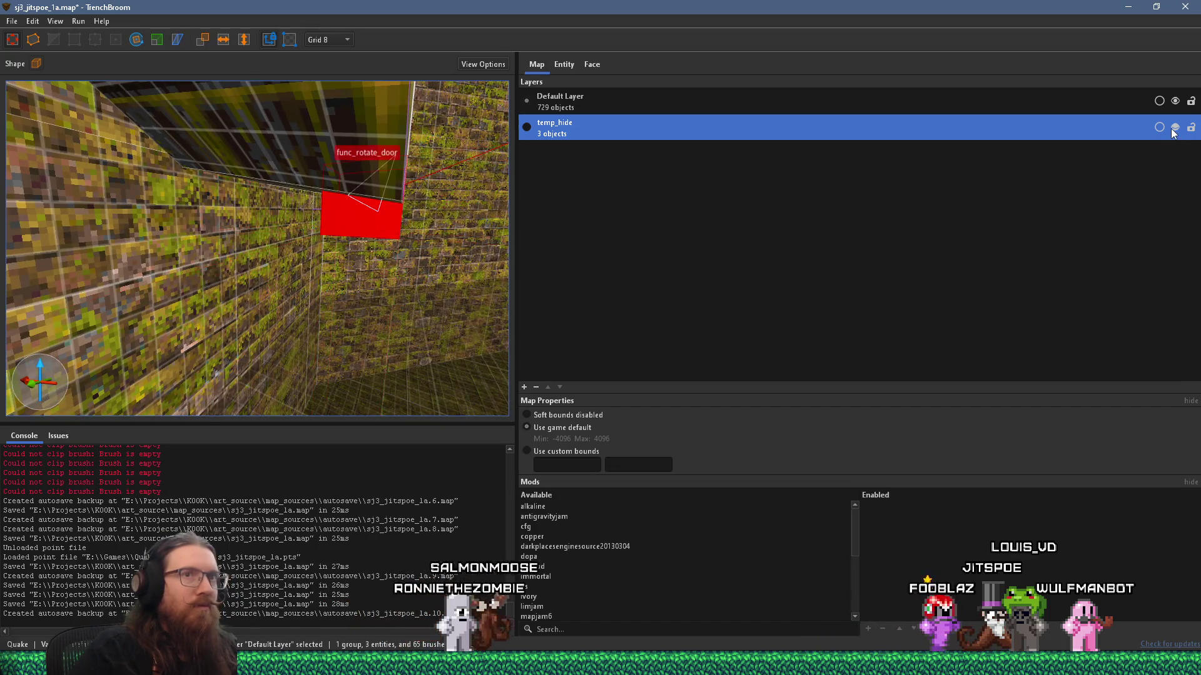
{"action": "left_click", "coordinate": [1175, 128]}
{"action": "right_click", "coordinate": [438, 324]}
{"action": "left_click", "coordinate": [491, 388]}
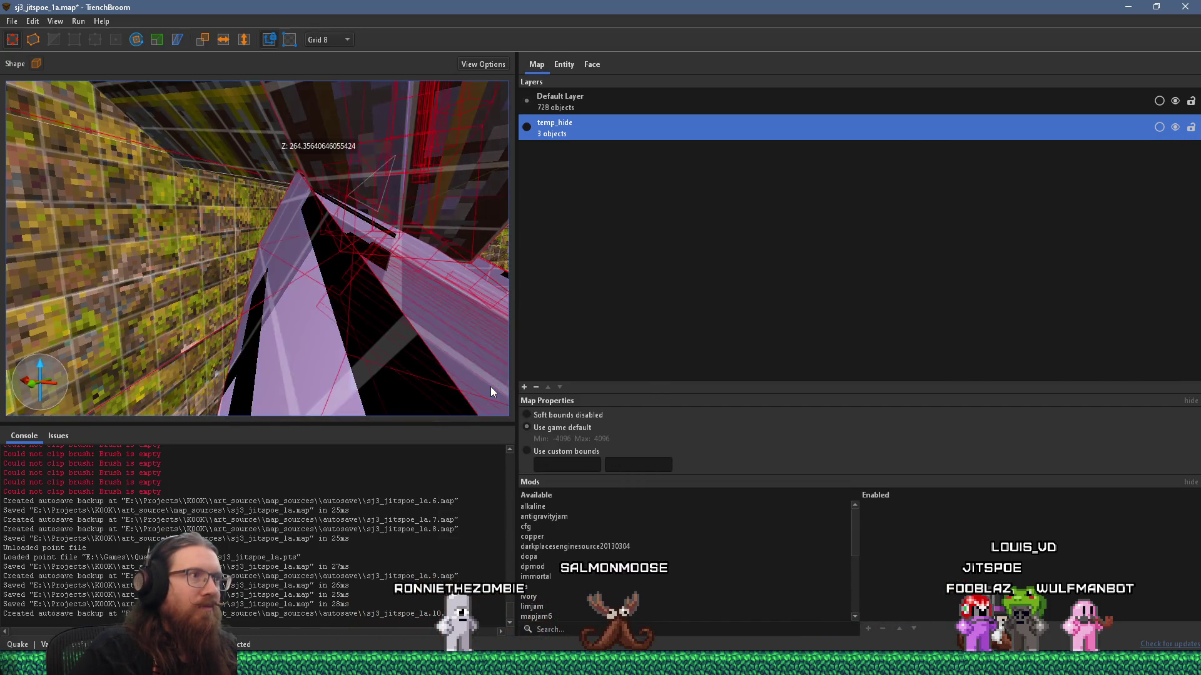
{"action": "key", "text": "ctrl+h"}
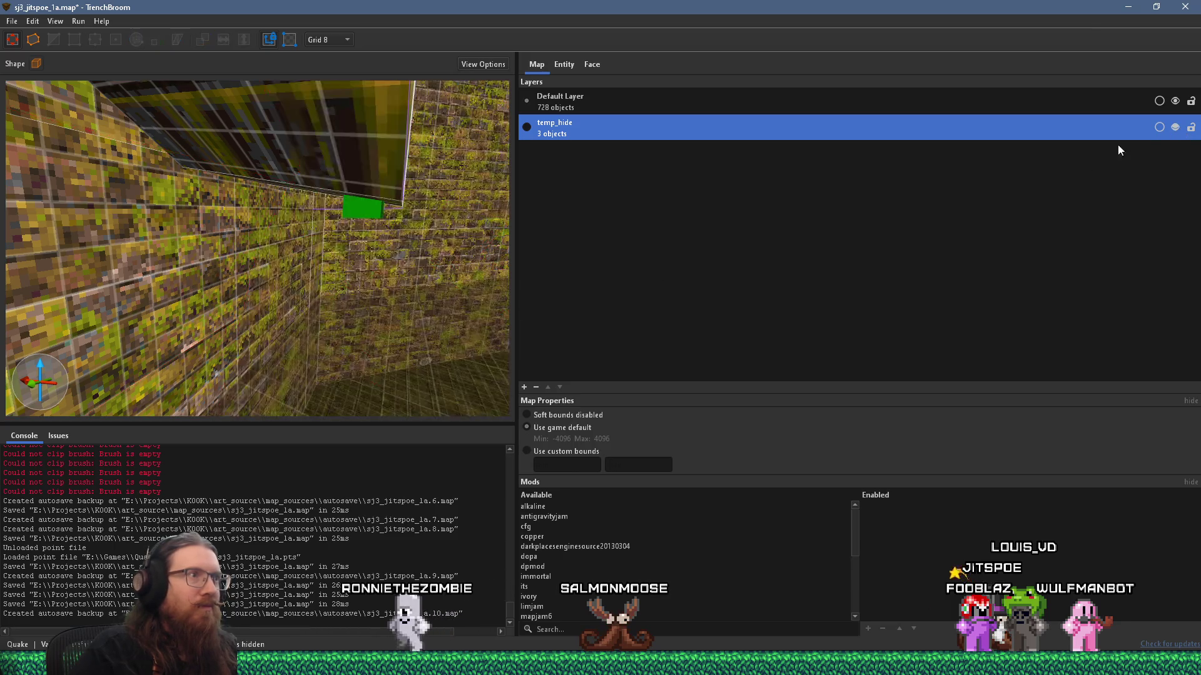
Add the info_rotate entity to the opening_sewer_grate group
{"action": "left_click", "coordinate": [375, 216]}
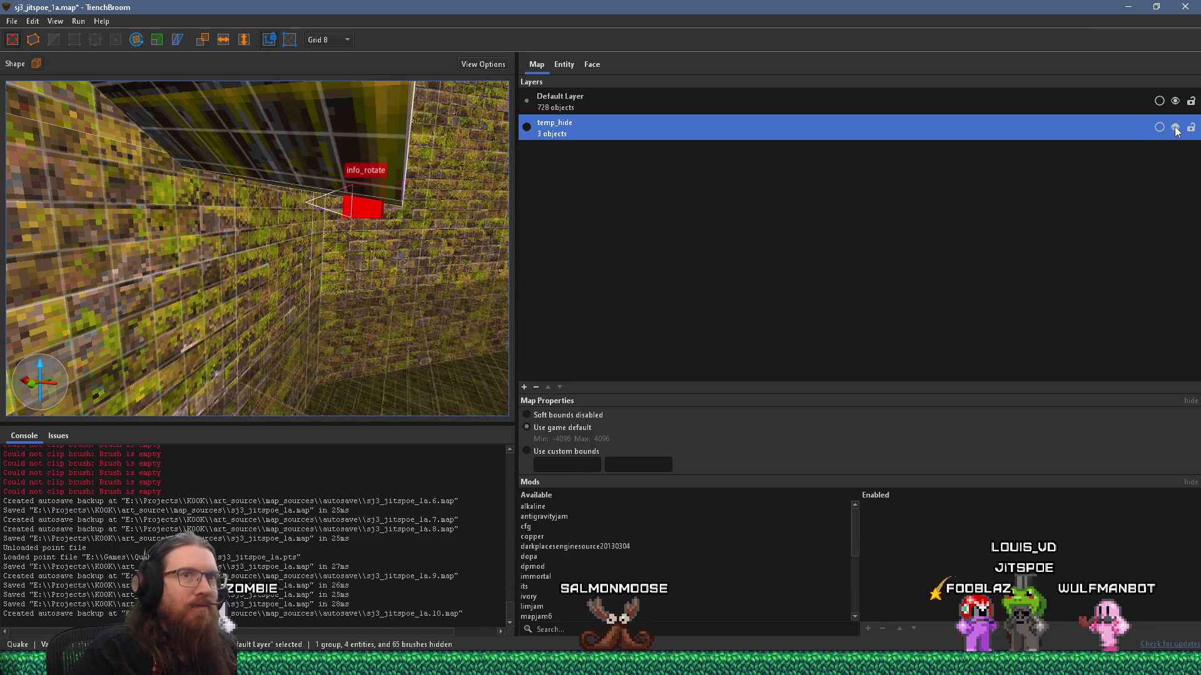
{"action": "left_click", "coordinate": [1175, 129]}
{"action": "right_click", "coordinate": [406, 293]}
{"action": "left_click", "coordinate": [453, 359]}
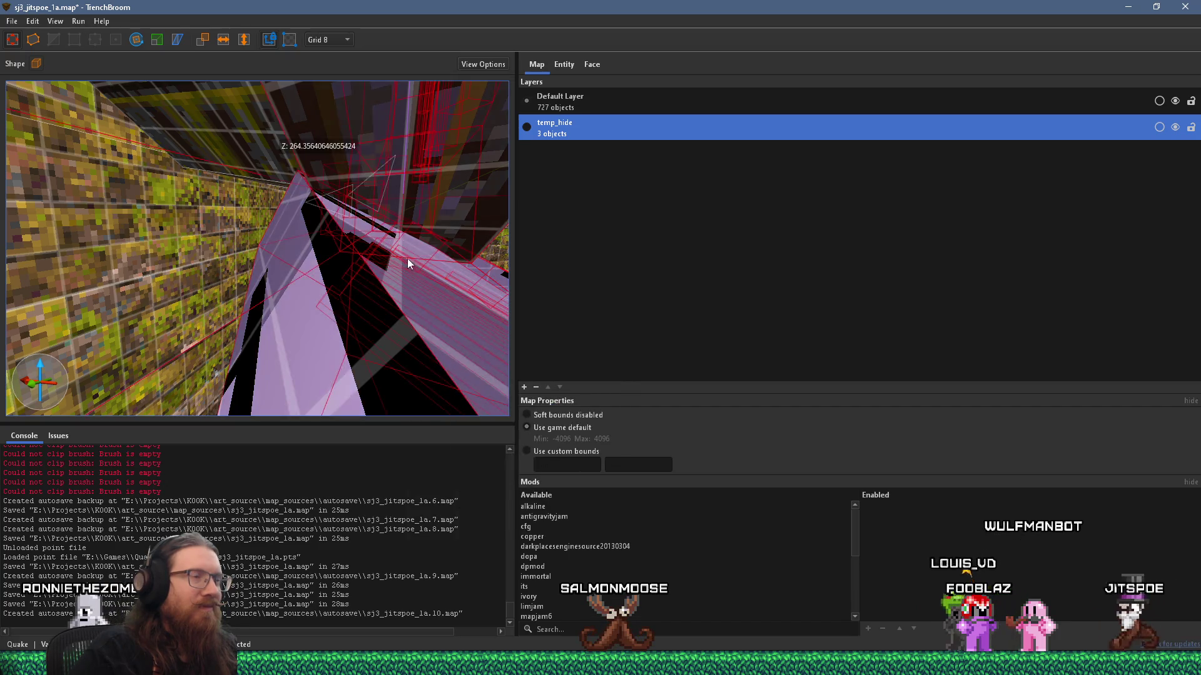
{"action": "scroll", "coordinate": [407, 263], "scroll_direction": "down", "scroll_amount": 10}
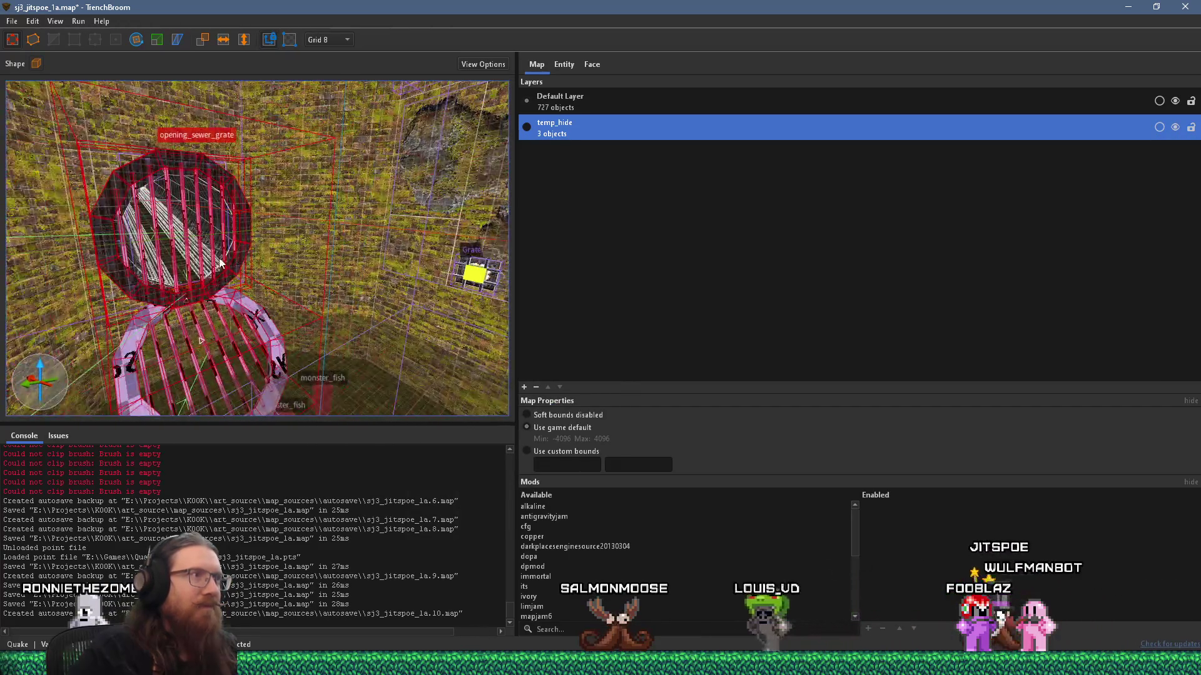
Orbit around the sewer grate and select the pipe tunnel group
{"action": "scroll", "coordinate": [250, 332], "scroll_direction": "up", "scroll_amount": 2}
{"action": "mouse_move", "coordinate": [284, 265]}
{"action": "left_mouse_down"}
{"action": "mouse_move", "coordinate": [261, 260]}
{"action": "mouse_move", "coordinate": [171, 345]}
{"action": "mouse_move", "coordinate": [291, 261]}
{"action": "mouse_move", "coordinate": [271, 239]}
{"action": "mouse_move", "coordinate": [340, 219]}
{"action": "mouse_move", "coordinate": [313, 217]}
{"action": "mouse_move", "coordinate": [382, 230]}
{"action": "mouse_move", "coordinate": [324, 217]}
{"action": "left_mouse_up"}
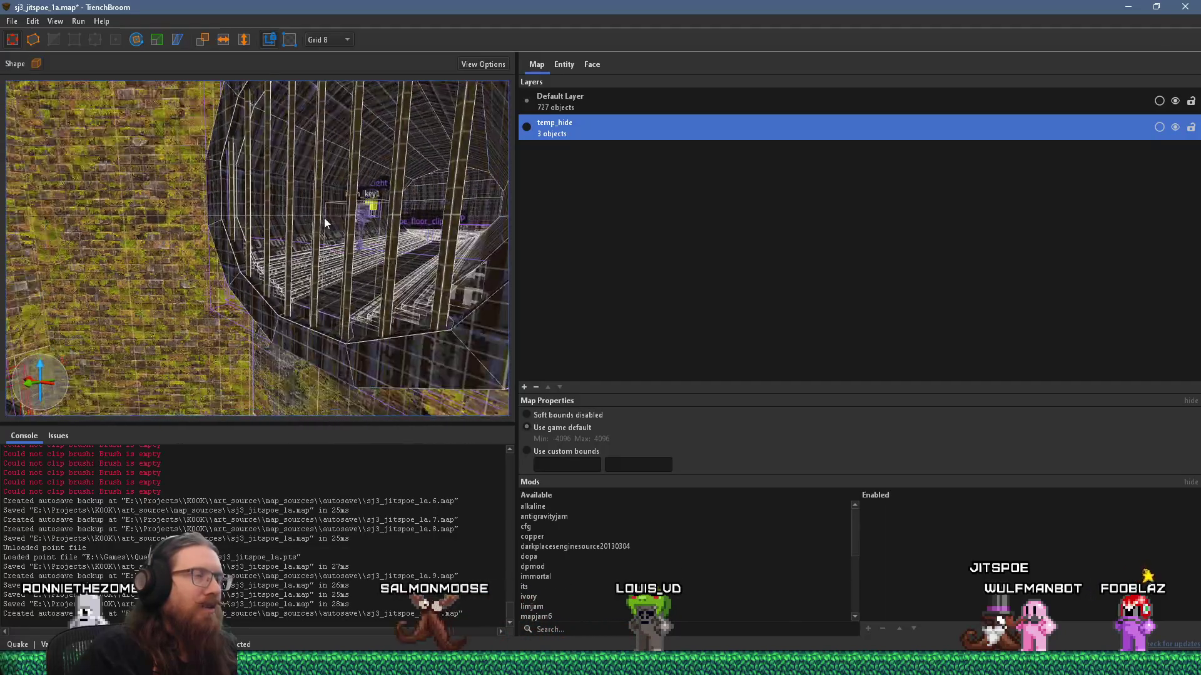
{"action": "key", "text": "Escape"}
{"action": "left_click", "coordinate": [376, 364]}
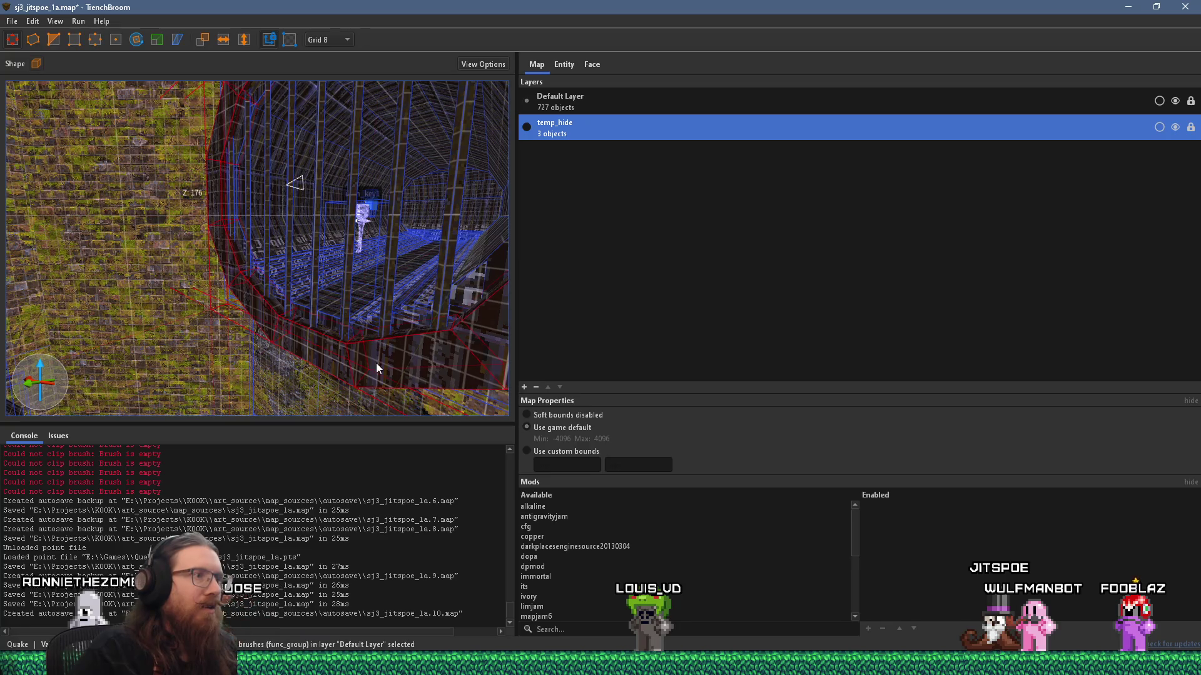
{"action": "scroll", "coordinate": [377, 363], "scroll_direction": "down", "scroll_amount": 3}
{"action": "mouse_move", "coordinate": [376, 363]}
{"action": "left_mouse_down"}
{"action": "mouse_move", "coordinate": [367, 319]}
{"action": "mouse_move", "coordinate": [334, 379]}
{"action": "left_mouse_up"}
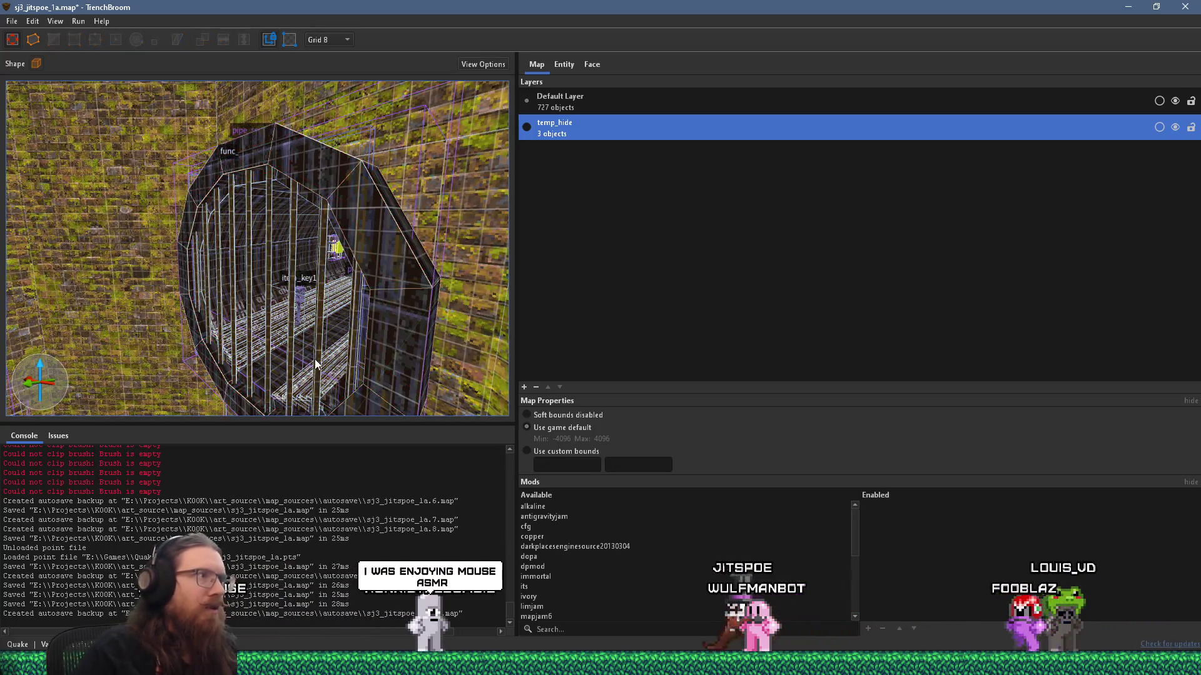
{"action": "left_click", "coordinate": [397, 335]}
{"action": "mouse_move", "coordinate": [371, 256]}
{"action": "left_mouse_down"}
{"action": "mouse_move", "coordinate": [421, 197]}
{"action": "mouse_move", "coordinate": [365, 215]}
{"action": "left_mouse_up"}
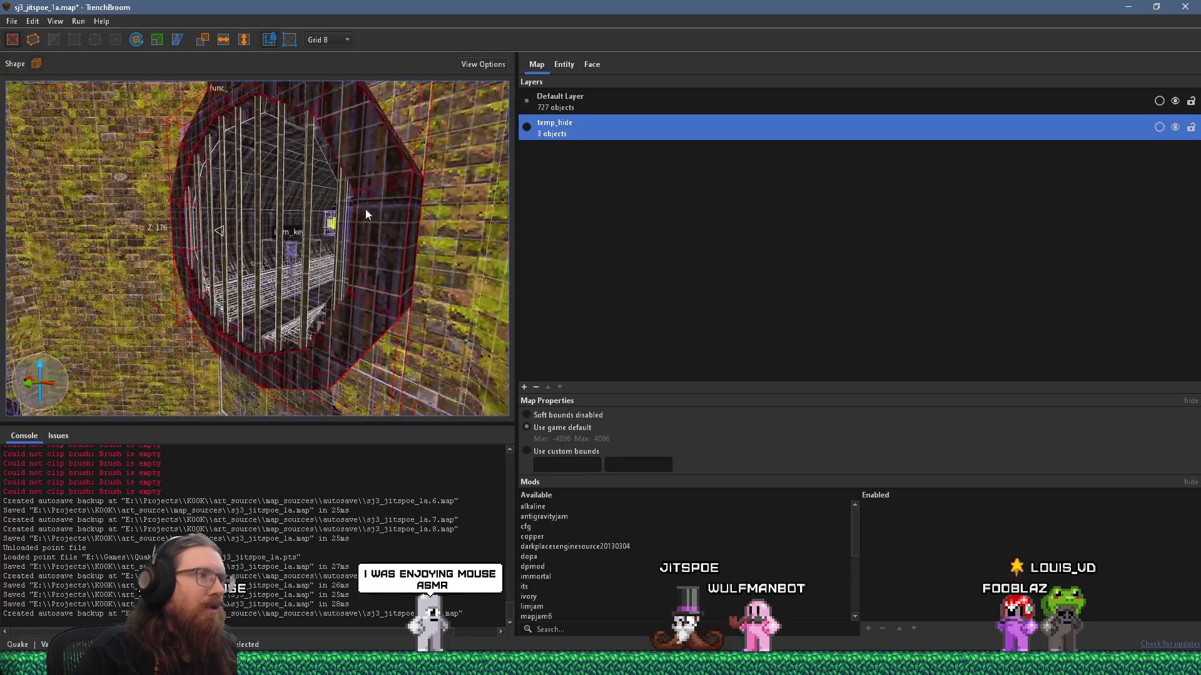
Open the pipe_section group and delete all its func_detail_wall bars
{"action": "double_click", "coordinate": [379, 216]}
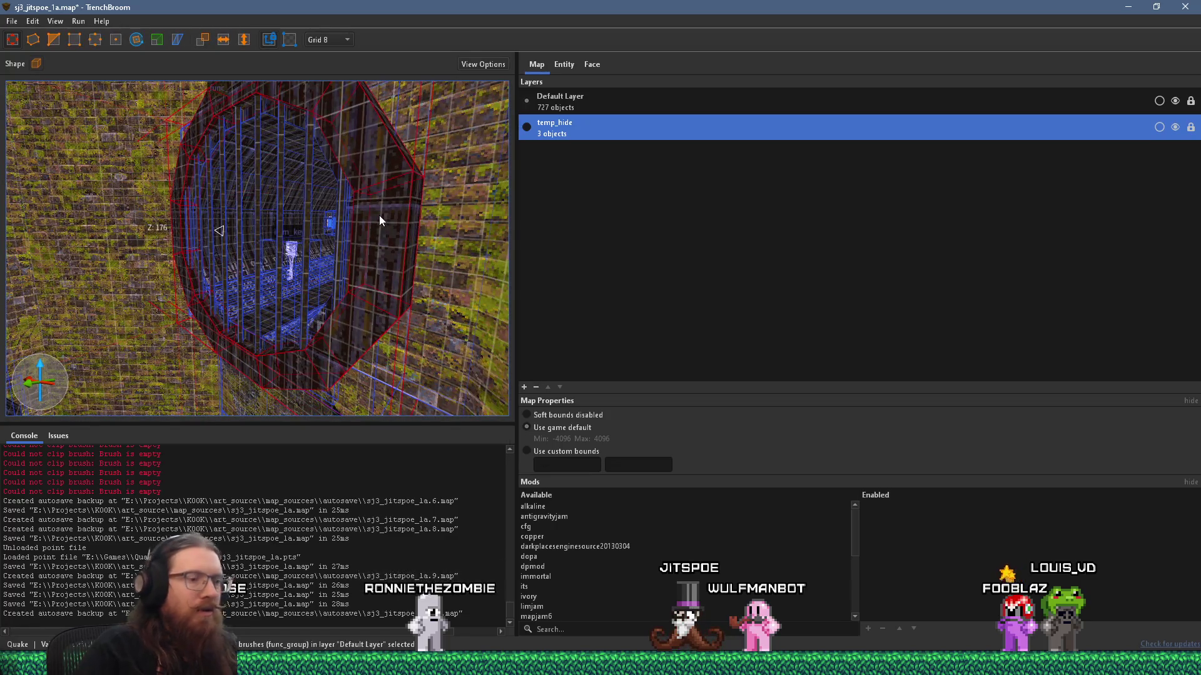
{"action": "key", "text": "ctrl+z"}
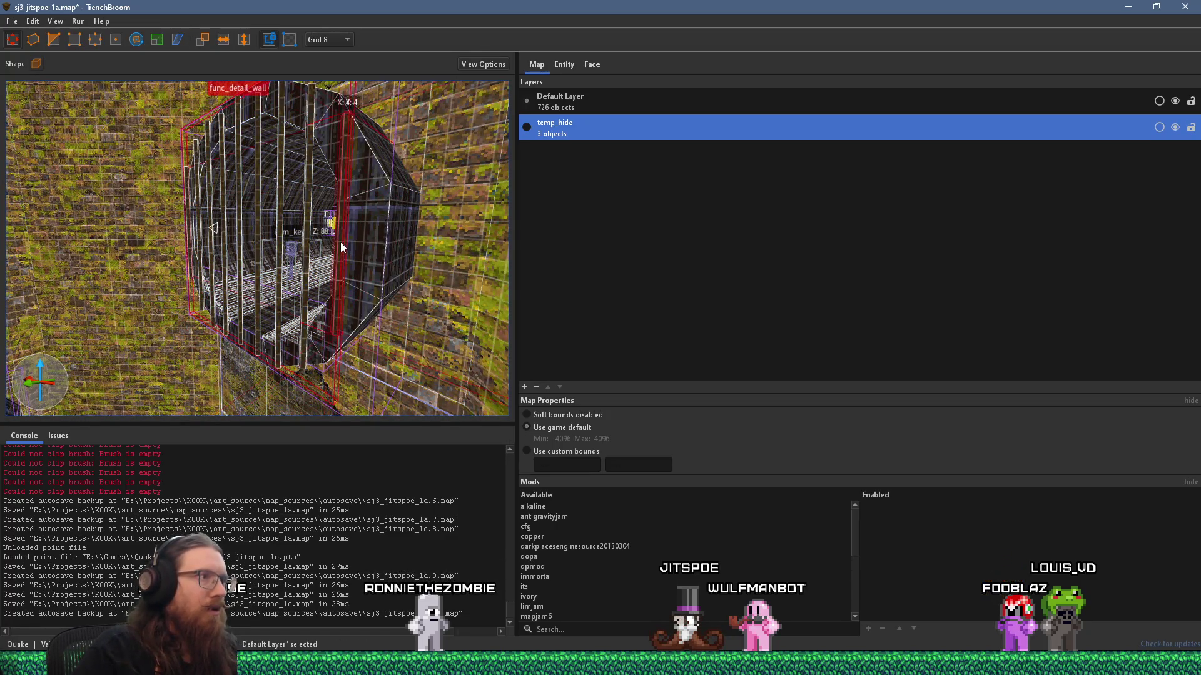
{"action": "double_click", "coordinate": [340, 242]}
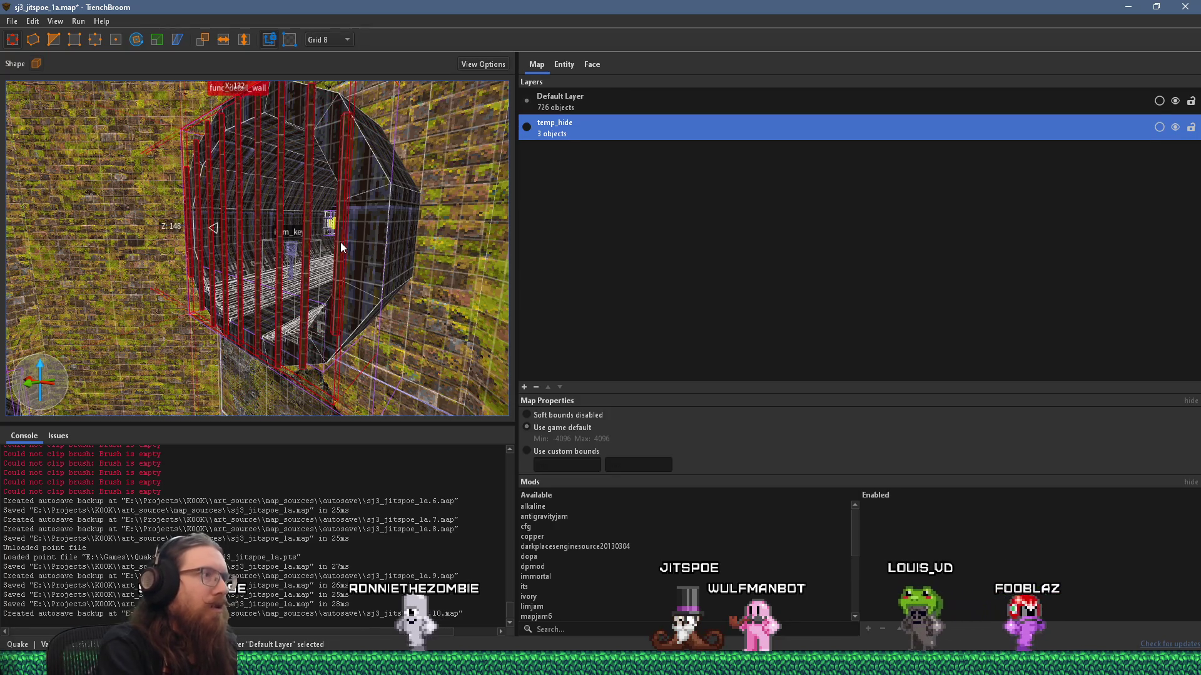
{"action": "key", "text": "Delete"}
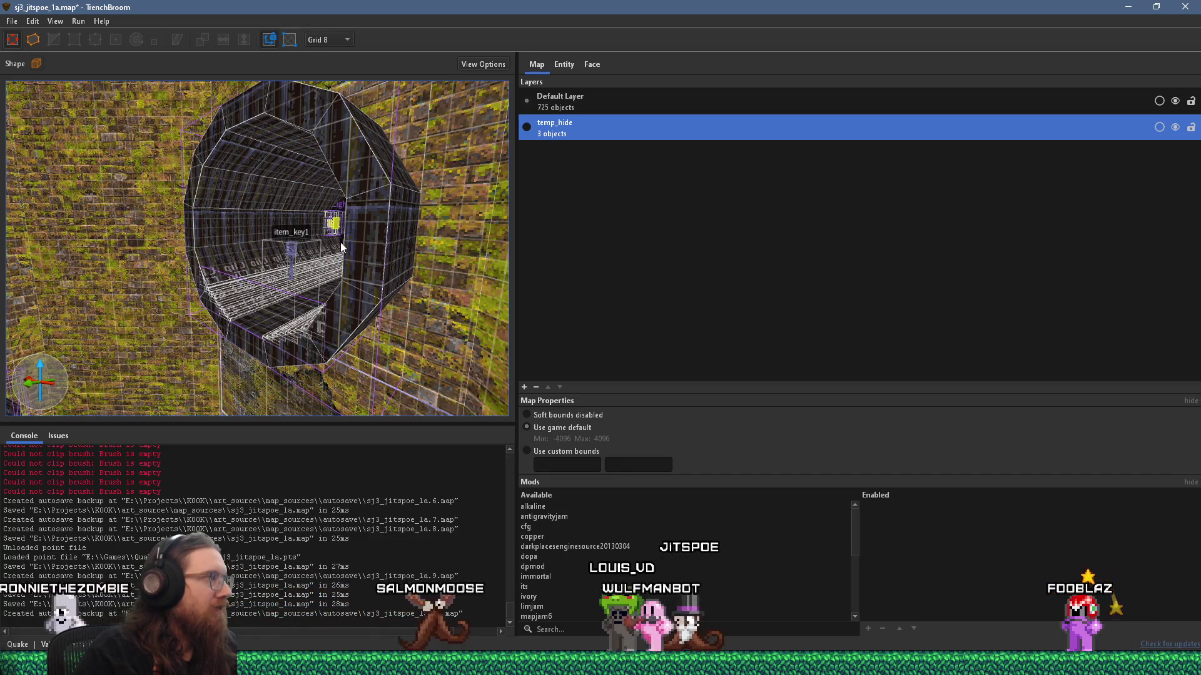
{"action": "mouse_move", "coordinate": [353, 258]}
{"action": "left_mouse_down"}
{"action": "mouse_move", "coordinate": [311, 282]}
{"action": "mouse_move", "coordinate": [309, 249]}
{"action": "mouse_move", "coordinate": [260, 268]}
{"action": "left_mouse_up"}
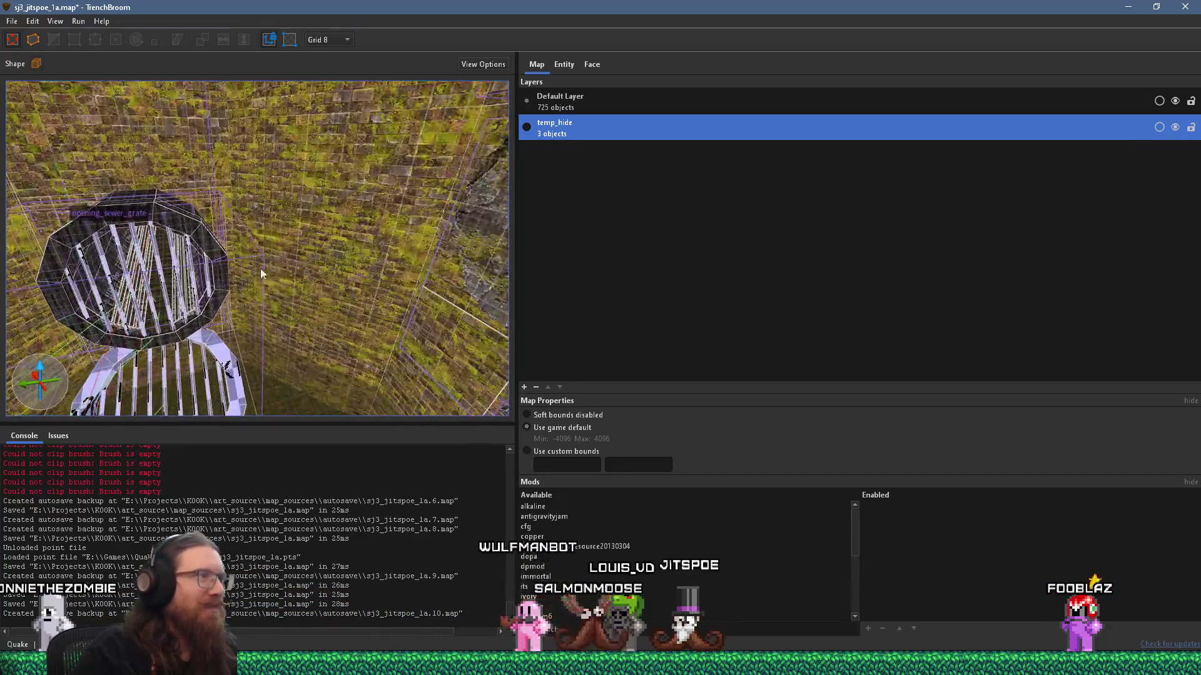
Rotate the opening_sewer_grate group onto its side on grid 32, then return to grid 16
{"action": "left_click", "coordinate": [219, 250]}
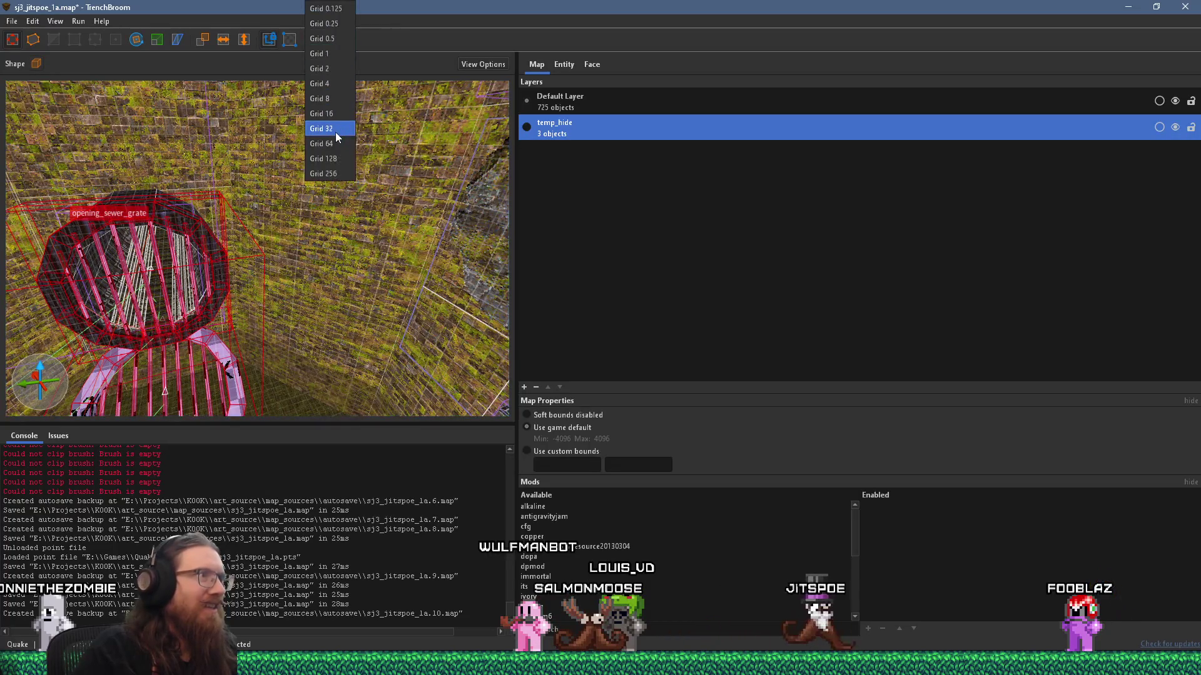
{"action": "left_click", "coordinate": [335, 129]}
{"action": "mouse_move", "coordinate": [316, 161]}
{"action": "left_mouse_down"}
{"action": "mouse_move", "coordinate": [309, 186]}
{"action": "mouse_move", "coordinate": [277, 195]}
{"action": "mouse_move", "coordinate": [335, 302]}
{"action": "left_mouse_up"}
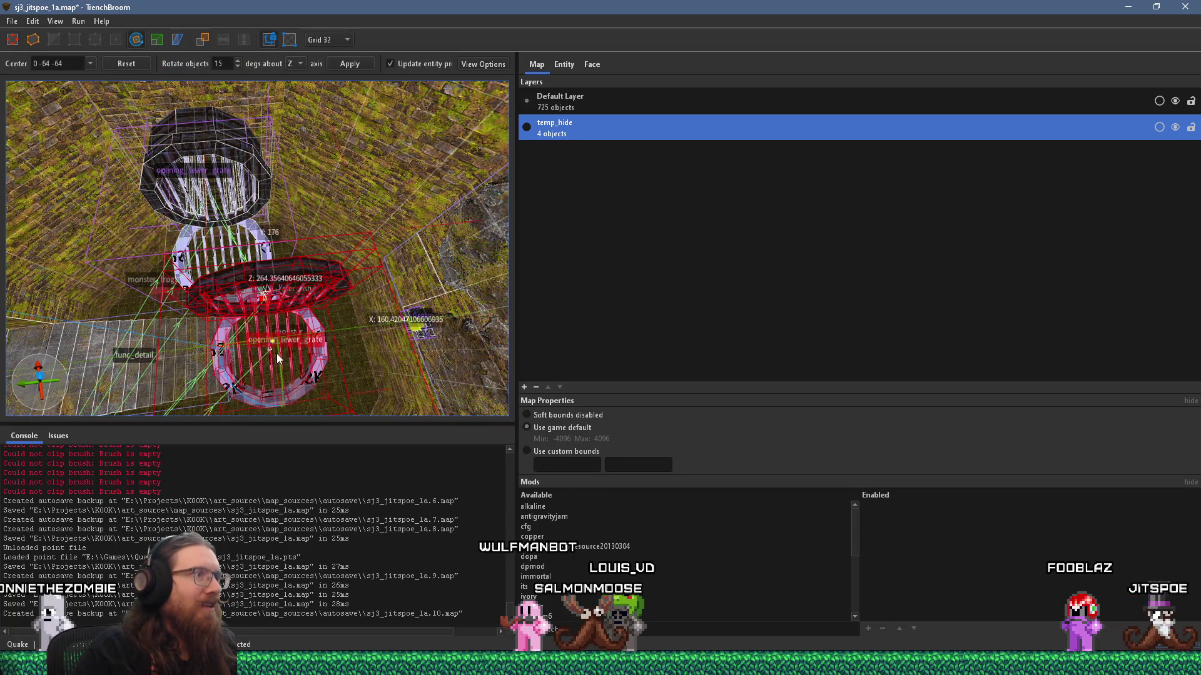
{"action": "mouse_move", "coordinate": [223, 368]}
{"action": "left_mouse_down"}
{"action": "mouse_move", "coordinate": [205, 297]}
{"action": "mouse_move", "coordinate": [282, 300]}
{"action": "mouse_move", "coordinate": [343, 271]}
{"action": "mouse_move", "coordinate": [193, 87]}
{"action": "mouse_move", "coordinate": [221, 324]}
{"action": "left_mouse_up"}
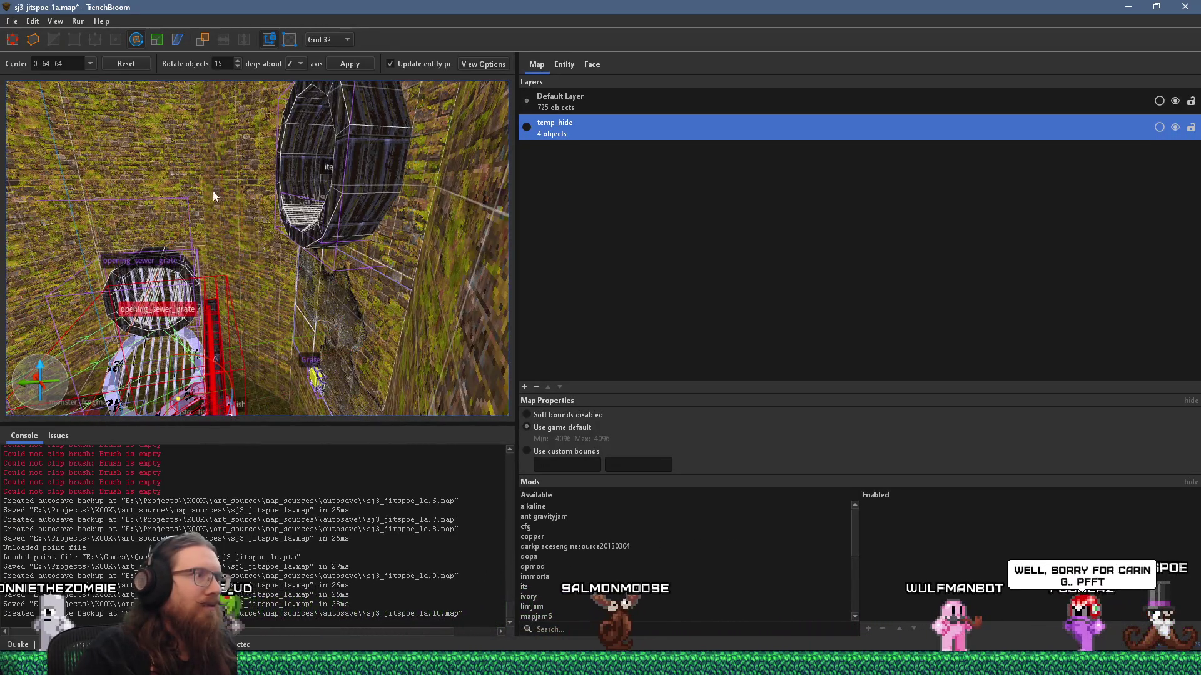
{"action": "left_click", "coordinate": [28, 39]}
{"action": "mouse_move", "coordinate": [212, 334]}
{"action": "left_mouse_down"}
{"action": "mouse_move", "coordinate": [219, 114]}
{"action": "mouse_move", "coordinate": [219, 246]}
{"action": "mouse_move", "coordinate": [117, 252]}
{"action": "mouse_move", "coordinate": [269, 209]}
{"action": "mouse_move", "coordinate": [309, 224]}
{"action": "mouse_move", "coordinate": [347, 206]}
{"action": "mouse_move", "coordinate": [291, 300]}
{"action": "mouse_move", "coordinate": [225, 292]}
{"action": "mouse_move", "coordinate": [205, 234]}
{"action": "mouse_move", "coordinate": [328, 78]}
{"action": "mouse_move", "coordinate": [321, 51]}
{"action": "mouse_move", "coordinate": [217, 67]}
{"action": "mouse_move", "coordinate": [201, 50]}
{"action": "mouse_move", "coordinate": [179, 70]}
{"action": "mouse_move", "coordinate": [208, 168]}
{"action": "mouse_move", "coordinate": [155, 189]}
{"action": "mouse_move", "coordinate": [232, 208]}
{"action": "mouse_move", "coordinate": [245, 244]}
{"action": "mouse_move", "coordinate": [241, 290]}
{"action": "mouse_move", "coordinate": [226, 306]}
{"action": "mouse_move", "coordinate": [348, 280]}
{"action": "mouse_move", "coordinate": [258, 318]}
{"action": "mouse_move", "coordinate": [325, 306]}
{"action": "left_mouse_up"}
{"action": "left_click", "coordinate": [328, 39]}
{"action": "left_click", "coordinate": [340, 111]}
Set the func_togglewall ring's targetname to grate2_rotate_controller
{"action": "left_click", "coordinate": [334, 305]}
{"action": "left_click", "coordinate": [325, 309]}
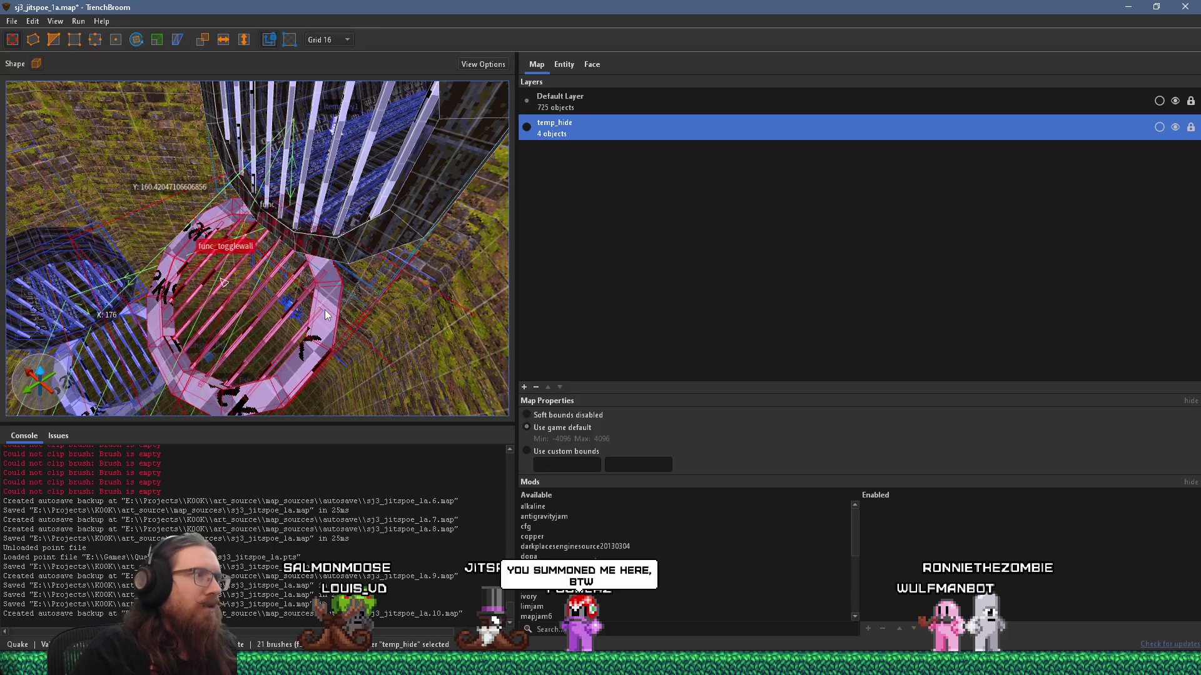
{"action": "left_click", "coordinate": [562, 64]}
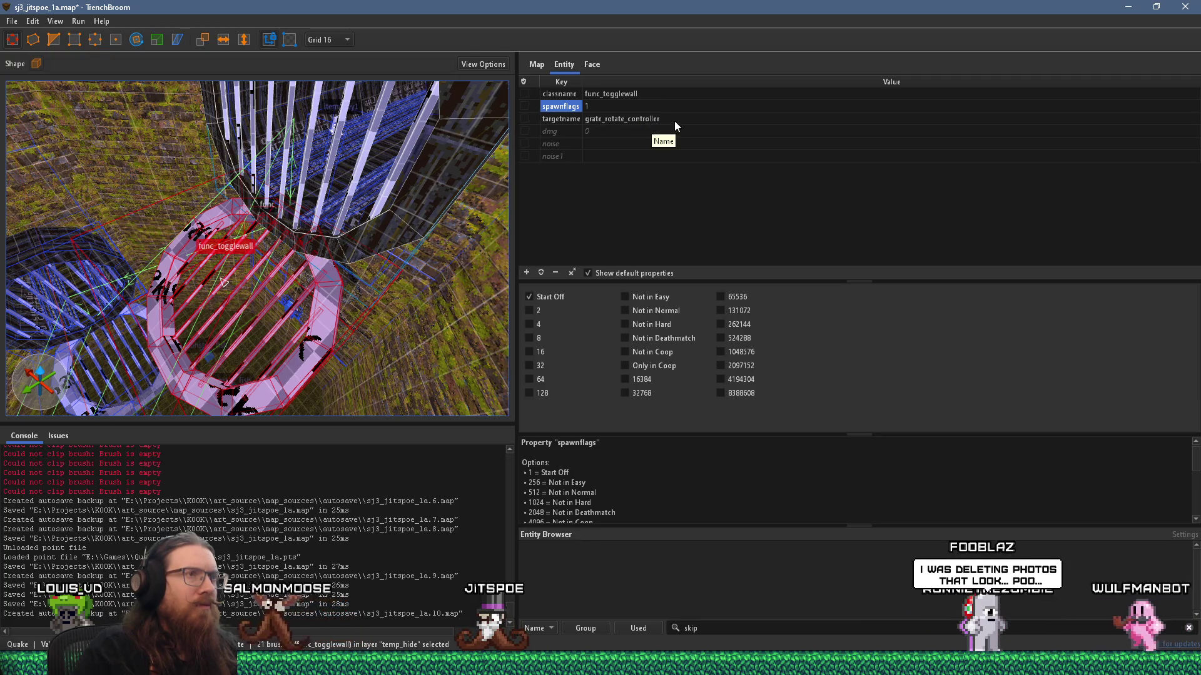
{"action": "left_click", "coordinate": [621, 119]}
{"action": "left_click", "coordinate": [620, 119]}
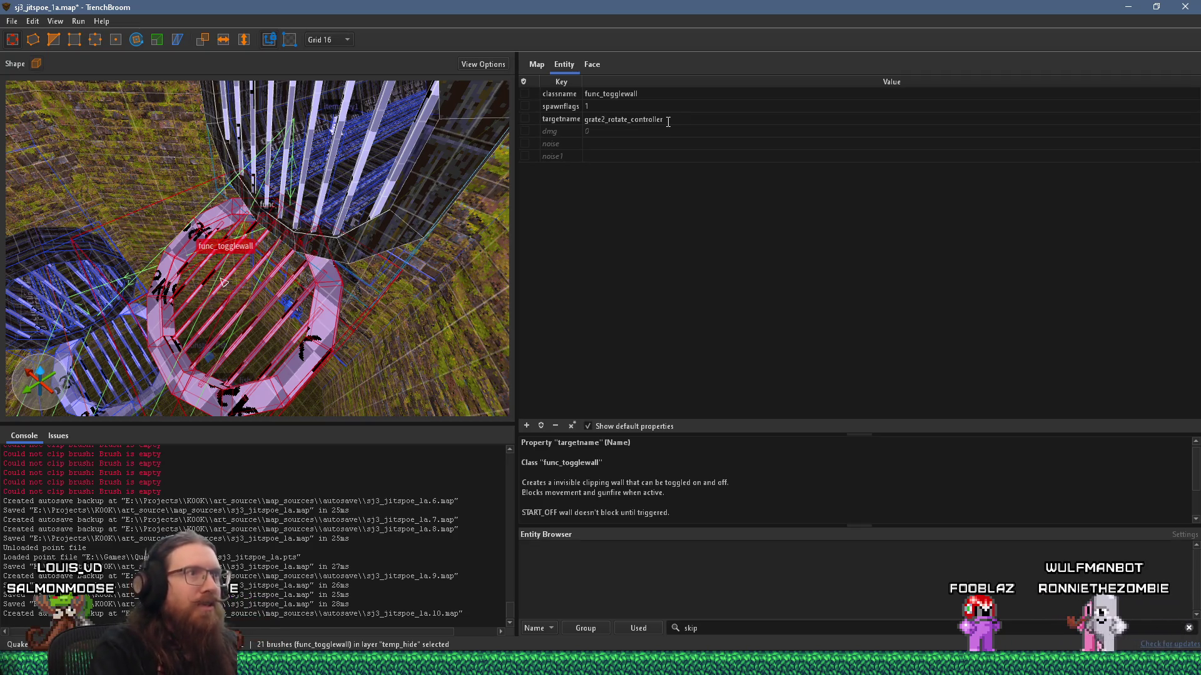
{"action": "key", "text": "Return"}
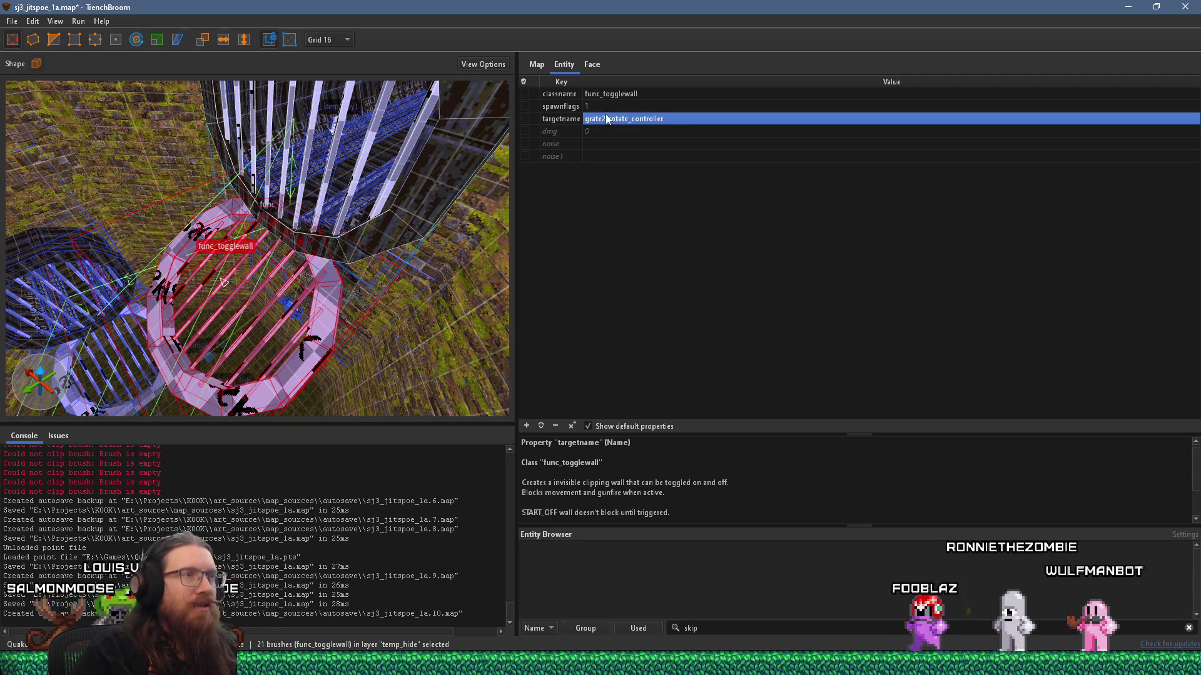
Rename the bars' rotate_object to grate2_rotate_brush, targeting grate2_rotate_info_rotate
{"action": "scroll", "coordinate": [275, 183], "scroll_direction": "up", "scroll_amount": 5}
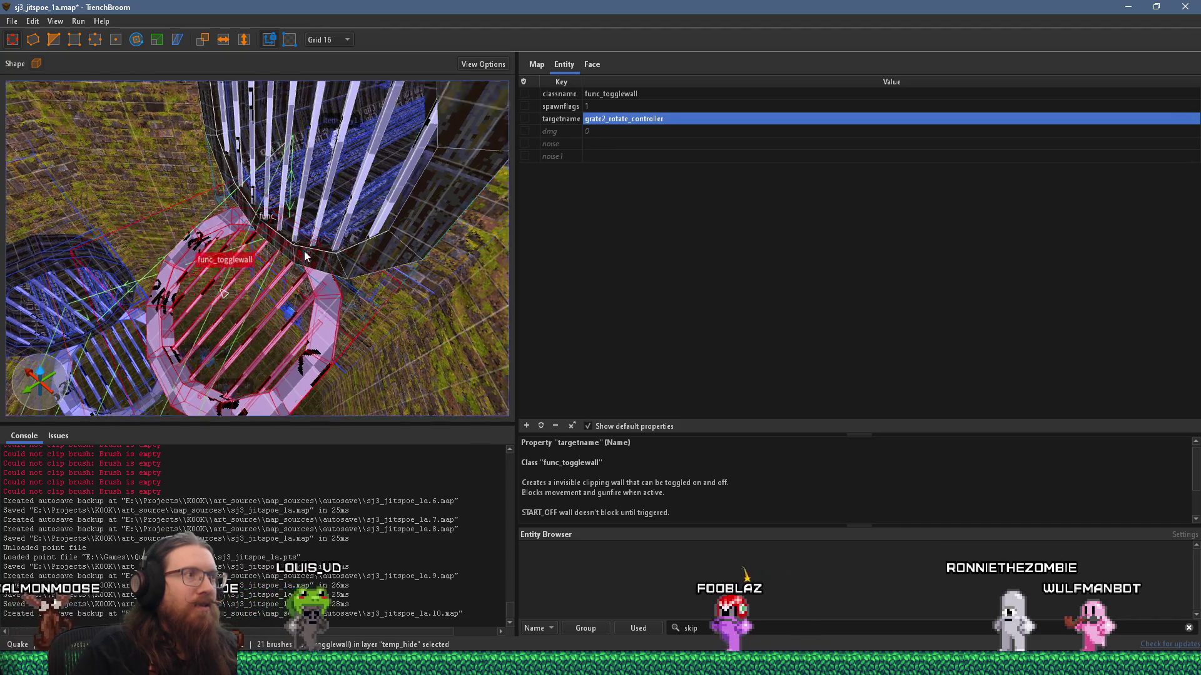
{"action": "scroll", "coordinate": [276, 182], "scroll_direction": "up", "scroll_amount": 3}
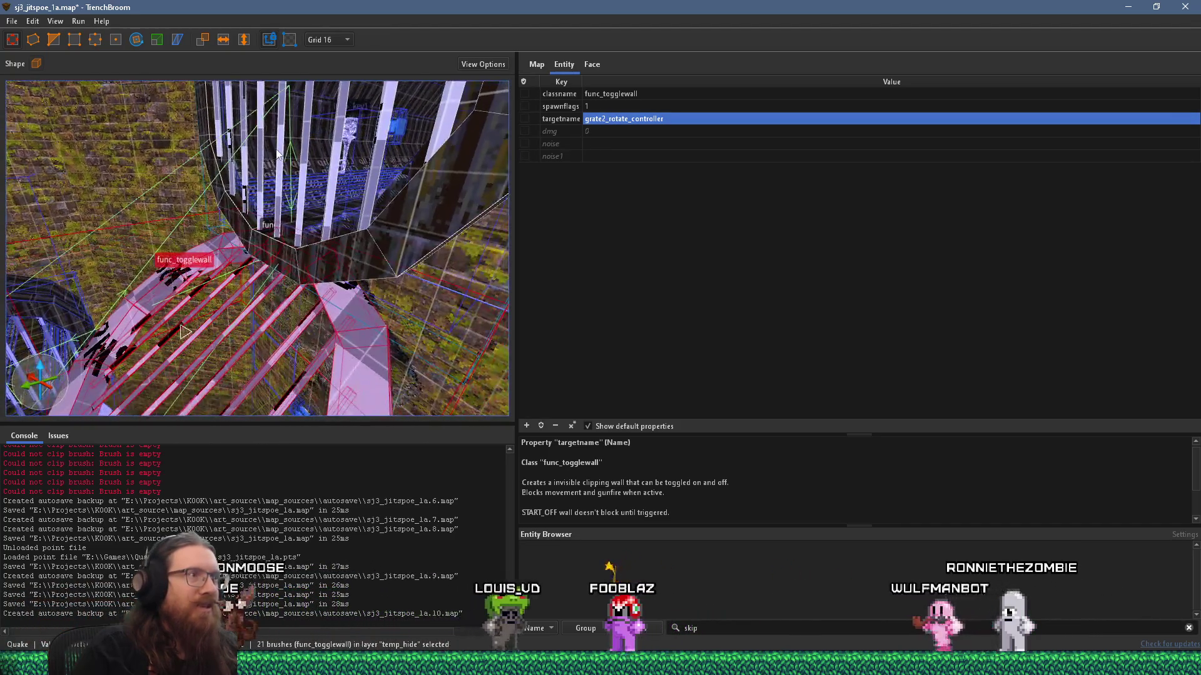
{"action": "left_click", "coordinate": [328, 213]}
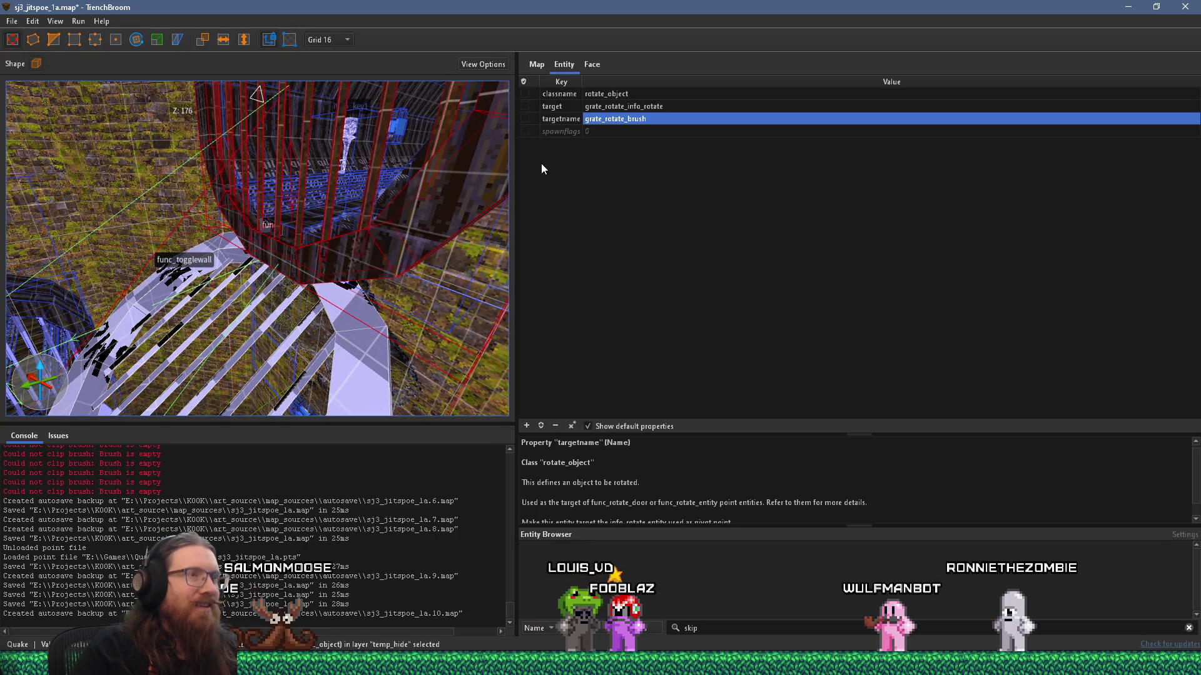
{"action": "double_click", "coordinate": [610, 107]}
{"action": "type", "text": "2"}
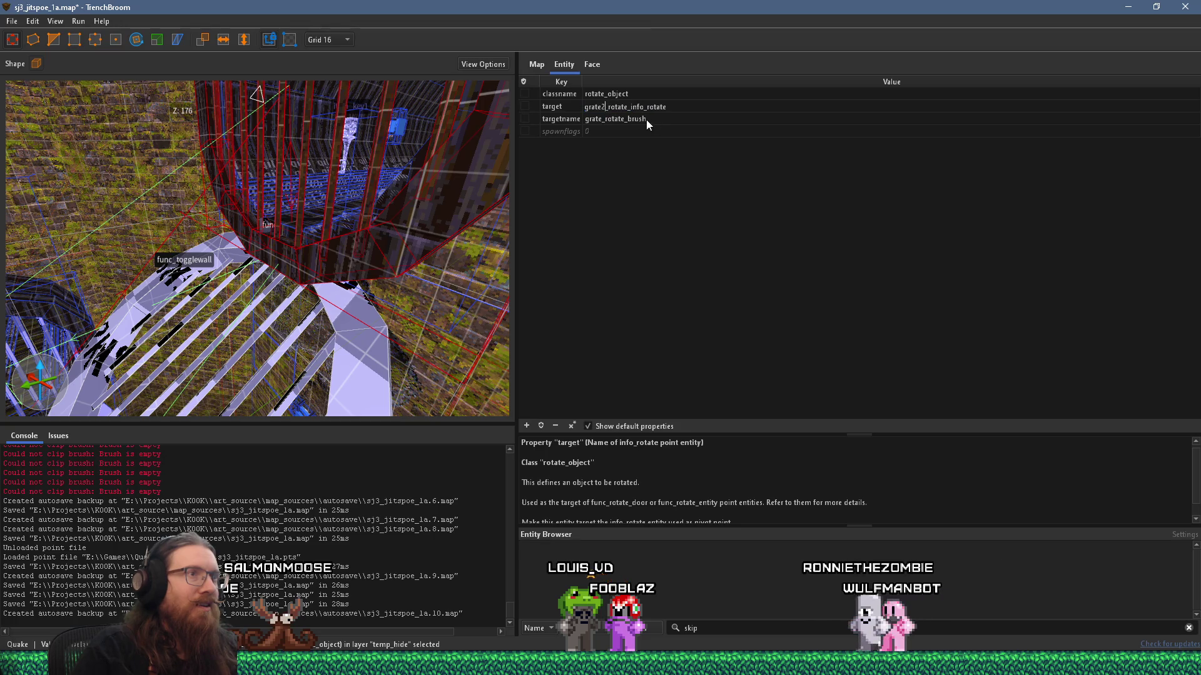
{"action": "double_click", "coordinate": [599, 119]}
{"action": "left_click", "coordinate": [602, 119]}
{"action": "type", "text": "2"}
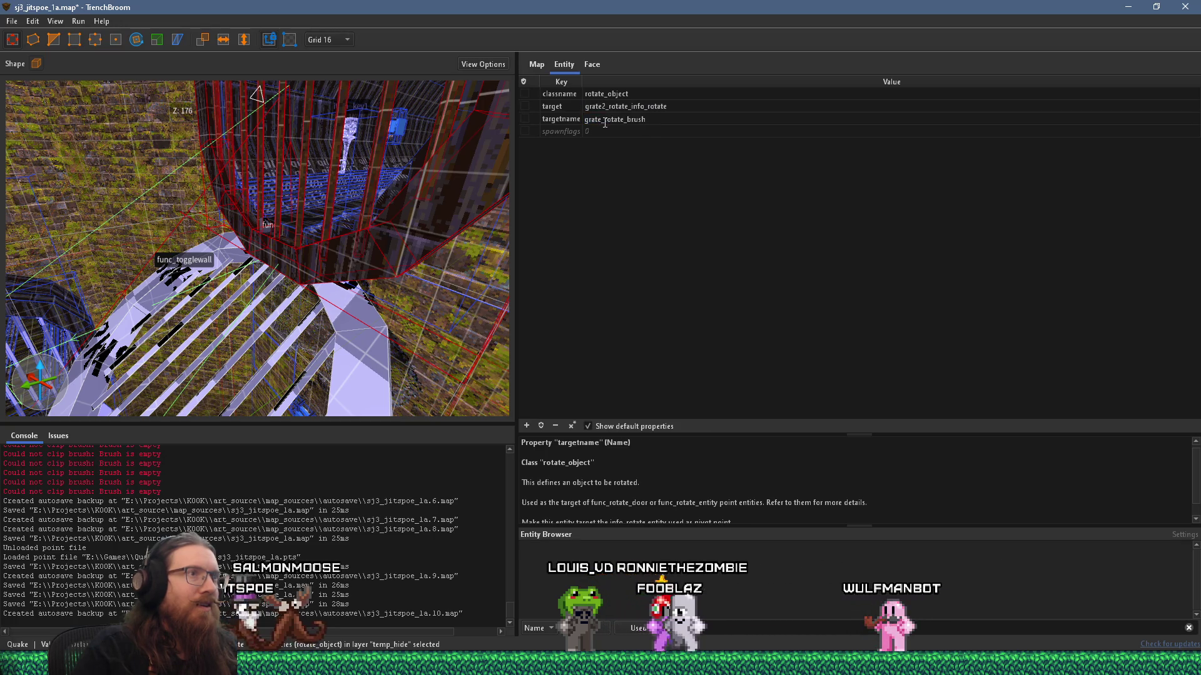
{"action": "key", "text": "Return"}
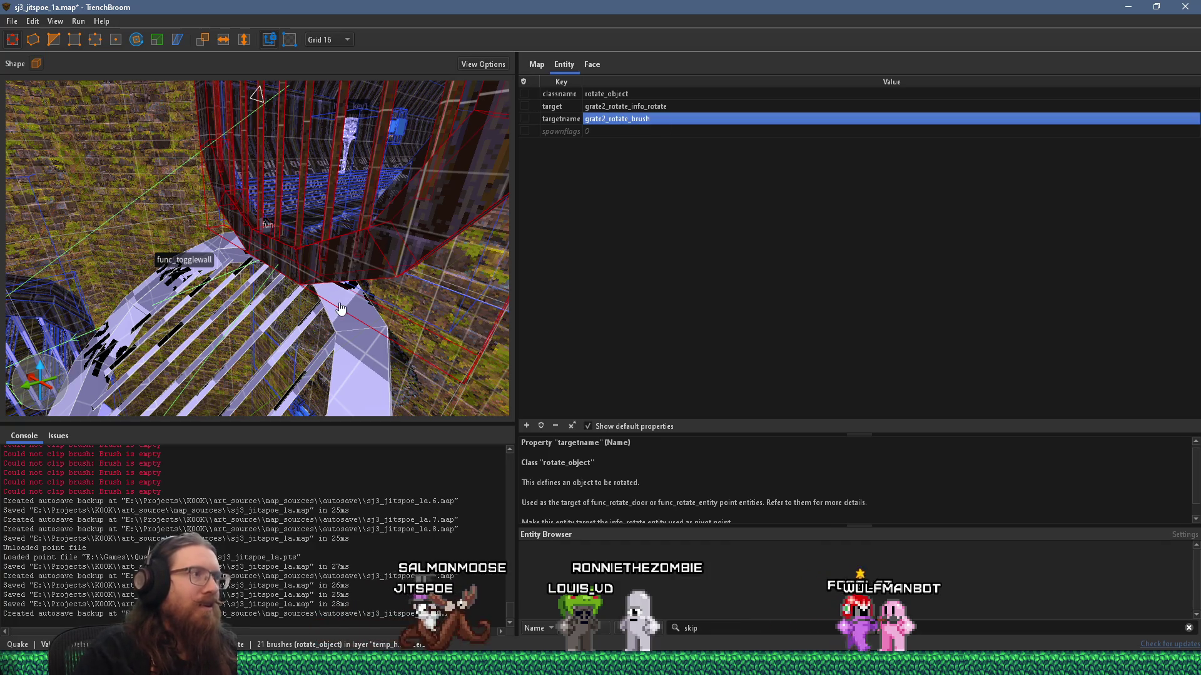
{"action": "scroll", "coordinate": [314, 342], "scroll_direction": "up", "scroll_amount": 2}
{"action": "scroll", "coordinate": [314, 342], "scroll_direction": "up", "scroll_amount": 5}
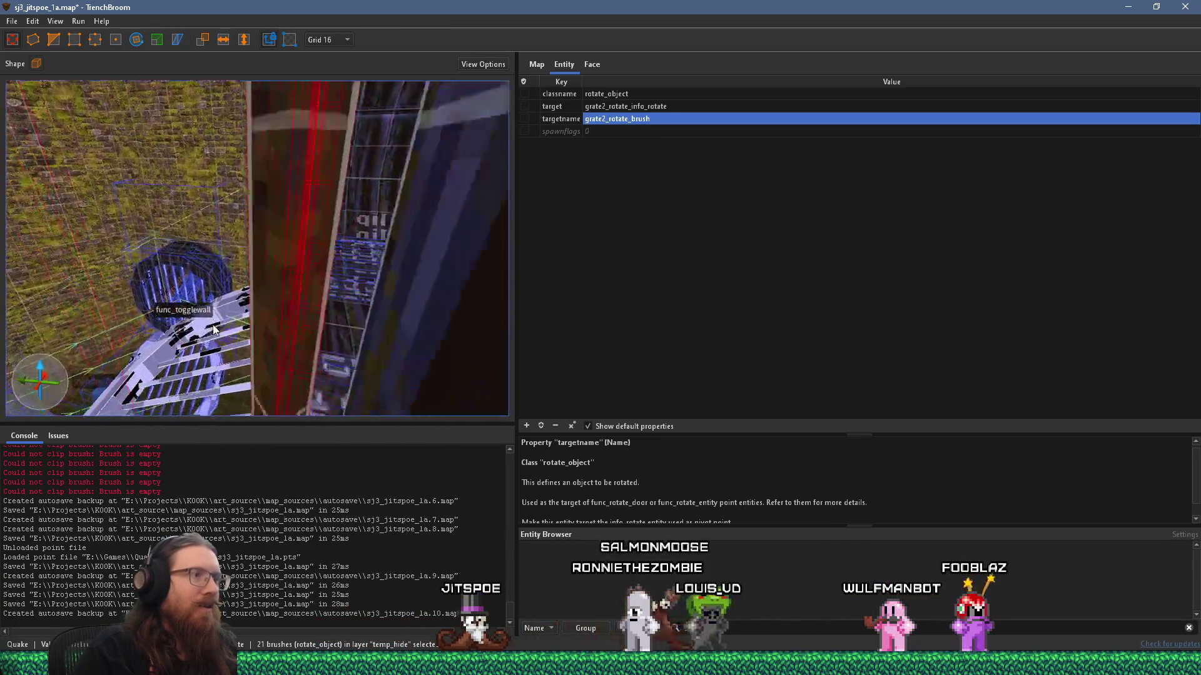
{"action": "scroll", "coordinate": [207, 274], "scroll_direction": "down", "scroll_amount": 6}
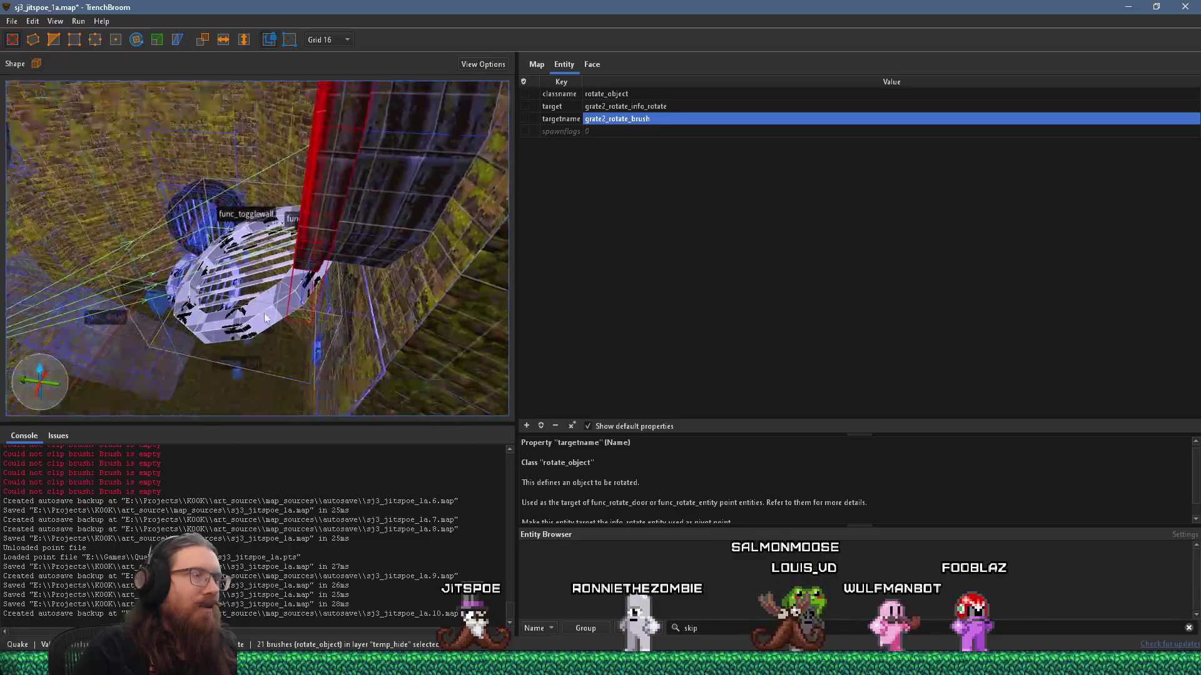
{"action": "scroll", "coordinate": [292, 327], "scroll_direction": "up", "scroll_amount": 1}
{"action": "right_click", "coordinate": [367, 277]}
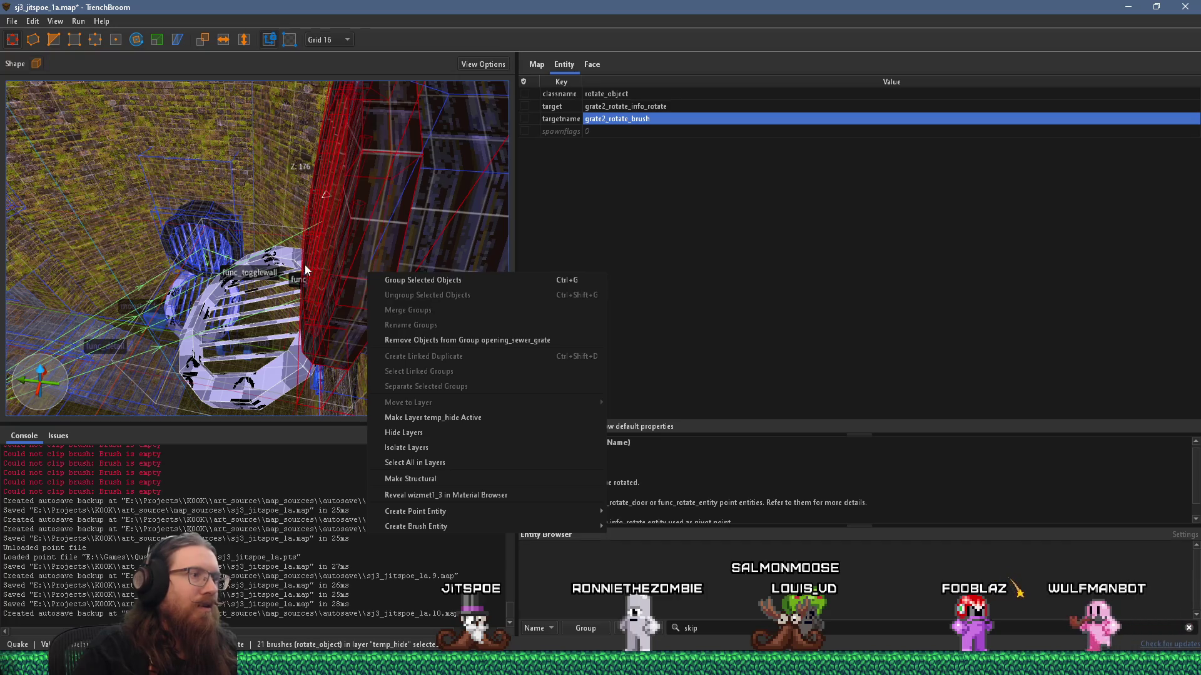
Hide and restore the temp_hide layer, reselecting the 21 rotate_object brushes
{"action": "left_click", "coordinate": [403, 432]}
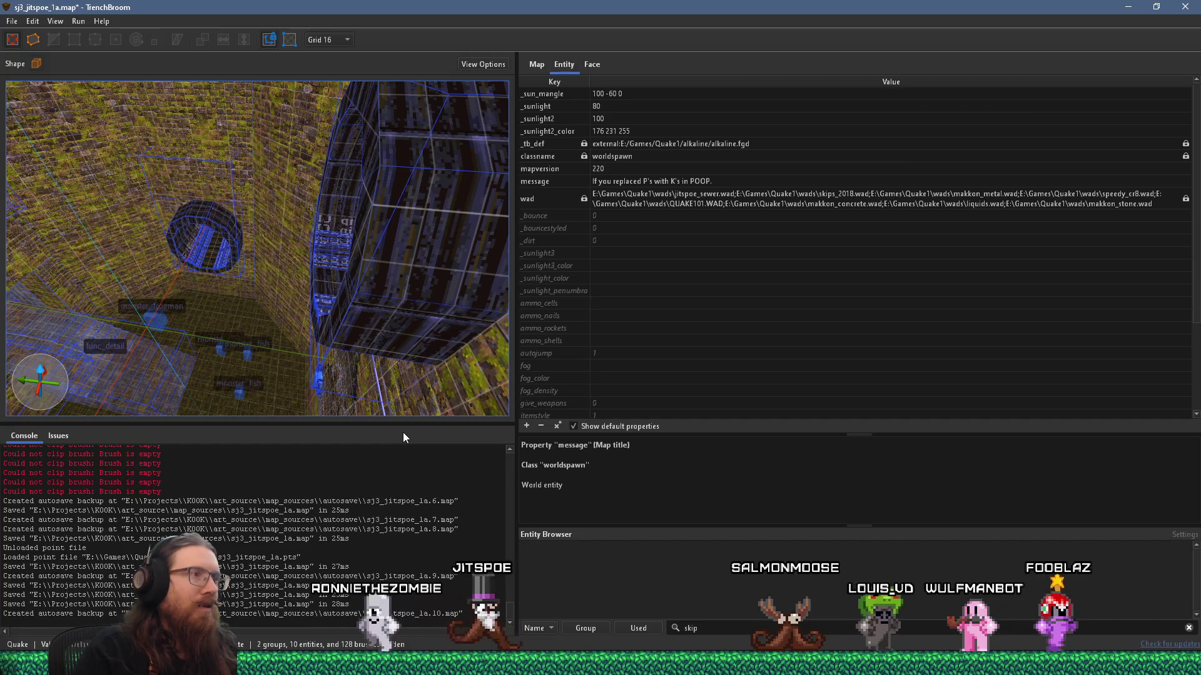
{"action": "left_click_drag", "start_coordinate": [280, 320], "coordinate": [382, 267]}
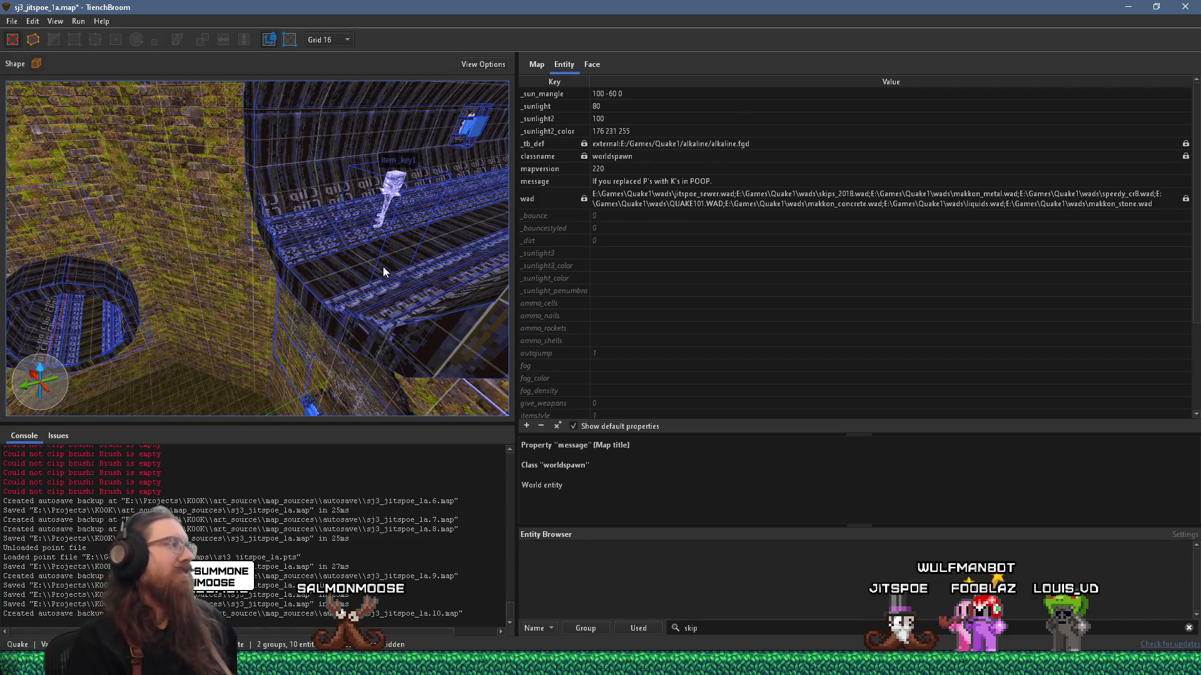
{"action": "left_click", "coordinate": [539, 65]}
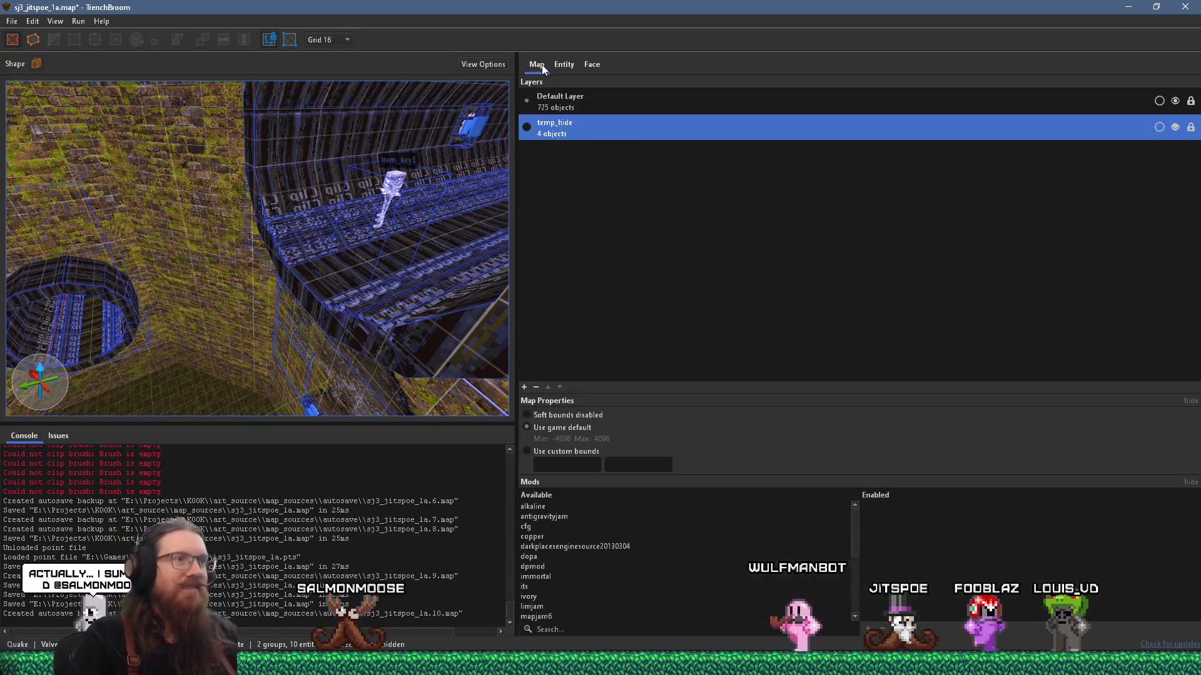
{"action": "key", "text": "ctrl+z"}
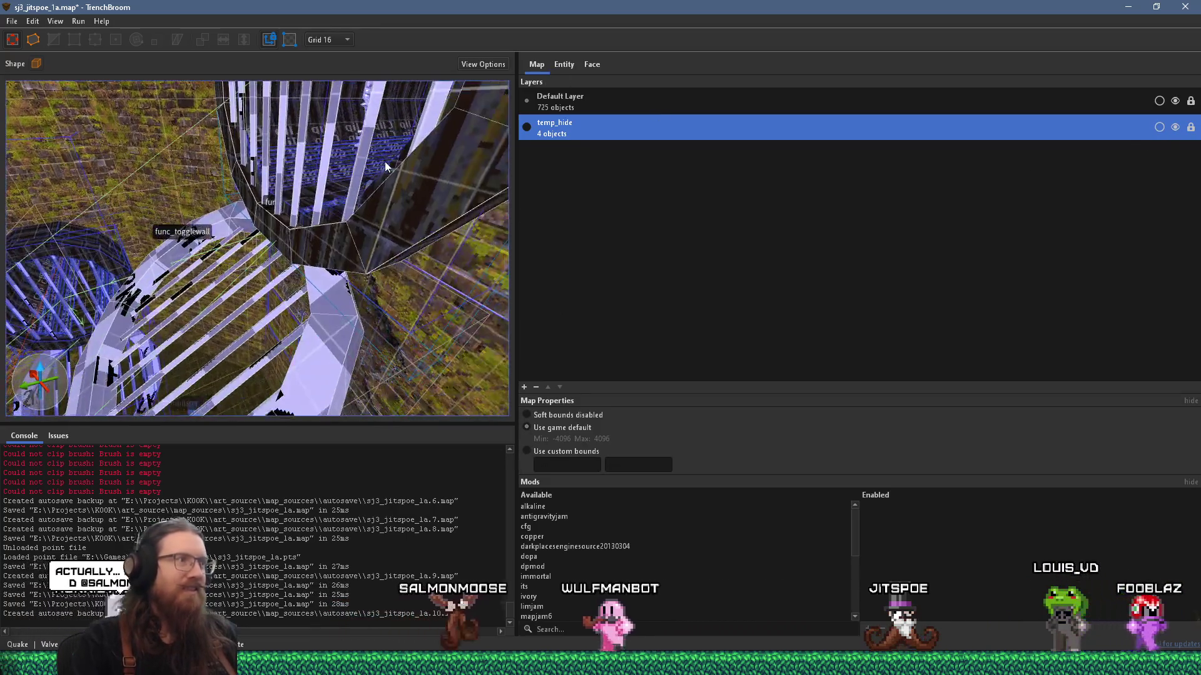
{"action": "key", "text": "ctrl+z"}
{"action": "key", "text": "ctrl+z"}
{"action": "key", "text": "ctrl+z"}
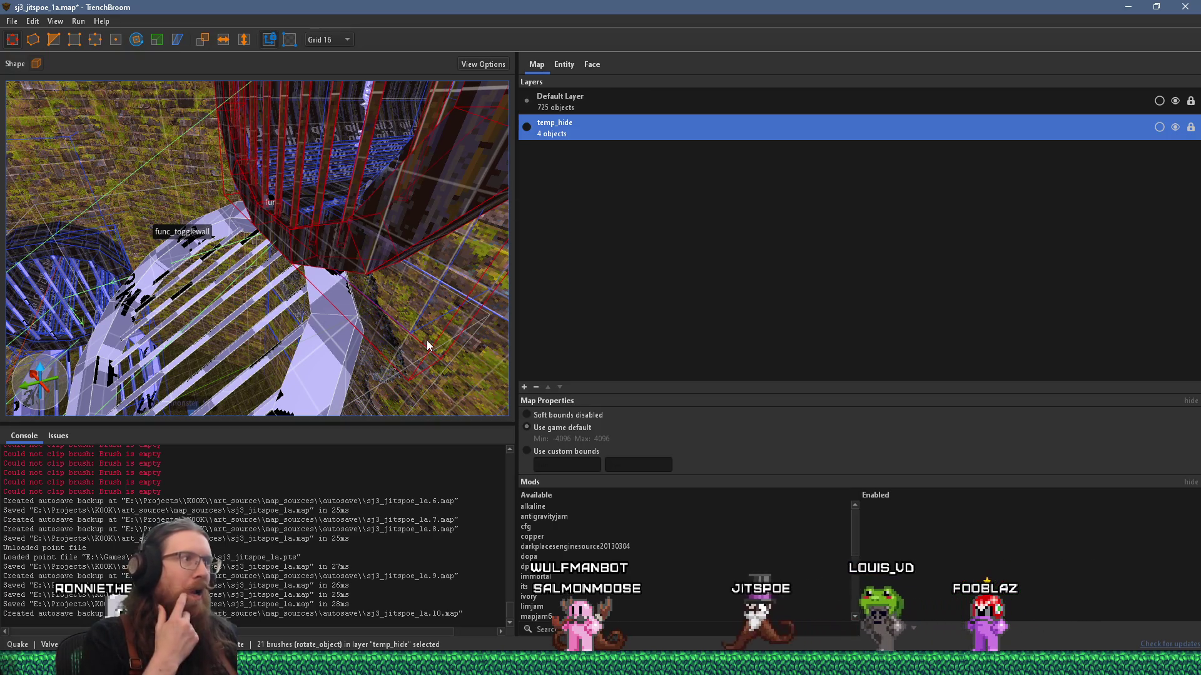
{"action": "key", "text": "w"}
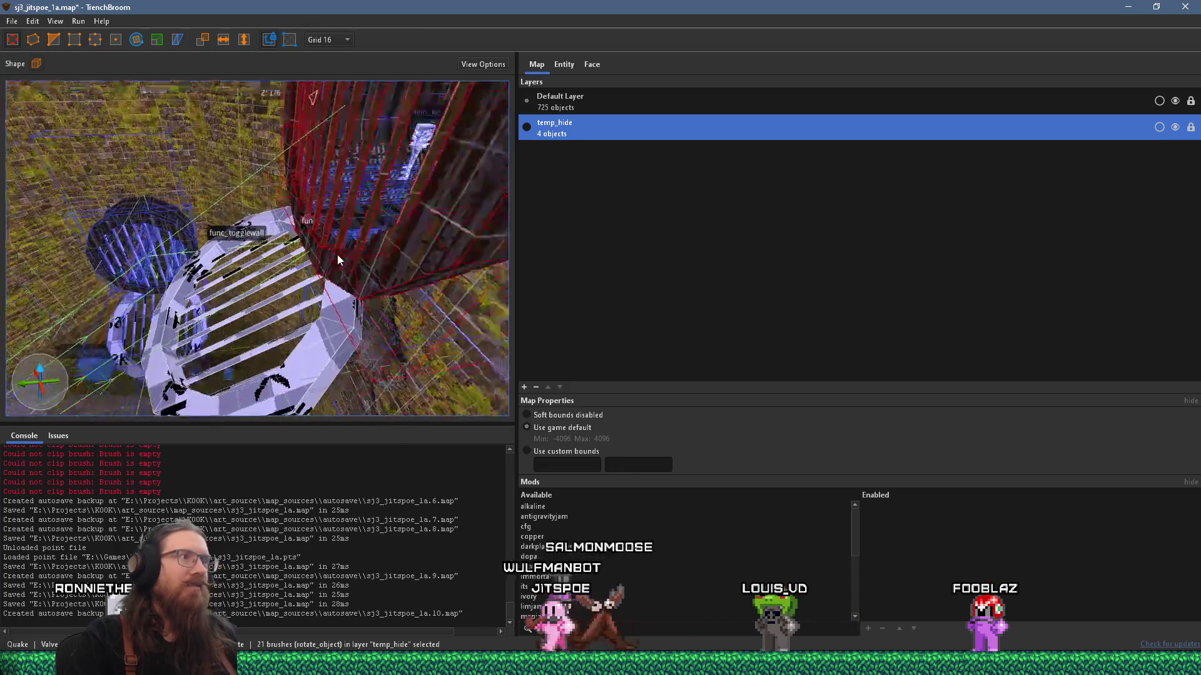
{"action": "scroll", "coordinate": [290, 302], "scroll_direction": "down", "scroll_amount": 3}
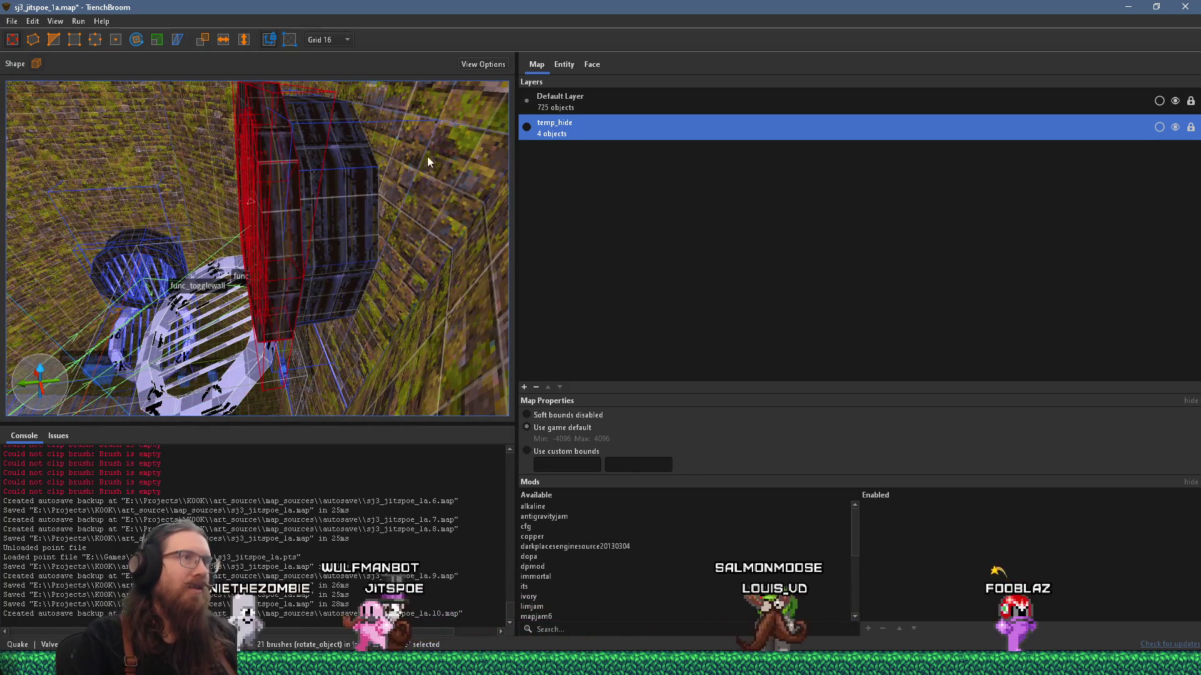
Show the rotate_object's properties and set the grid size to 64 units
{"action": "left_click", "coordinate": [565, 64]}
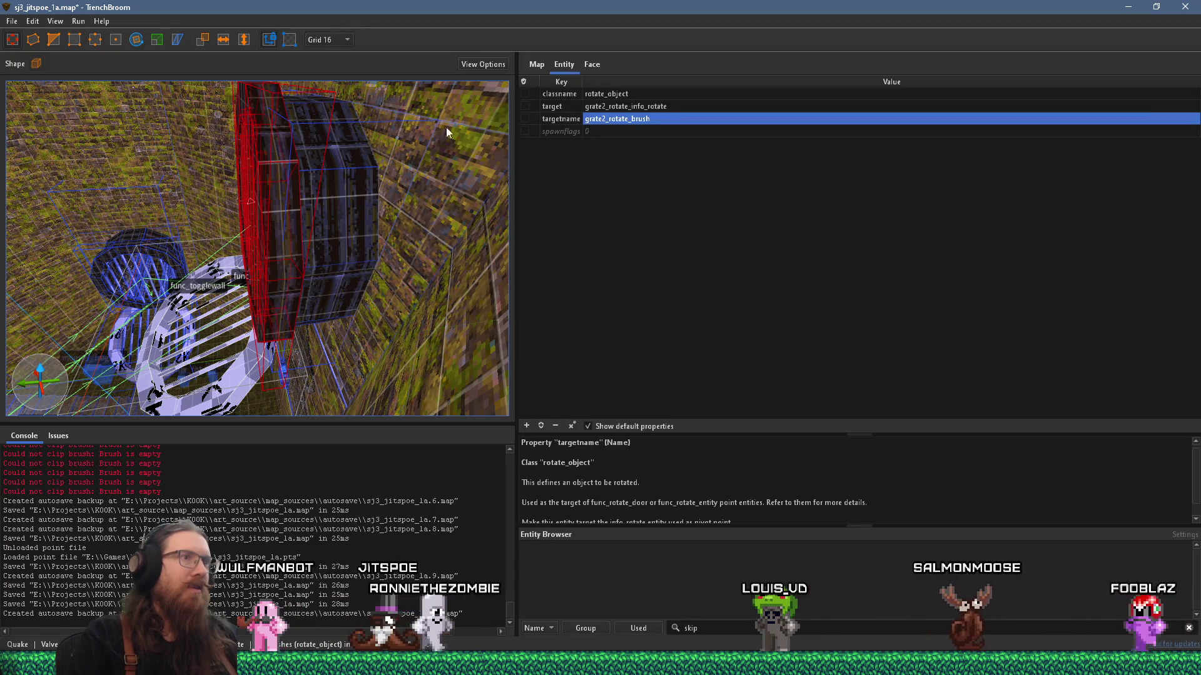
{"action": "scroll", "coordinate": [246, 252], "scroll_direction": "down", "scroll_amount": 2}
{"action": "left_click", "coordinate": [333, 39]}
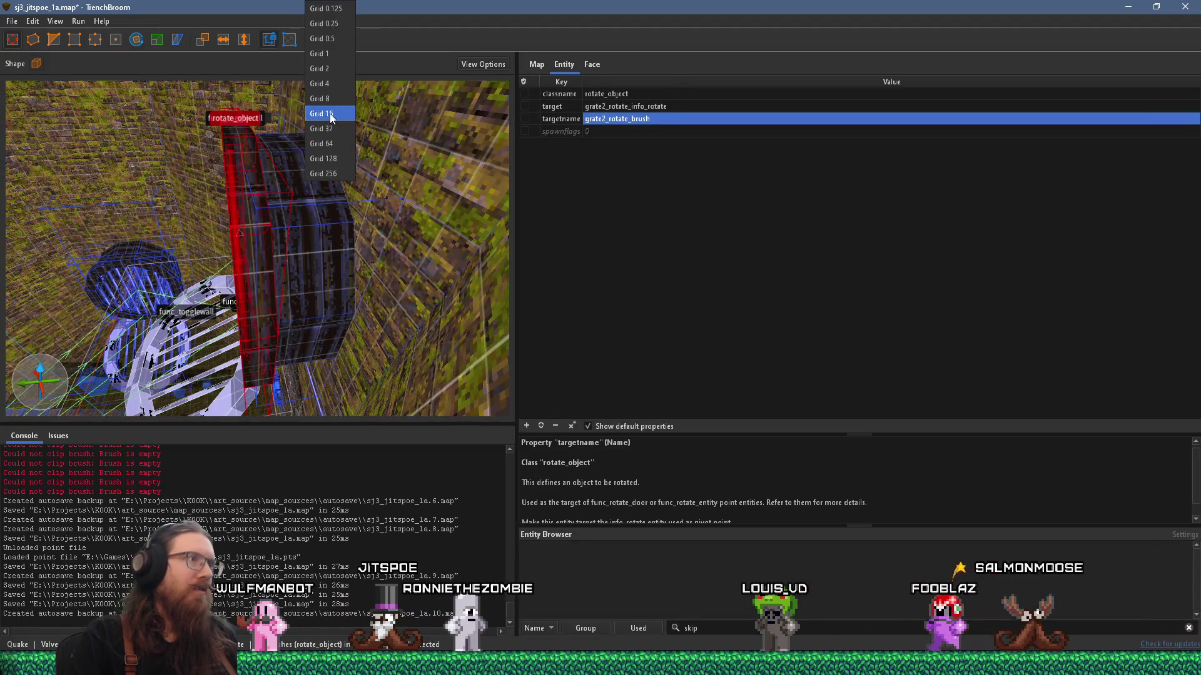
{"action": "left_click", "coordinate": [331, 144]}
{"action": "scroll", "coordinate": [291, 197], "scroll_direction": "down", "scroll_amount": 2}
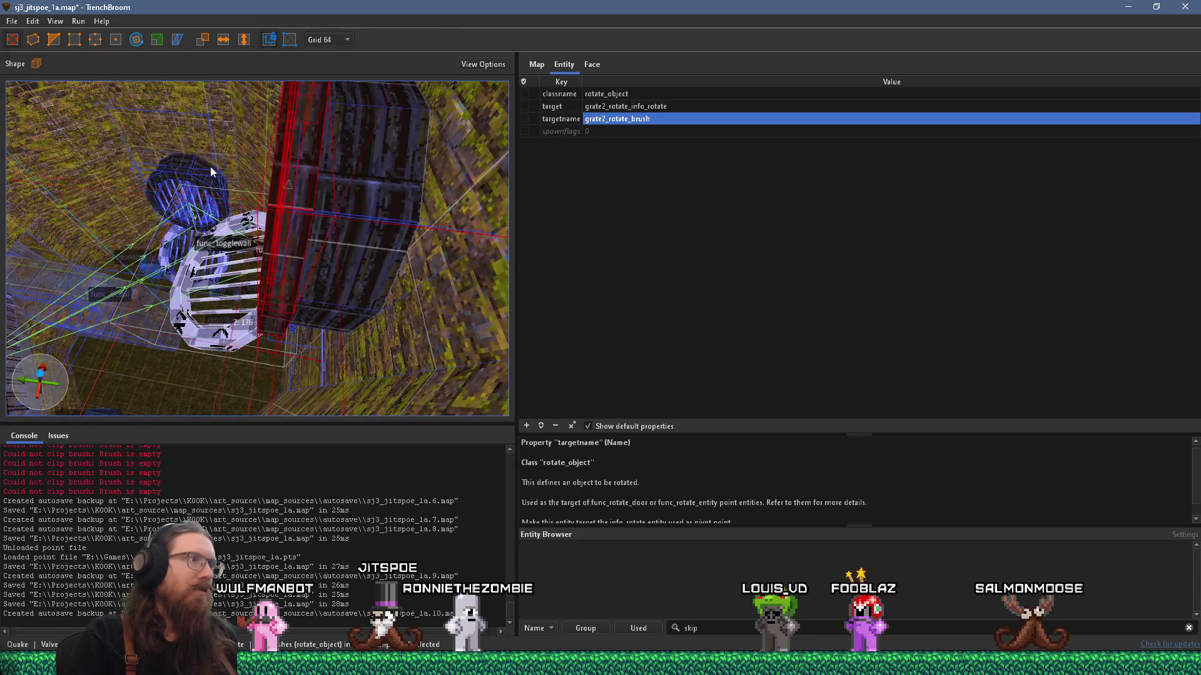
Rename the tall func_togglewall's targetname to grate2_rotate_controller
{"action": "left_click", "coordinate": [289, 180]}
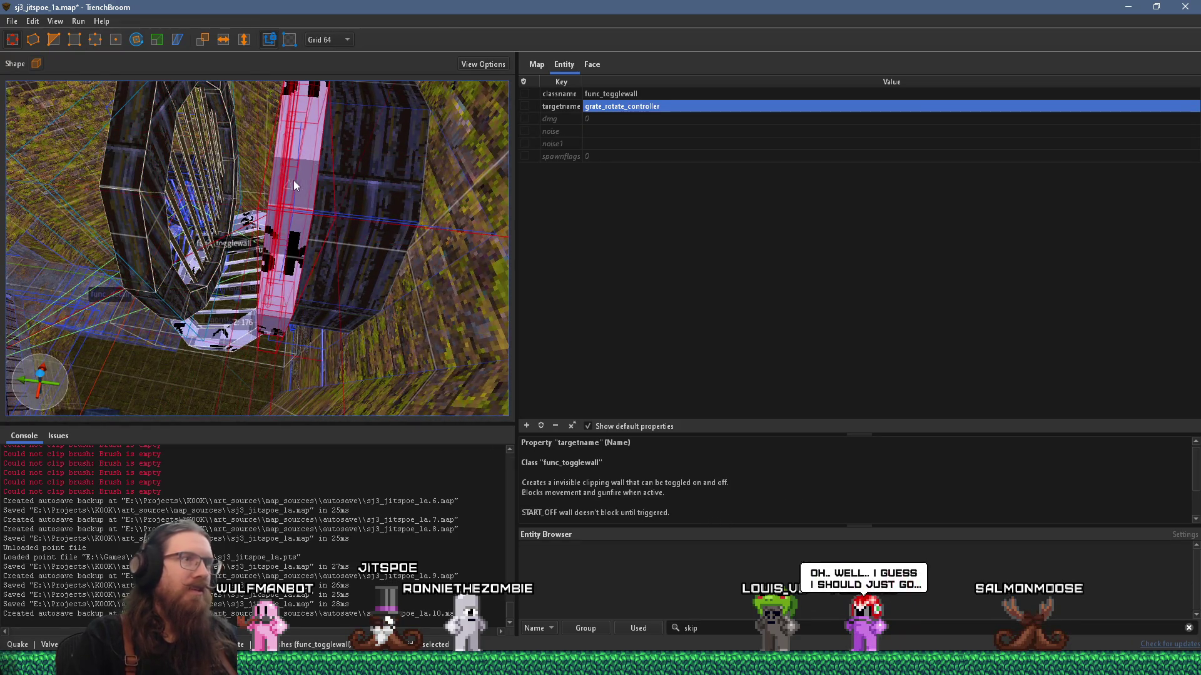
{"action": "double_click", "coordinate": [604, 107]}
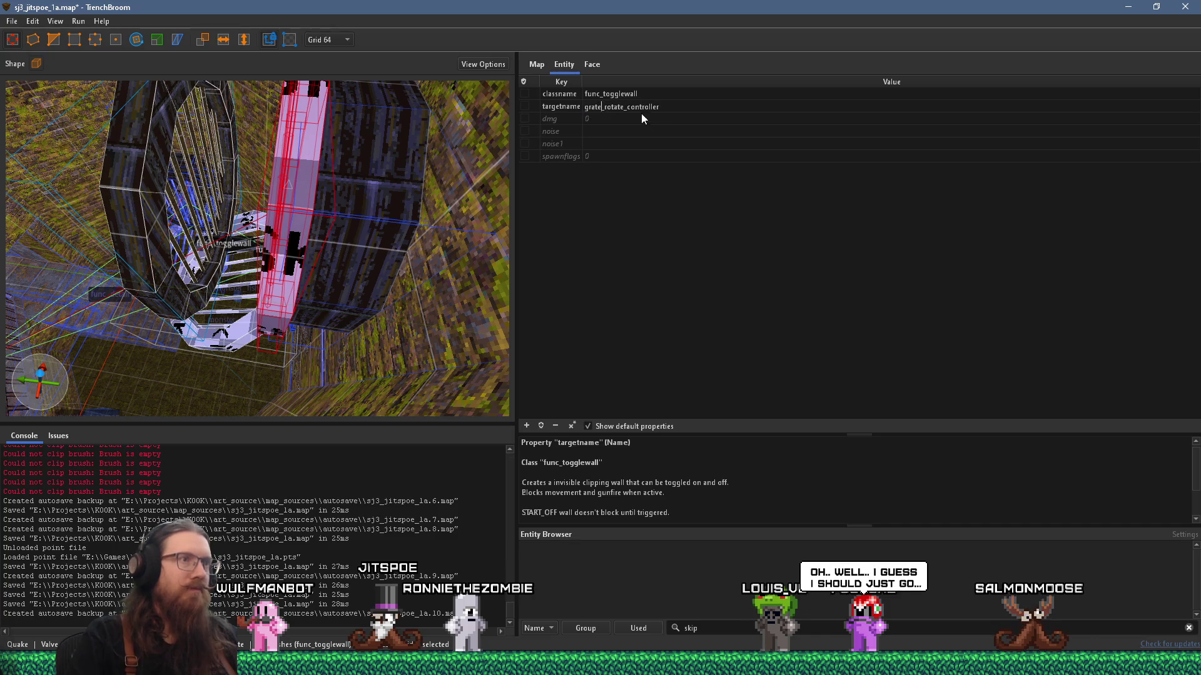
{"action": "type", "text": "2"}
{"action": "key", "text": "Return"}
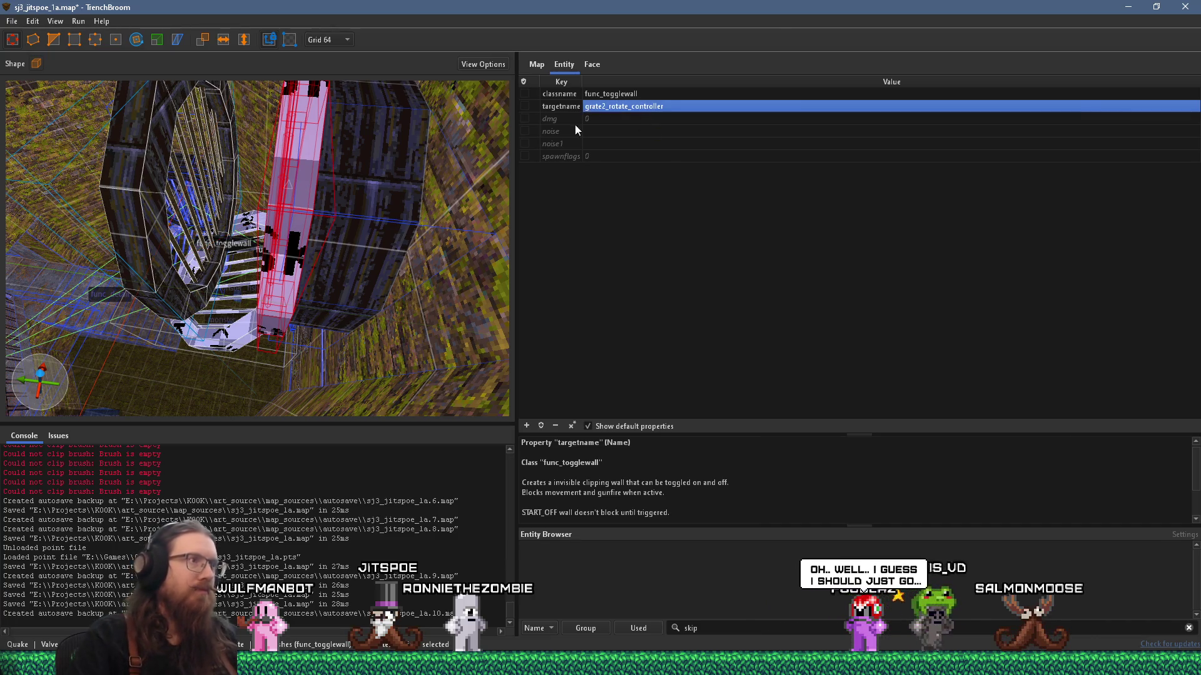
{"action": "scroll", "coordinate": [351, 244], "scroll_direction": "up", "scroll_amount": 2}
{"action": "scroll", "coordinate": [341, 242], "scroll_direction": "up", "scroll_amount": 6}
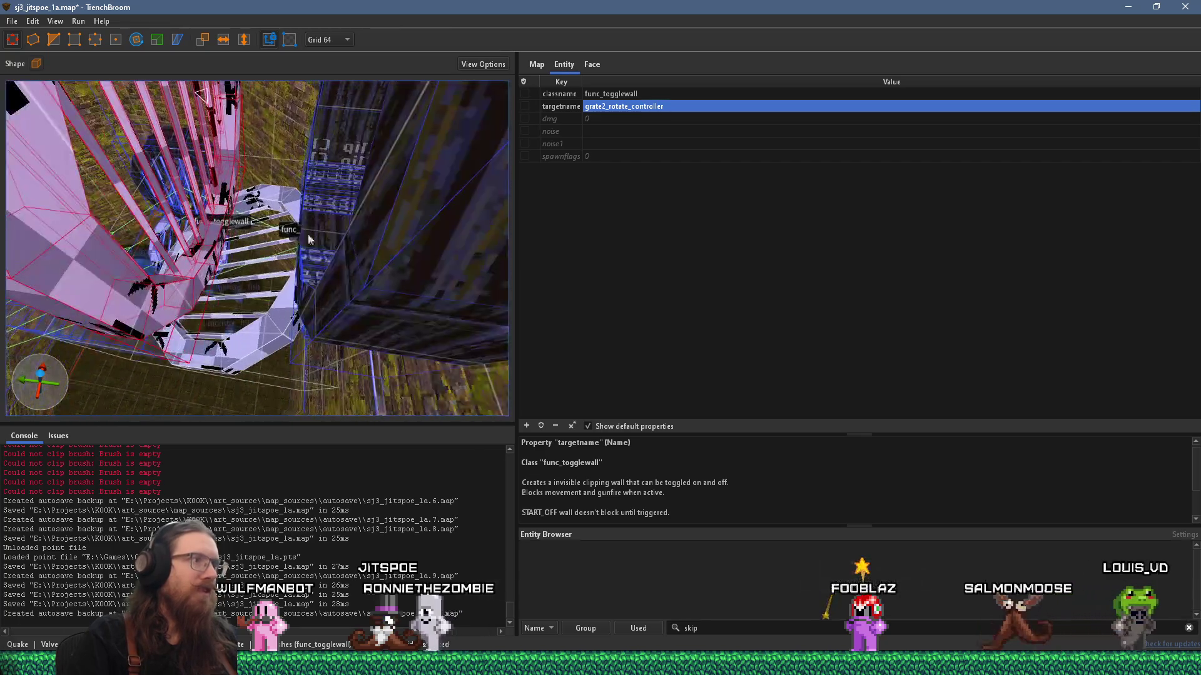
Point the func_rotate_door at grate2_rotate_brush, name it grate2_rotate_controller, and shift it 64 units
{"action": "left_click", "coordinate": [360, 238]}
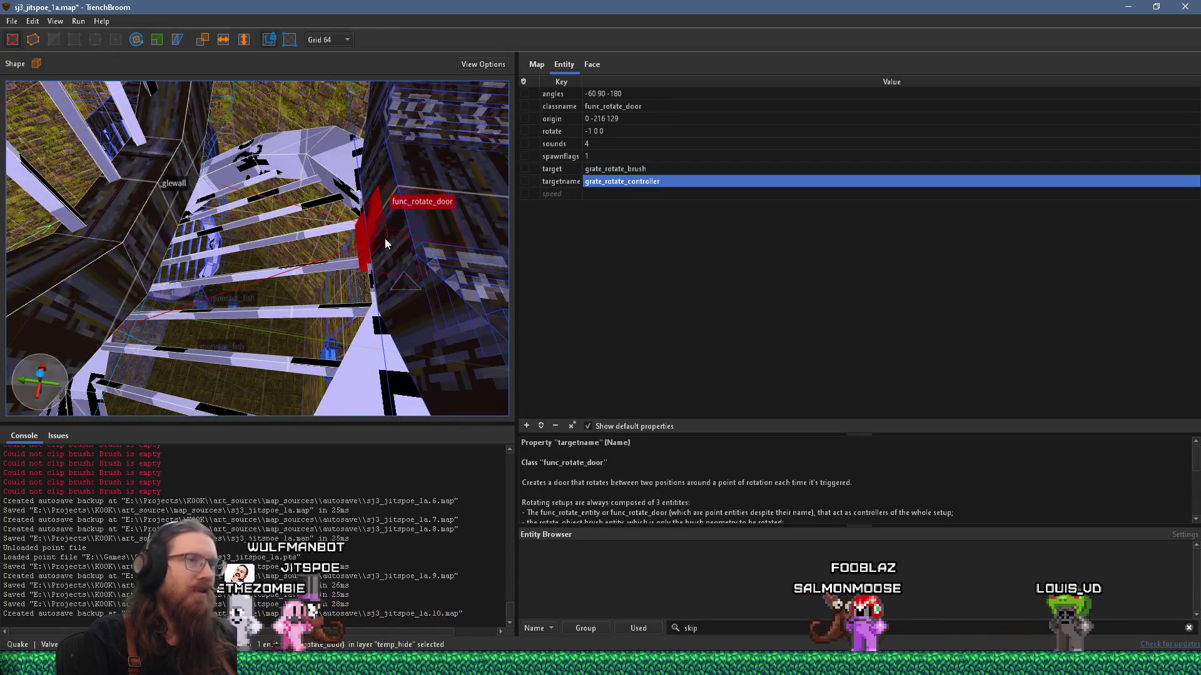
{"action": "left_click", "coordinate": [603, 168]}
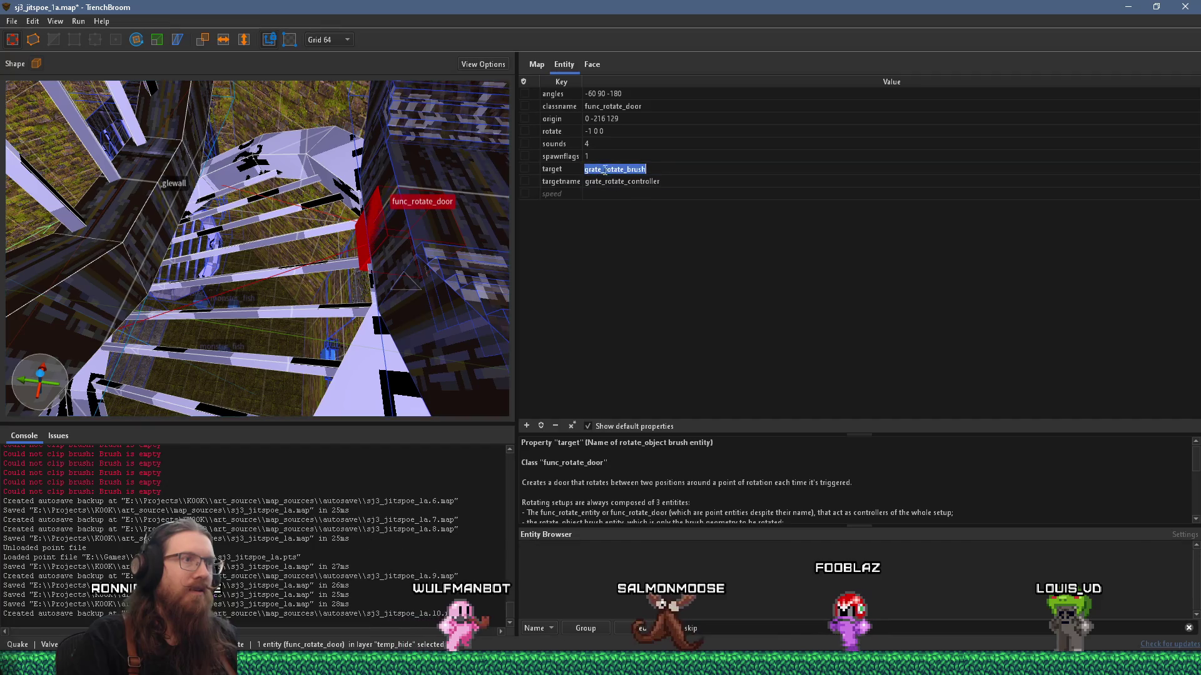
{"action": "type", "text": "2"}
{"action": "double_click", "coordinate": [605, 182]}
{"action": "type", "text": "2"}
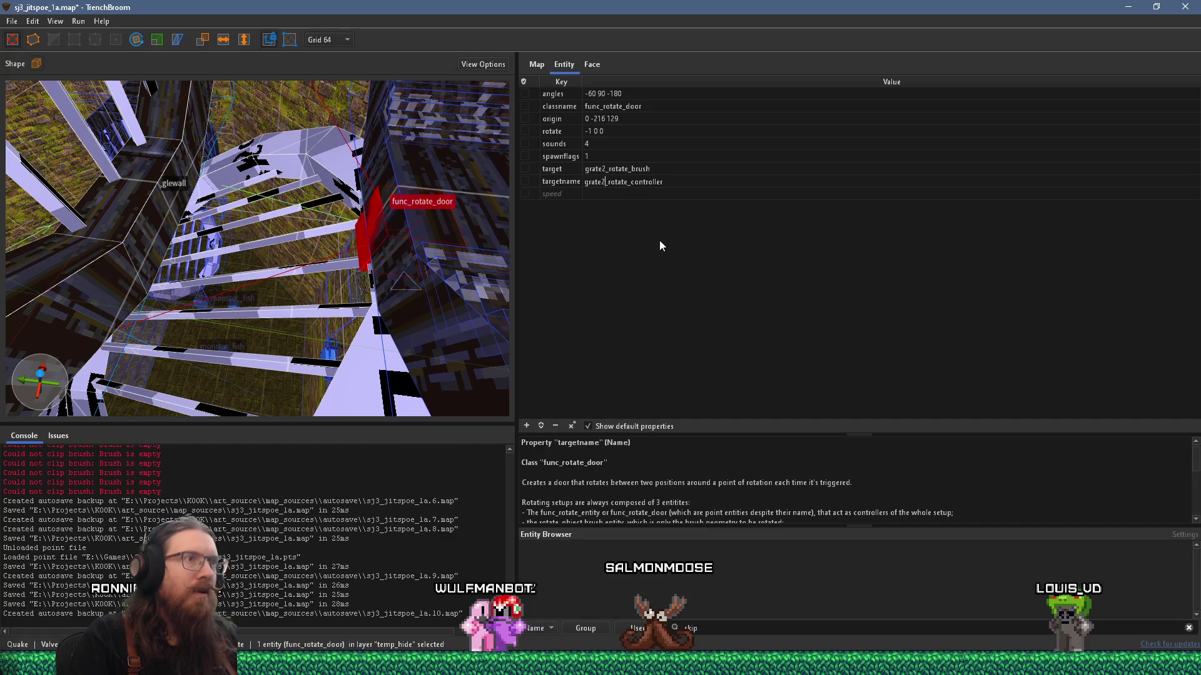
{"action": "key", "text": "Return"}
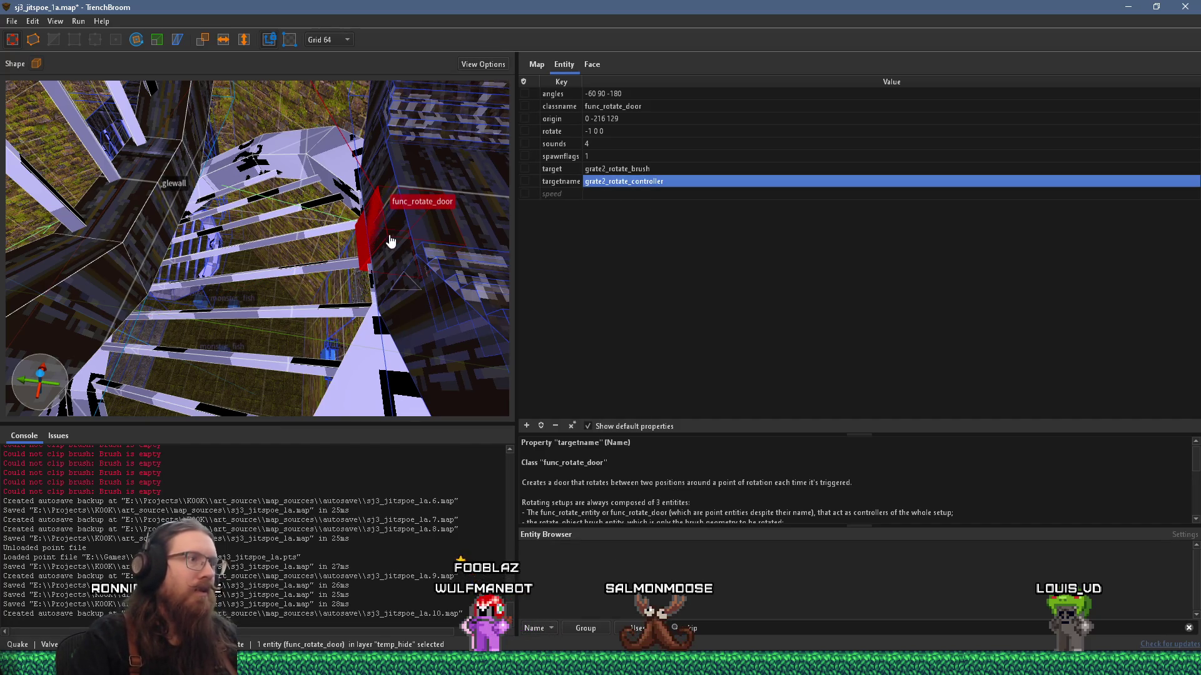
{"action": "key", "text": "Left"}
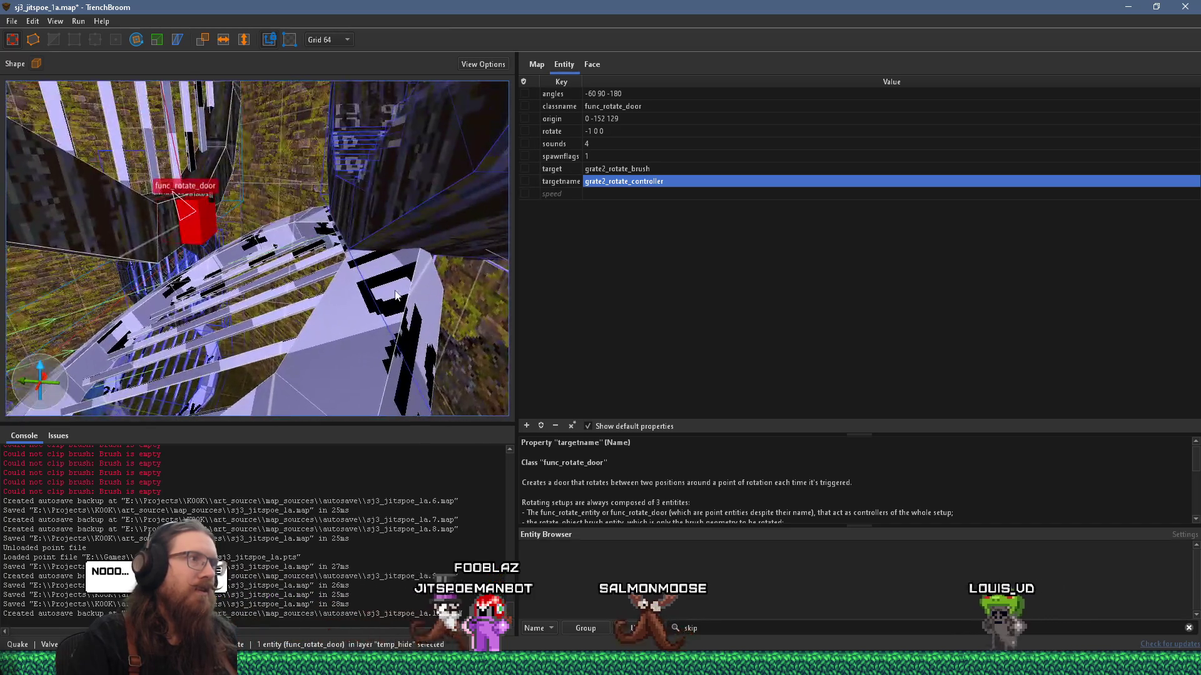
Reposition the func_togglewall and rename the info_rotate's targetname to grate2_rotate_info_rotate
{"action": "left_click", "coordinate": [392, 303]}
{"action": "left_click_drag", "start_coordinate": [392, 303], "coordinate": [183, 268]}
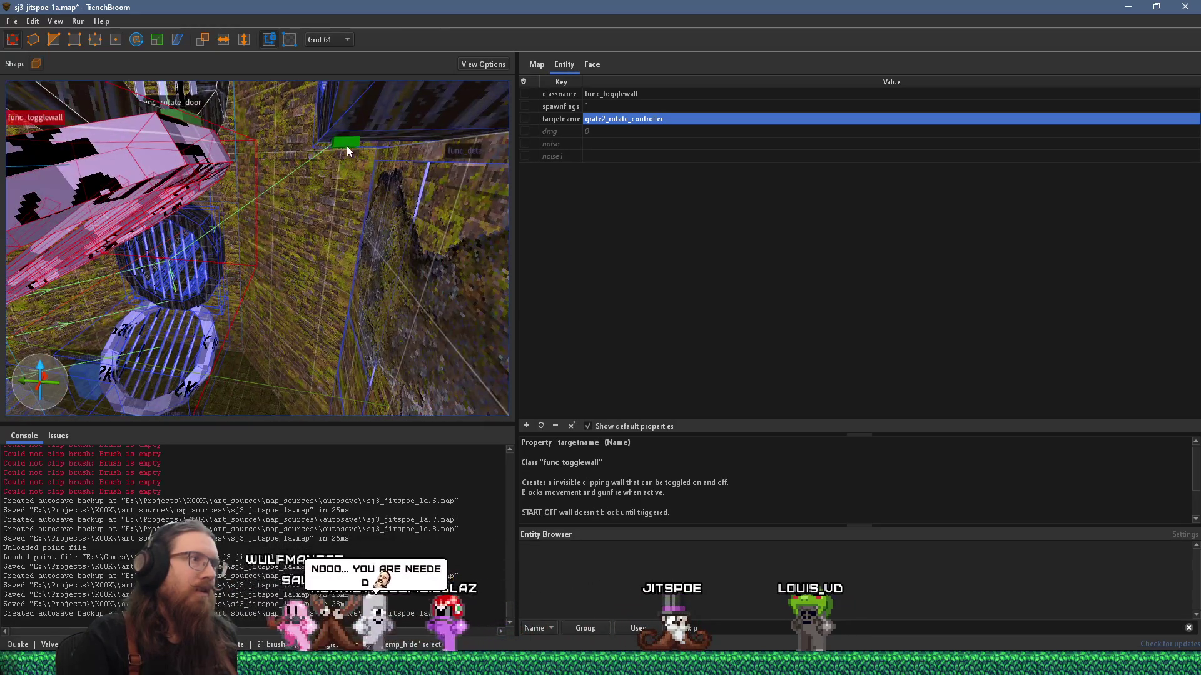
{"action": "left_click", "coordinate": [346, 145]}
{"action": "double_click", "coordinate": [602, 131]}
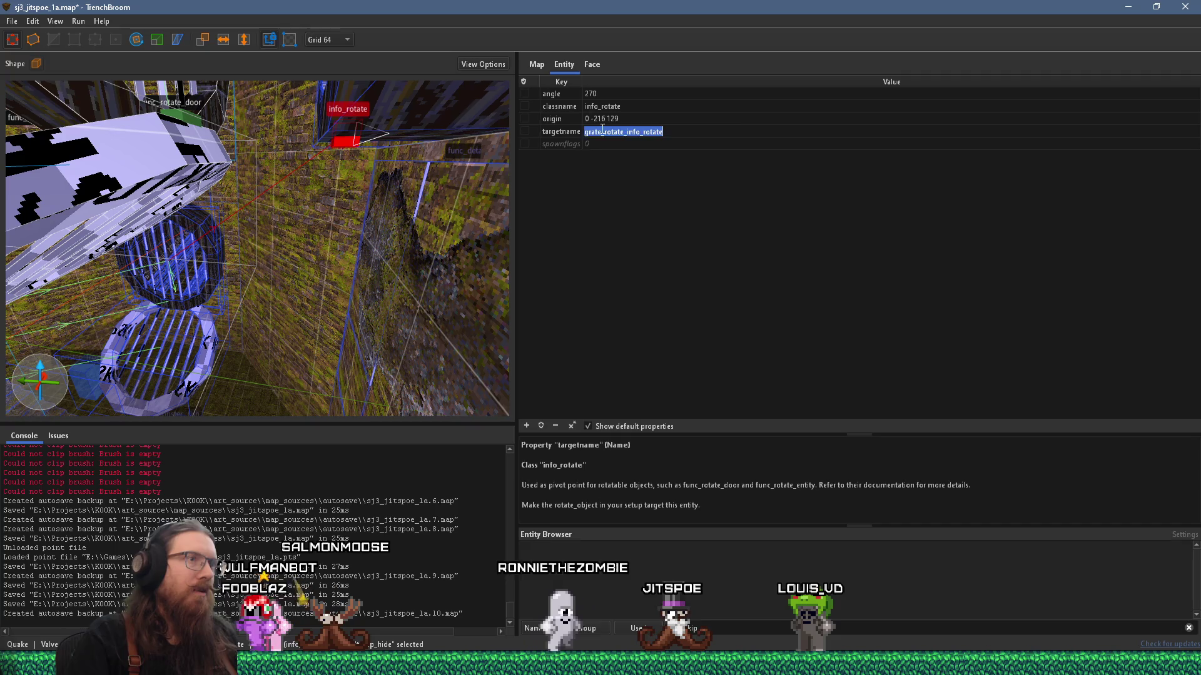
{"action": "type", "text": "2"}
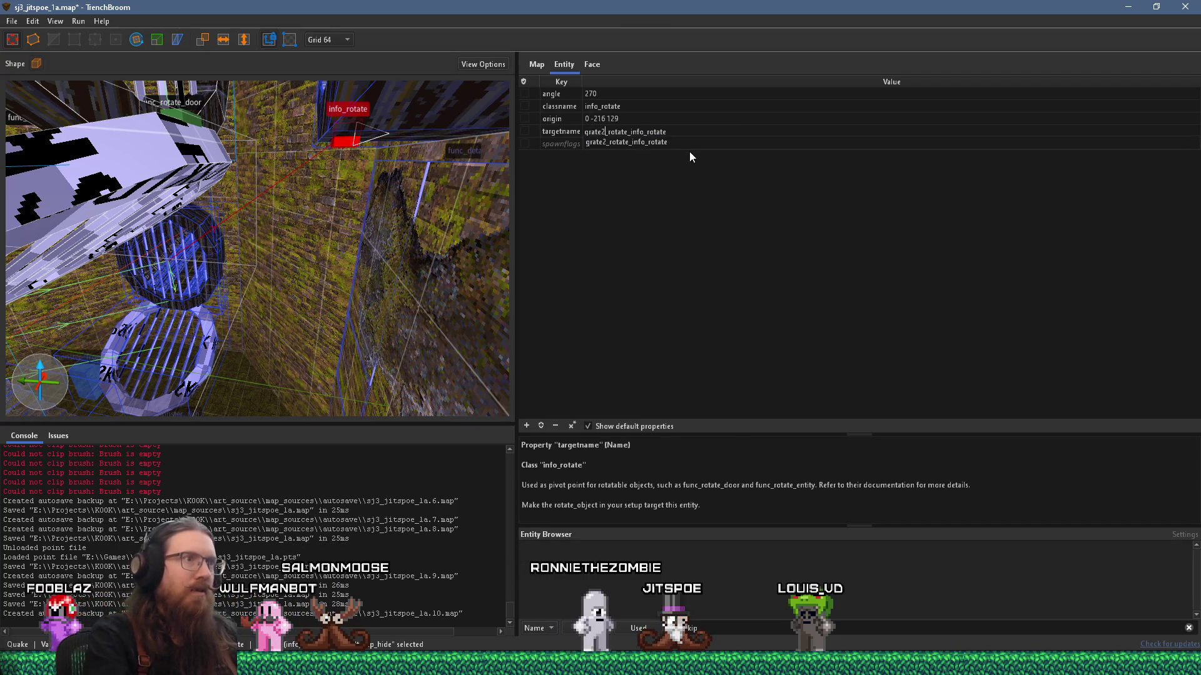
{"action": "key", "text": "Return"}
Delete the leftover reddish brush in the sewer shaft
{"action": "mouse_move", "coordinate": [350, 144]}
{"action": "left_mouse_down"}
{"action": "mouse_move", "coordinate": [312, 136]}
{"action": "mouse_move", "coordinate": [340, 253]}
{"action": "left_mouse_up"}
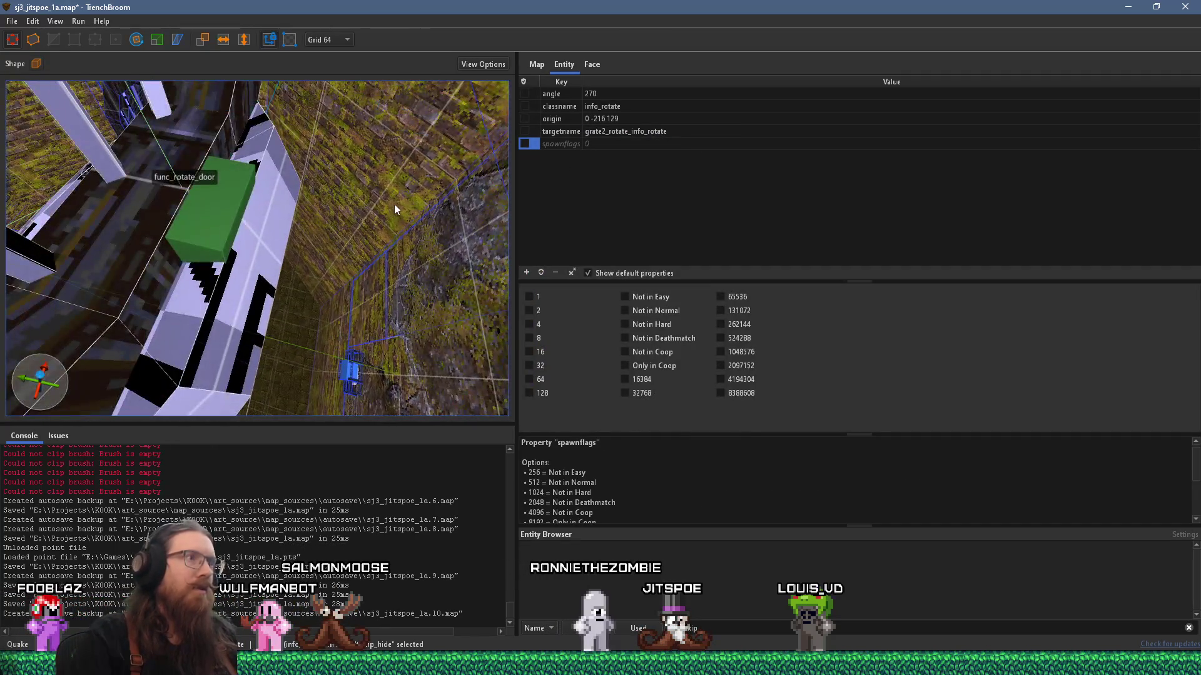
{"action": "left_click_drag", "start_coordinate": [394, 208], "coordinate": [384, 226]}
{"action": "left_click_drag", "start_coordinate": [371, 276], "coordinate": [227, 235]}
{"action": "key", "text": "Escape"}
{"action": "left_click", "coordinate": [261, 235]}
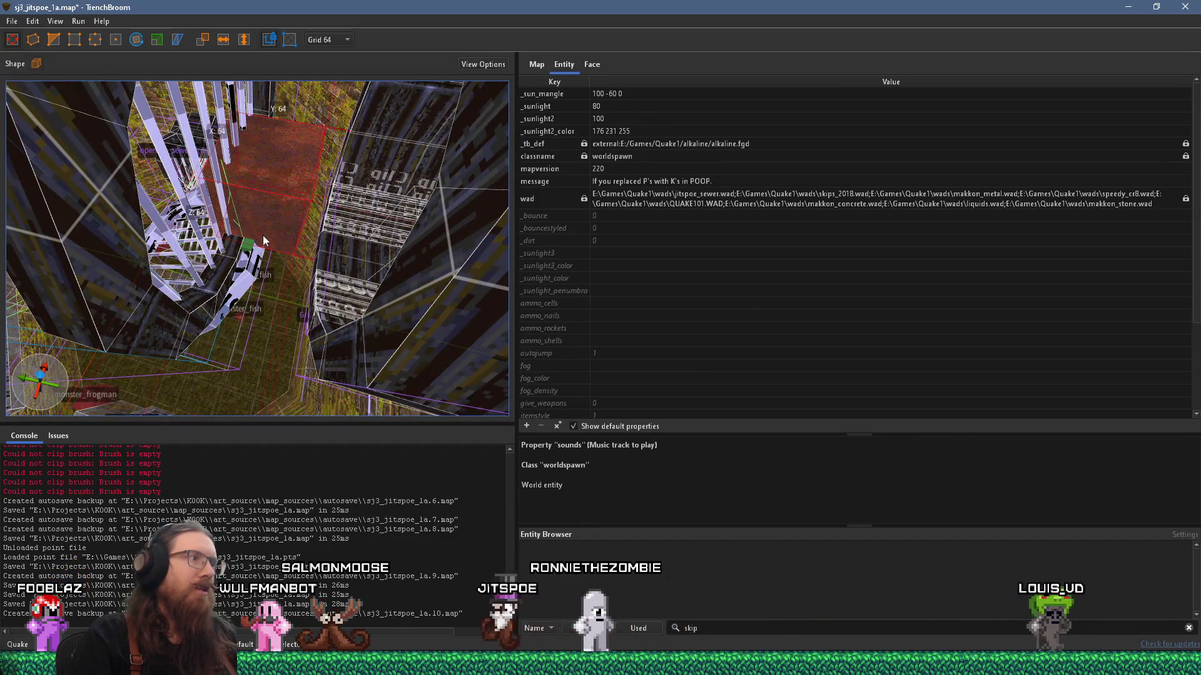
{"action": "key", "text": "Delete"}
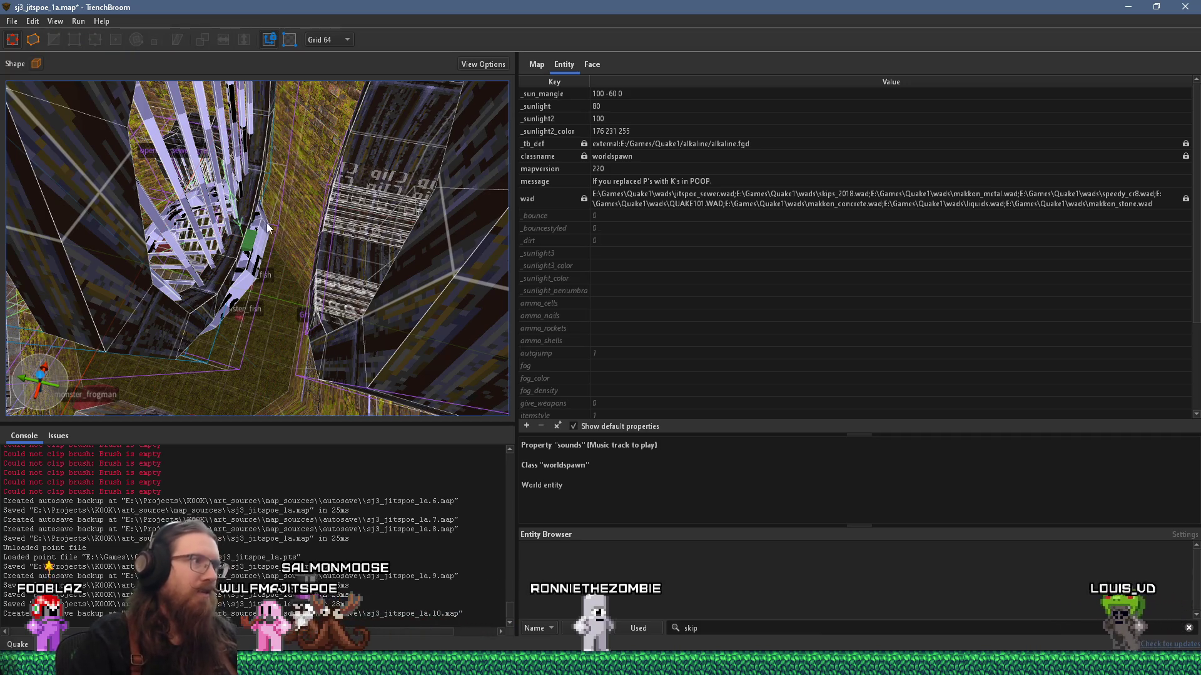
Move over to the balcony and select its func_button
{"action": "left_click", "coordinate": [249, 233]}
{"action": "scroll", "coordinate": [316, 245], "scroll_direction": "up", "scroll_amount": 5}
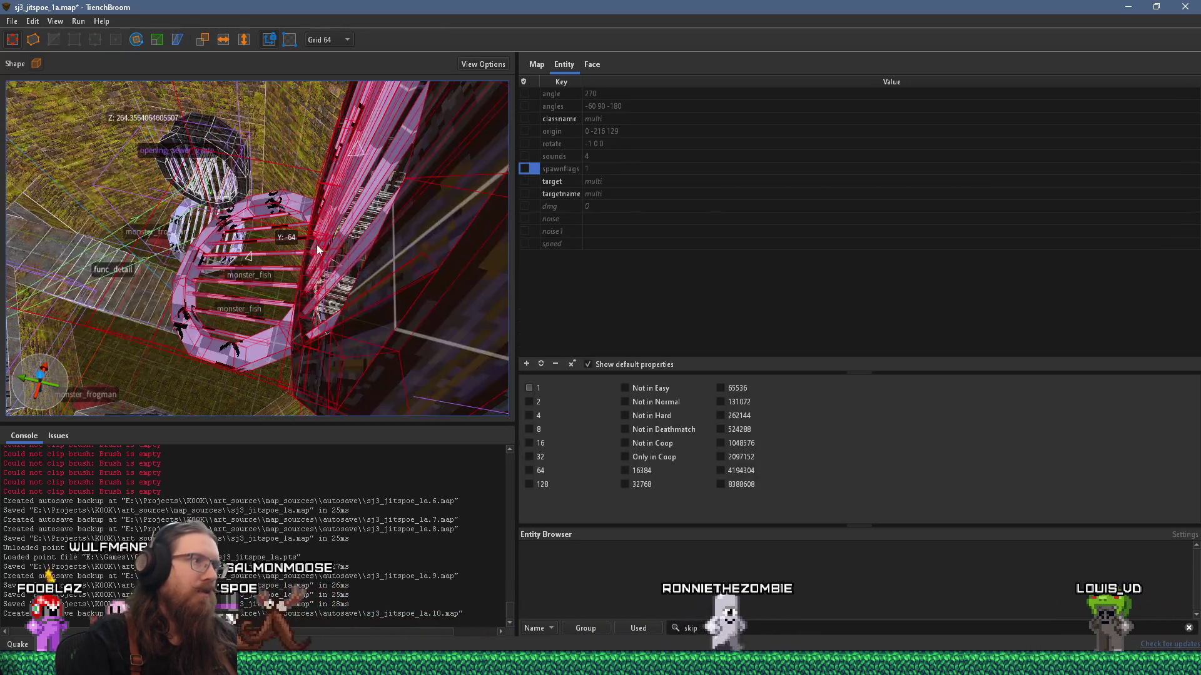
{"action": "scroll", "coordinate": [325, 169], "scroll_direction": "up", "scroll_amount": 3}
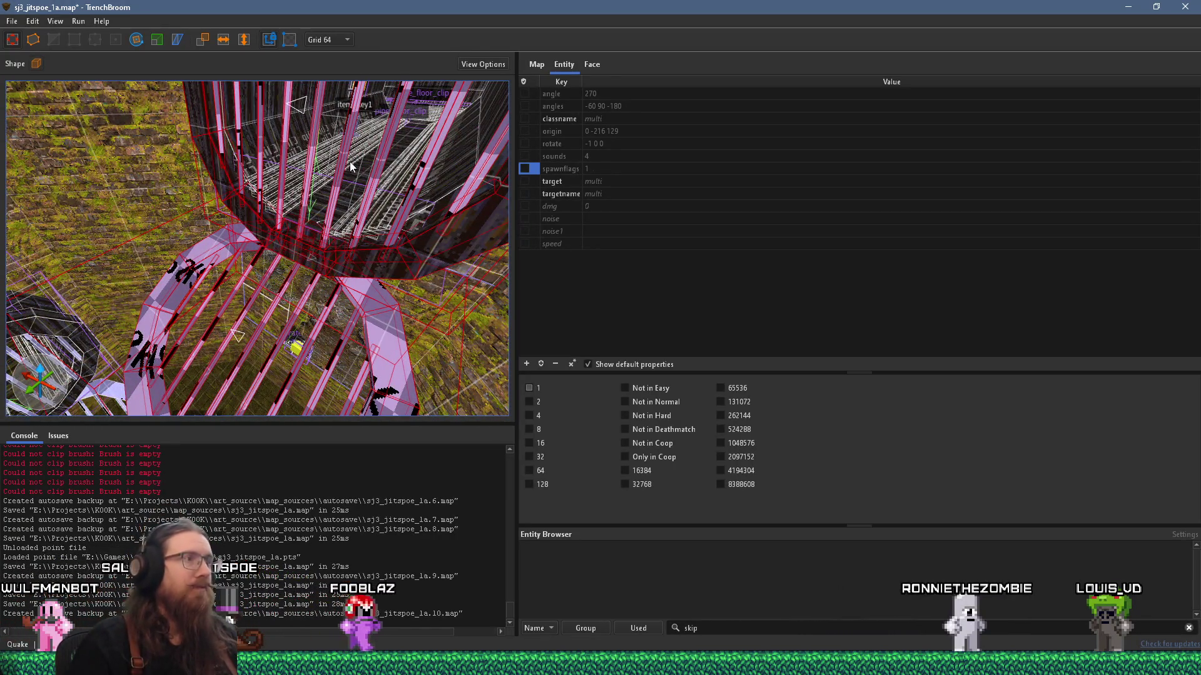
{"action": "scroll", "coordinate": [212, 180], "scroll_direction": "down", "scroll_amount": 10}
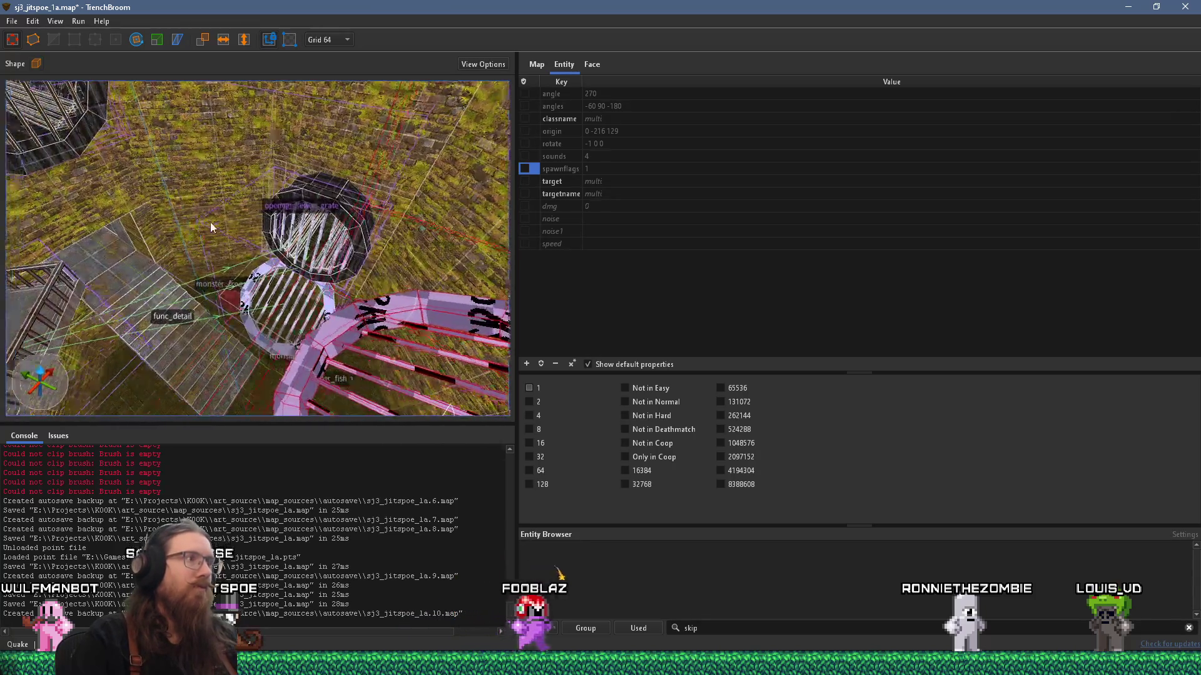
{"action": "scroll", "coordinate": [244, 249], "scroll_direction": "up", "scroll_amount": 10}
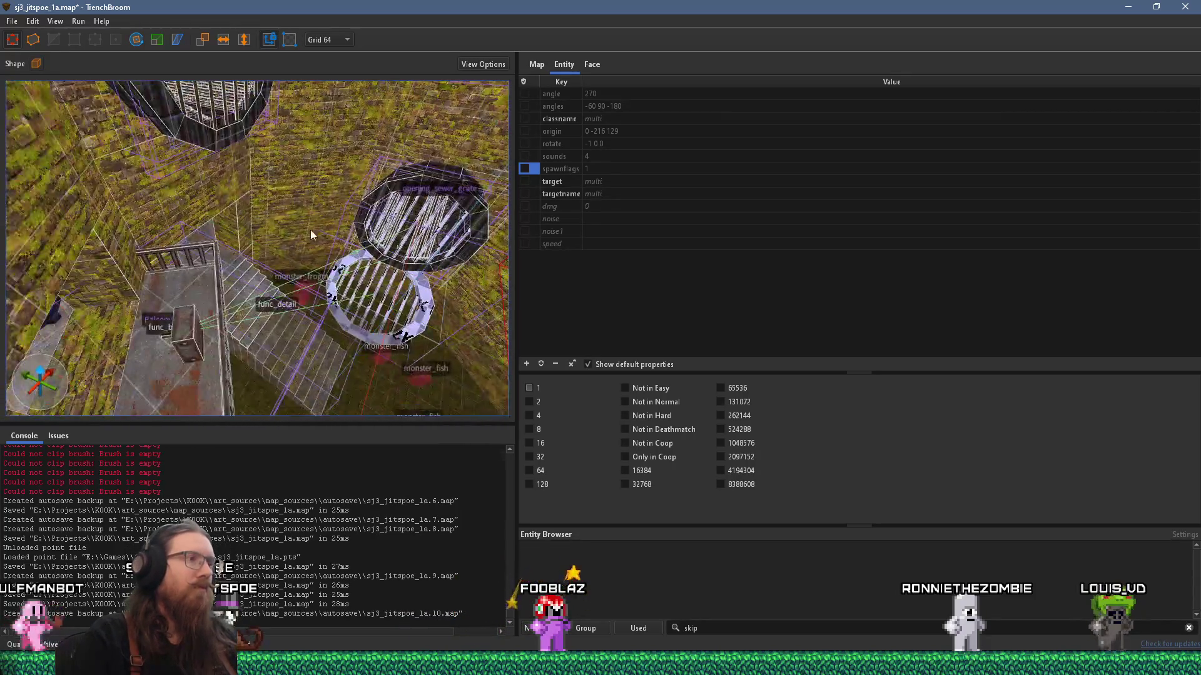
{"action": "scroll", "coordinate": [395, 133], "scroll_direction": "down", "scroll_amount": 3}
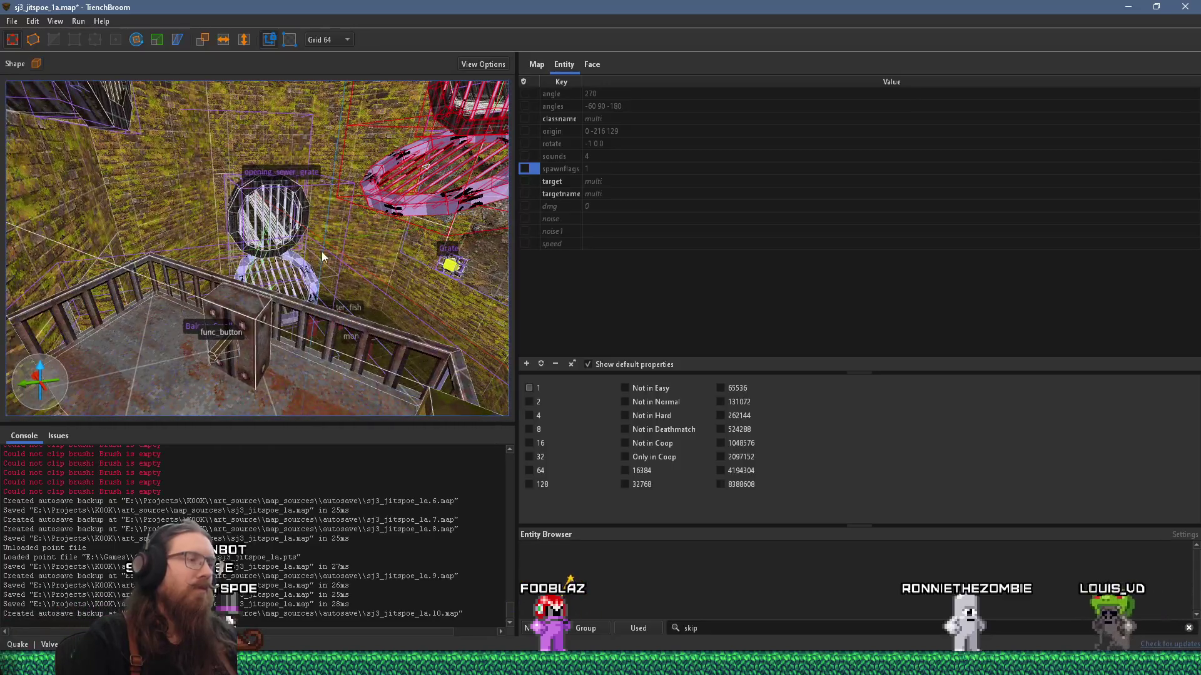
{"action": "scroll", "coordinate": [313, 250], "scroll_direction": "down", "scroll_amount": 3}
{"action": "left_click", "coordinate": [207, 395]}
{"action": "mouse_move", "coordinate": [250, 359]}
{"action": "left_mouse_down"}
{"action": "mouse_move", "coordinate": [230, 383]}
{"action": "mouse_move", "coordinate": [207, 361]}
{"action": "left_mouse_up"}
Rotate the func_button around its vertical axis and slide it left along the wall on a 4-unit grid
{"action": "scroll", "coordinate": [172, 381], "scroll_direction": "down", "scroll_amount": 5}
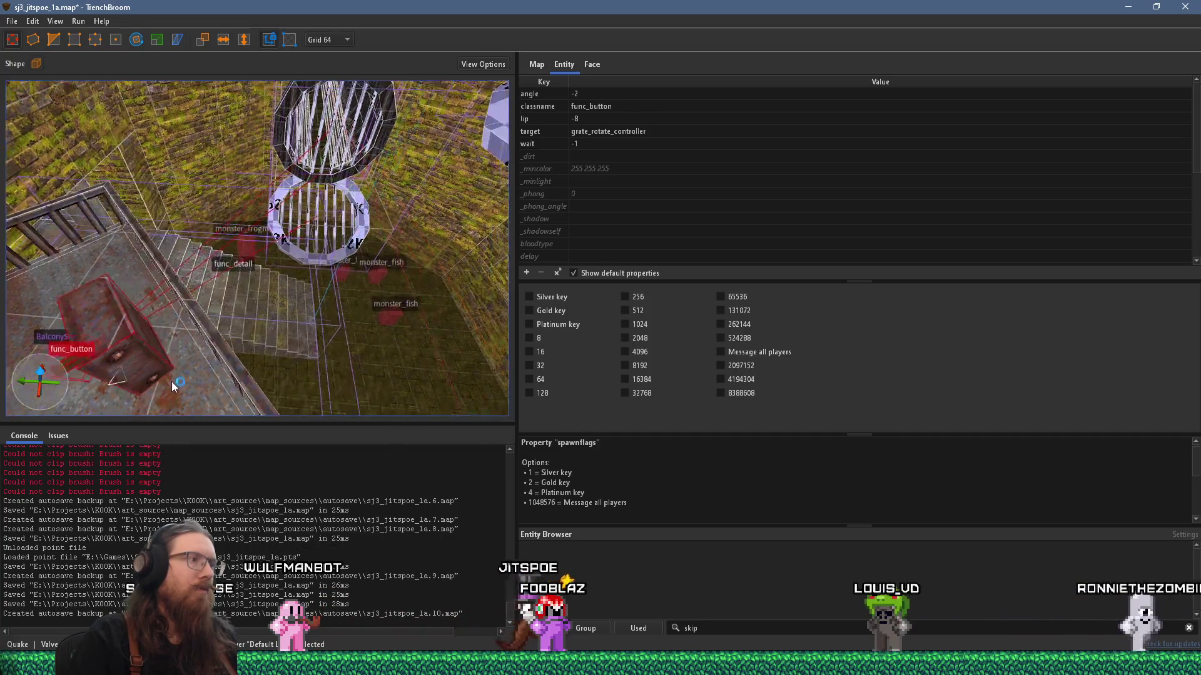
{"action": "mouse_move", "coordinate": [185, 321]}
{"action": "left_mouse_down"}
{"action": "mouse_move", "coordinate": [250, 313]}
{"action": "mouse_move", "coordinate": [393, 228]}
{"action": "mouse_move", "coordinate": [434, 183]}
{"action": "mouse_move", "coordinate": [284, 400]}
{"action": "mouse_move", "coordinate": [308, 309]}
{"action": "mouse_move", "coordinate": [348, 282]}
{"action": "mouse_move", "coordinate": [211, 257]}
{"action": "mouse_move", "coordinate": [282, 290]}
{"action": "mouse_move", "coordinate": [212, 160]}
{"action": "left_mouse_up"}
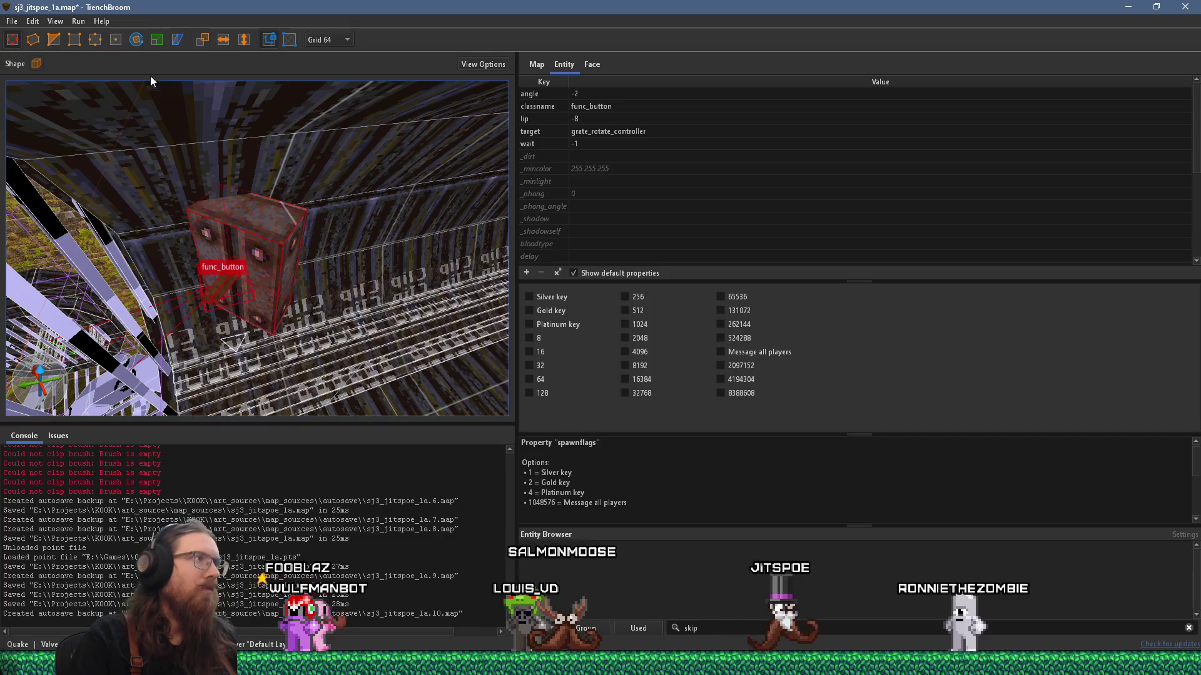
{"action": "left_click", "coordinate": [135, 40]}
{"action": "mouse_move", "coordinate": [251, 322]}
{"action": "left_mouse_down"}
{"action": "mouse_move", "coordinate": [321, 297]}
{"action": "mouse_move", "coordinate": [298, 310]}
{"action": "mouse_move", "coordinate": [262, 261]}
{"action": "mouse_move", "coordinate": [306, 216]}
{"action": "mouse_move", "coordinate": [294, 201]}
{"action": "mouse_move", "coordinate": [306, 224]}
{"action": "left_mouse_up"}
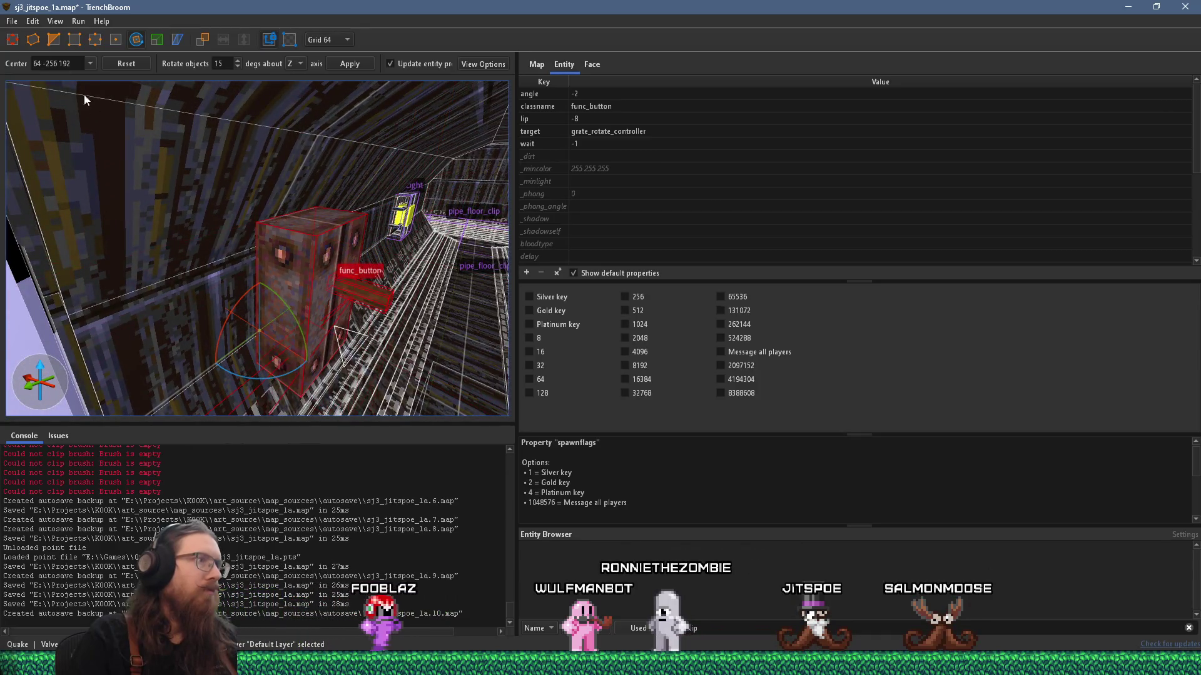
{"action": "key", "text": "Escape"}
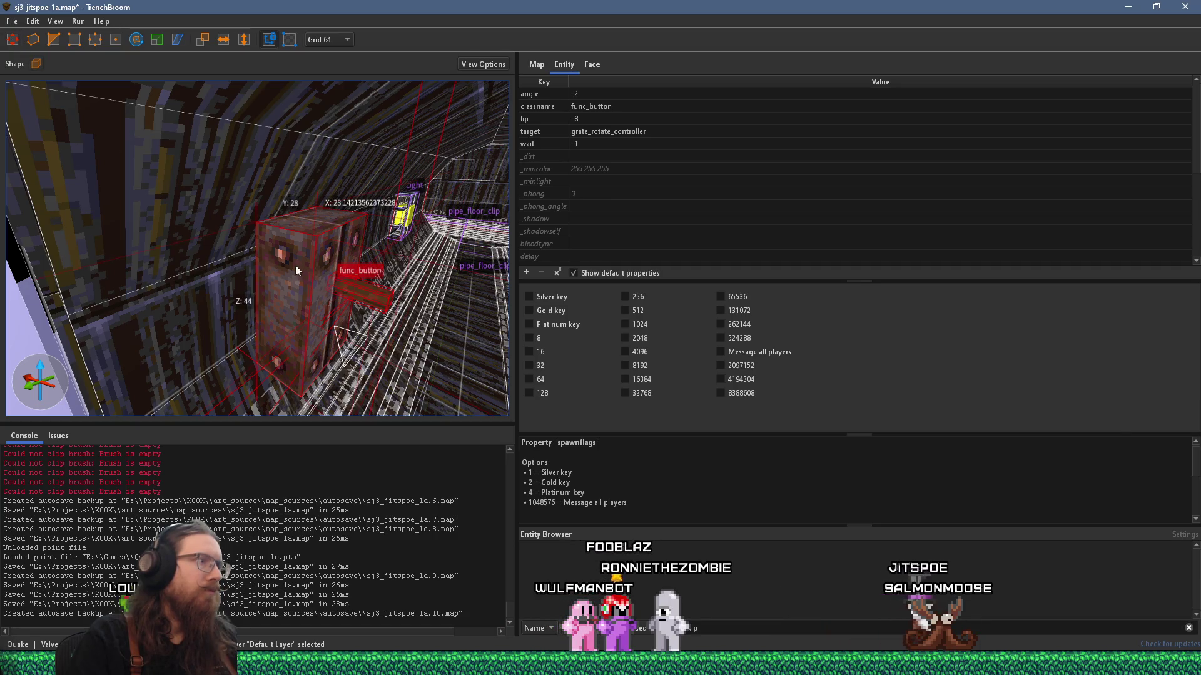
{"action": "left_click", "coordinate": [332, 40]}
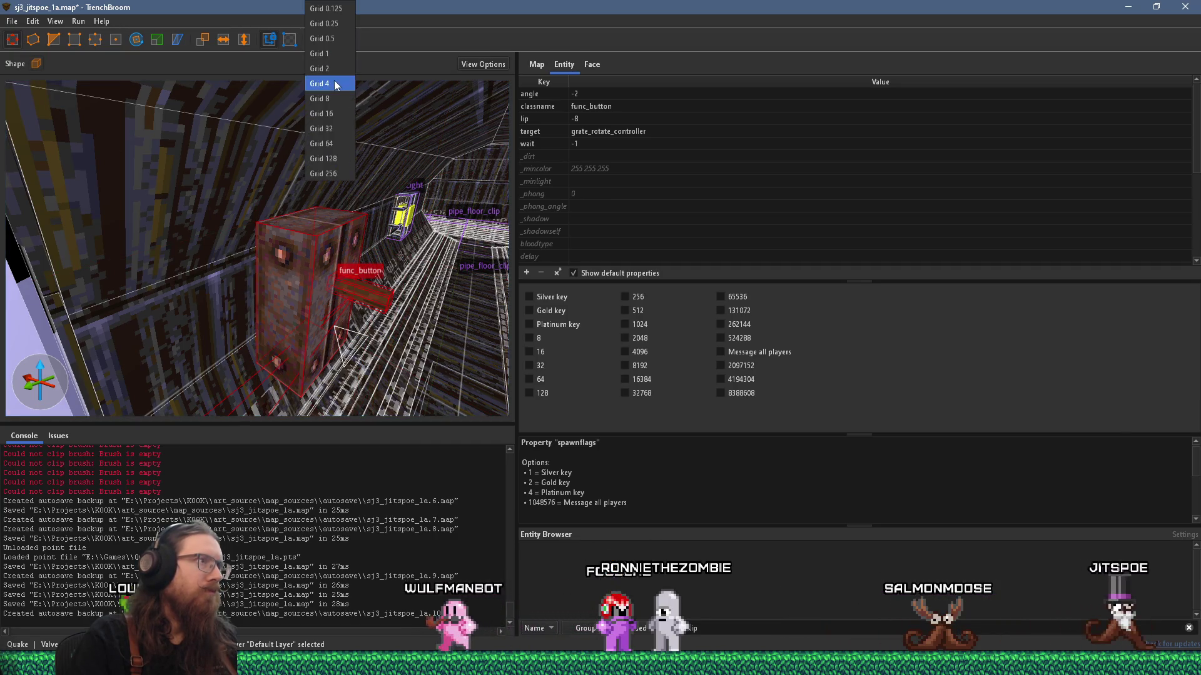
{"action": "left_click", "coordinate": [332, 83]}
{"action": "mouse_move", "coordinate": [320, 257]}
{"action": "left_mouse_down"}
{"action": "mouse_move", "coordinate": [270, 264]}
{"action": "mouse_move", "coordinate": [254, 284]}
{"action": "left_mouse_up"}
Reselect the func_button and change its target to grate2_rotate_controller
{"action": "scroll", "coordinate": [281, 252], "scroll_direction": "up", "scroll_amount": 3}
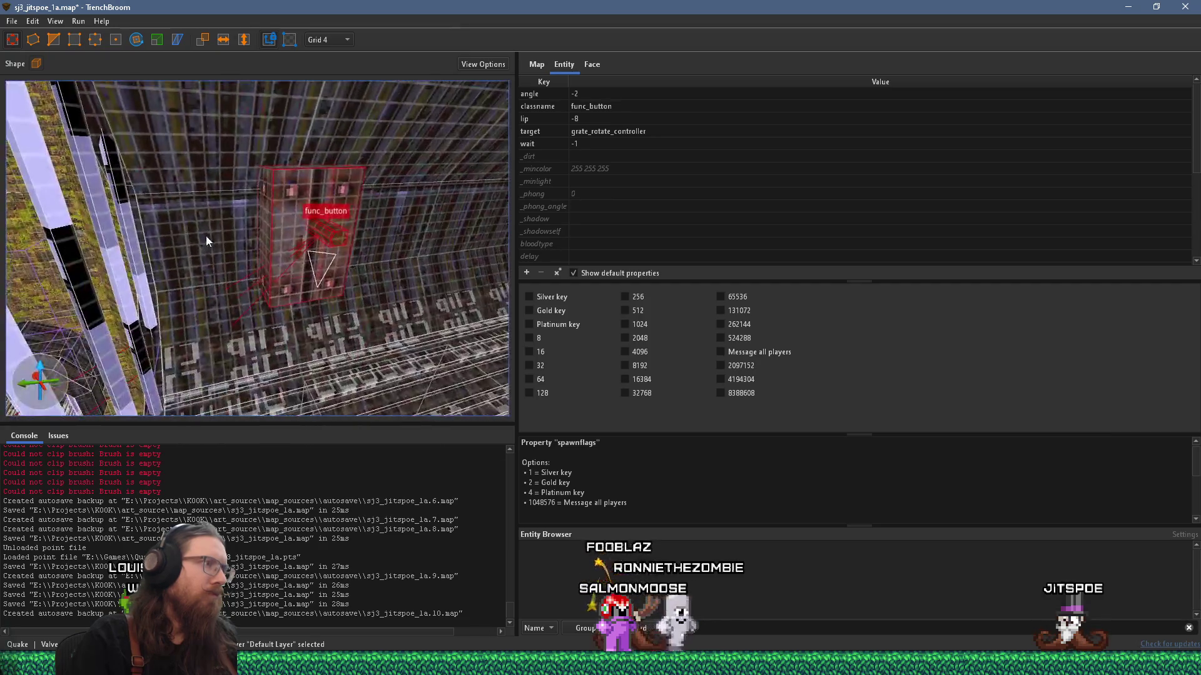
{"action": "left_click", "coordinate": [176, 245]}
{"action": "left_click", "coordinate": [193, 241]}
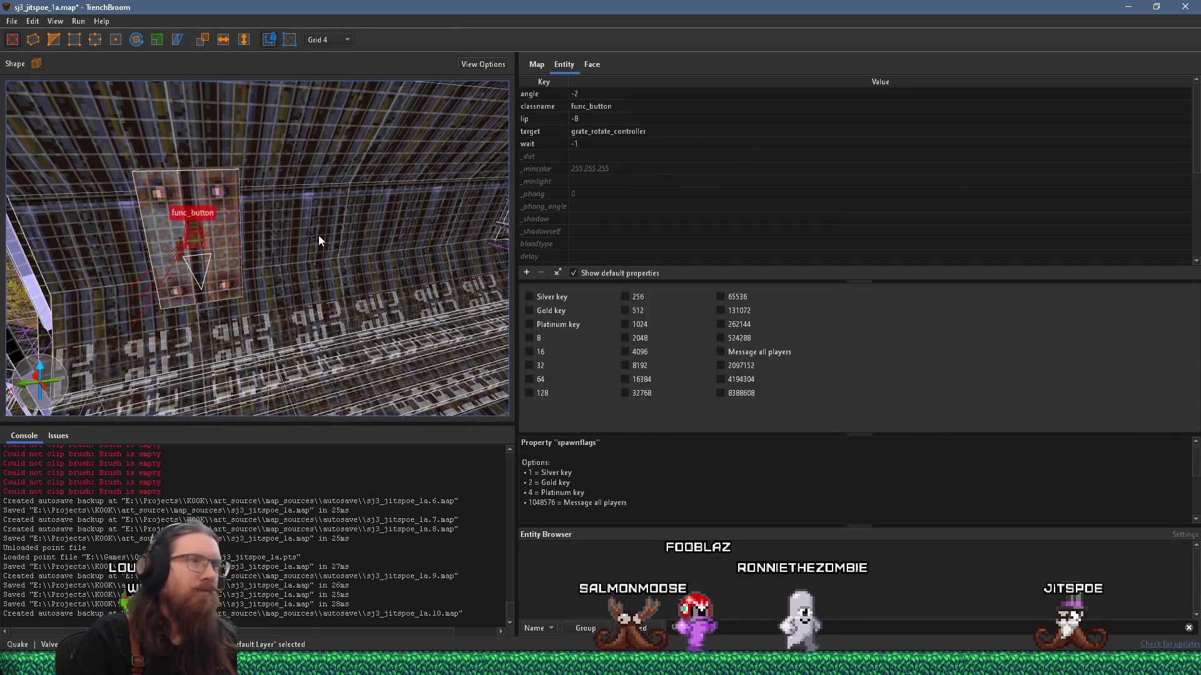
{"action": "double_click", "coordinate": [613, 132]}
{"action": "type", "text": "2"}
{"action": "key", "text": "Return"}
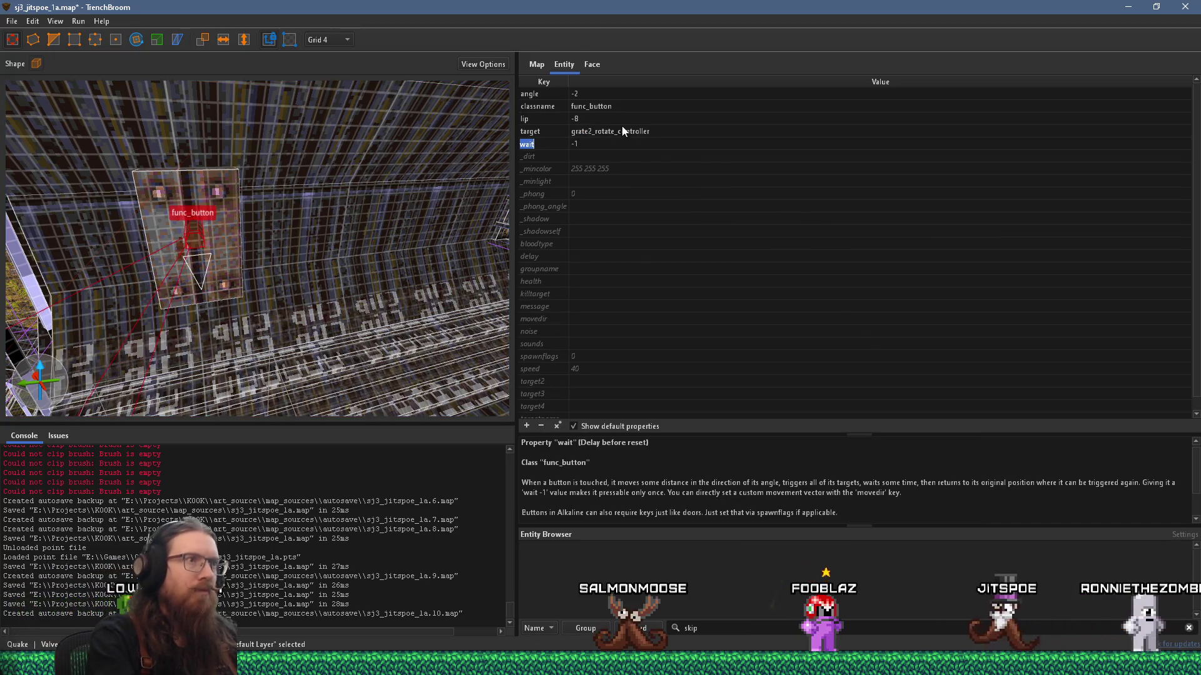
{"action": "scroll", "coordinate": [291, 318], "scroll_direction": "up", "scroll_amount": 5}
{"action": "scroll", "coordinate": [269, 250], "scroll_direction": "down", "scroll_amount": 5}
{"action": "right_click", "coordinate": [220, 282]}
{"action": "key", "text": "Escape"}
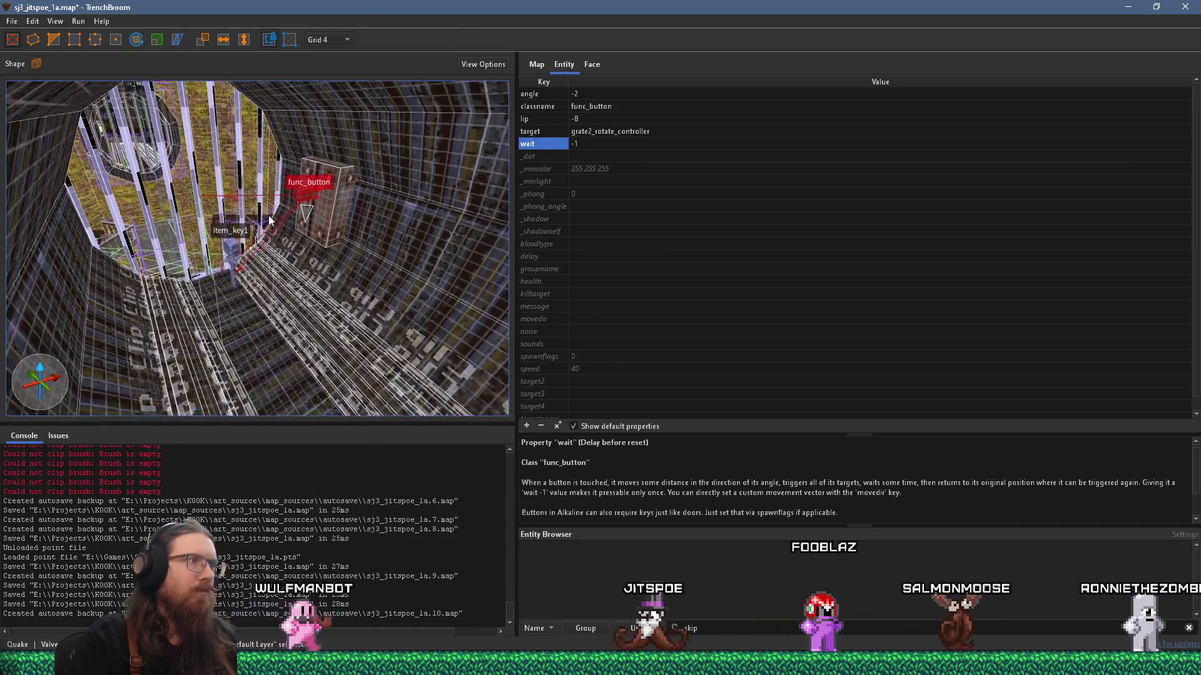
Deselect the button and delete the tall pillar brush beside the pipes
{"action": "key", "text": "Escape"}
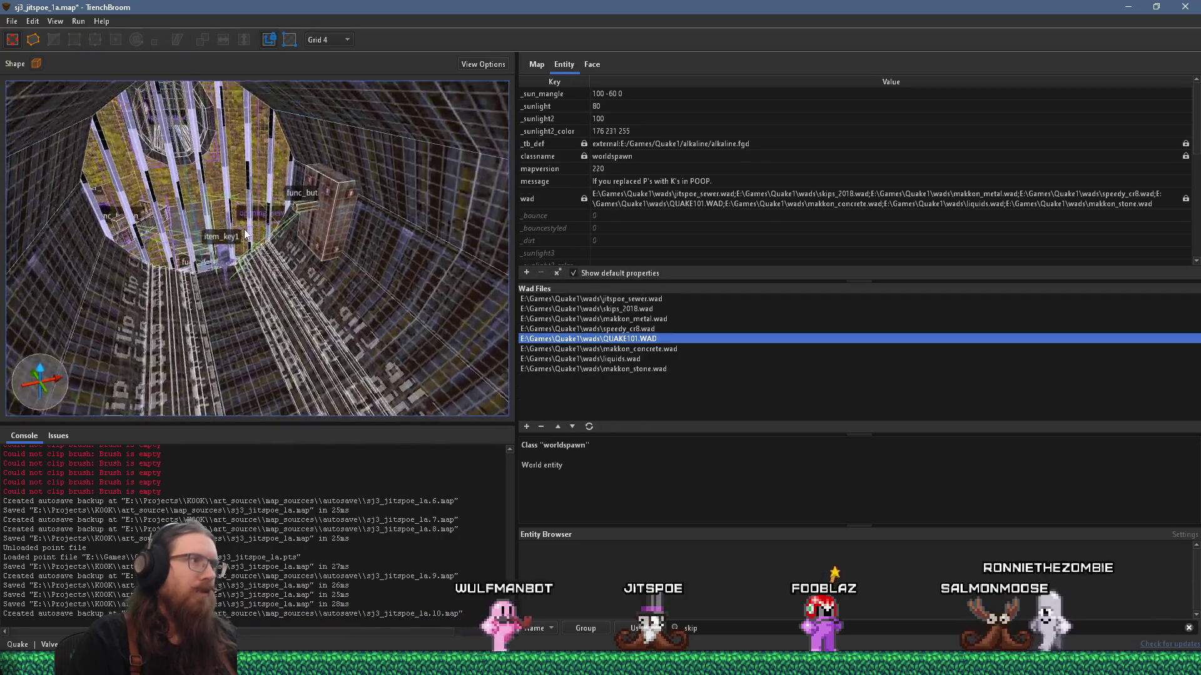
{"action": "scroll", "coordinate": [244, 229], "scroll_direction": "up", "scroll_amount": 3}
{"action": "scroll", "coordinate": [181, 205], "scroll_direction": "up", "scroll_amount": 5}
{"action": "scroll", "coordinate": [341, 233], "scroll_direction": "down", "scroll_amount": 6}
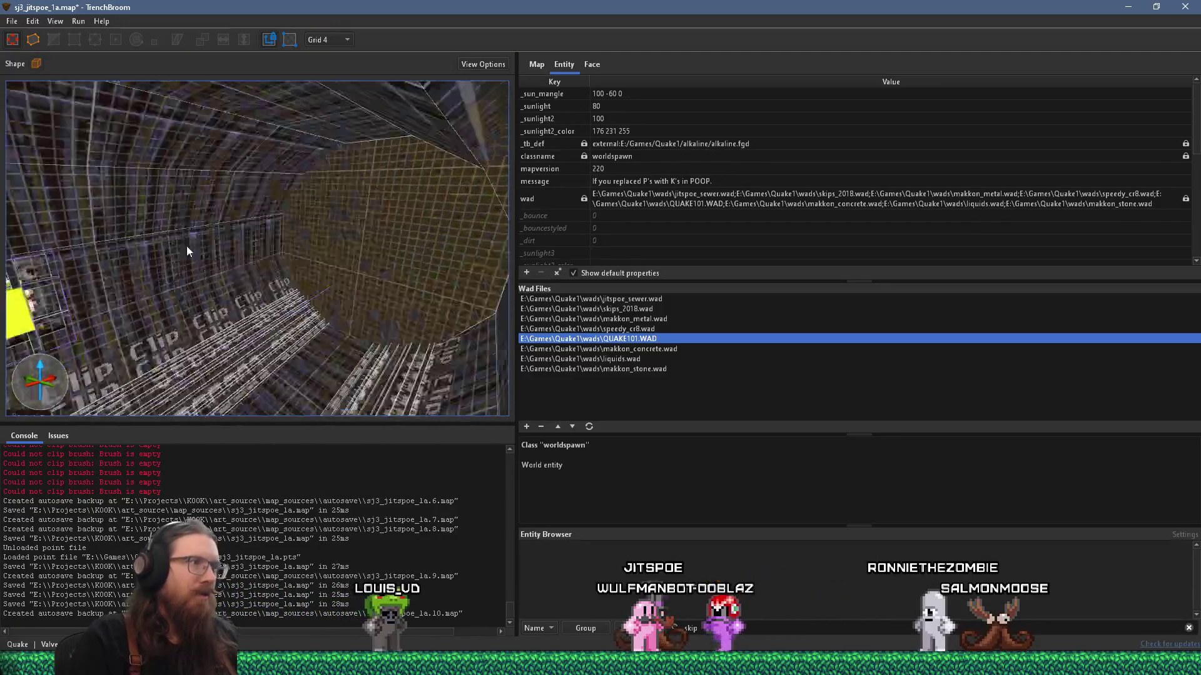
{"action": "scroll", "coordinate": [186, 251], "scroll_direction": "down", "scroll_amount": 10}
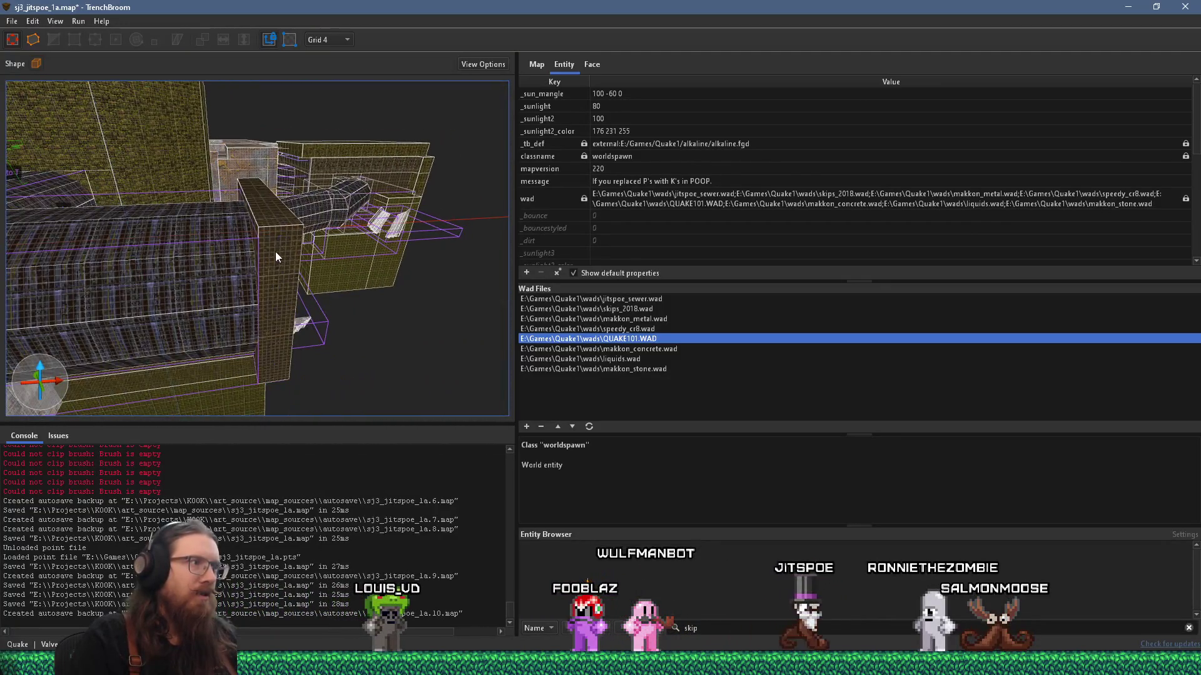
{"action": "left_click", "coordinate": [276, 251]}
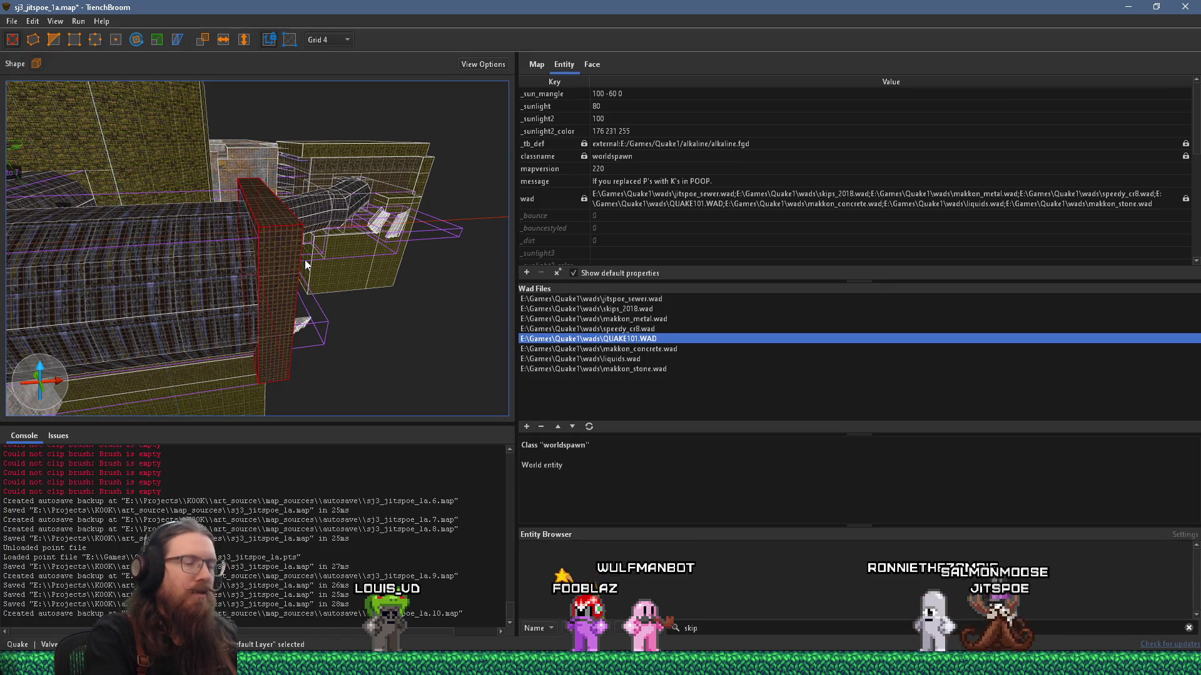
{"action": "key", "text": "Delete"}
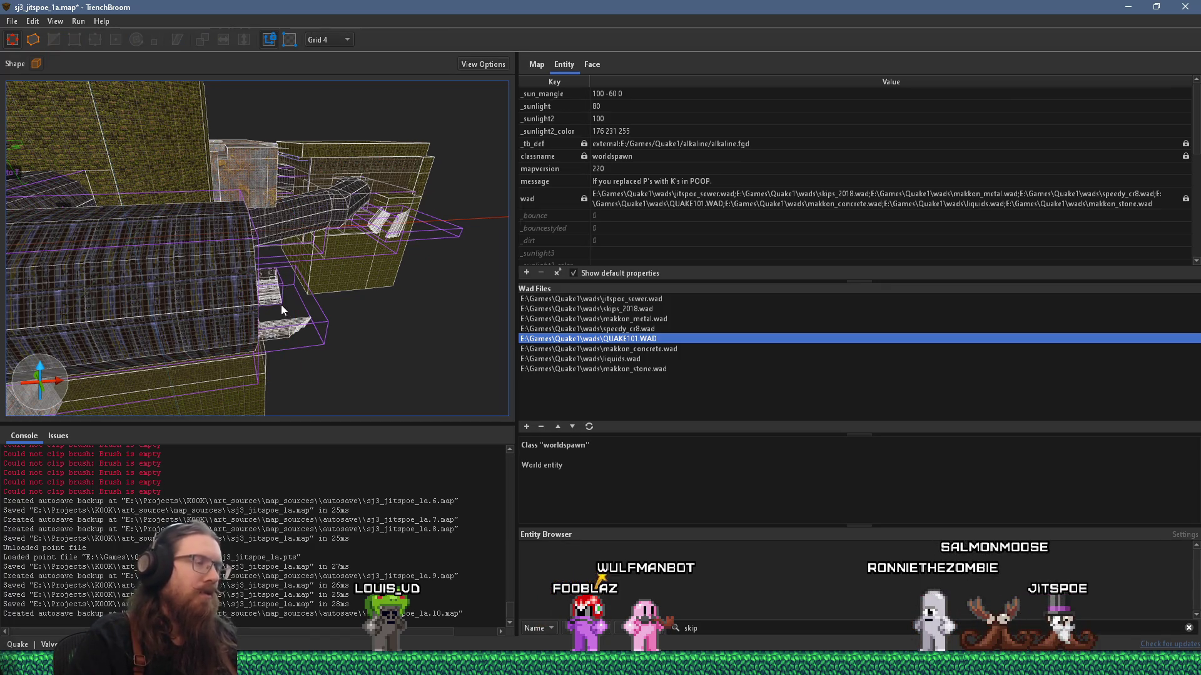
Switch the grid to 128 units and select the pipe func_group
{"action": "scroll", "coordinate": [280, 306], "scroll_direction": "up", "scroll_amount": 10}
{"action": "left_click", "coordinate": [347, 40]}
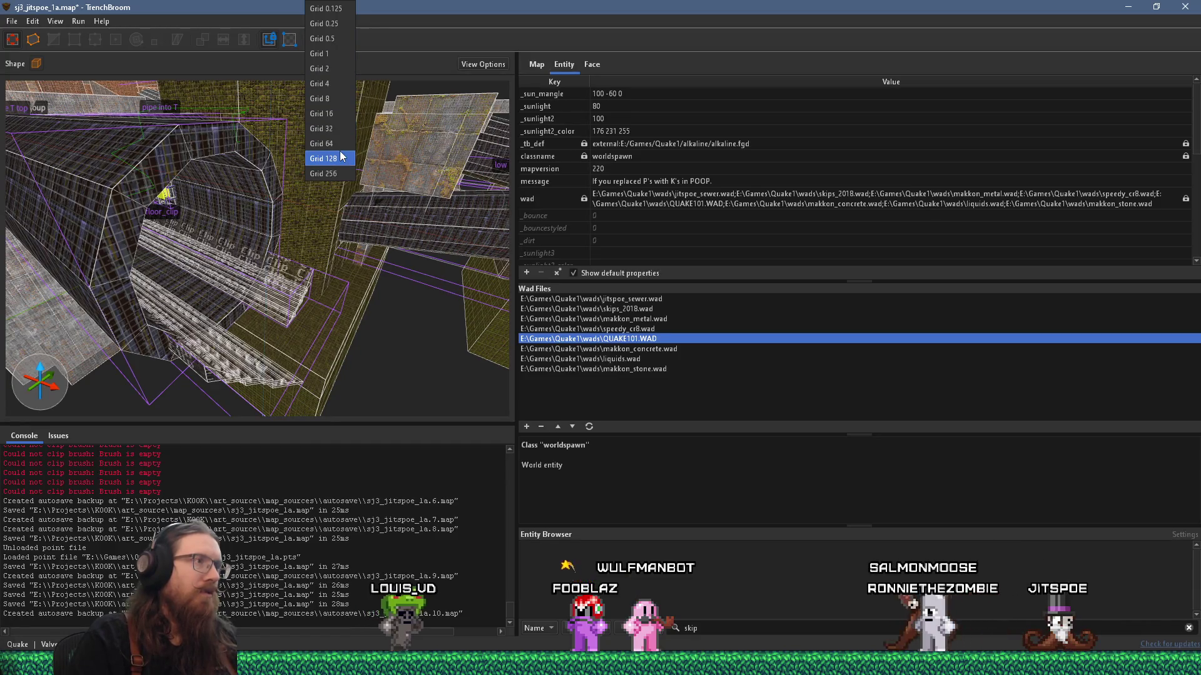
{"action": "left_click", "coordinate": [341, 158]}
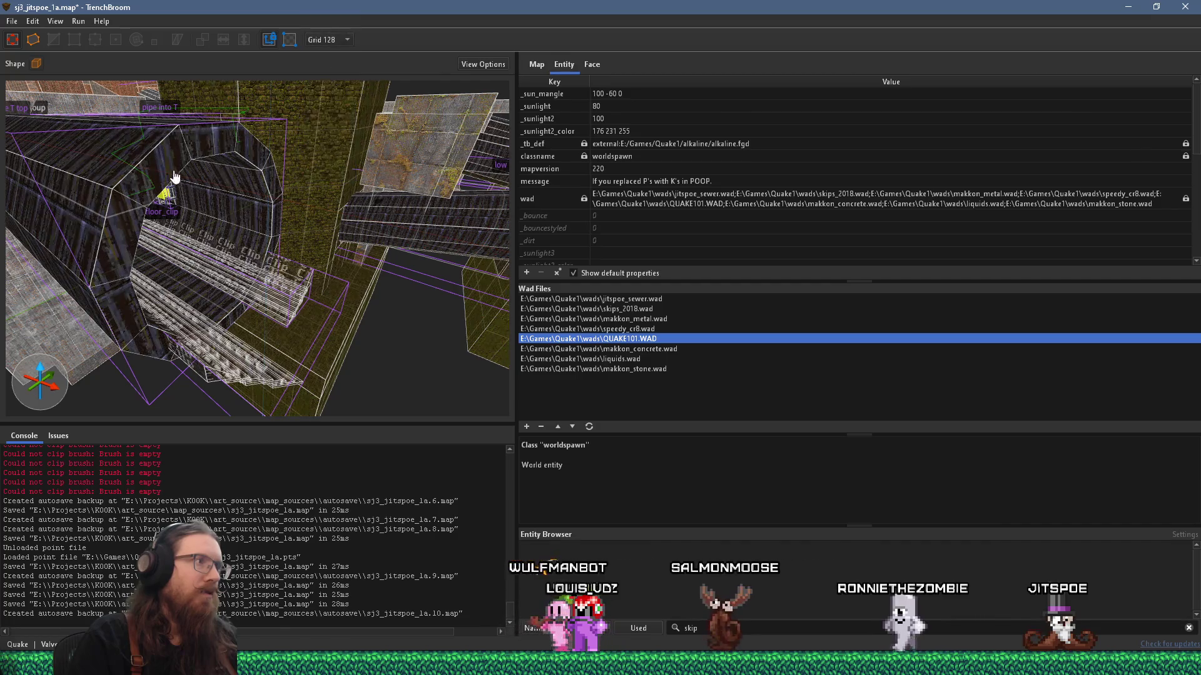
{"action": "scroll", "coordinate": [167, 166], "scroll_direction": "up", "scroll_amount": 3}
{"action": "left_click", "coordinate": [168, 167]}
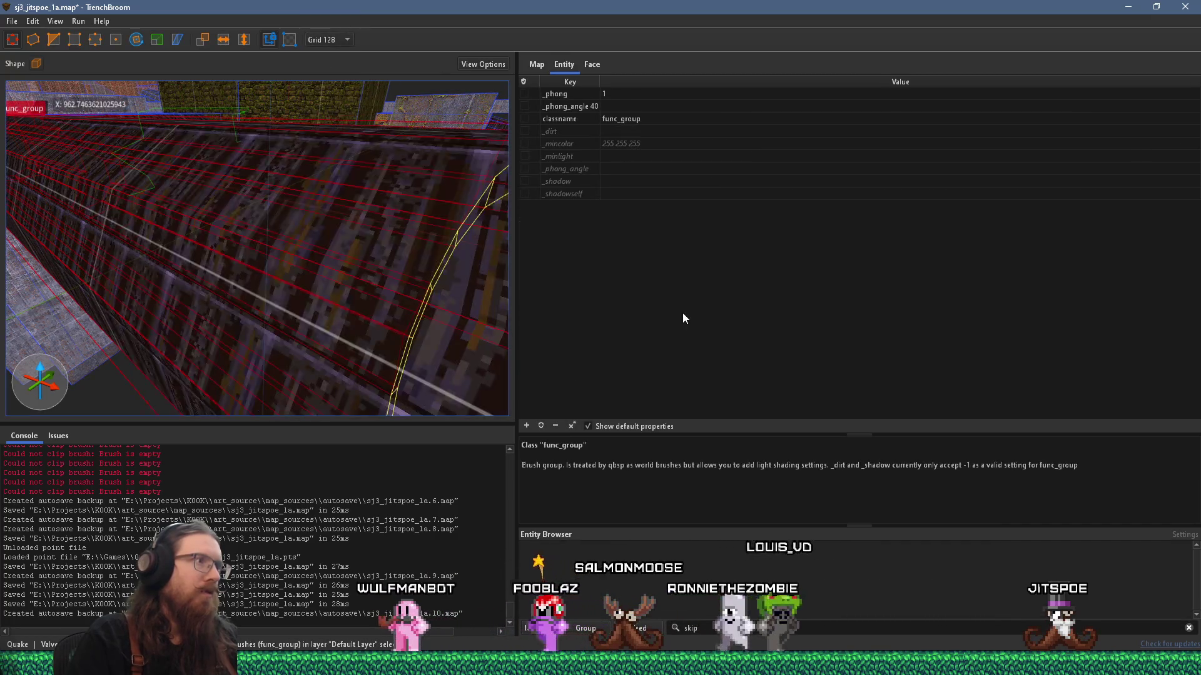
Follow the pipe along to its end and fly into the pipe tunnel
{"action": "scroll", "coordinate": [235, 207], "scroll_direction": "down", "scroll_amount": 5}
{"action": "mouse_move", "coordinate": [299, 222]}
{"action": "left_mouse_down"}
{"action": "mouse_move", "coordinate": [600, 228]}
{"action": "mouse_move", "coordinate": [733, 213]}
{"action": "left_mouse_up"}
{"action": "left_click_drag", "start_coordinate": [407, 249], "coordinate": [354, 232]}
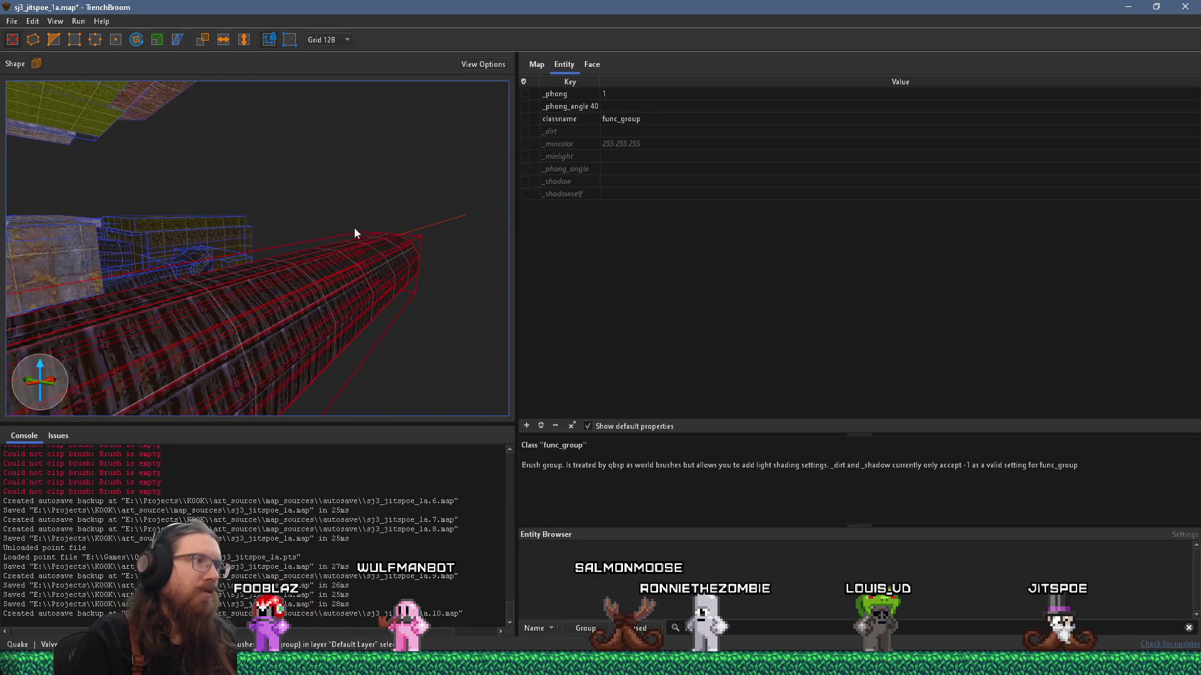
{"action": "mouse_move", "coordinate": [437, 212]}
{"action": "left_mouse_down"}
{"action": "mouse_move", "coordinate": [303, 283]}
{"action": "mouse_move", "coordinate": [362, 277]}
{"action": "left_mouse_up"}
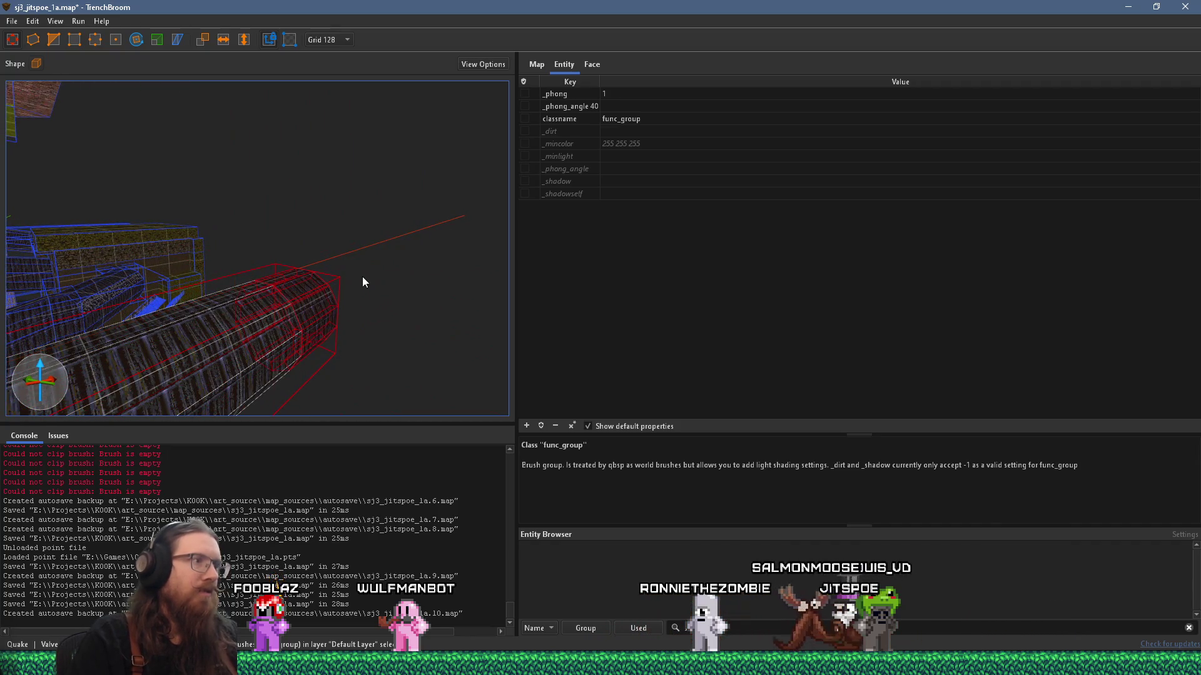
{"action": "scroll", "coordinate": [88, 335], "scroll_direction": "up", "scroll_amount": 5}
{"action": "scroll", "coordinate": [86, 325], "scroll_direction": "up", "scroll_amount": 5}
{"action": "mouse_move", "coordinate": [291, 220]}
{"action": "left_mouse_down"}
{"action": "mouse_move", "coordinate": [114, 247]}
{"action": "mouse_move", "coordinate": [253, 290]}
{"action": "mouse_move", "coordinate": [238, 272]}
{"action": "mouse_move", "coordinate": [300, 284]}
{"action": "mouse_move", "coordinate": [347, 263]}
{"action": "left_mouse_up"}
Clear the selection, look down the octagonal tunnel, then move over to the railed balcony
{"action": "key", "text": "Escape"}
{"action": "left_click_drag", "start_coordinate": [203, 315], "coordinate": [277, 311]}
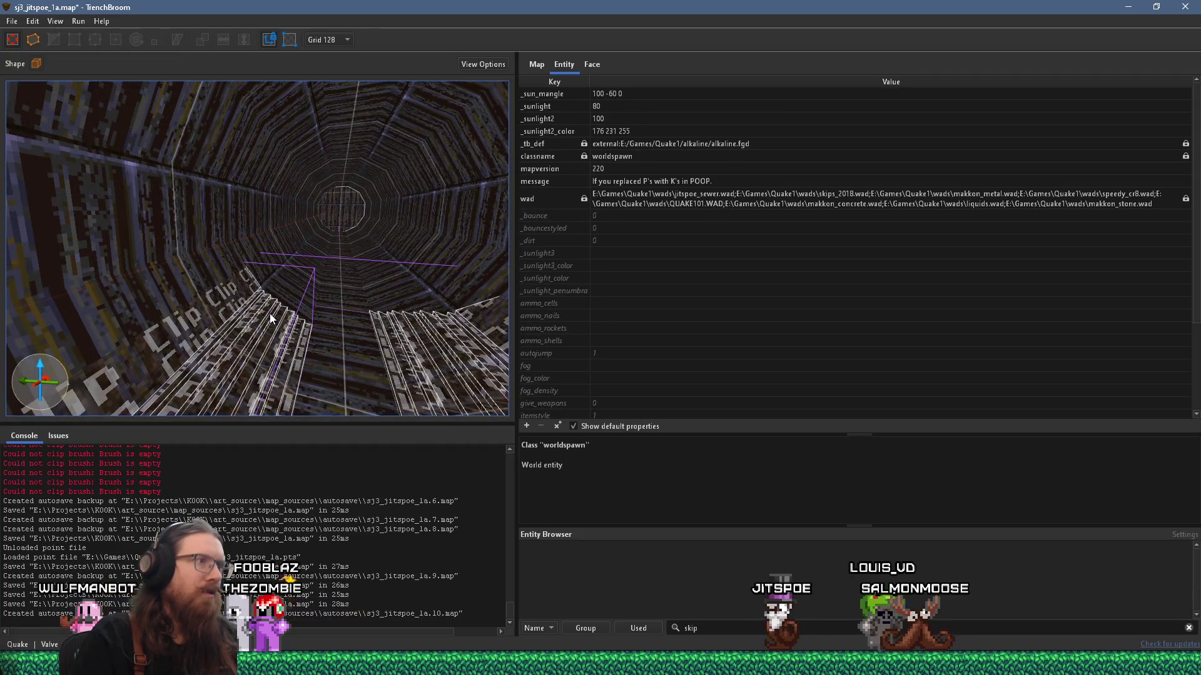
{"action": "mouse_move", "coordinate": [297, 354]}
{"action": "left_mouse_down"}
{"action": "mouse_move", "coordinate": [193, 327]}
{"action": "mouse_move", "coordinate": [208, 286]}
{"action": "left_mouse_up"}
{"action": "mouse_move", "coordinate": [314, 268]}
{"action": "left_mouse_down"}
{"action": "mouse_move", "coordinate": [230, 260]}
{"action": "mouse_move", "coordinate": [321, 256]}
{"action": "mouse_move", "coordinate": [337, 243]}
{"action": "mouse_move", "coordinate": [287, 241]}
{"action": "left_mouse_up"}
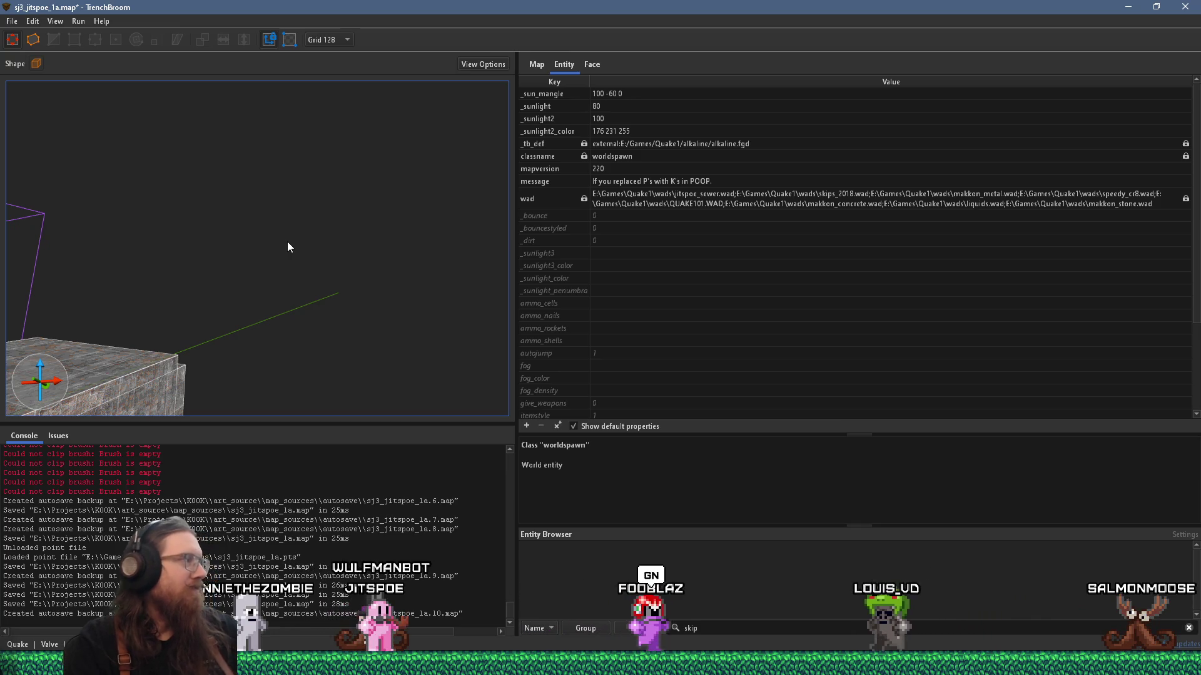
{"action": "mouse_move", "coordinate": [287, 242]}
{"action": "left_mouse_down"}
{"action": "mouse_move", "coordinate": [290, 257]}
{"action": "mouse_move", "coordinate": [286, 237]}
{"action": "mouse_move", "coordinate": [208, 248]}
{"action": "left_mouse_up"}
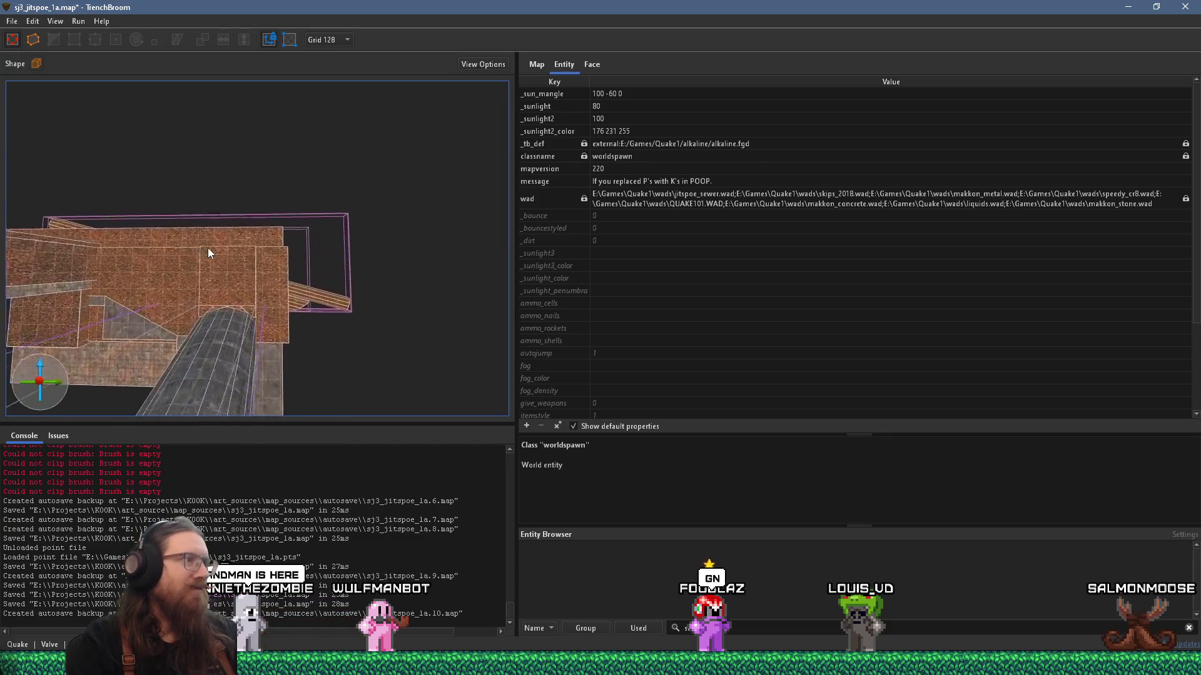